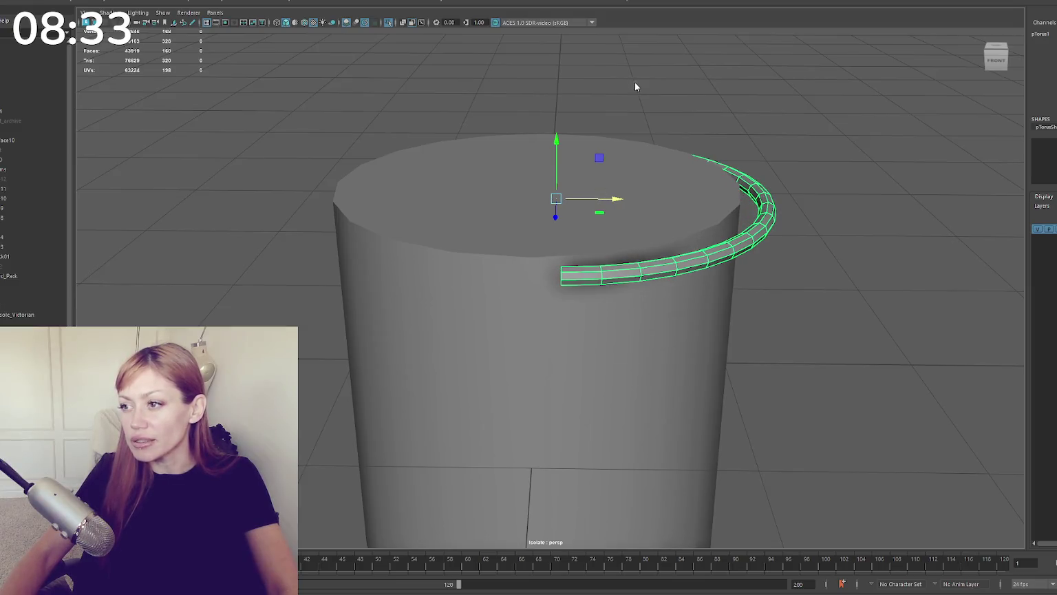
Step: Slide the handle's open-end vertices left so it wraps further around the bucket front
{"action": "right_click_drag", "start_coordinate": [632, 87], "coordinate": [588, 82]}
{"action": "key", "text": "4"}
{"action": "left_click_drag", "start_coordinate": [523, 63], "coordinate": [590, 323]}
{"action": "key", "text": "5"}
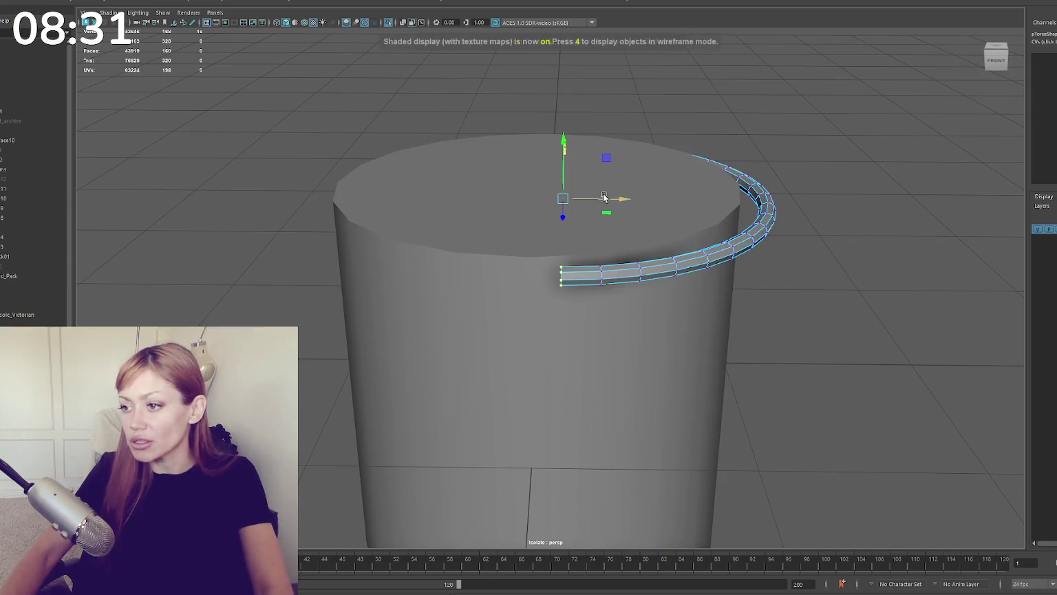
{"action": "left_click_drag", "start_coordinate": [603, 198], "coordinate": [585, 199]}
{"action": "left_click", "coordinate": [605, 135]}
Step: Look down onto the bucket top and select the bucket cylinder
{"action": "left_click_drag", "start_coordinate": [604, 135], "coordinate": [647, 123], "text": "alt"}
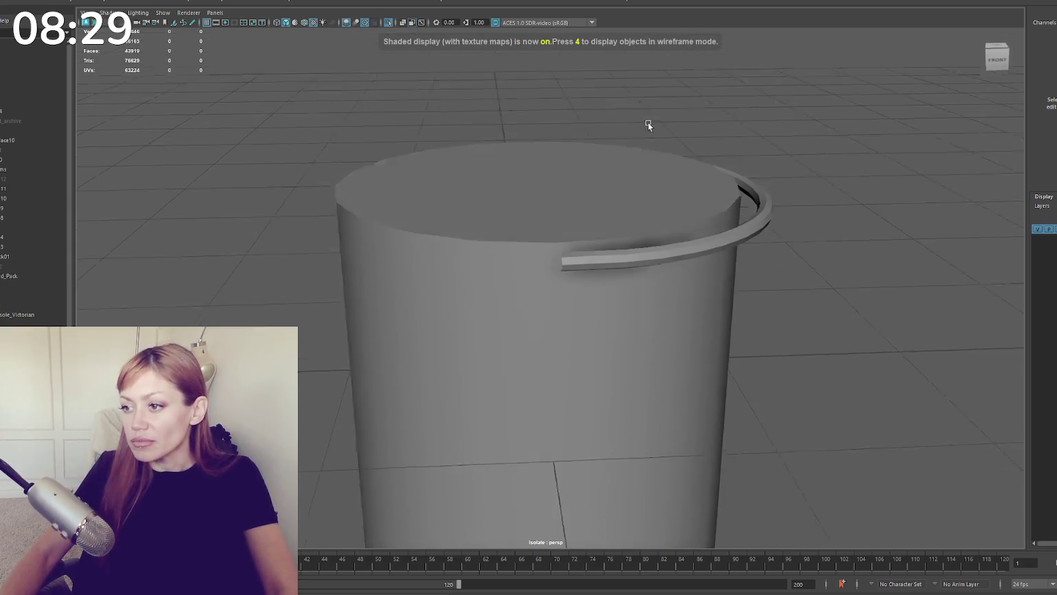
{"action": "left_click", "coordinate": [637, 252]}
{"action": "mouse_move", "coordinate": [638, 252]}
{"action": "left_mouse_down", "text": "alt"}
{"action": "mouse_move", "coordinate": [646, 255]}
{"action": "mouse_move", "coordinate": [579, 276]}
{"action": "mouse_move", "coordinate": [616, 221]}
{"action": "mouse_move", "coordinate": [706, 230]}
{"action": "mouse_move", "coordinate": [687, 232]}
{"action": "mouse_move", "coordinate": [602, 181]}
{"action": "left_mouse_up", "text": "alt"}
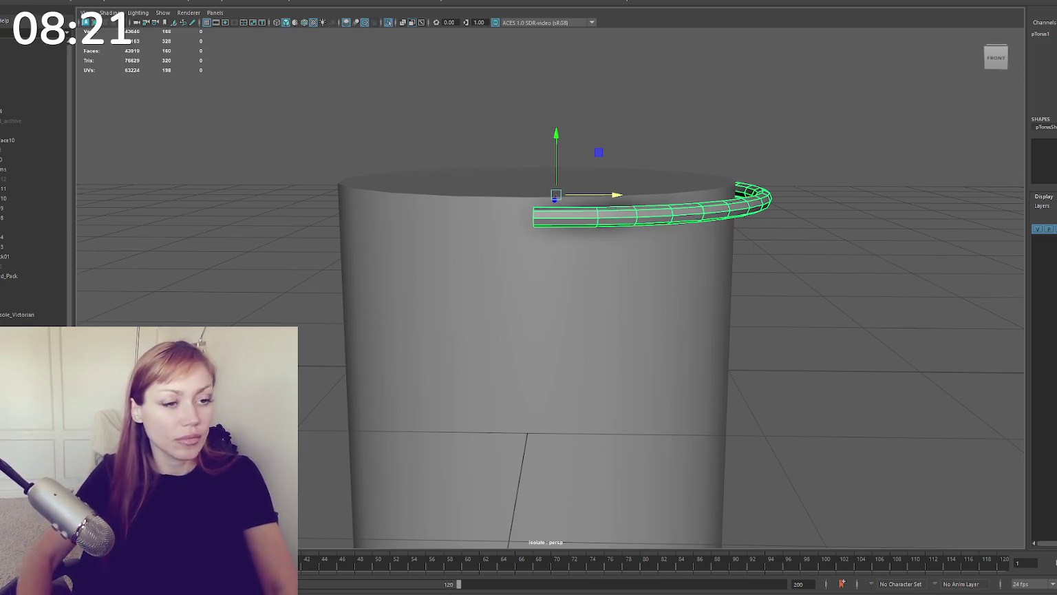
{"action": "left_click", "coordinate": [480, 269]}
Step: Select the bucket cylinder's top and bottom cap faces
{"action": "key", "text": "f"}
{"action": "right_click", "coordinate": [476, 131]}
{"action": "left_click", "coordinate": [477, 156]}
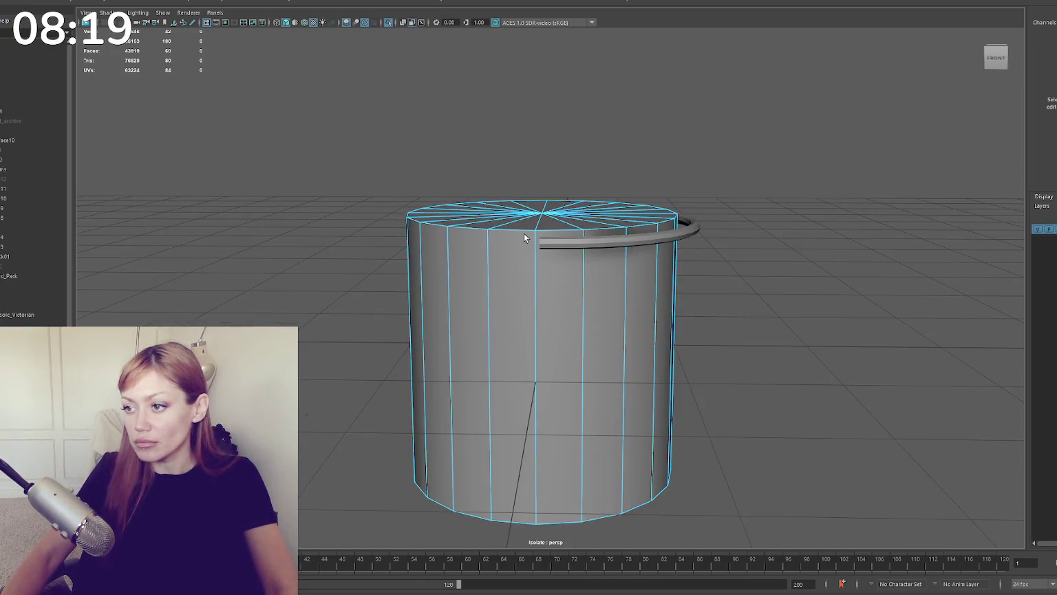
{"action": "left_click", "coordinate": [576, 521]}
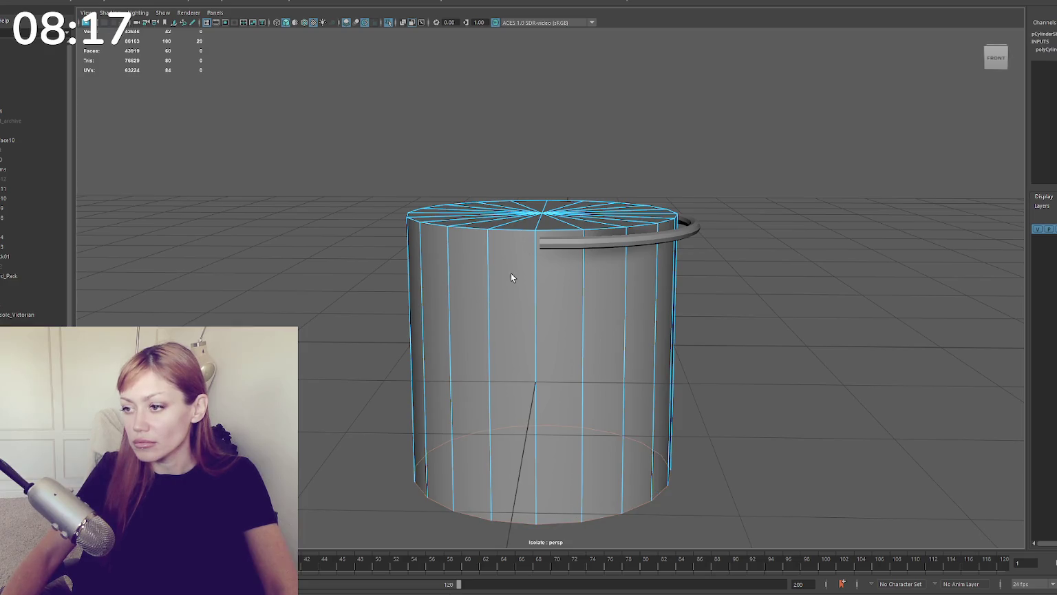
{"action": "left_click", "coordinate": [526, 229], "text": "shift"}
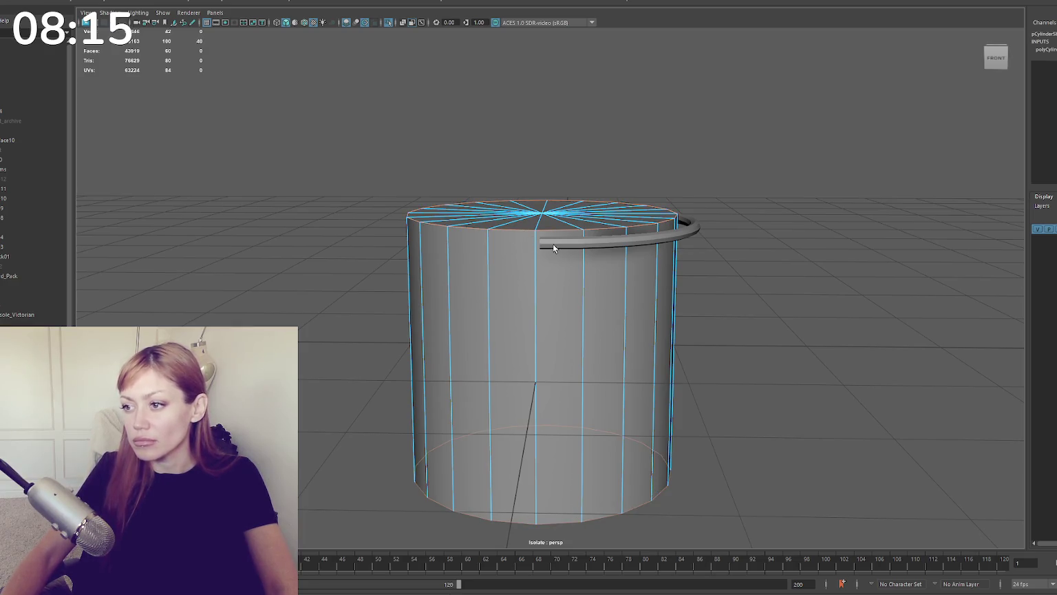
{"action": "scroll", "coordinate": [553, 244], "scroll_direction": "down", "scroll_amount": 3}
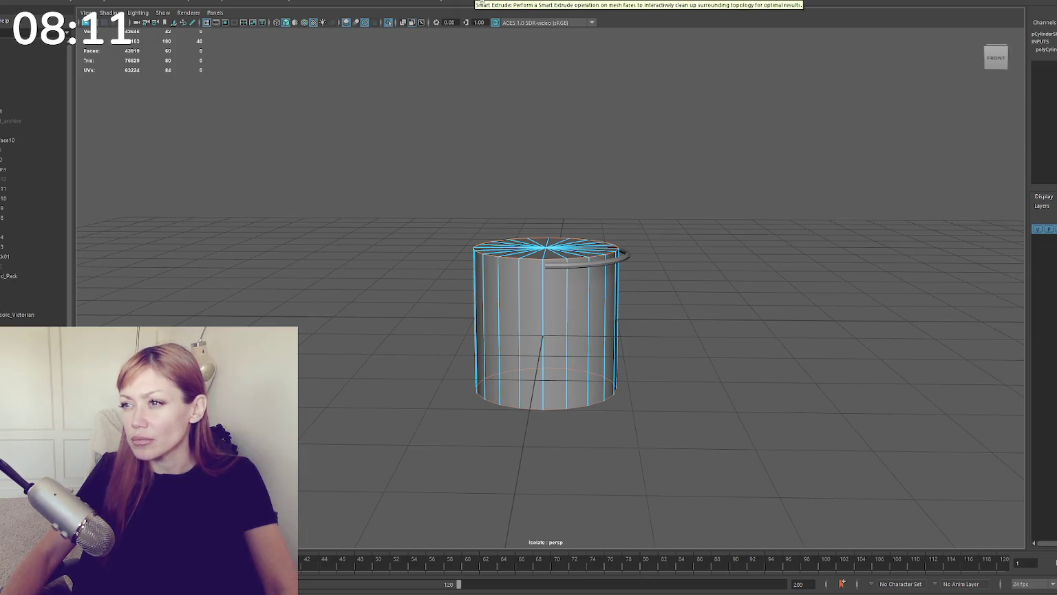
Step: Bevel both caps and lower the bevel fraction toward 0
{"action": "left_click", "coordinate": [518, 2]}
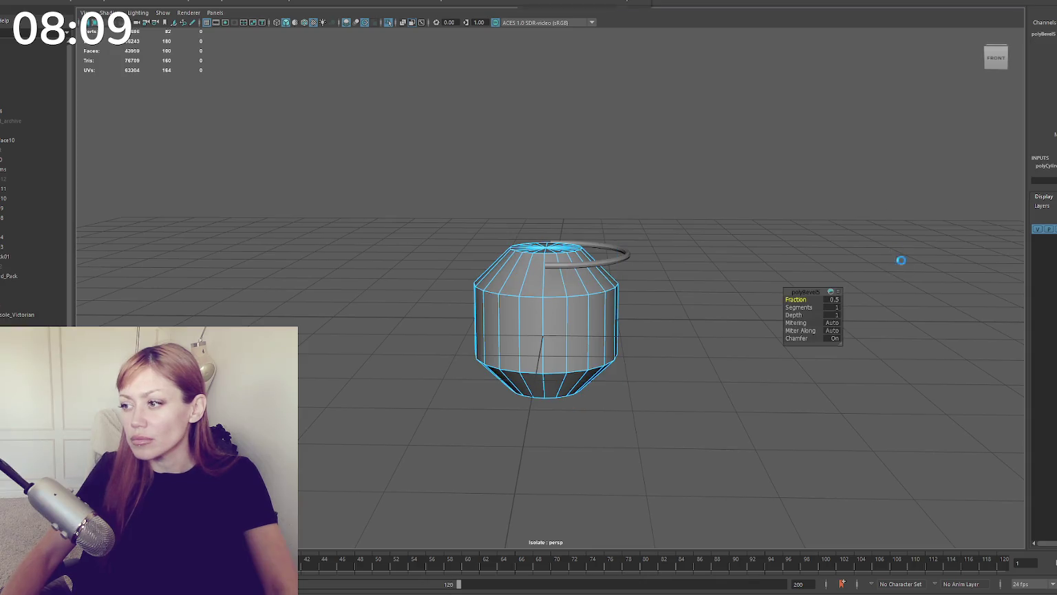
{"action": "left_click_drag", "start_coordinate": [832, 299], "coordinate": [838, 301]}
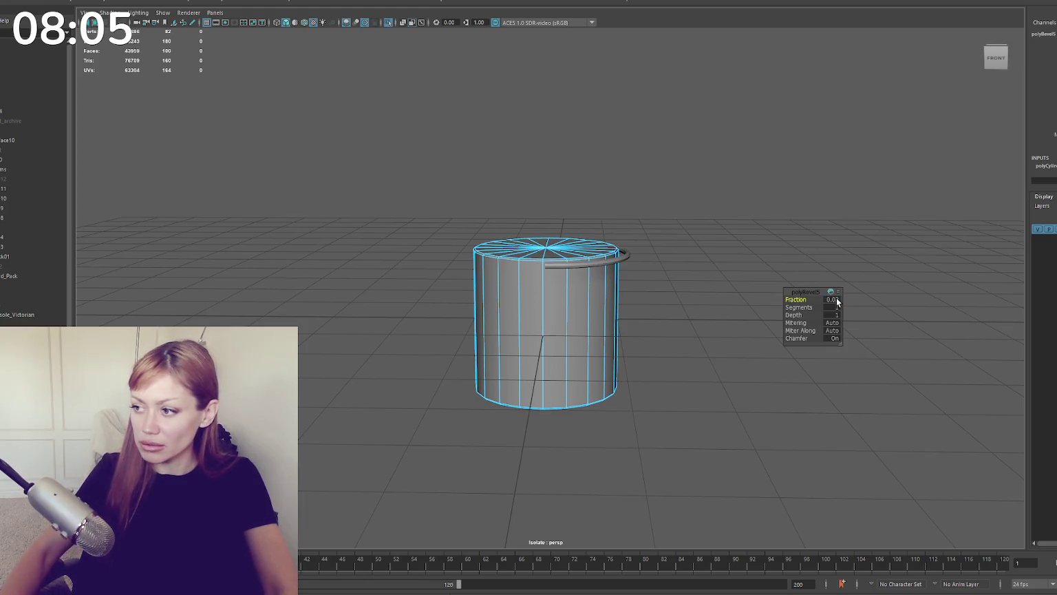
{"action": "left_click", "coordinate": [838, 301]}
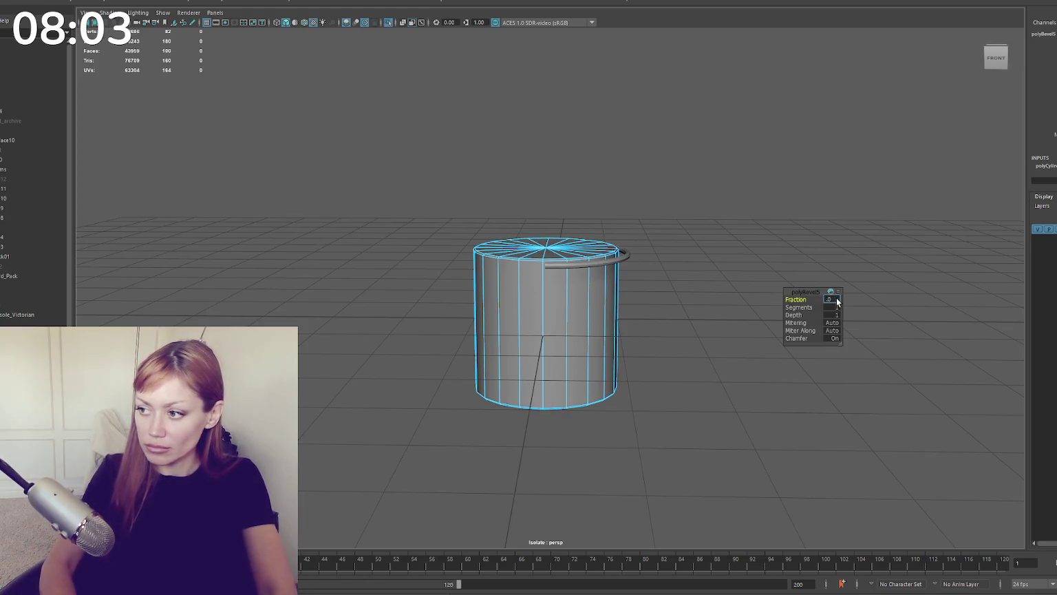
{"action": "right_click", "coordinate": [732, 257]}
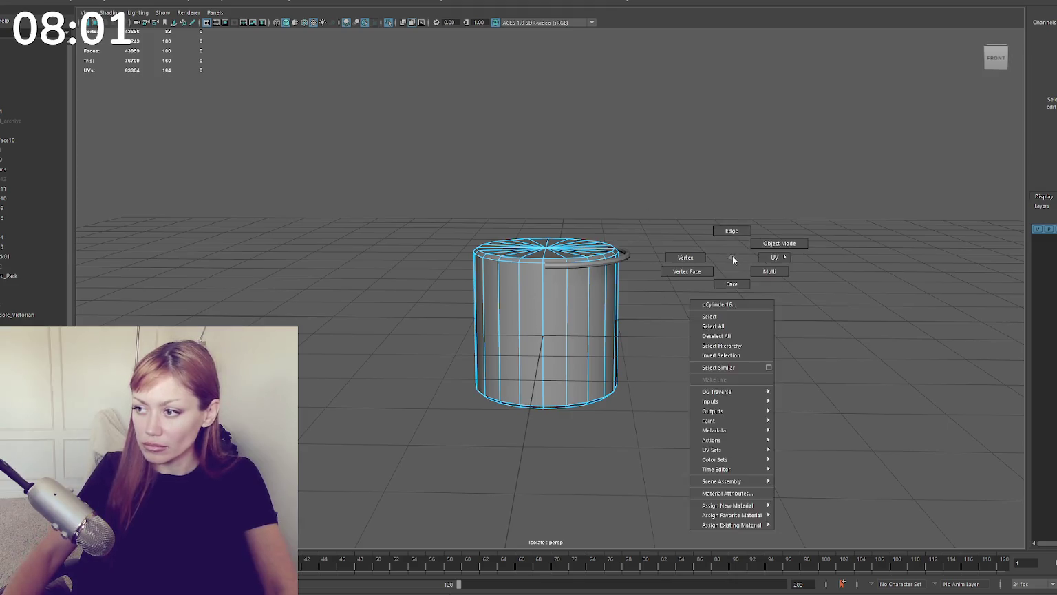
Step: Select the bucket's bottom ring of vertices and lower it to make the bucket taller
{"action": "left_click", "coordinate": [779, 243]}
{"action": "right_click", "coordinate": [693, 247]}
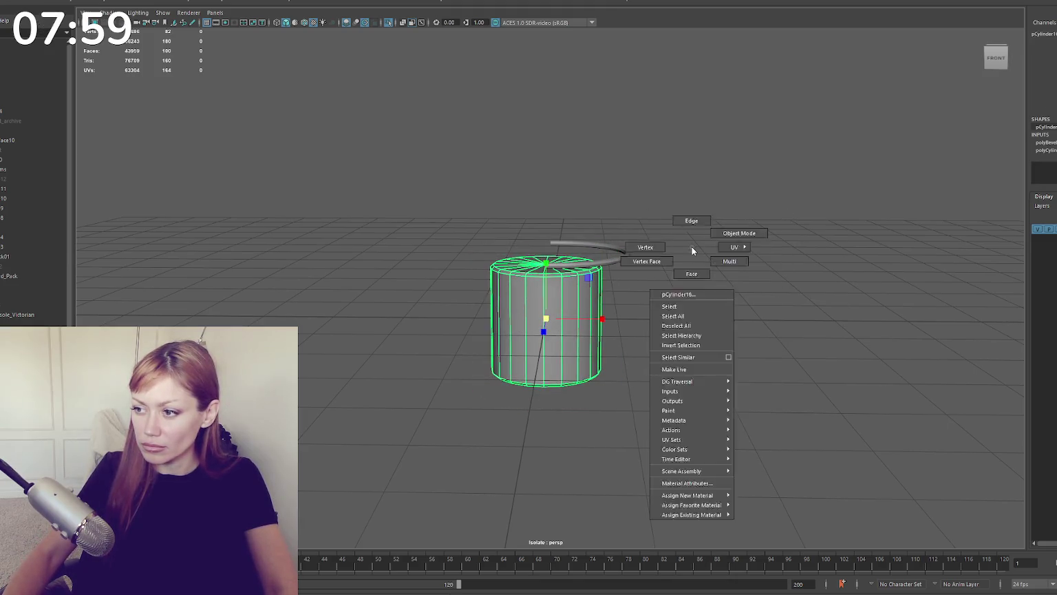
{"action": "left_click", "coordinate": [676, 219]}
{"action": "left_click", "coordinate": [623, 253]}
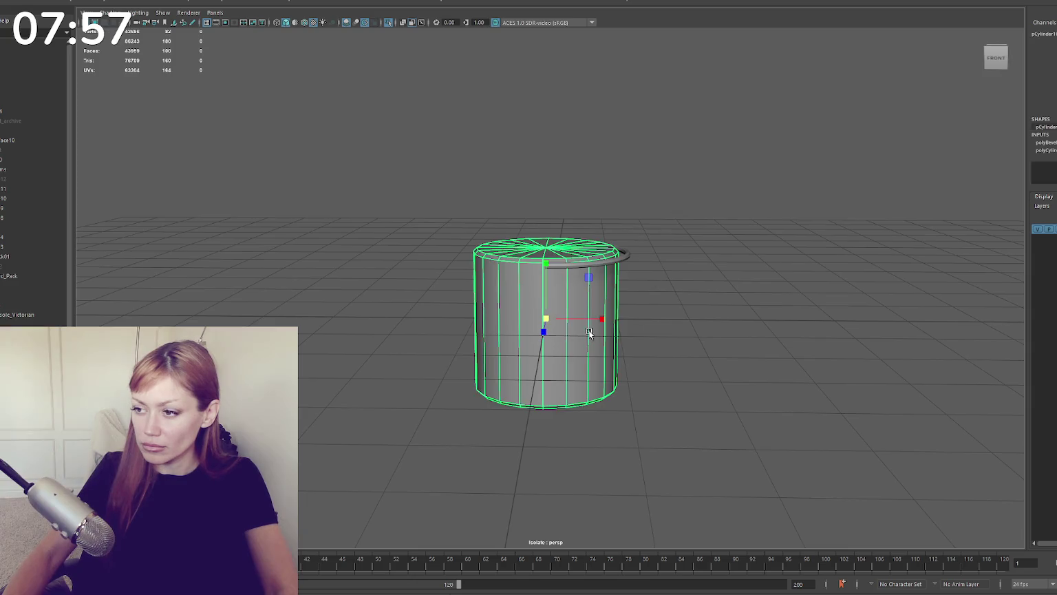
{"action": "right_click", "coordinate": [701, 265]}
{"action": "left_click_drag", "start_coordinate": [683, 331], "coordinate": [413, 458]}
{"action": "left_click_drag", "start_coordinate": [544, 328], "coordinate": [543, 355]}
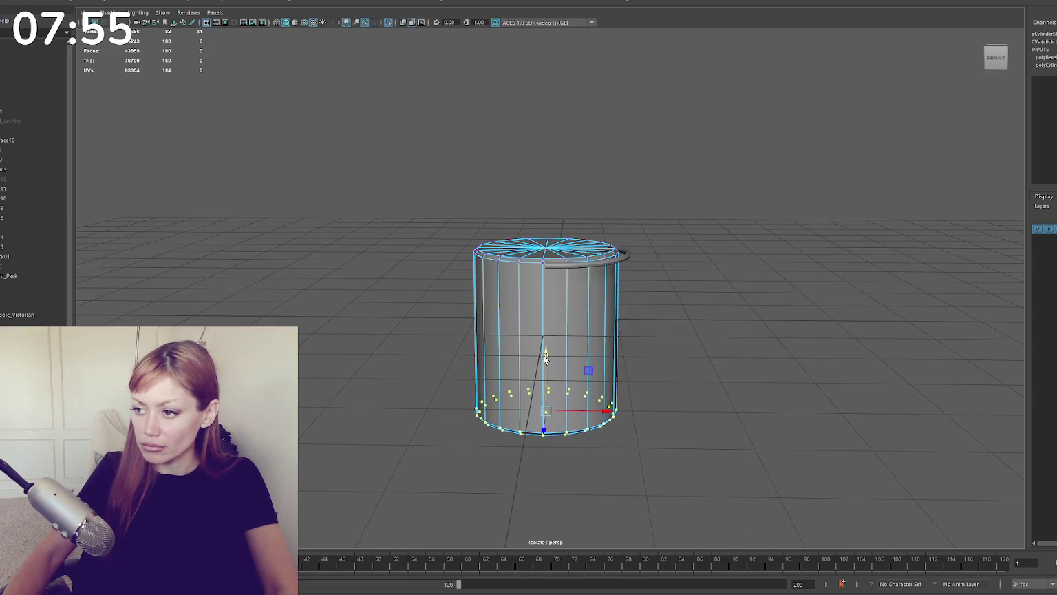
Step: Clear the selection and search the Unity project assets for 'paint'
{"action": "left_click", "coordinate": [712, 241]}
{"action": "mouse_move", "coordinate": [712, 241]}
{"action": "left_mouse_down", "text": "alt"}
{"action": "mouse_move", "coordinate": [531, 251]}
{"action": "mouse_move", "coordinate": [627, 254]}
{"action": "left_mouse_up", "text": "alt"}
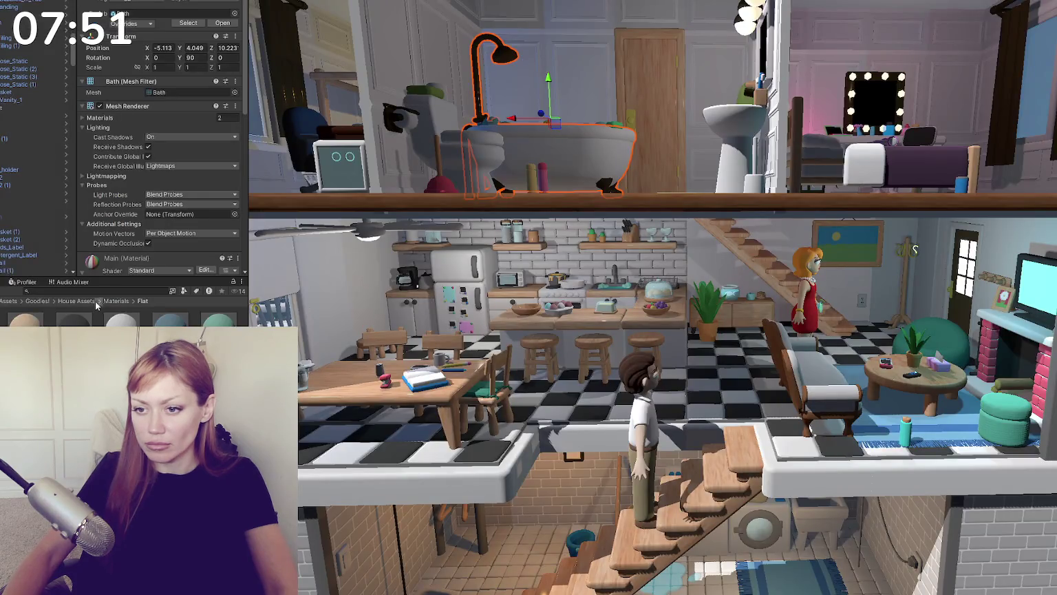
{"action": "left_click", "coordinate": [105, 290]}
{"action": "type", "text": "paint"}
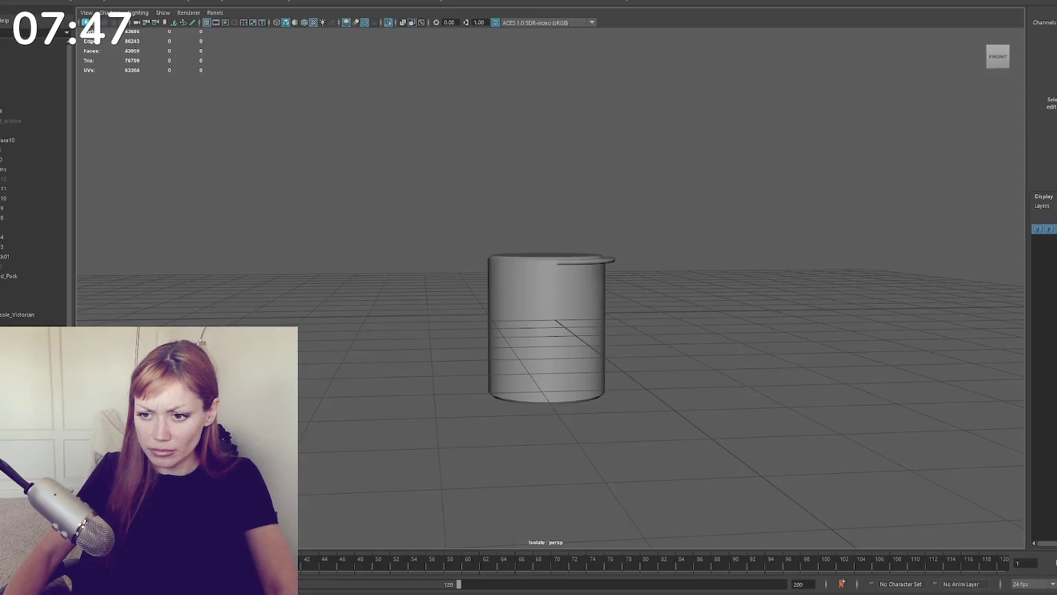
Step: Move the curved handle down onto the bucket and frame it in view
{"action": "scroll", "coordinate": [543, 318], "scroll_direction": "down", "scroll_amount": 3}
{"action": "left_click", "coordinate": [593, 247]}
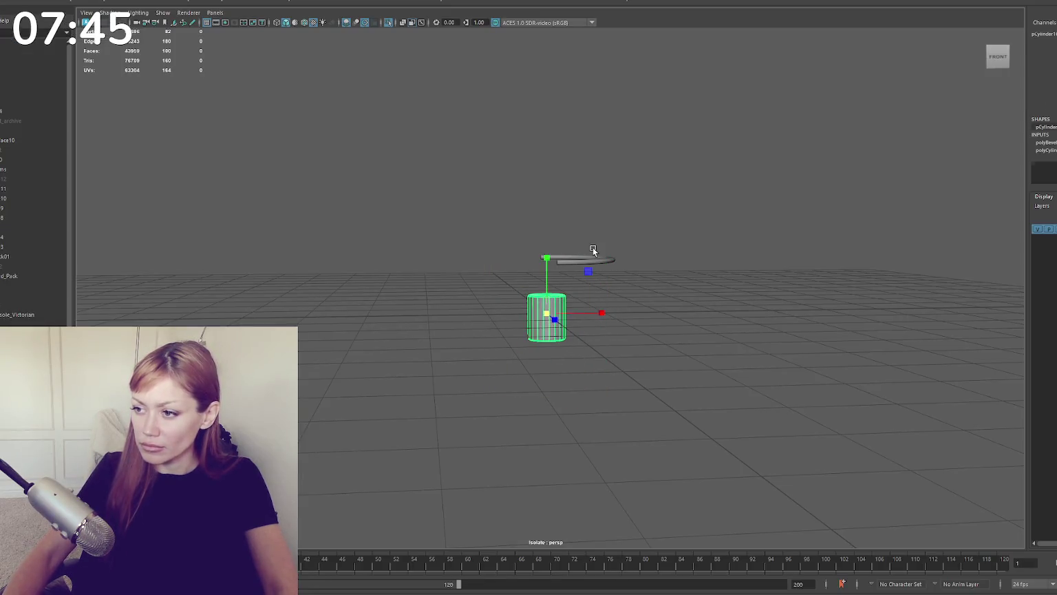
{"action": "left_click_drag", "start_coordinate": [552, 229], "coordinate": [542, 282]}
{"action": "key", "text": "f"}
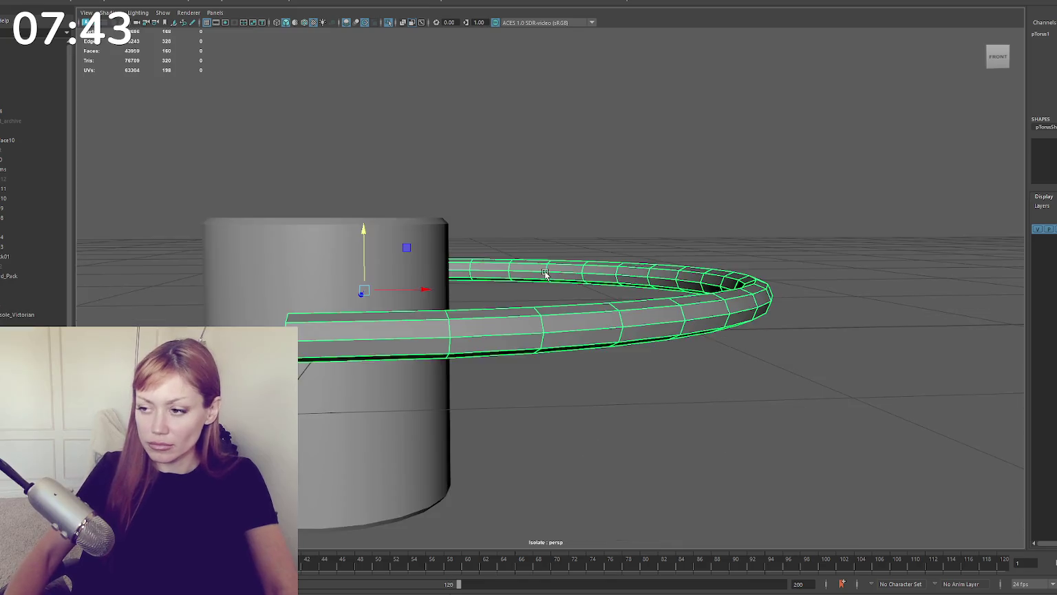
{"action": "scroll", "coordinate": [551, 288], "scroll_direction": "down", "scroll_amount": 5}
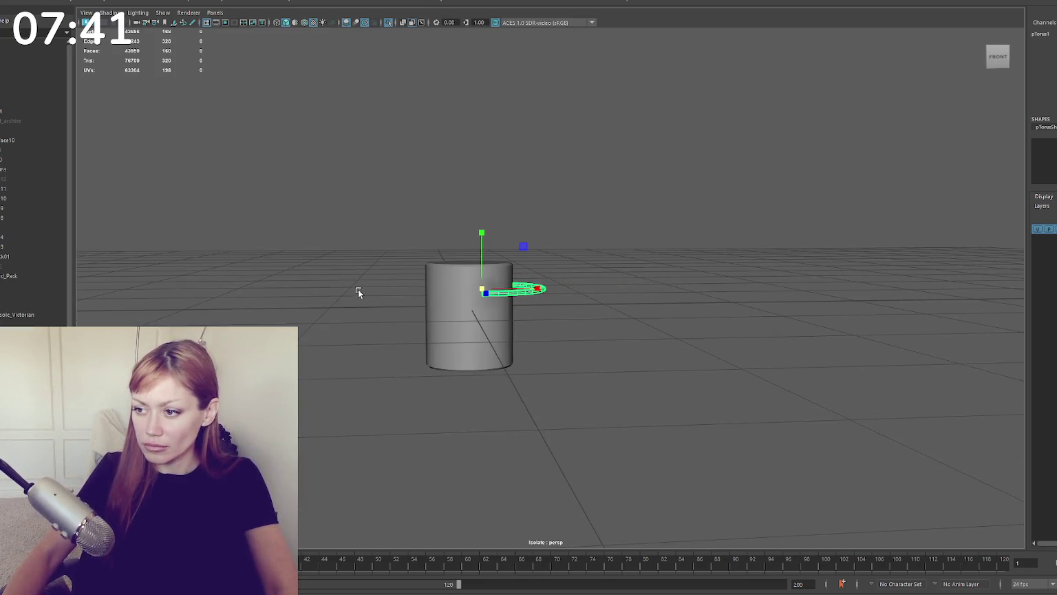
{"action": "left_click", "coordinate": [523, 256]}
{"action": "mouse_move", "coordinate": [523, 256]}
{"action": "left_mouse_down", "text": "alt"}
{"action": "mouse_move", "coordinate": [573, 258]}
{"action": "mouse_move", "coordinate": [557, 257]}
{"action": "left_mouse_up", "text": "alt"}
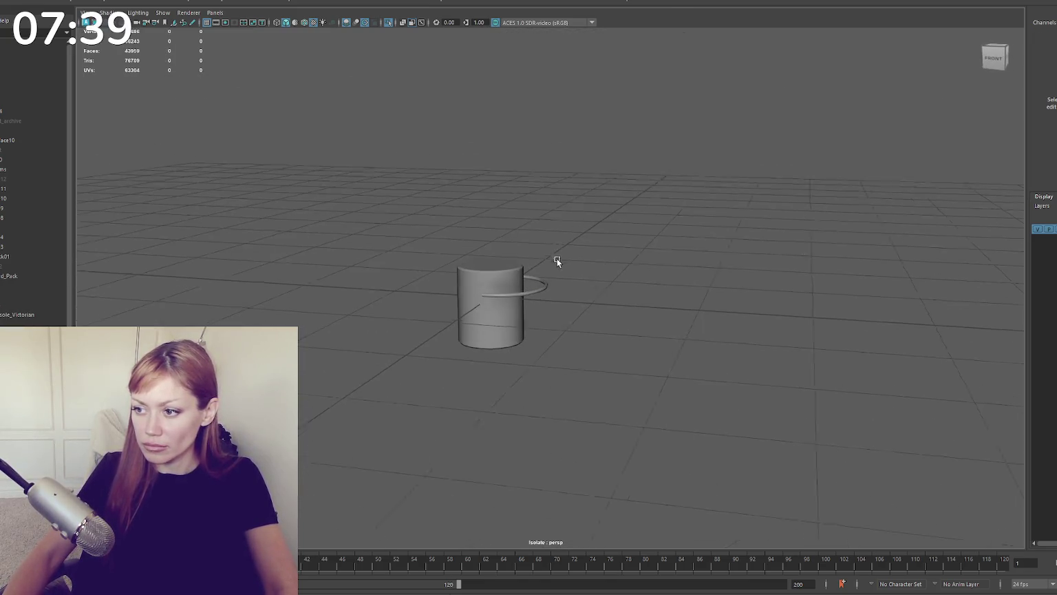
Step: Delete the curved handle and raise the bucket cylinder
{"action": "left_click", "coordinate": [533, 287]}
{"action": "key", "text": "Delete"}
{"action": "left_click", "coordinate": [517, 288]}
{"action": "left_click_drag", "start_coordinate": [489, 252], "coordinate": [497, 206]}
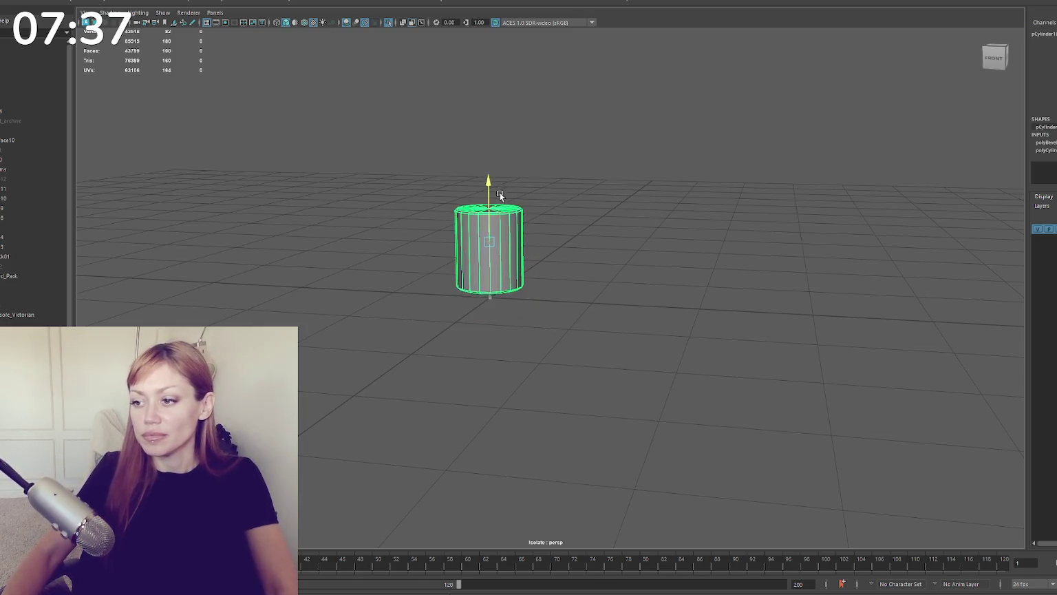
{"action": "key", "text": "F9"}
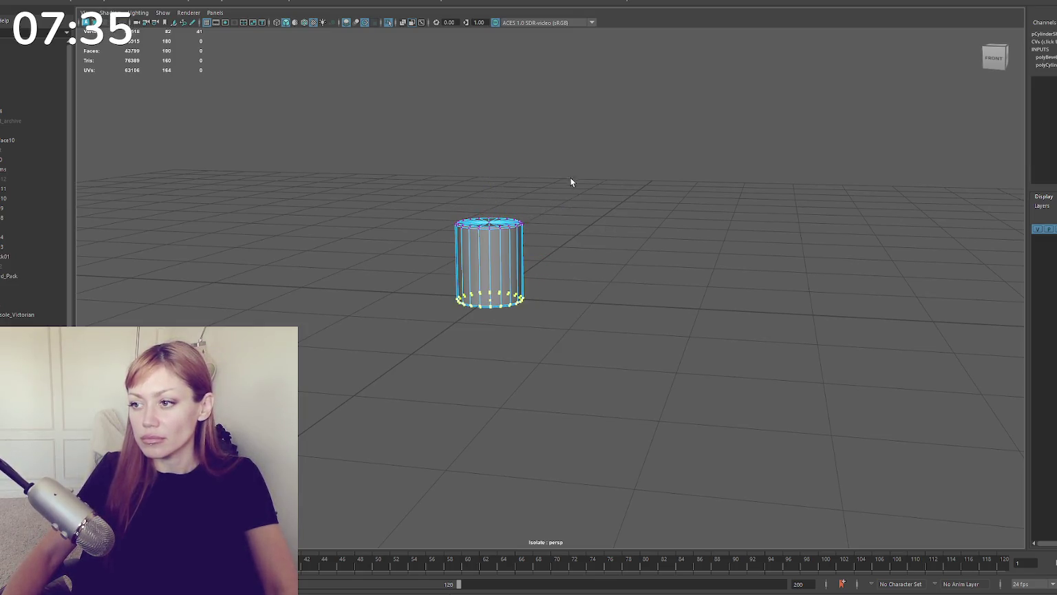
Step: Try scaling the cylinder wider and taller, then undo the scaling
{"action": "left_click_drag", "start_coordinate": [572, 182], "coordinate": [440, 234]}
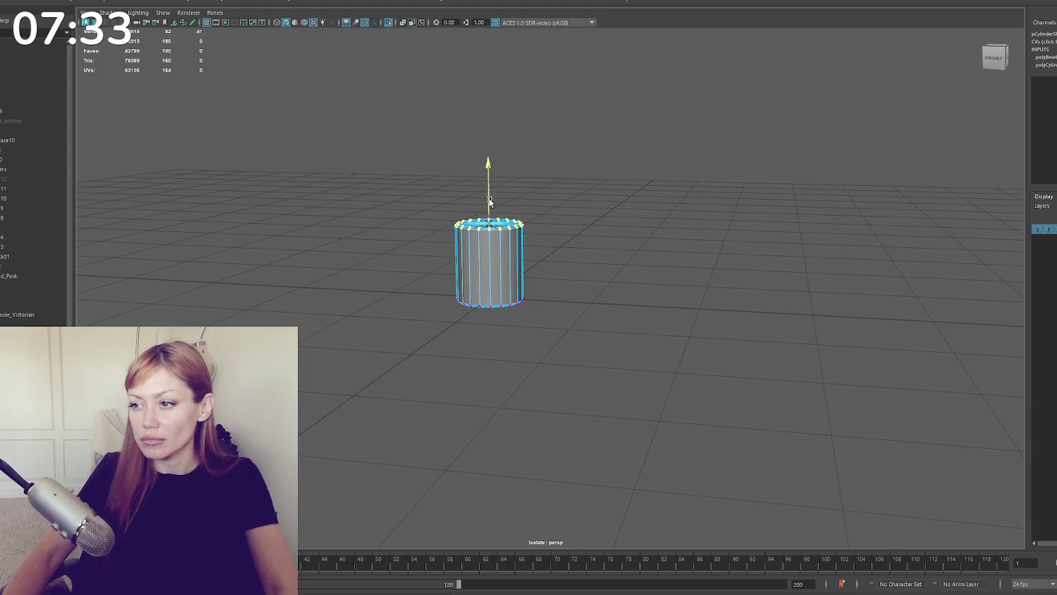
{"action": "left_click_drag", "start_coordinate": [643, 172], "coordinate": [589, 203], "text": "alt"}
{"action": "left_click", "coordinate": [496, 272]}
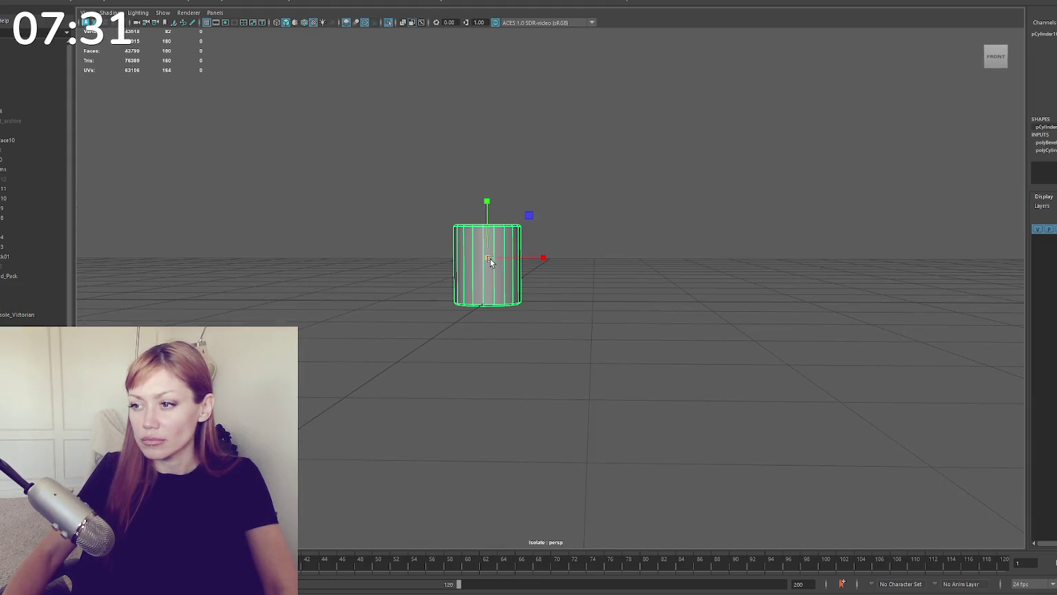
{"action": "key", "text": "r"}
{"action": "mouse_move", "coordinate": [490, 254]}
{"action": "left_mouse_down"}
{"action": "mouse_move", "coordinate": [510, 255]}
{"action": "mouse_move", "coordinate": [486, 214]}
{"action": "left_mouse_up"}
{"action": "key", "text": "ctrl+z"}
{"action": "key", "text": "ctrl+z"}
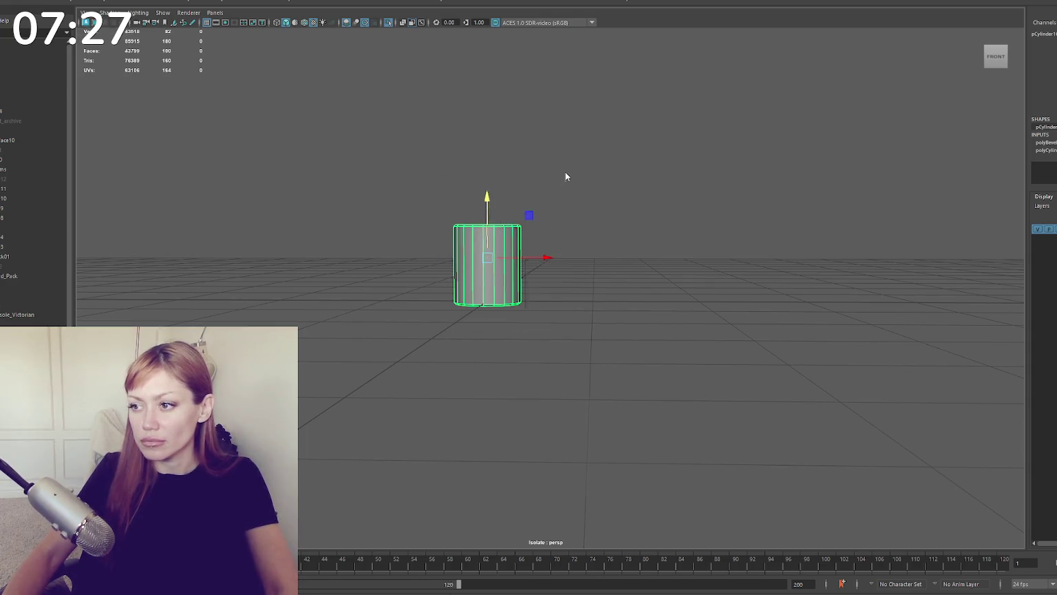
Step: Select an edge loop around the cylinder in edge mode
{"action": "key", "text": "F10"}
{"action": "double_click", "coordinate": [487, 305]}
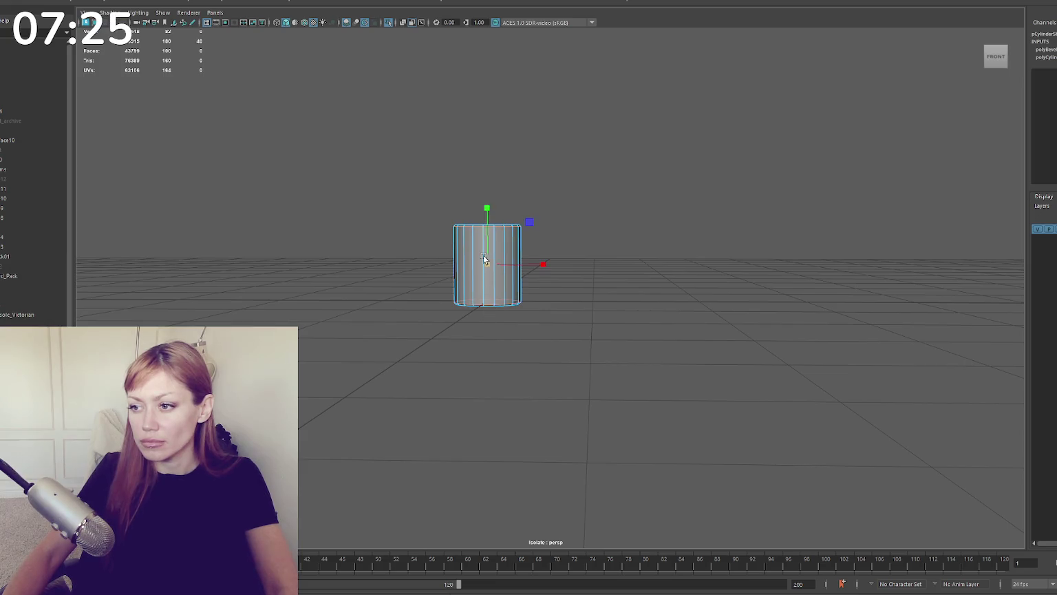
{"action": "key", "text": "F8"}
{"action": "mouse_move", "coordinate": [634, 188]}
{"action": "left_mouse_down", "text": "alt"}
{"action": "mouse_move", "coordinate": [627, 203]}
{"action": "mouse_move", "coordinate": [537, 201]}
{"action": "left_mouse_up", "text": "alt"}
{"action": "key", "text": "F10"}
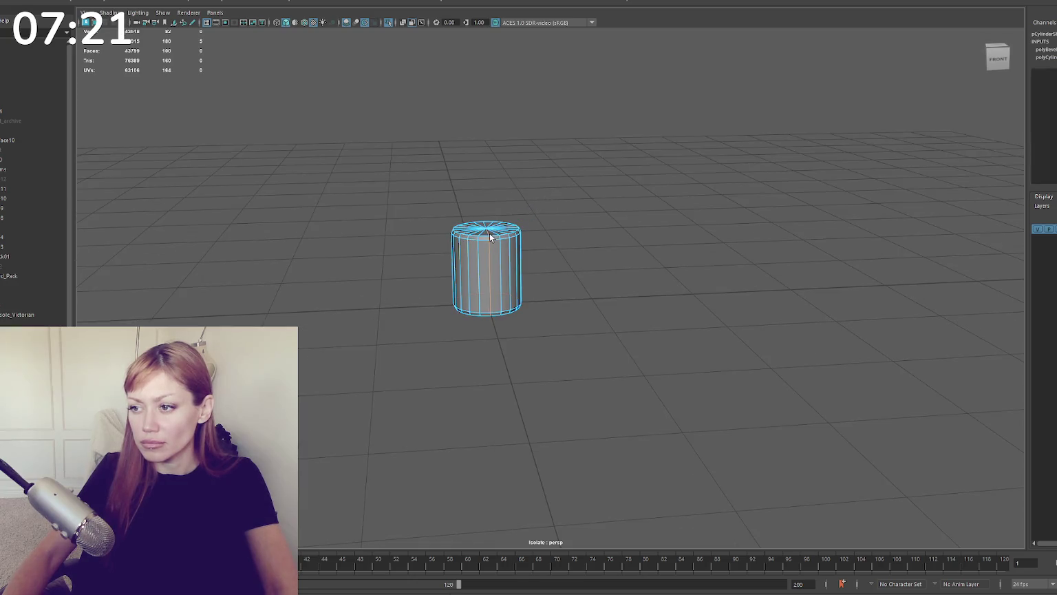
{"action": "key", "text": "w"}
Step: Soften the cylinder's edges and turn on the smoothed preview
{"action": "mouse_move", "coordinate": [578, 296]}
{"action": "left_mouse_down", "text": "alt"}
{"action": "mouse_move", "coordinate": [505, 283]}
{"action": "mouse_move", "coordinate": [581, 177]}
{"action": "left_mouse_up", "text": "alt"}
{"action": "left_click", "coordinate": [607, 199]}
{"action": "key", "text": "F8"}
{"action": "right_click_drag", "start_coordinate": [584, 190], "coordinate": [674, 236], "text": "shift"}
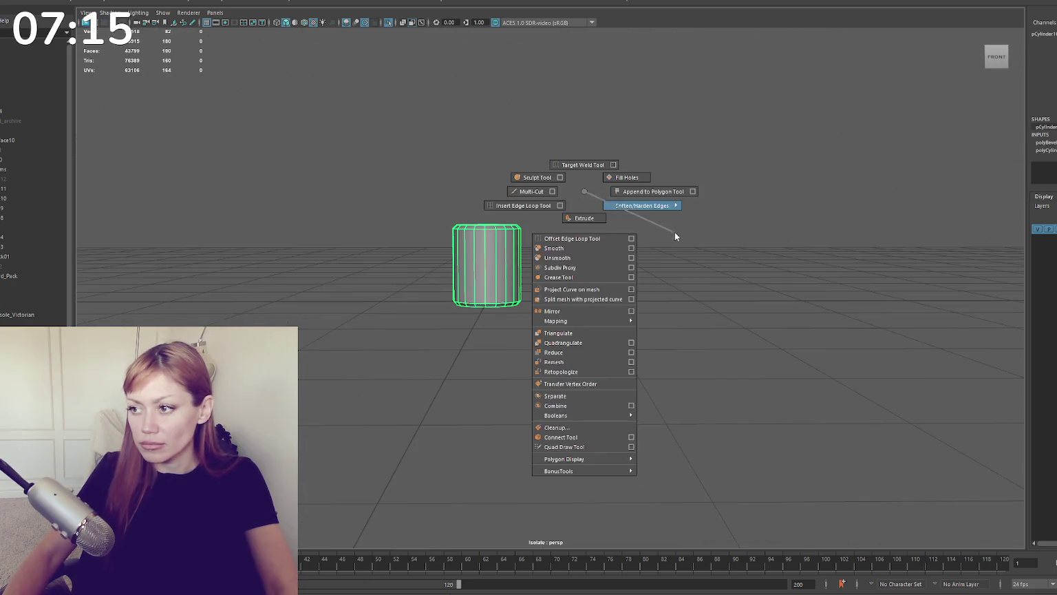
{"action": "key", "text": "ctrl+z"}
{"action": "key", "text": "ctrl+z"}
{"action": "key", "text": "ctrl+z"}
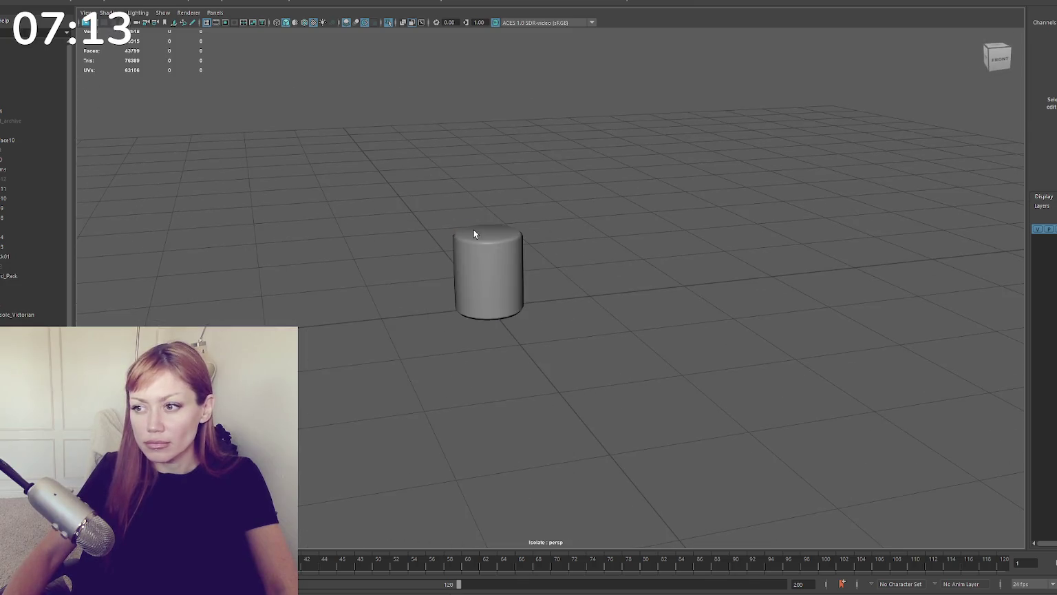
Step: Duplicate the bucket cylinder and move the unsmoothed copy above the original
{"action": "left_click", "coordinate": [474, 234]}
{"action": "key", "text": "w"}
{"action": "key", "text": "ctrl+d"}
{"action": "left_click_drag", "start_coordinate": [488, 200], "coordinate": [590, 120]}
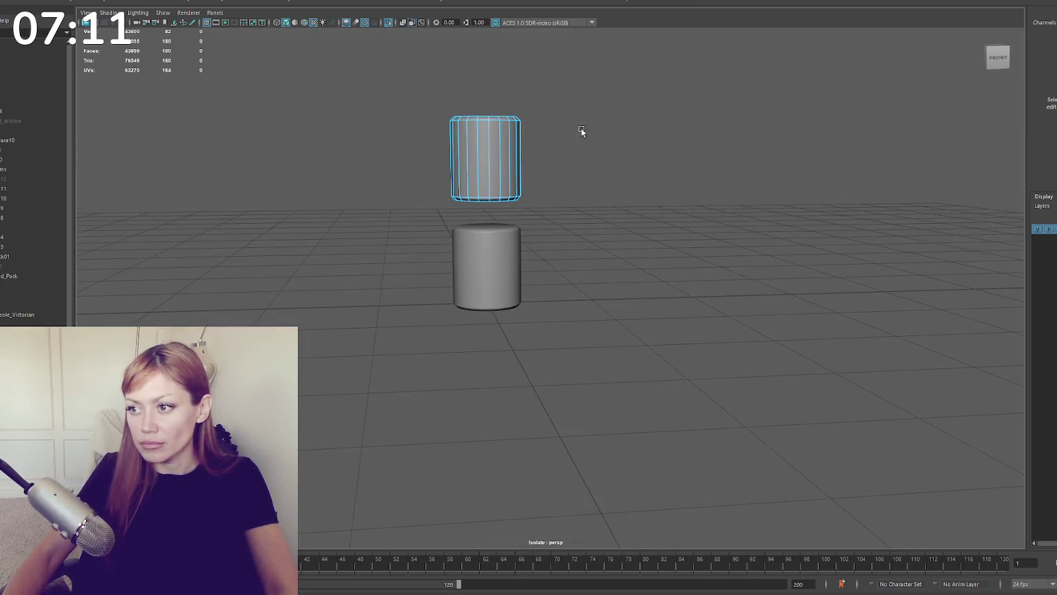
{"action": "key", "text": "1"}
Step: Pull the copy's right-side and bottom-left vertices to taper it
{"action": "right_click_drag", "start_coordinate": [622, 156], "coordinate": [571, 157]}
{"action": "mouse_move", "coordinate": [533, 177]}
{"action": "left_mouse_down"}
{"action": "mouse_move", "coordinate": [506, 199]}
{"action": "mouse_move", "coordinate": [511, 139]}
{"action": "left_mouse_up"}
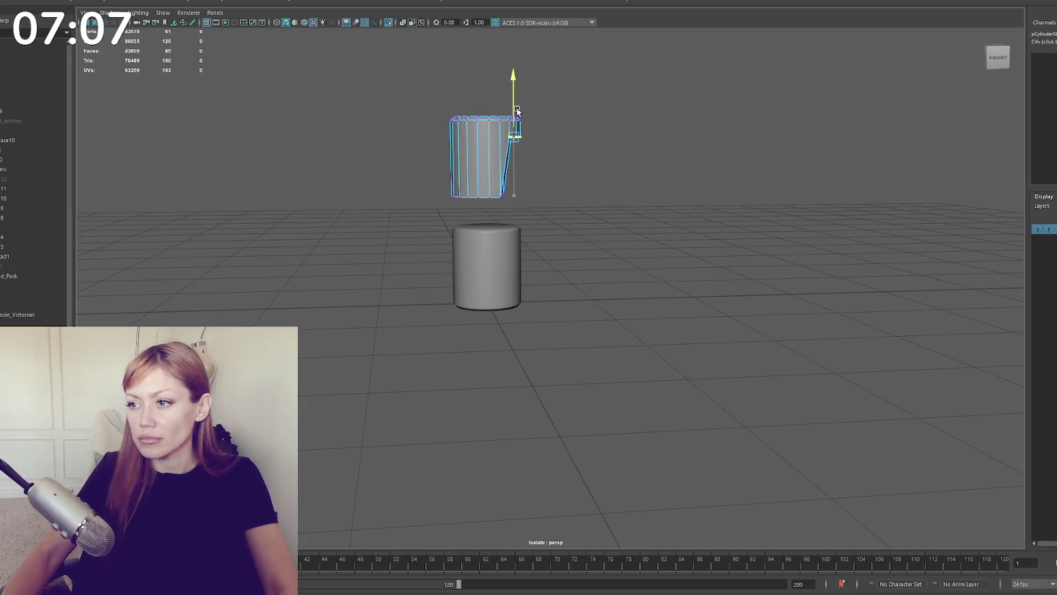
{"action": "left_click_drag", "start_coordinate": [510, 197], "coordinate": [508, 199]}
{"action": "left_click", "coordinate": [507, 135]}
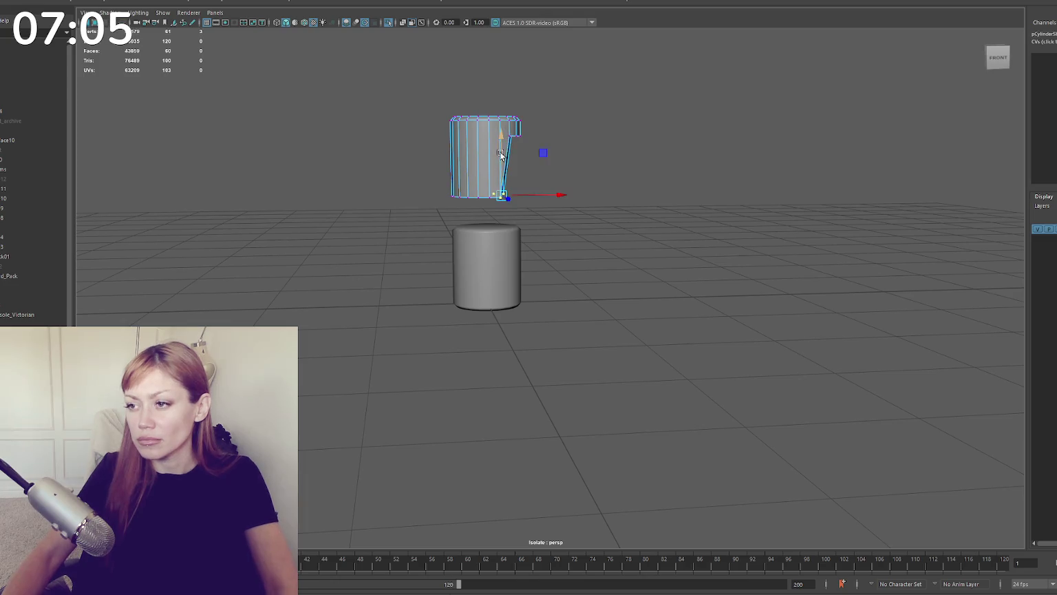
{"action": "left_click_drag", "start_coordinate": [531, 129], "coordinate": [518, 137]}
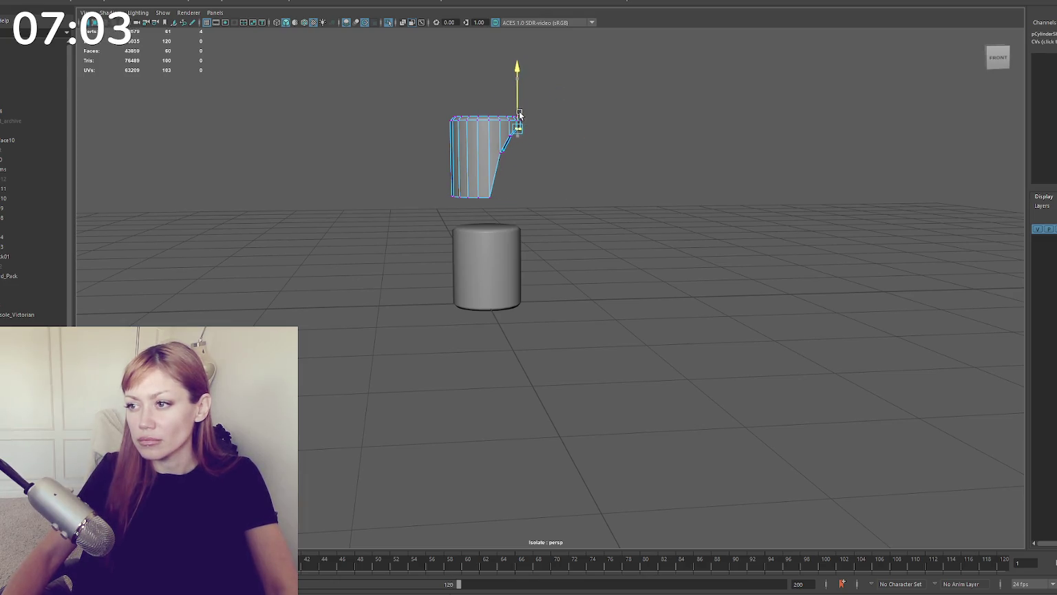
{"action": "mouse_move", "coordinate": [479, 177]}
{"action": "left_mouse_down"}
{"action": "mouse_move", "coordinate": [436, 205]}
{"action": "mouse_move", "coordinate": [465, 152]}
{"action": "mouse_move", "coordinate": [577, 158]}
{"action": "left_mouse_up"}
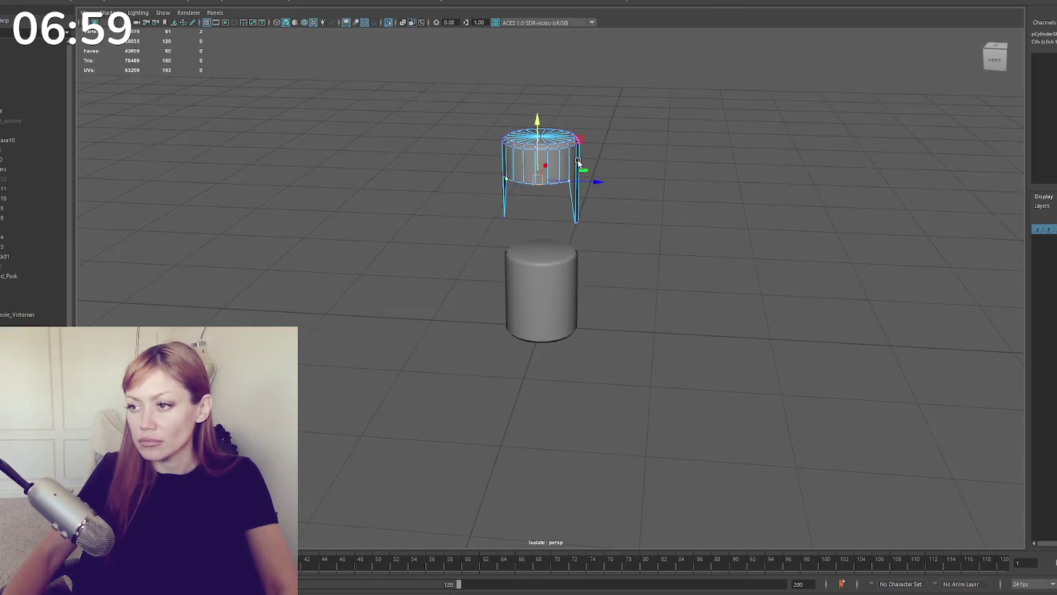
Step: Adjust more copy vertices into pointed drips, then deselect the drip object
{"action": "left_click", "coordinate": [532, 172]}
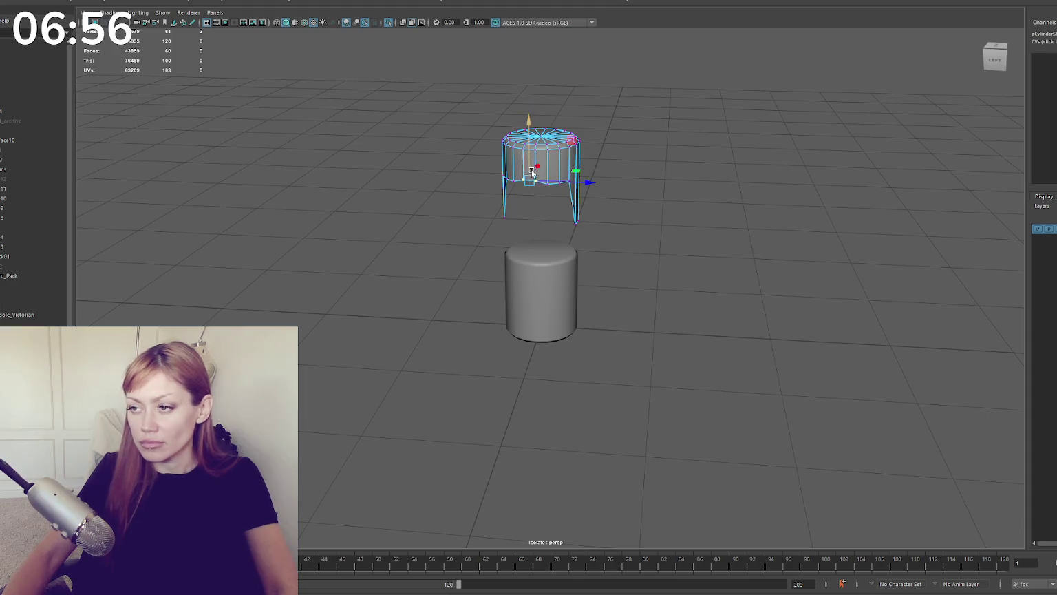
{"action": "left_click", "coordinate": [529, 128]}
{"action": "mouse_move", "coordinate": [532, 130]}
{"action": "left_mouse_down", "text": "alt"}
{"action": "mouse_move", "coordinate": [570, 186]}
{"action": "mouse_move", "coordinate": [511, 176]}
{"action": "mouse_move", "coordinate": [531, 217]}
{"action": "mouse_move", "coordinate": [520, 217]}
{"action": "mouse_move", "coordinate": [540, 214]}
{"action": "left_mouse_up", "text": "alt"}
{"action": "scroll", "coordinate": [569, 200], "scroll_direction": "up", "scroll_amount": 3}
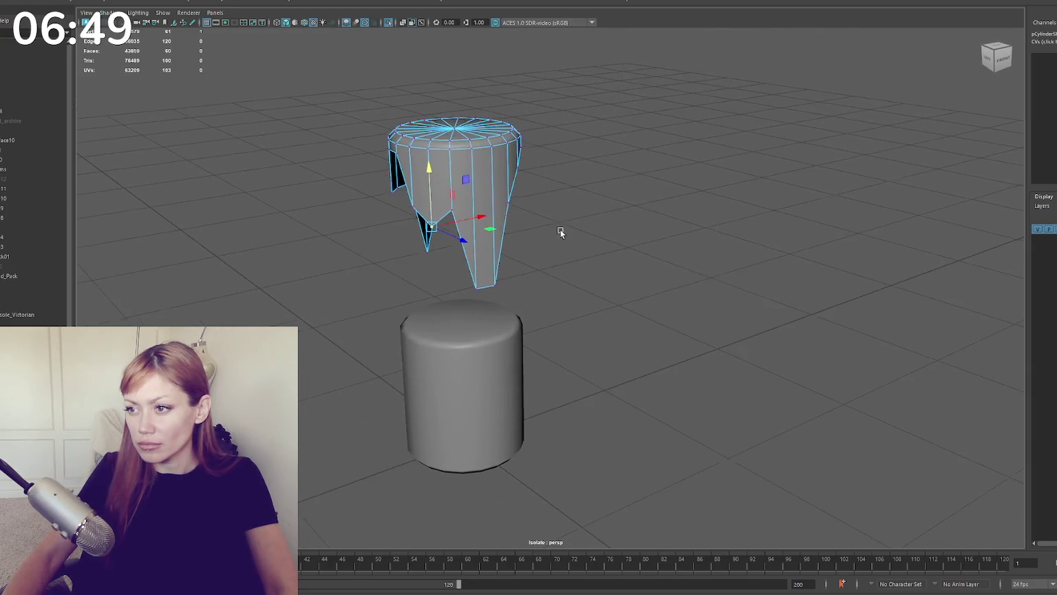
{"action": "left_click", "coordinate": [552, 172]}
{"action": "left_click", "coordinate": [469, 229]}
{"action": "left_click", "coordinate": [228, 244]}
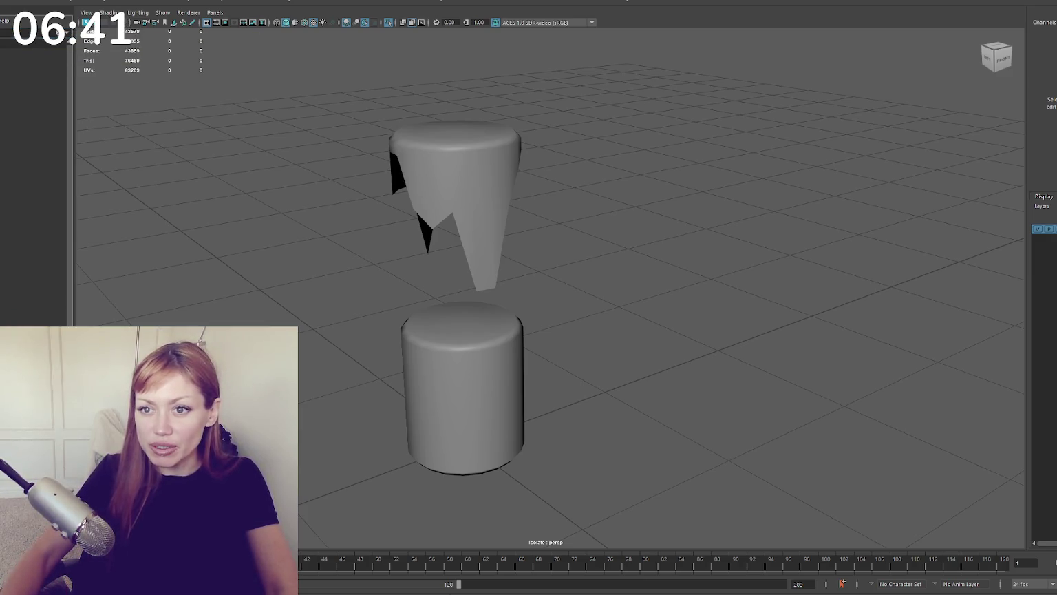
Step: Frame the pot light and exit isolation to show the whole beach scene
{"action": "left_click", "coordinate": [31, 43]}
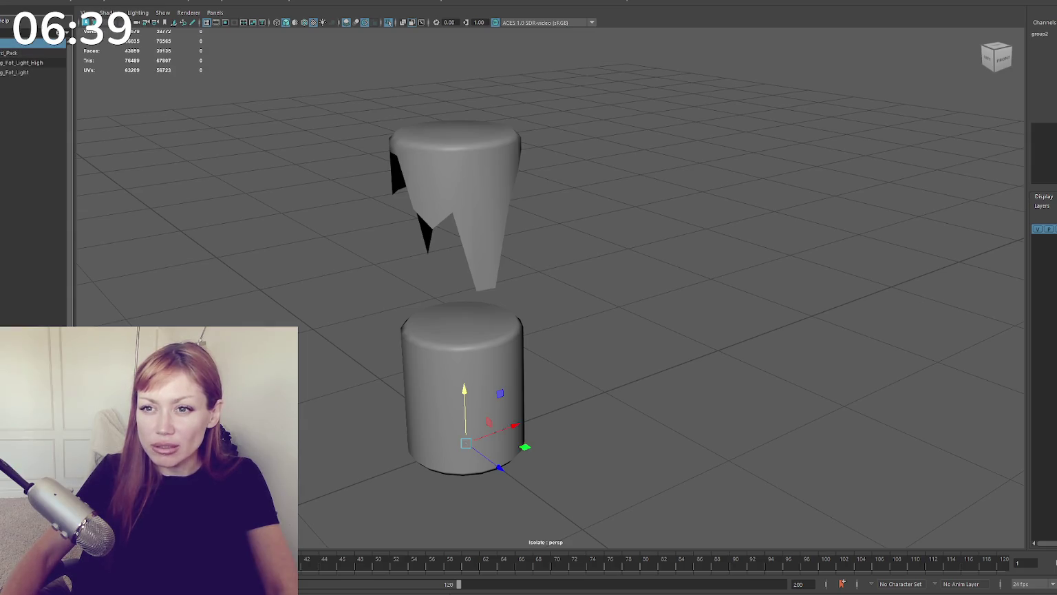
{"action": "left_click", "coordinate": [45, 72]}
{"action": "key", "text": "f"}
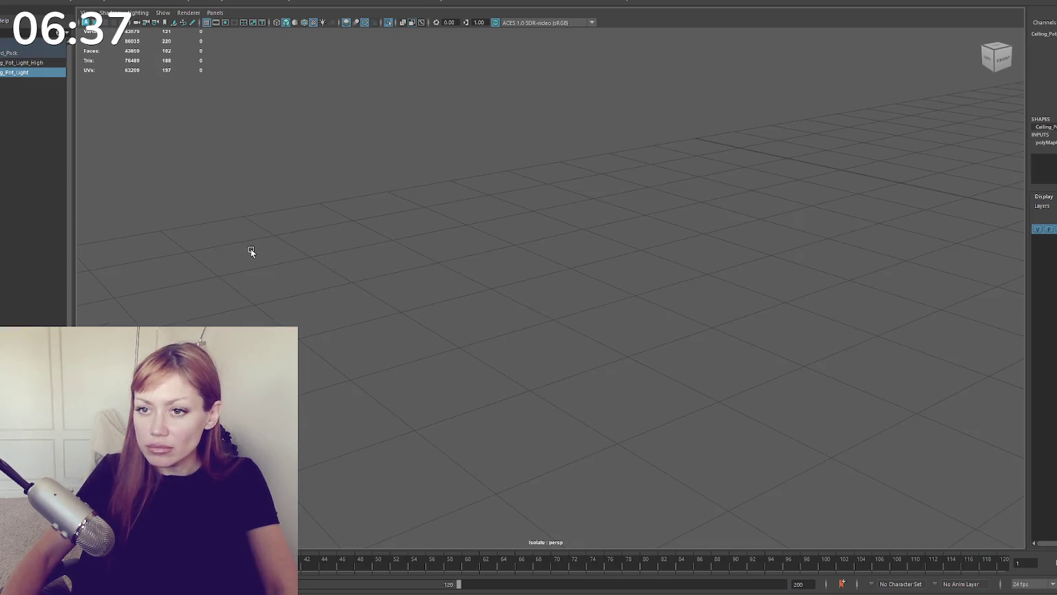
{"action": "scroll", "coordinate": [641, 275], "scroll_direction": "down", "scroll_amount": 5}
{"action": "left_click", "coordinate": [534, 274]}
{"action": "key", "text": "ctrl+1"}
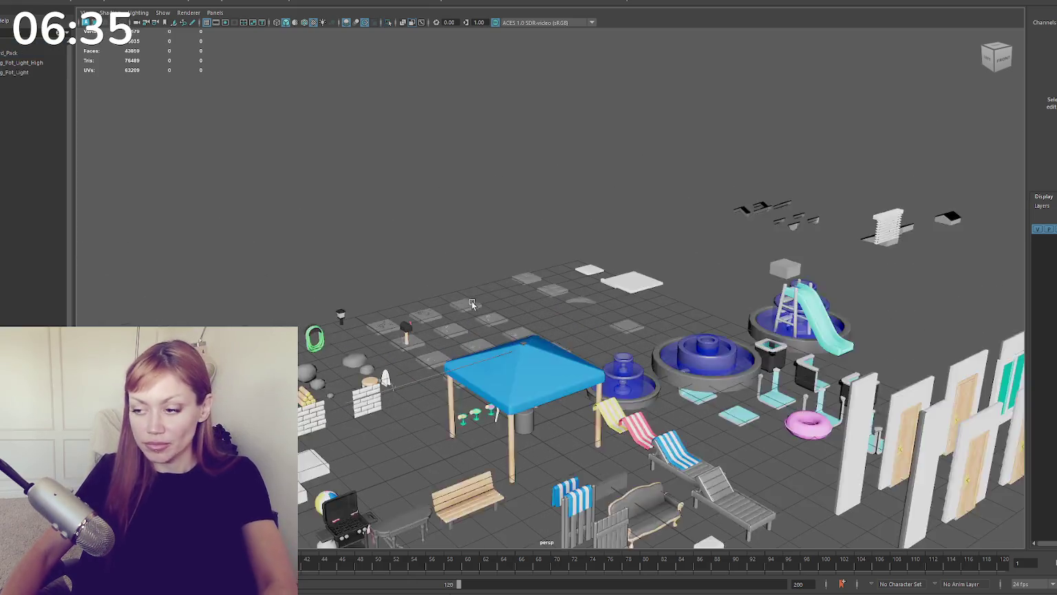
{"action": "scroll", "coordinate": [471, 301], "scroll_direction": "up", "scroll_amount": 3}
{"action": "scroll", "coordinate": [517, 170], "scroll_direction": "up", "scroll_amount": 2}
Step: Select the bucket cylinder and drip shape under the blue gazebo and isolate them
{"action": "left_click", "coordinate": [20, 52]}
{"action": "mouse_move", "coordinate": [481, 276]}
{"action": "left_mouse_down", "text": "alt"}
{"action": "mouse_move", "coordinate": [620, 262]}
{"action": "mouse_move", "coordinate": [806, 327]}
{"action": "left_mouse_up", "text": "alt"}
{"action": "left_click", "coordinate": [585, 265]}
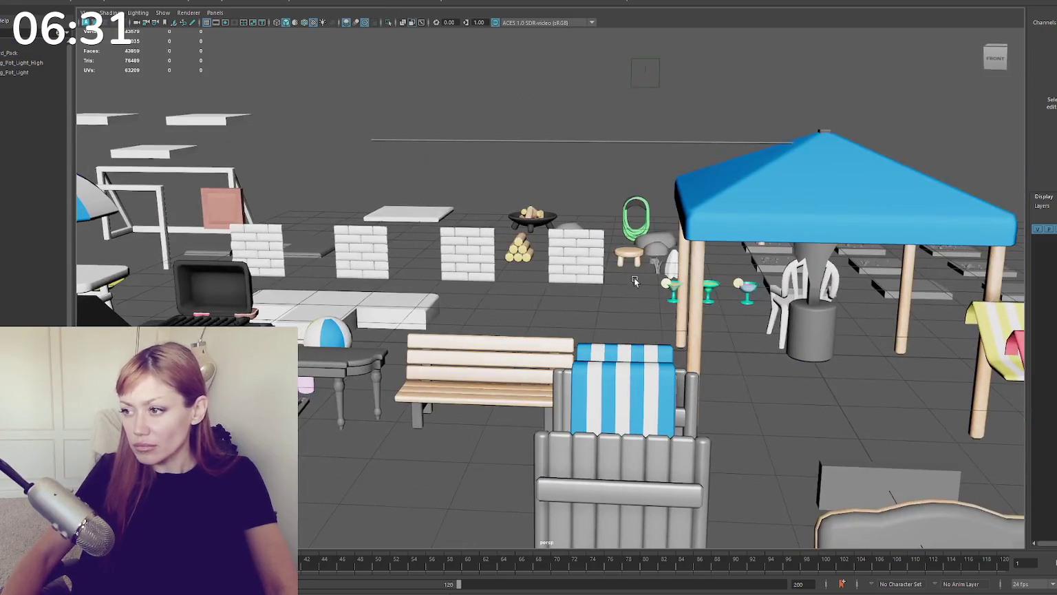
{"action": "left_click", "coordinate": [817, 281]}
{"action": "left_click", "coordinate": [819, 323], "text": "shift"}
{"action": "key", "text": "ctrl+1"}
Step: Frame the isolated bucket and drip shape in shaded view
{"action": "key", "text": "f"}
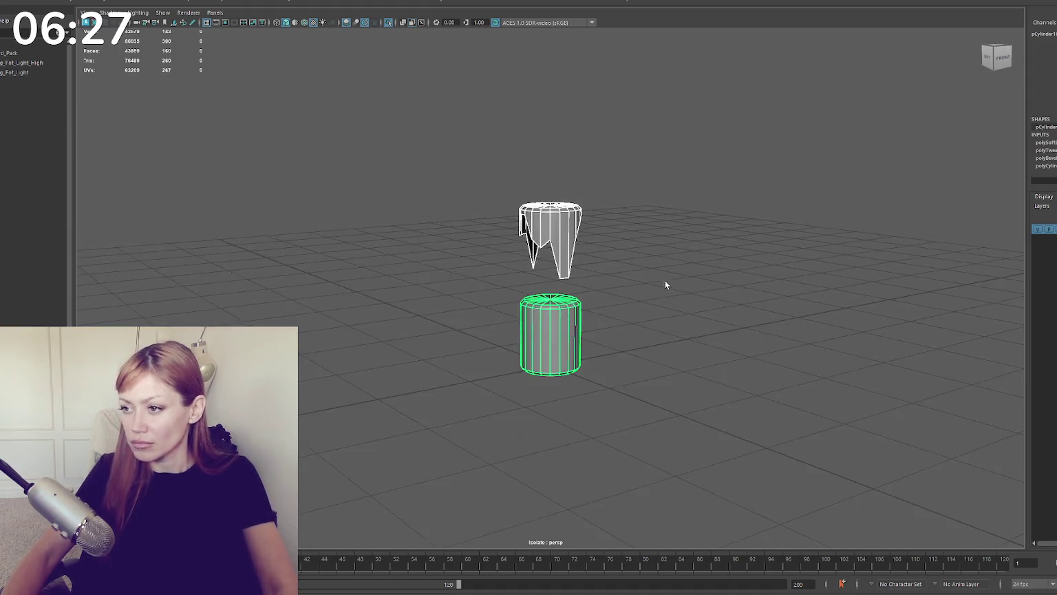
{"action": "key", "text": "5"}
{"action": "scroll", "coordinate": [571, 234], "scroll_direction": "up", "scroll_amount": 5}
{"action": "left_click", "coordinate": [599, 256]}
{"action": "left_click_drag", "start_coordinate": [599, 256], "coordinate": [591, 252], "text": "alt"}
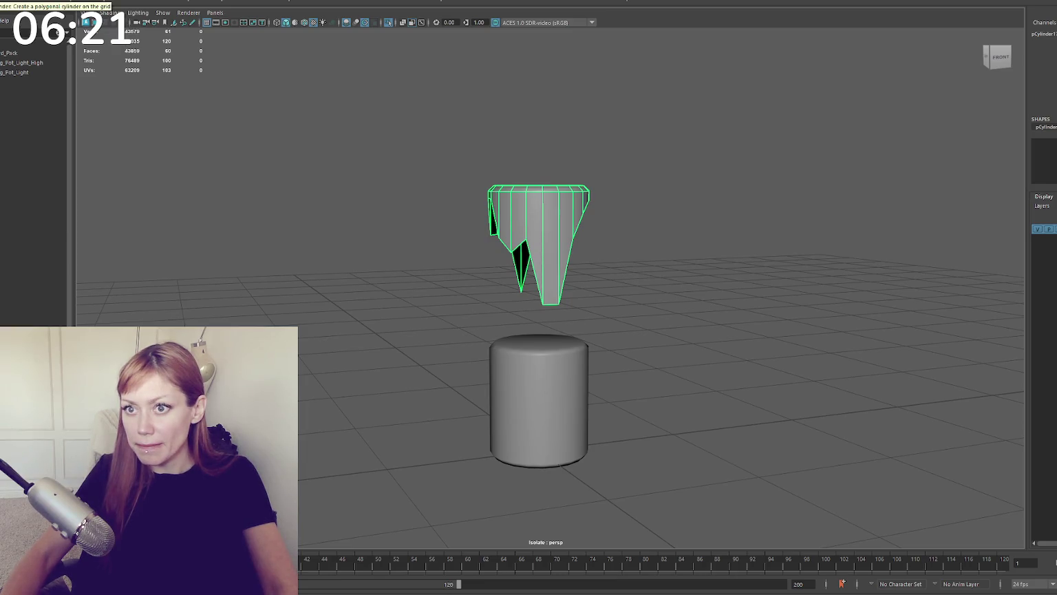
Step: Create a new torus and shrink it to fit the cylinder
{"action": "left_click", "coordinate": [20, 3]}
{"action": "key", "text": "w"}
{"action": "left_click_drag", "start_coordinate": [544, 431], "coordinate": [558, 379]}
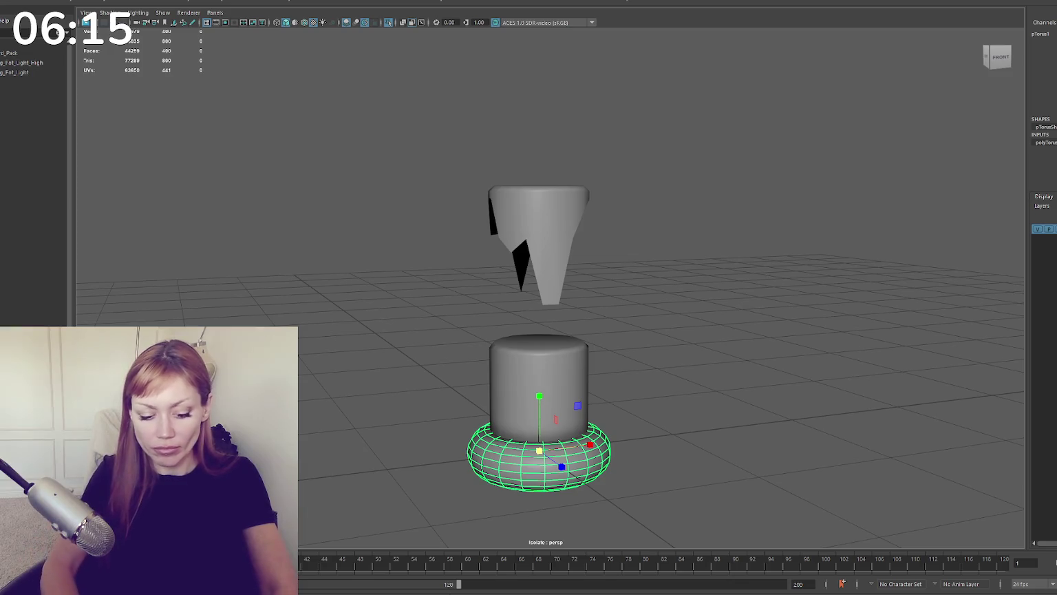
Step: Flatten the torus into a thin low-subdivision ring and raise it to the cylinder's top
{"action": "left_click_drag", "start_coordinate": [539, 396], "coordinate": [539, 441]}
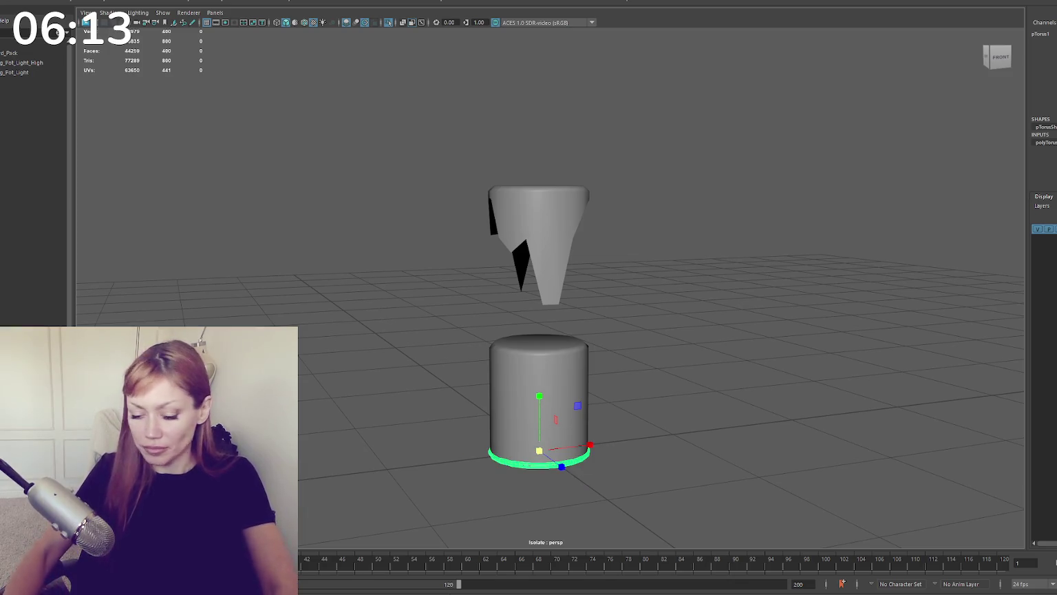
{"action": "left_click_drag", "start_coordinate": [539, 396], "coordinate": [539, 389]}
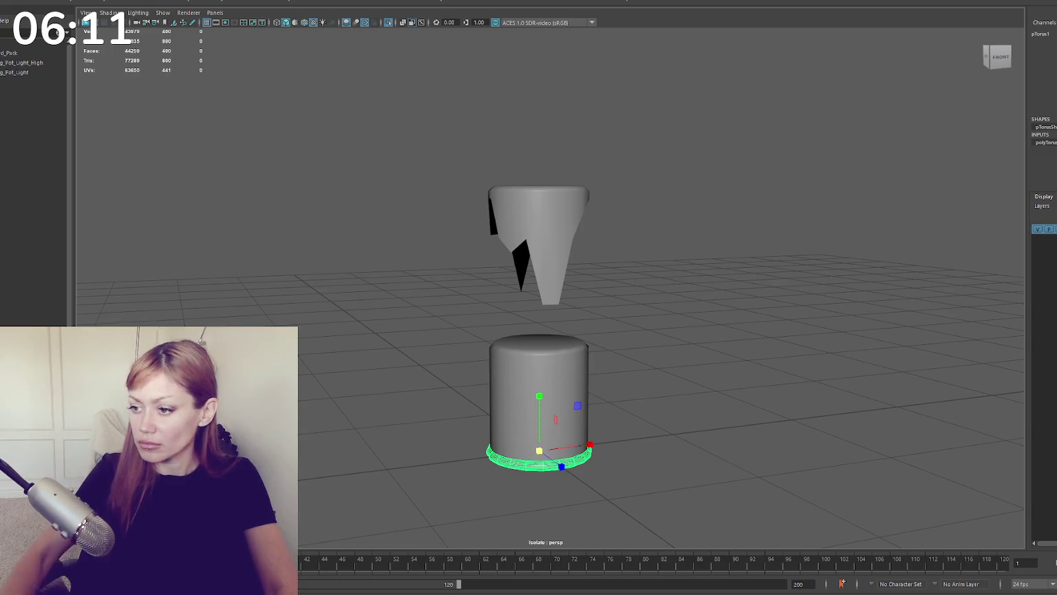
{"action": "key", "text": "Return"}
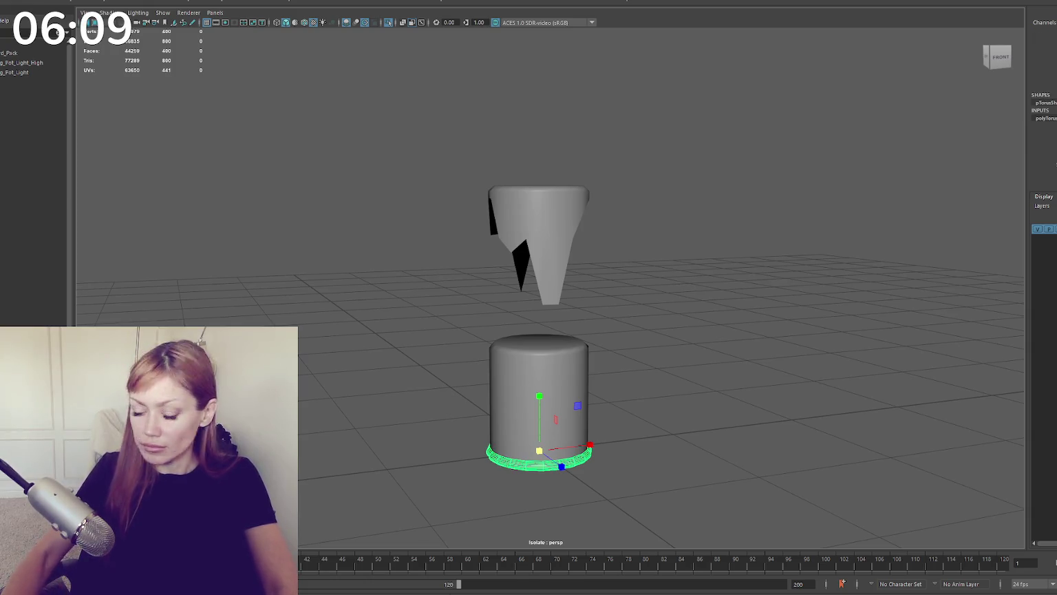
{"action": "key", "text": "w"}
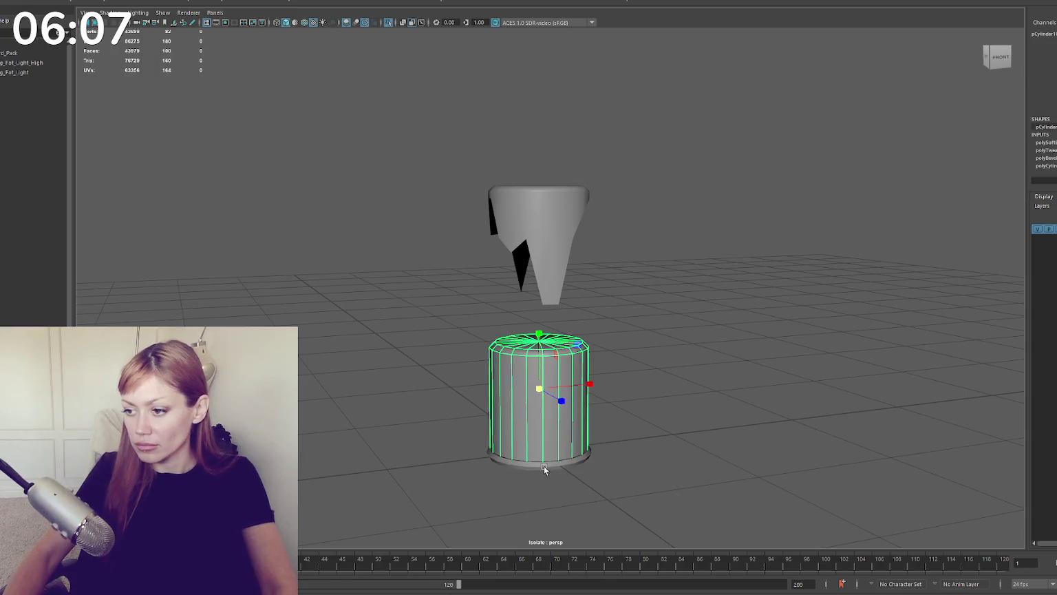
{"action": "left_click_drag", "start_coordinate": [538, 402], "coordinate": [541, 299]}
Step: Remove the faces on one side of the ring, leaving a half ring on the rim
{"action": "right_click_drag", "start_coordinate": [605, 265], "coordinate": [603, 237]}
{"action": "left_click_drag", "start_coordinate": [603, 237], "coordinate": [599, 276], "text": "alt"}
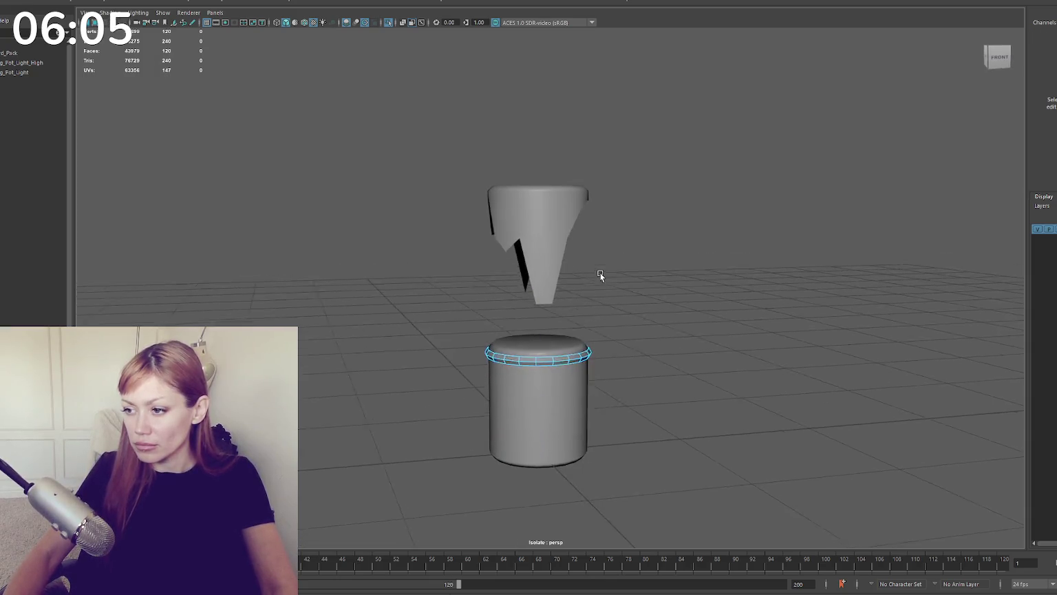
{"action": "key", "text": "4"}
{"action": "mouse_move", "coordinate": [574, 315]}
{"action": "left_mouse_down"}
{"action": "mouse_move", "coordinate": [551, 337]}
{"action": "mouse_move", "coordinate": [547, 361]}
{"action": "left_mouse_up"}
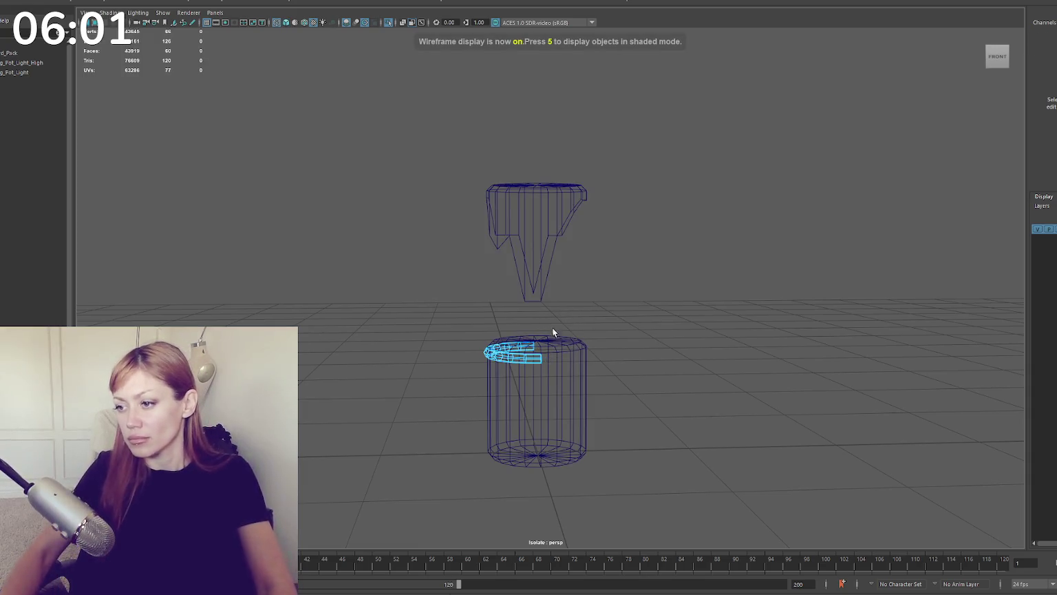
{"action": "left_click", "coordinate": [519, 358]}
{"action": "left_click", "coordinate": [510, 352]}
{"action": "key", "text": "w"}
{"action": "right_click_drag", "start_coordinate": [585, 289], "coordinate": [524, 301]}
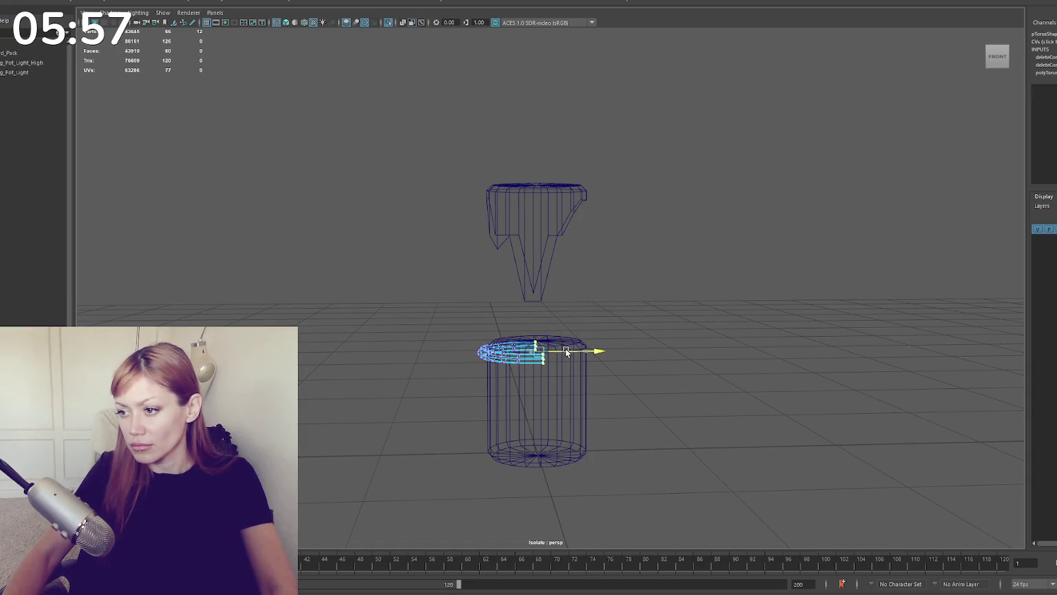
{"action": "key", "text": "6"}
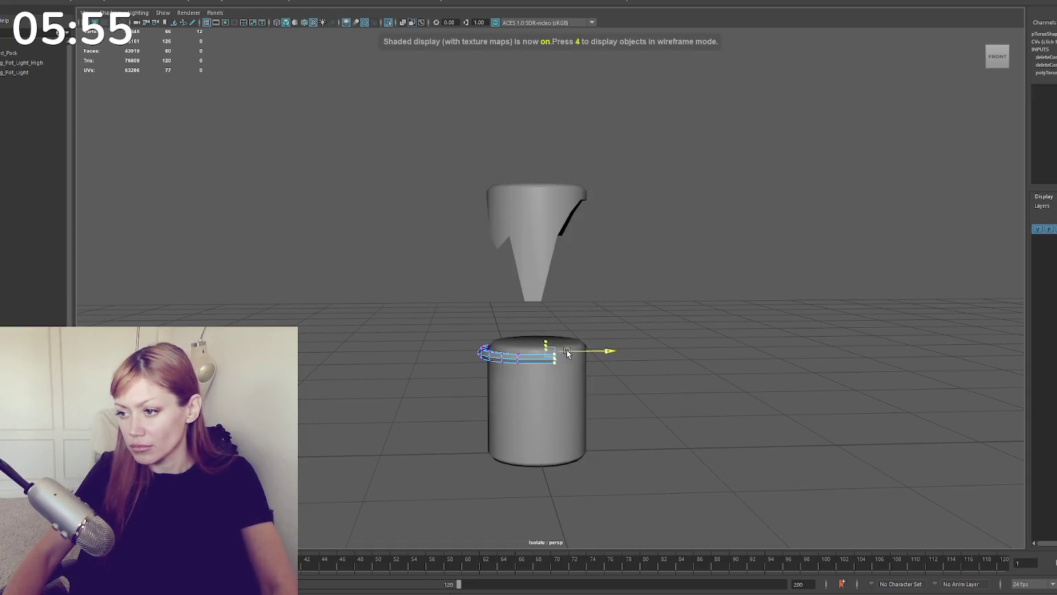
{"action": "left_click", "coordinate": [626, 247]}
Step: Extend the half ring's open end and merge its end vertices
{"action": "right_click_drag", "start_coordinate": [637, 314], "coordinate": [643, 255]}
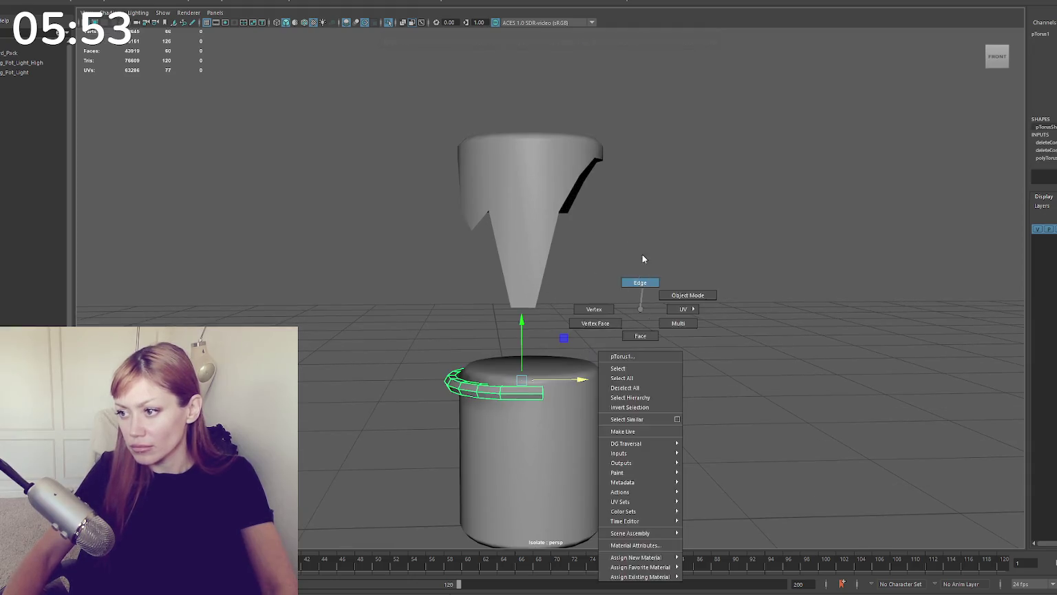
{"action": "key", "text": "4"}
{"action": "scroll", "coordinate": [523, 389], "scroll_direction": "up", "scroll_amount": 3}
{"action": "left_click_drag", "start_coordinate": [523, 389], "coordinate": [580, 344], "text": "alt"}
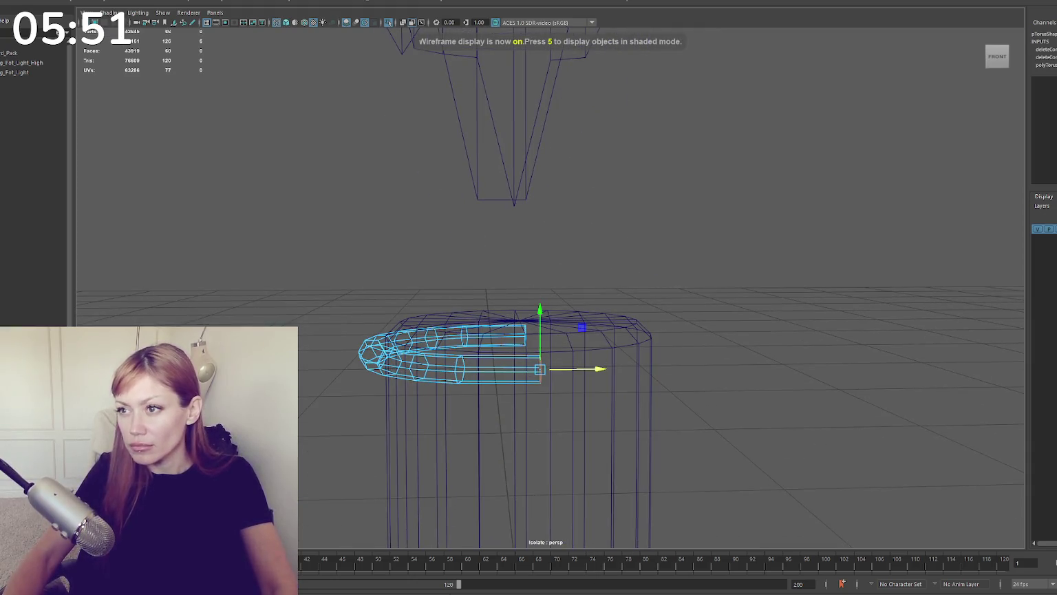
{"action": "key", "text": "ctrl+e"}
{"action": "left_click", "coordinate": [172, 78]}
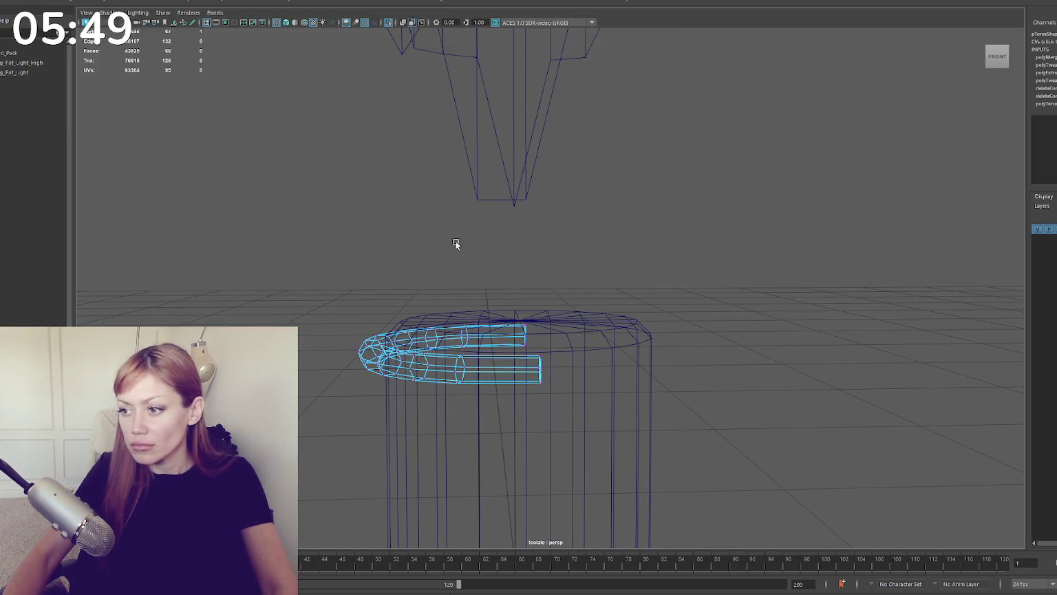
Step: Cap the handle's open end and nudge that end outward
{"action": "left_click_drag", "start_coordinate": [603, 229], "coordinate": [545, 219], "text": "alt"}
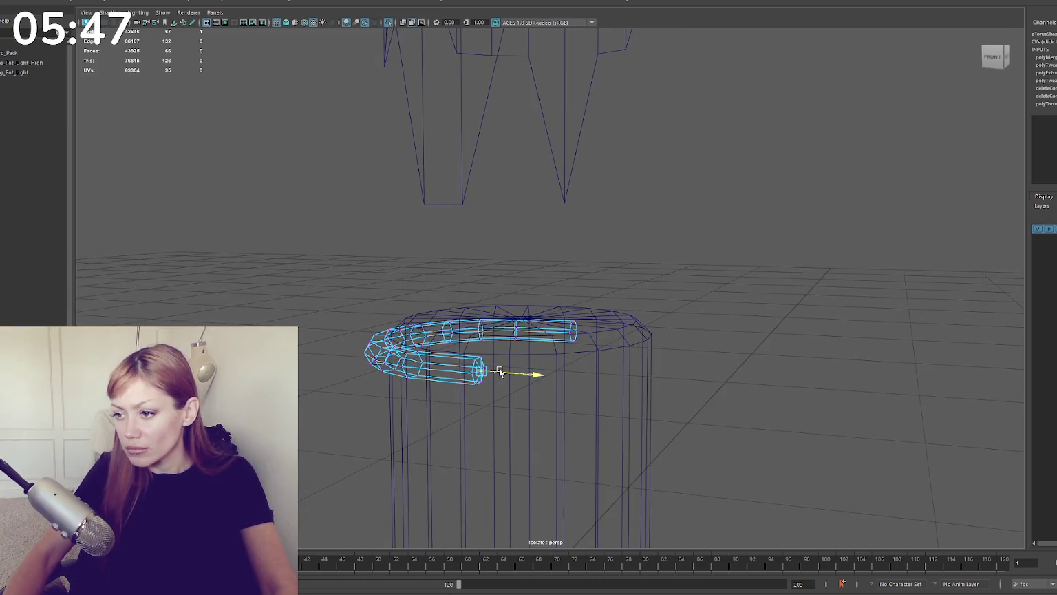
{"action": "left_click", "coordinate": [569, 327], "text": "shift"}
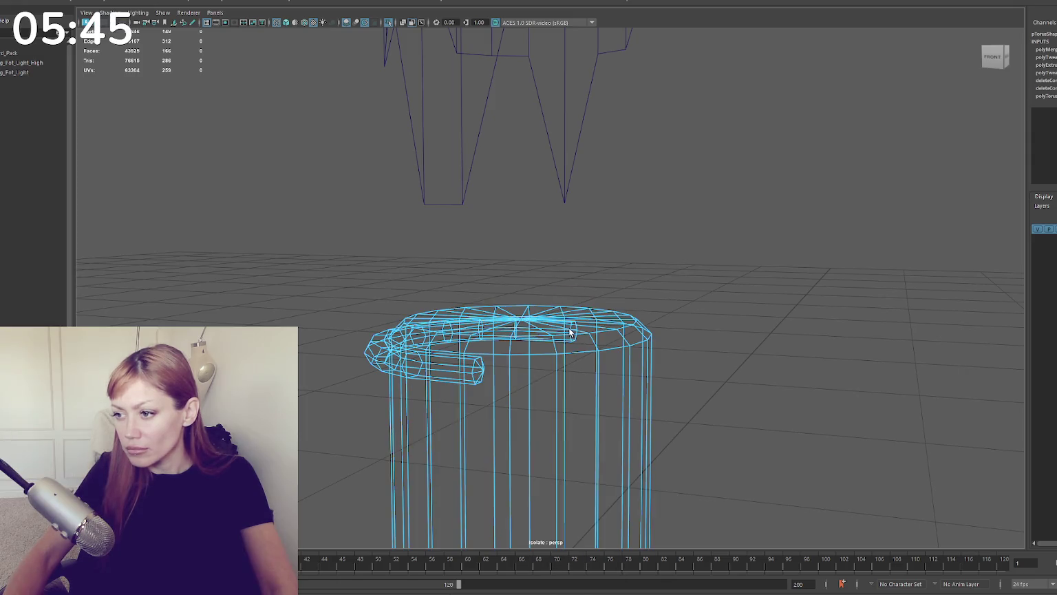
{"action": "left_click", "coordinate": [566, 325]}
{"action": "left_click", "coordinate": [621, 281]}
{"action": "left_click", "coordinate": [570, 327]}
{"action": "left_click", "coordinate": [459, 374], "text": "shift"}
{"action": "left_click", "coordinate": [605, 332]}
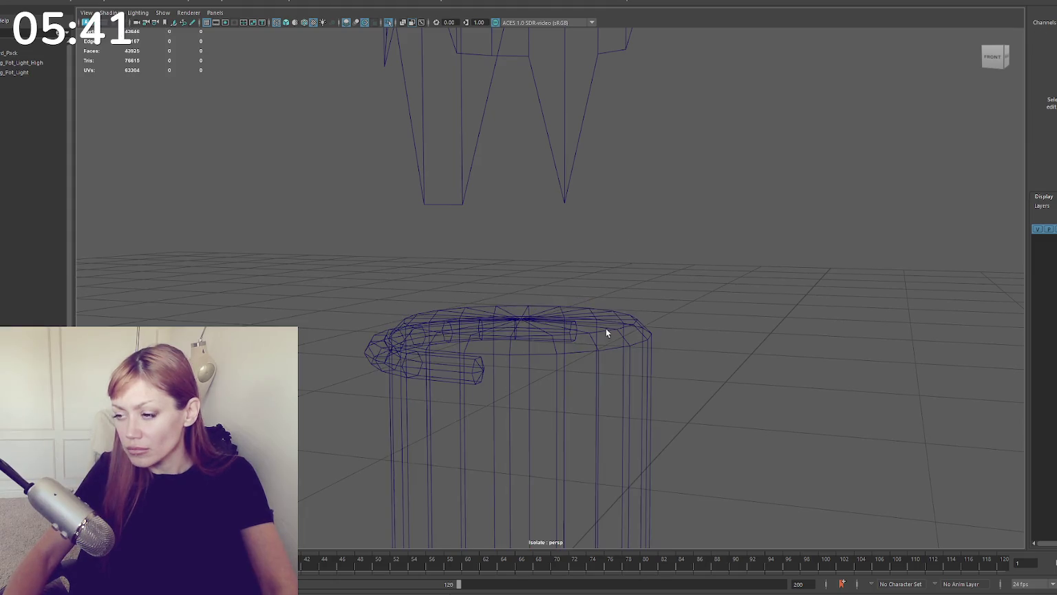
{"action": "left_click", "coordinate": [556, 333]}
{"action": "mouse_move", "coordinate": [617, 254]}
{"action": "right_mouse_down"}
{"action": "mouse_move", "coordinate": [588, 254]}
{"action": "mouse_move", "coordinate": [594, 242]}
{"action": "right_mouse_up"}
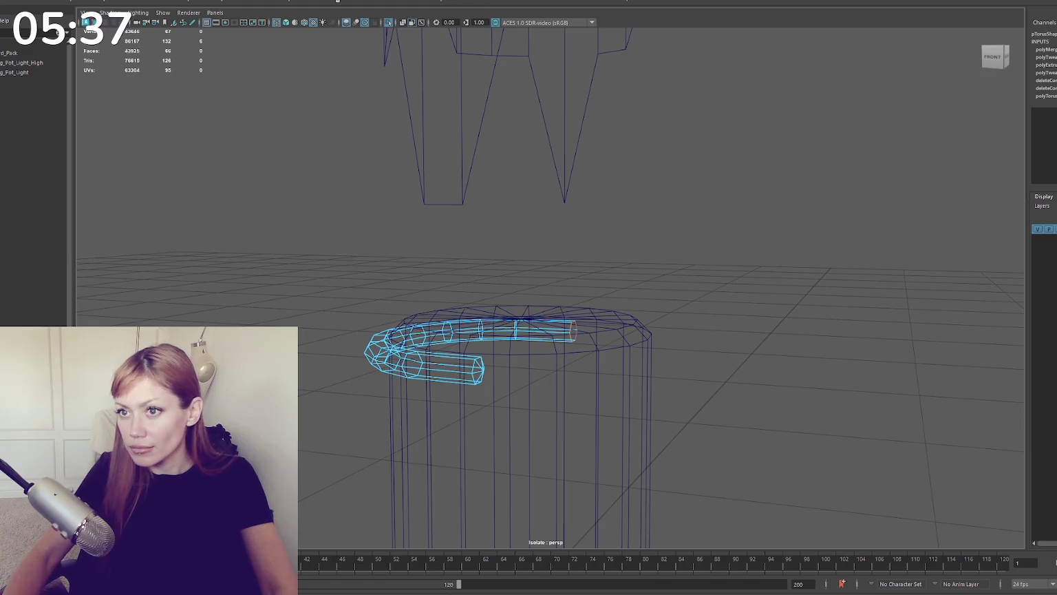
{"action": "left_click", "coordinate": [181, 71]}
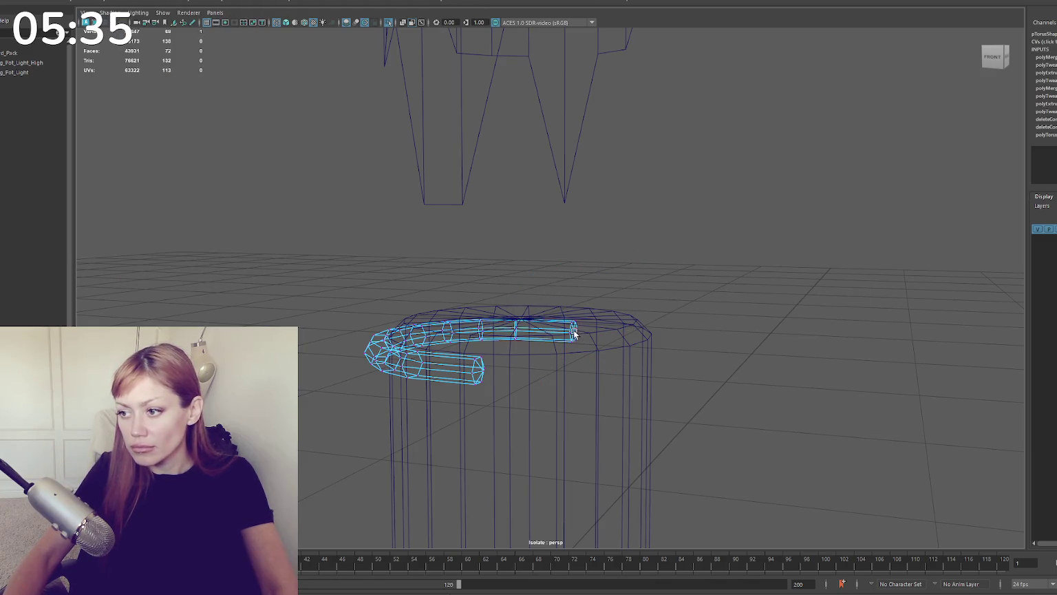
{"action": "left_click_drag", "start_coordinate": [583, 334], "coordinate": [593, 337]}
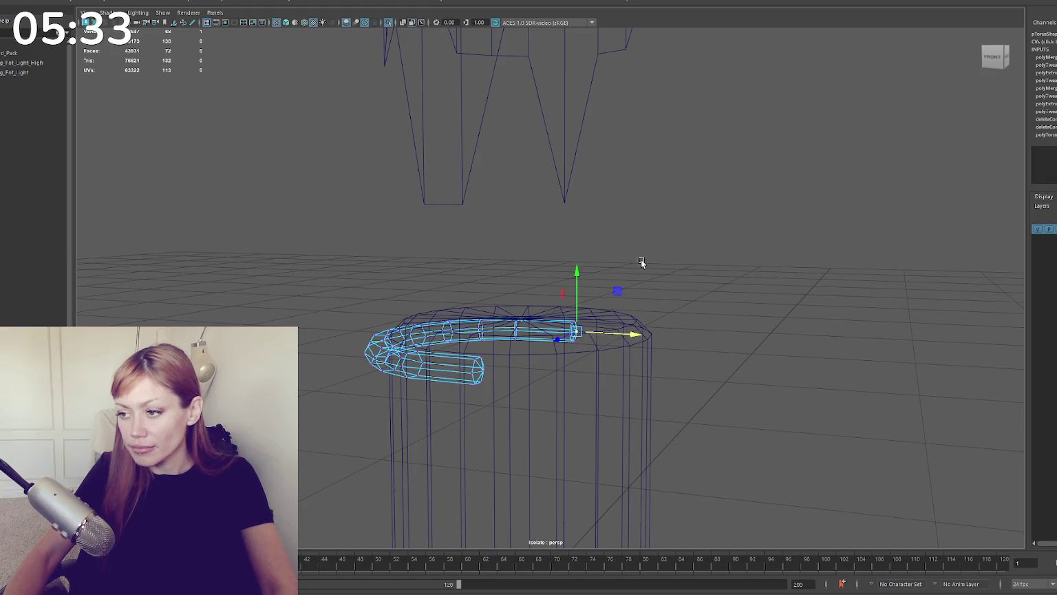
Step: Bevel two edge loops along the handle tube and soften its edges
{"action": "right_click_drag", "start_coordinate": [641, 263], "coordinate": [640, 247]}
{"action": "double_click", "coordinate": [571, 332]}
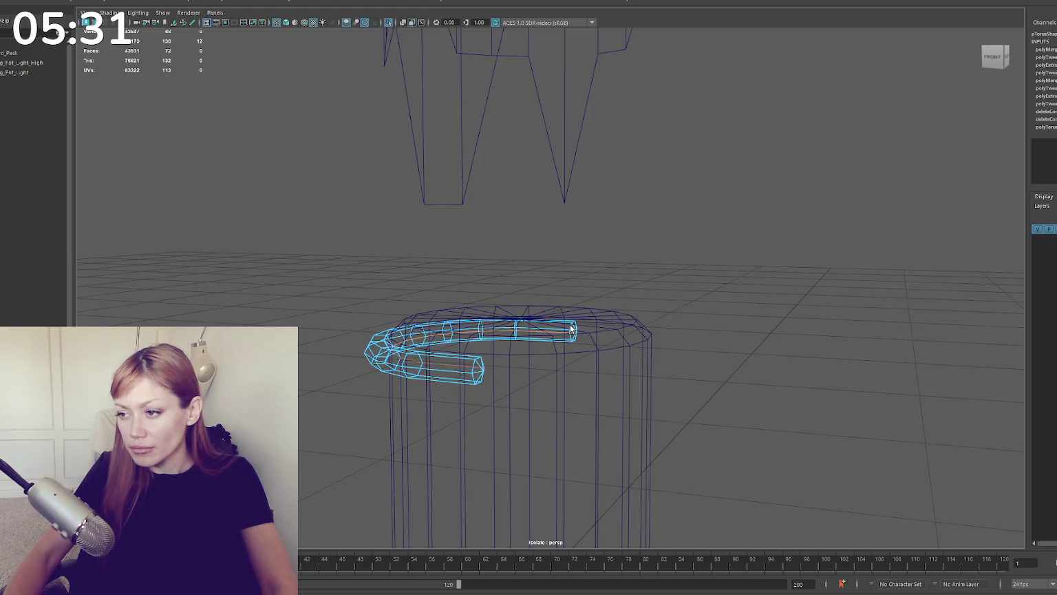
{"action": "double_click", "coordinate": [474, 369], "text": "shift"}
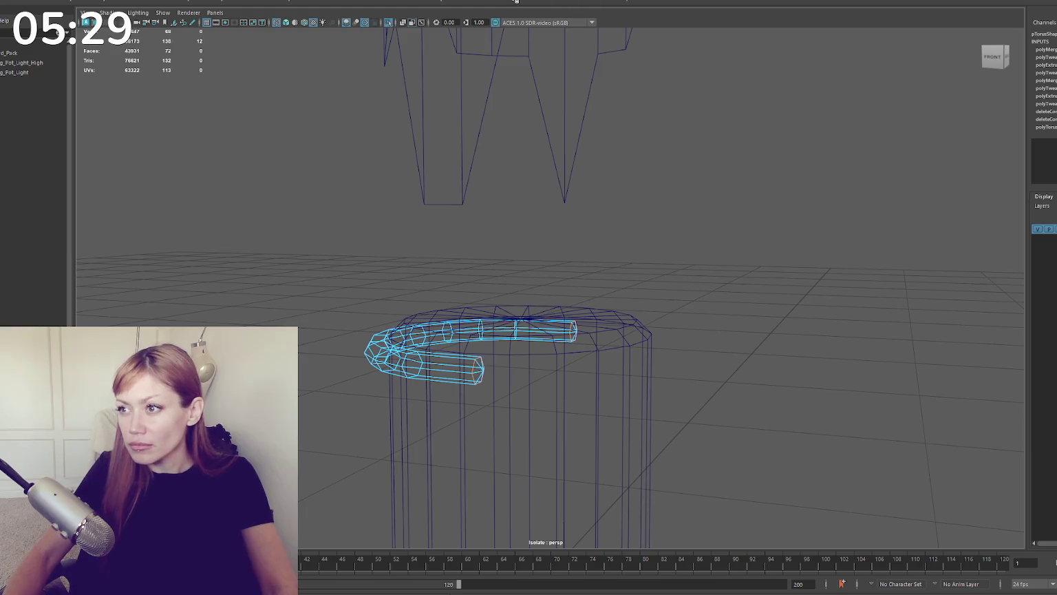
{"action": "key", "text": "ctrl+b"}
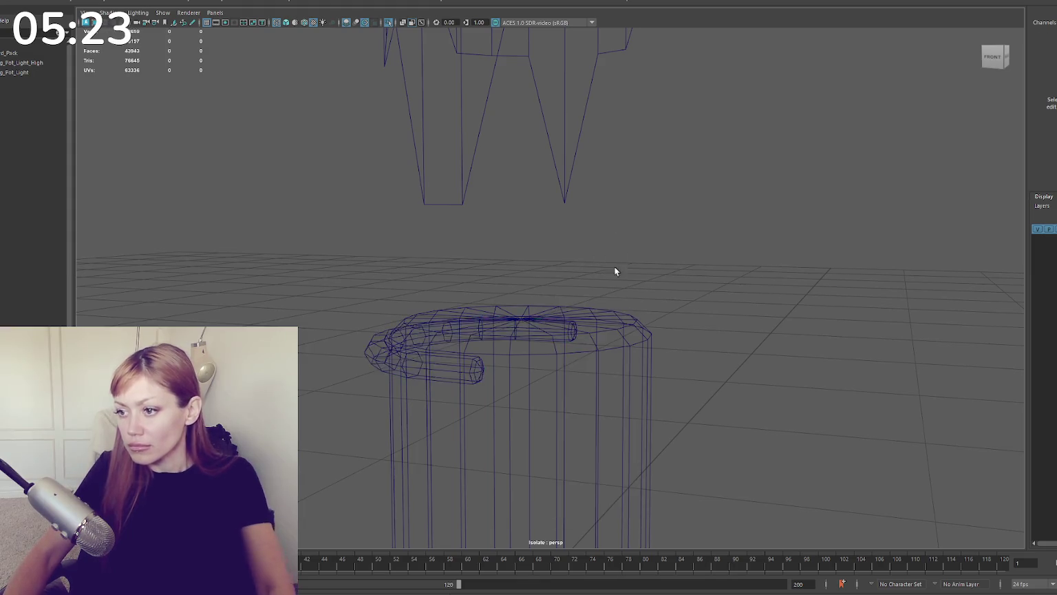
{"action": "key", "text": "5"}
{"action": "right_click_drag", "start_coordinate": [606, 272], "coordinate": [720, 280], "text": "shift"}
{"action": "left_click", "coordinate": [769, 264]}
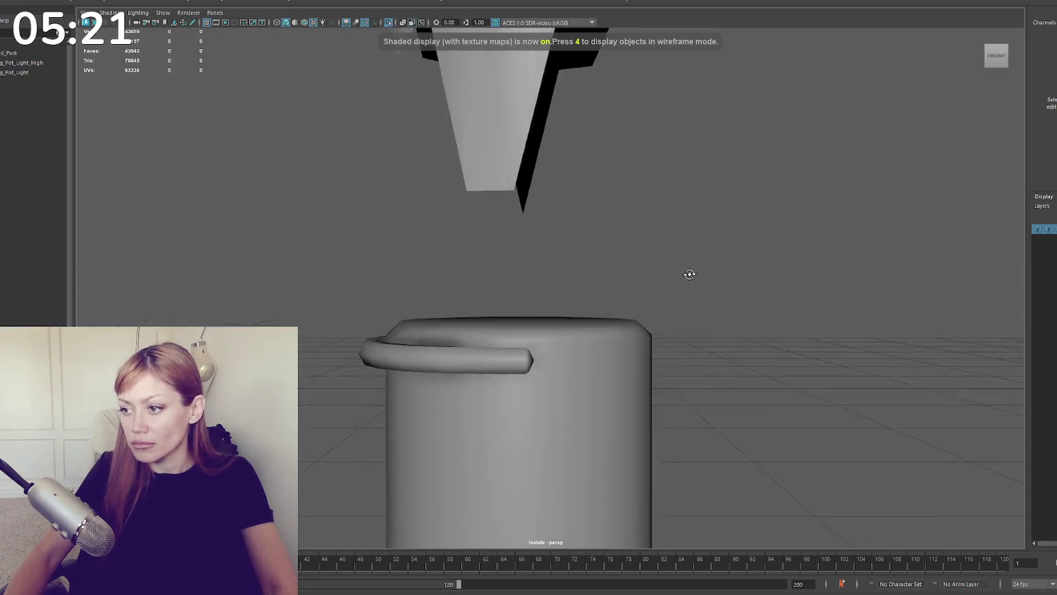
Step: Inspect the bucket from the front and select the whole torus handle
{"action": "left_click_drag", "start_coordinate": [688, 274], "coordinate": [764, 320], "text": "alt"}
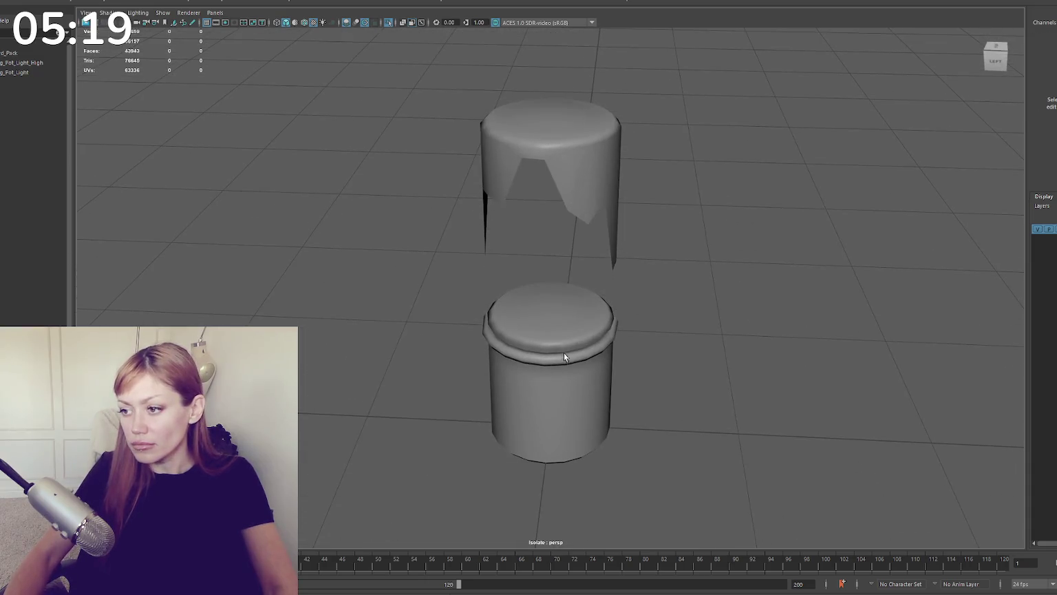
{"action": "left_click", "coordinate": [563, 348]}
{"action": "left_click_drag", "start_coordinate": [563, 347], "coordinate": [574, 260], "text": "alt"}
{"action": "left_click_drag", "start_coordinate": [389, 265], "coordinate": [519, 378]}
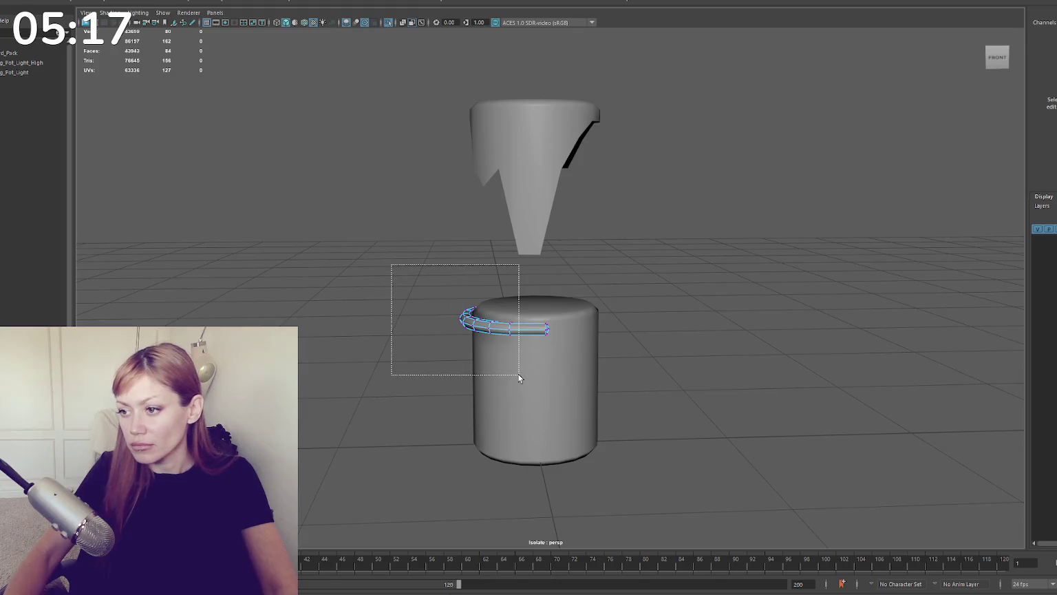
{"action": "key", "text": "F8"}
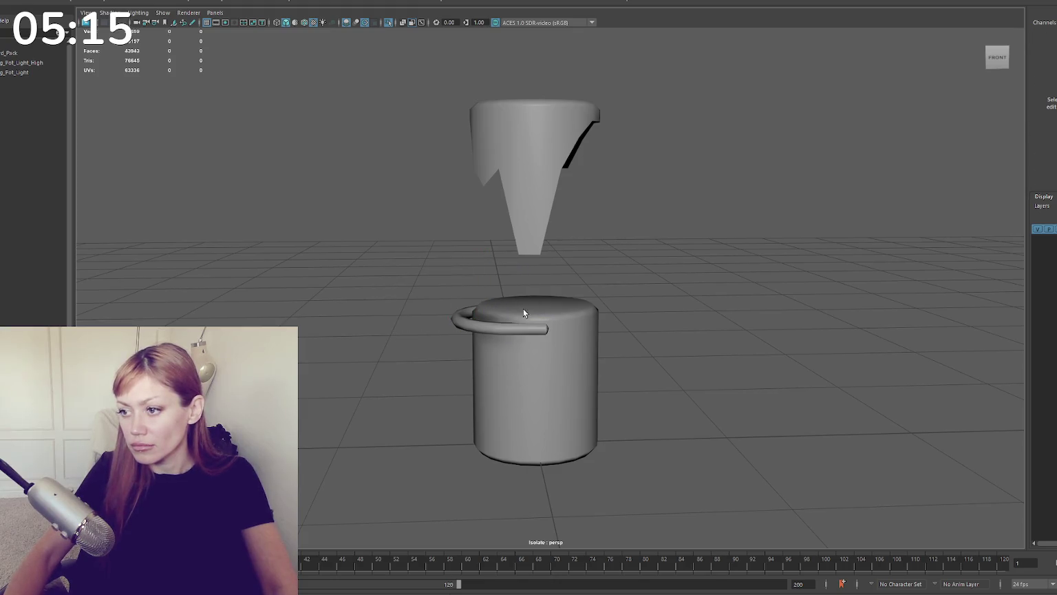
{"action": "left_click", "coordinate": [528, 325]}
Step: Rotate the torus handle so it tilts diagonally across the bucket's side
{"action": "key", "text": "e"}
{"action": "key", "text": "w"}
{"action": "key", "text": "e"}
{"action": "mouse_move", "coordinate": [561, 269]}
{"action": "left_mouse_down"}
{"action": "mouse_move", "coordinate": [539, 275]}
{"action": "mouse_move", "coordinate": [625, 271]}
{"action": "mouse_move", "coordinate": [654, 234]}
{"action": "left_mouse_up"}
Step: Zoom in and reselect the bucket cylinder with the Rotate tool active
{"action": "left_click", "coordinate": [600, 303]}
{"action": "scroll", "coordinate": [618, 272], "scroll_direction": "up", "scroll_amount": 3}
{"action": "left_click", "coordinate": [618, 272]}
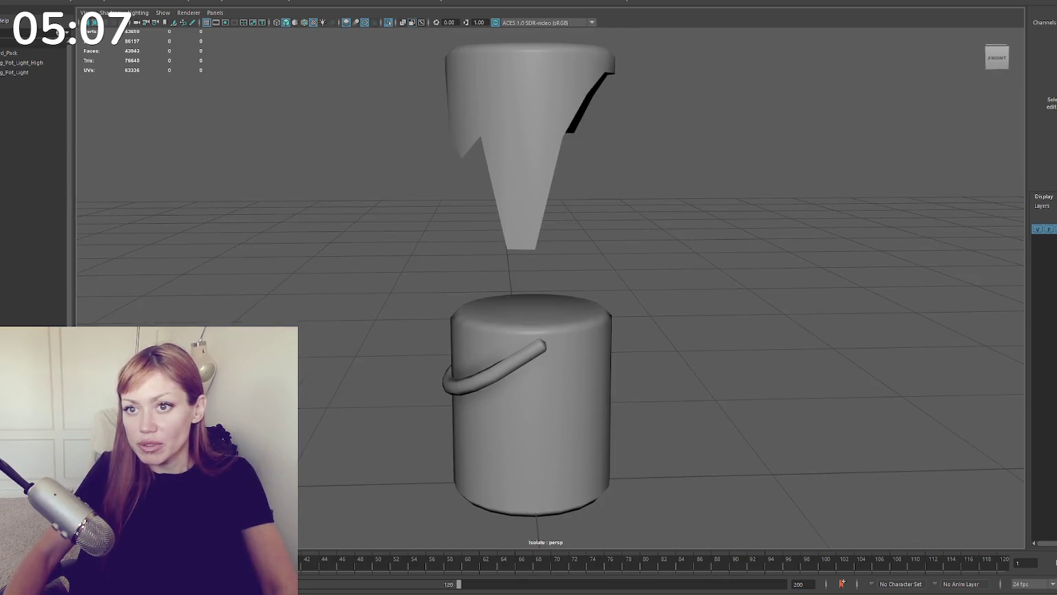
{"action": "left_click", "coordinate": [530, 413]}
{"action": "scroll", "coordinate": [537, 385], "scroll_direction": "up", "scroll_amount": 5}
{"action": "scroll", "coordinate": [629, 335], "scroll_direction": "down", "scroll_amount": 5}
{"action": "key", "text": "e"}
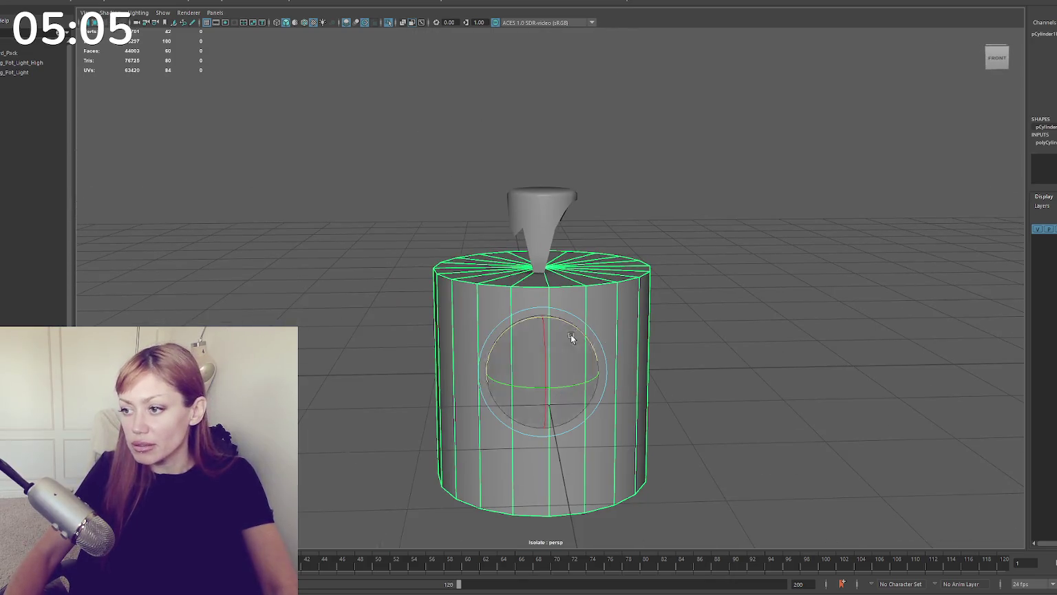
{"action": "left_click", "coordinate": [670, 277]}
{"action": "scroll", "coordinate": [670, 278], "scroll_direction": "down", "scroll_amount": 5}
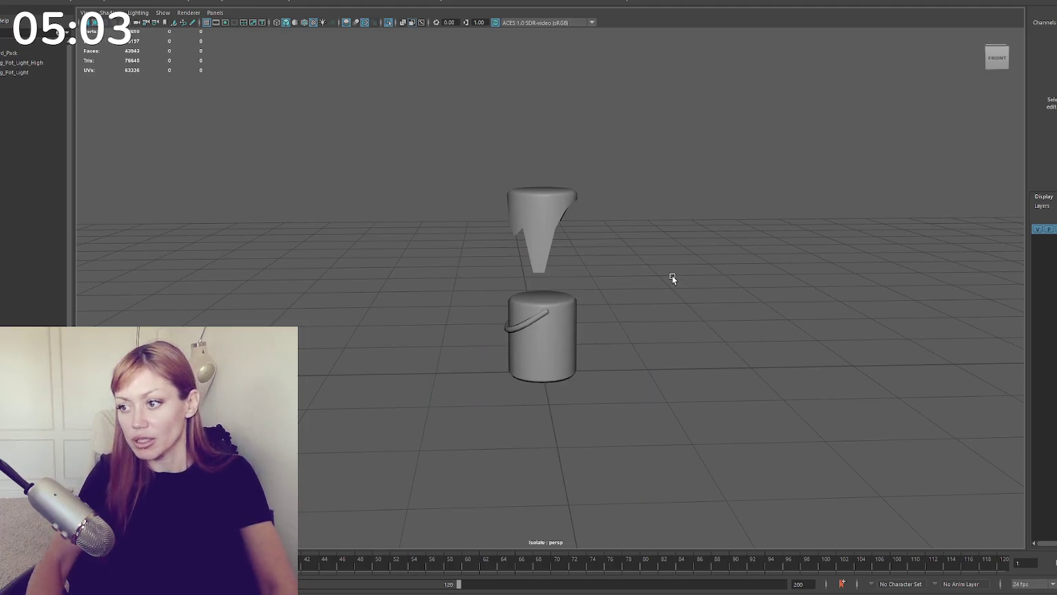
{"action": "left_click", "coordinate": [554, 206]}
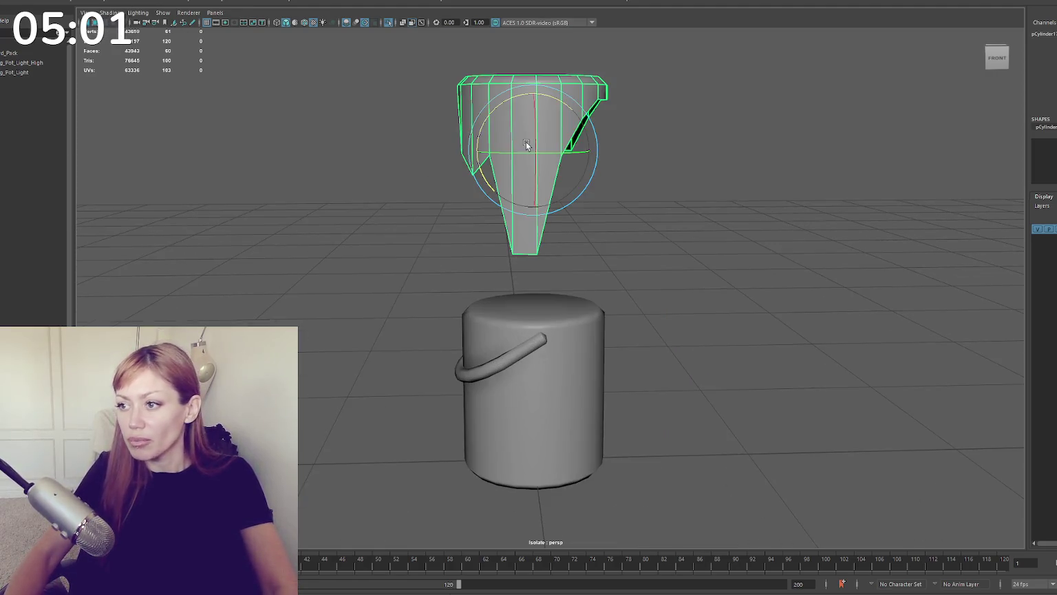
{"action": "scroll", "coordinate": [544, 158], "scroll_direction": "up", "scroll_amount": 5}
{"action": "mouse_move", "coordinate": [527, 173]}
{"action": "left_mouse_down", "text": "alt"}
{"action": "mouse_move", "coordinate": [561, 201]}
{"action": "mouse_move", "coordinate": [564, 163]}
{"action": "left_mouse_up", "text": "alt"}
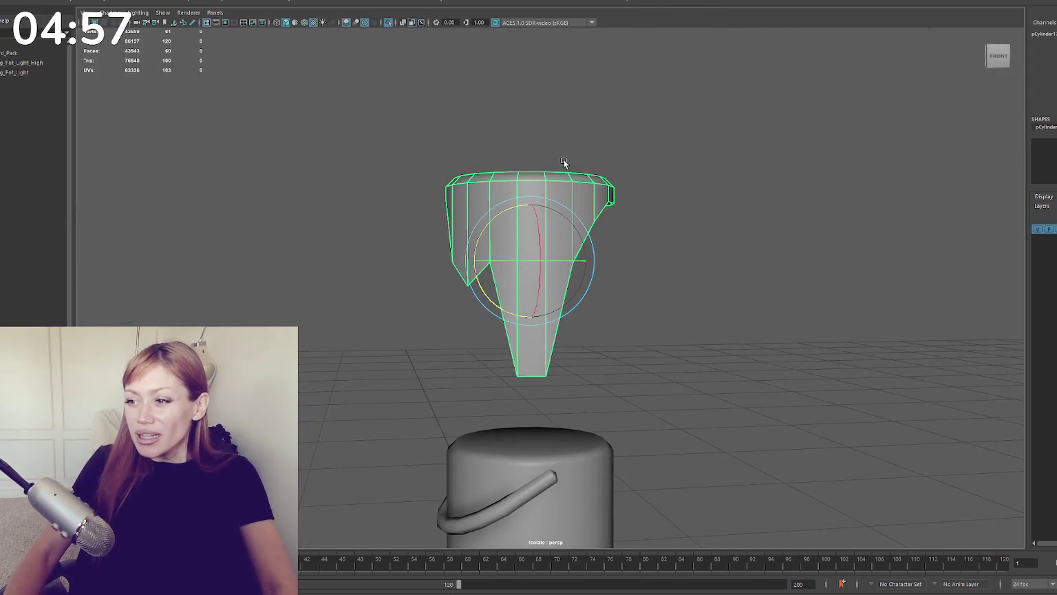
{"action": "mouse_move", "coordinate": [648, 178]}
{"action": "left_mouse_down", "text": "alt"}
{"action": "mouse_move", "coordinate": [816, 193]}
{"action": "mouse_move", "coordinate": [610, 189]}
{"action": "mouse_move", "coordinate": [670, 193]}
{"action": "mouse_move", "coordinate": [633, 199]}
{"action": "mouse_move", "coordinate": [656, 196]}
{"action": "mouse_move", "coordinate": [641, 186]}
{"action": "mouse_move", "coordinate": [585, 219]}
{"action": "mouse_move", "coordinate": [729, 200]}
{"action": "left_mouse_up", "text": "alt"}
{"action": "key", "text": "F11"}
Step: Delete unwanted bands of faces from both sides of the drip mesh
{"action": "left_click", "coordinate": [581, 219]}
{"action": "key", "text": "Delete"}
{"action": "left_click", "coordinate": [566, 287]}
{"action": "mouse_move", "coordinate": [567, 287]}
{"action": "left_mouse_down", "text": "alt"}
{"action": "mouse_move", "coordinate": [603, 244]}
{"action": "mouse_move", "coordinate": [444, 232]}
{"action": "left_mouse_up", "text": "alt"}
{"action": "left_click", "coordinate": [569, 238]}
{"action": "key", "text": "Delete"}
Step: Raise the bottom tip vertices to shorten the front drip
{"action": "right_click_drag", "start_coordinate": [677, 246], "coordinate": [601, 364]}
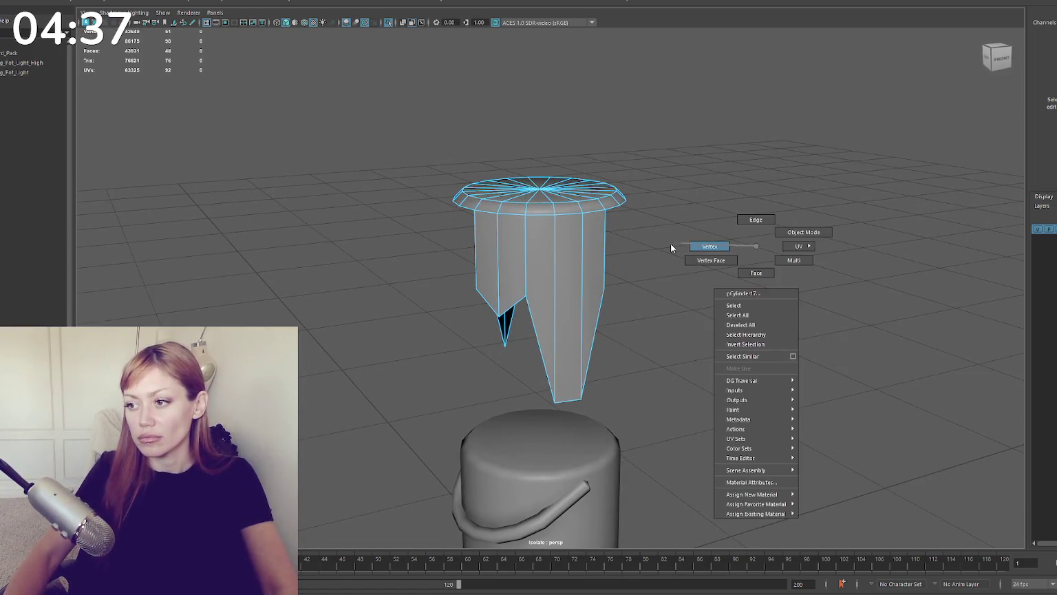
{"action": "left_click_drag", "start_coordinate": [605, 371], "coordinate": [554, 406]}
{"action": "left_click_drag", "start_coordinate": [569, 351], "coordinate": [568, 297]}
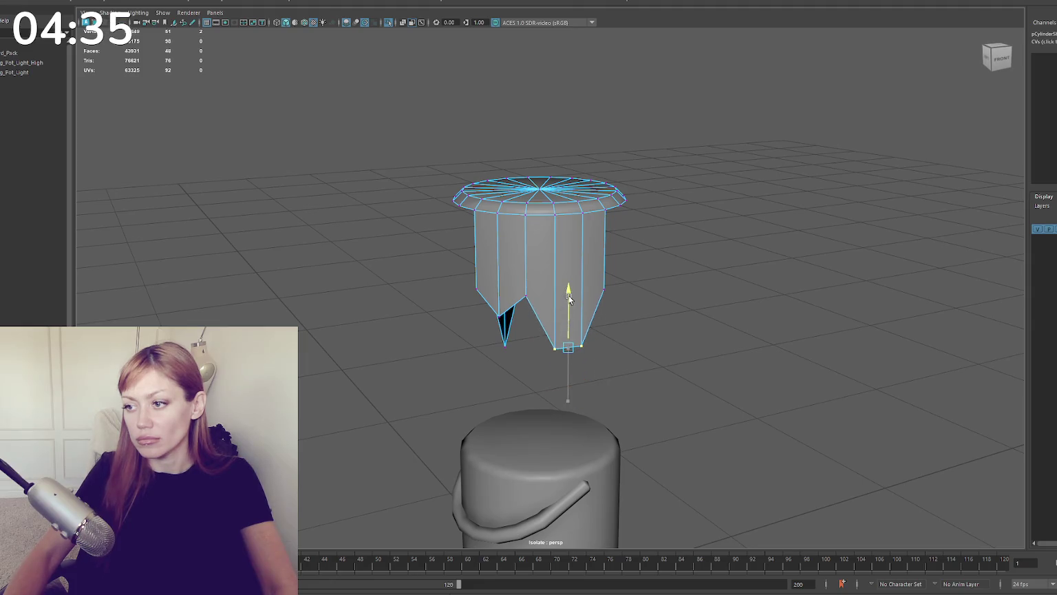
Step: Delete the faces of the drip's left leg
{"action": "left_click_drag", "start_coordinate": [636, 276], "coordinate": [720, 273], "text": "alt"}
{"action": "key", "text": "F11"}
{"action": "left_click_drag", "start_coordinate": [547, 230], "coordinate": [449, 394]}
{"action": "key", "text": "Delete"}
Step: Raise another drip's tip vertices and preview the smoothed result
{"action": "mouse_move", "coordinate": [541, 367]}
{"action": "left_mouse_down", "text": "alt"}
{"action": "mouse_move", "coordinate": [670, 252]}
{"action": "mouse_move", "coordinate": [522, 342]}
{"action": "left_mouse_up", "text": "alt"}
{"action": "key", "text": "F9"}
{"action": "left_click_drag", "start_coordinate": [568, 257], "coordinate": [568, 208]}
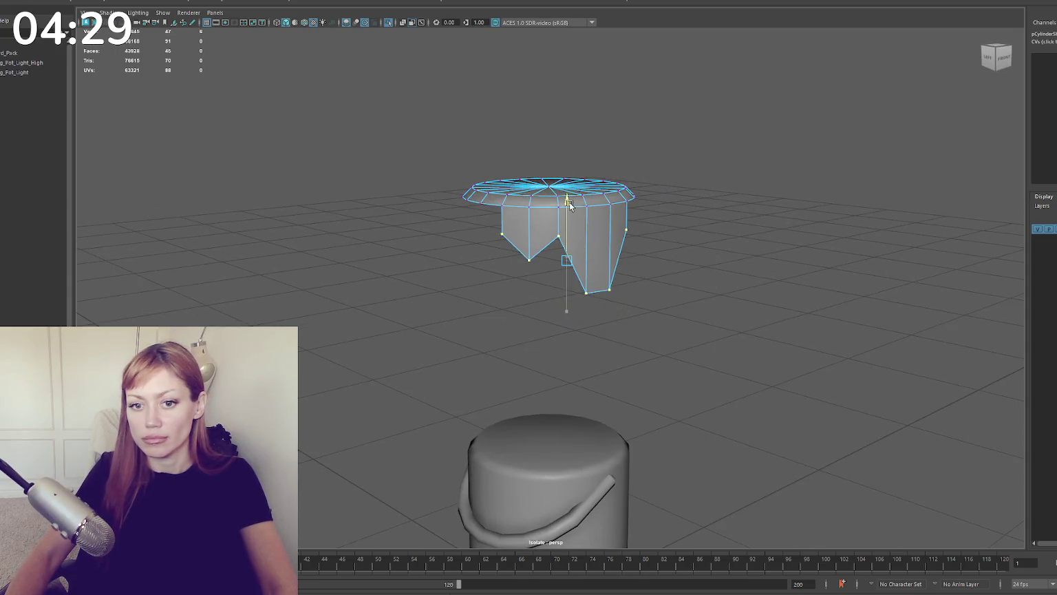
{"action": "scroll", "coordinate": [569, 209], "scroll_direction": "up", "scroll_amount": 3}
{"action": "right_click_drag", "start_coordinate": [578, 225], "coordinate": [615, 202]}
{"action": "key", "text": "3"}
{"action": "key", "text": "1"}
Step: Select the whole drip object and check its smoothed preview from several angles
{"action": "left_click", "coordinate": [524, 260]}
{"action": "left_click_drag", "start_coordinate": [523, 260], "coordinate": [529, 246], "text": "alt"}
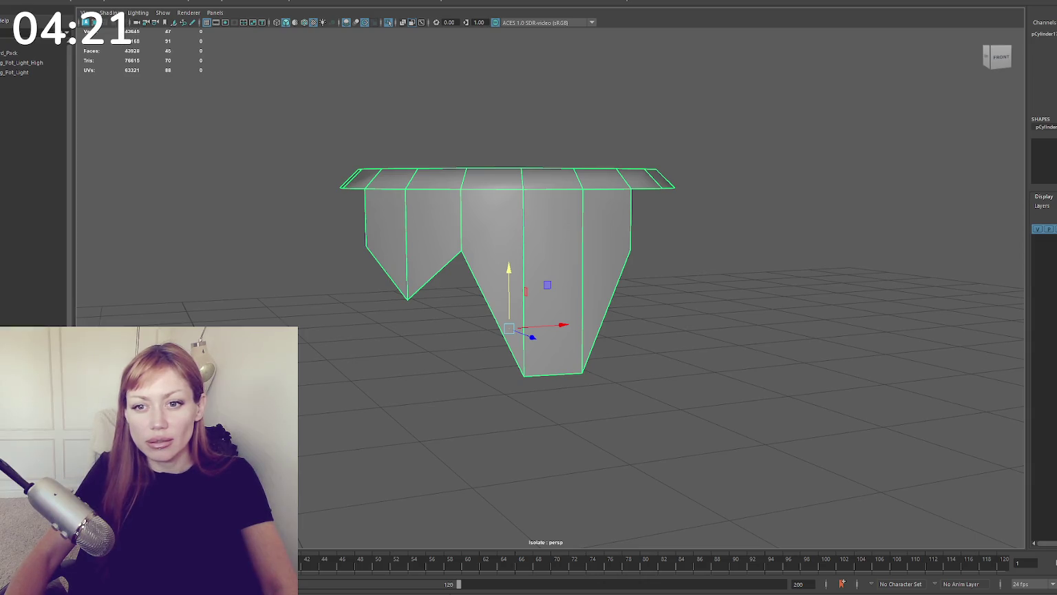
{"action": "key", "text": "3"}
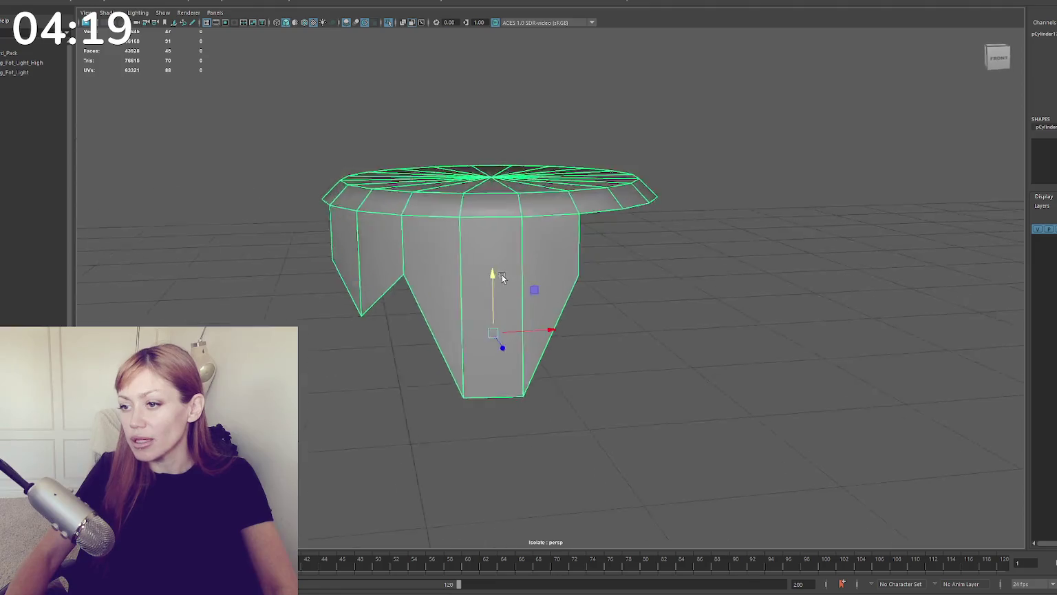
{"action": "key", "text": "1"}
{"action": "left_click_drag", "start_coordinate": [672, 216], "coordinate": [566, 282], "text": "alt"}
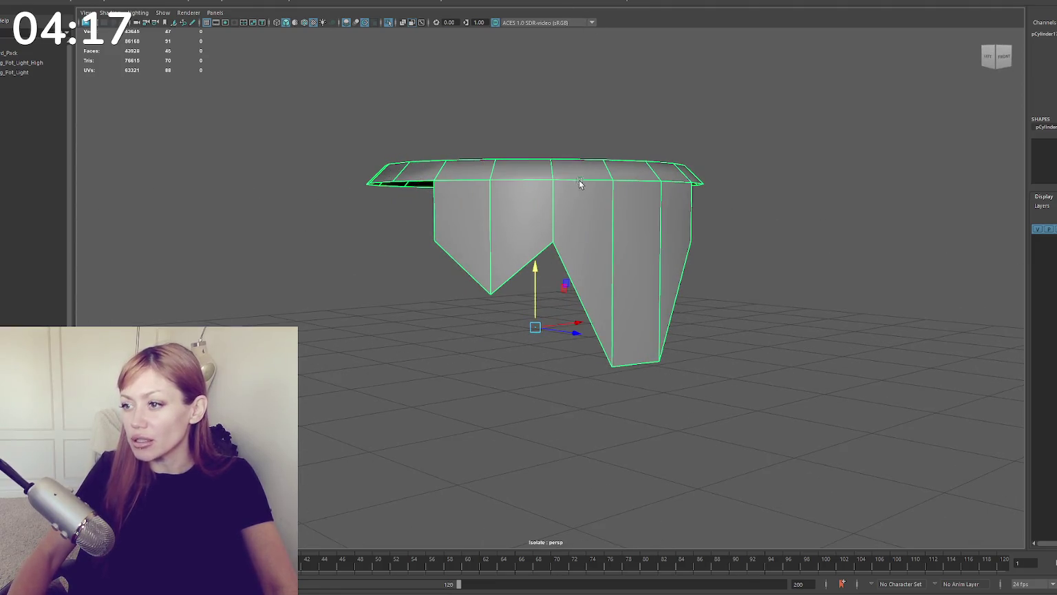
Step: Cut a new edge from the notch vertex to the drip's side edge
{"action": "right_click_drag", "start_coordinate": [566, 283], "coordinate": [566, 196]}
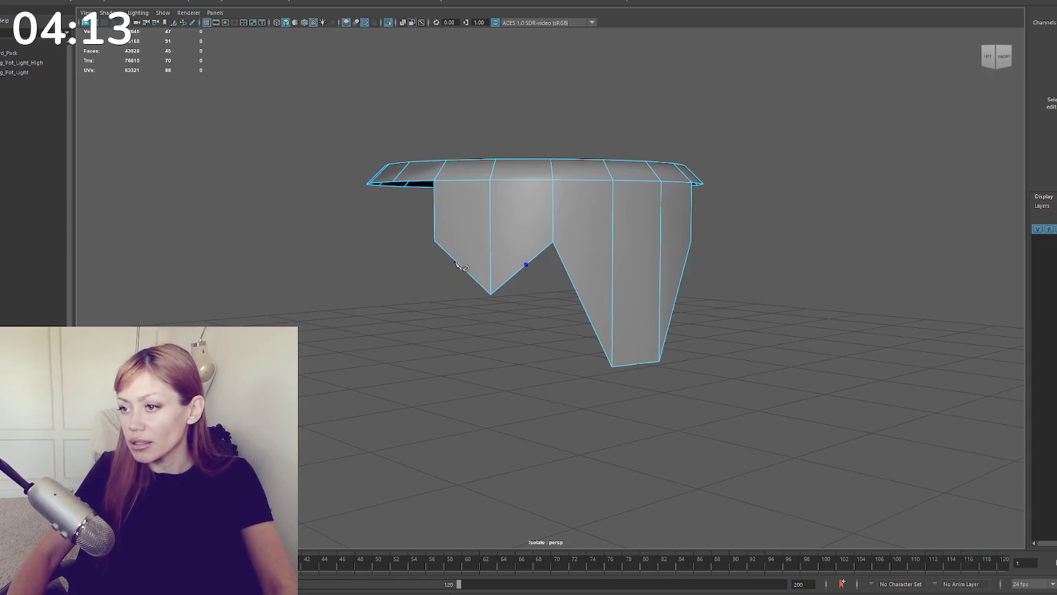
{"action": "left_click", "coordinate": [553, 242]}
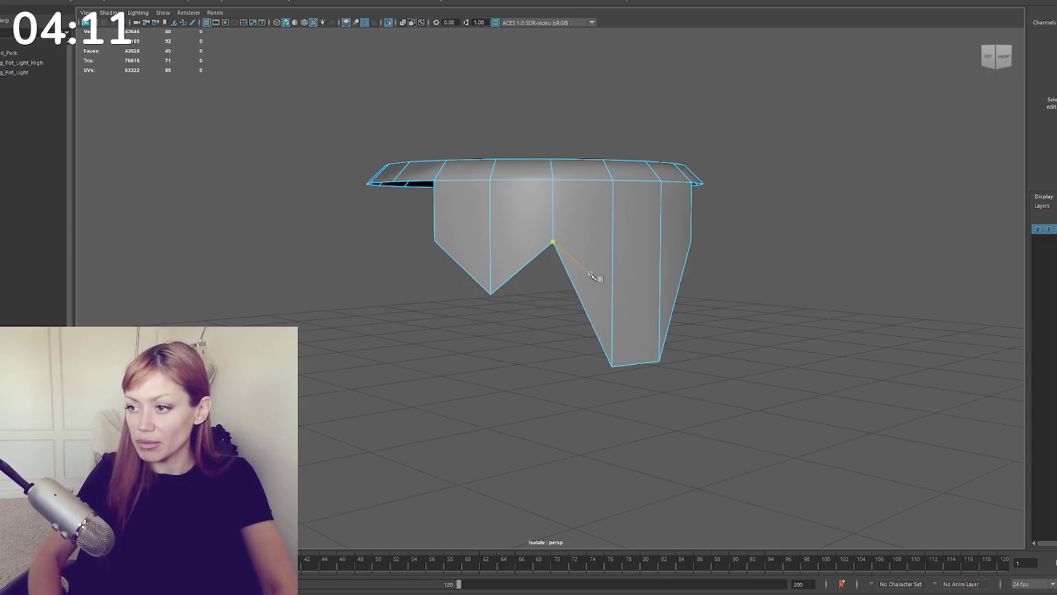
{"action": "key", "text": "BackSpace"}
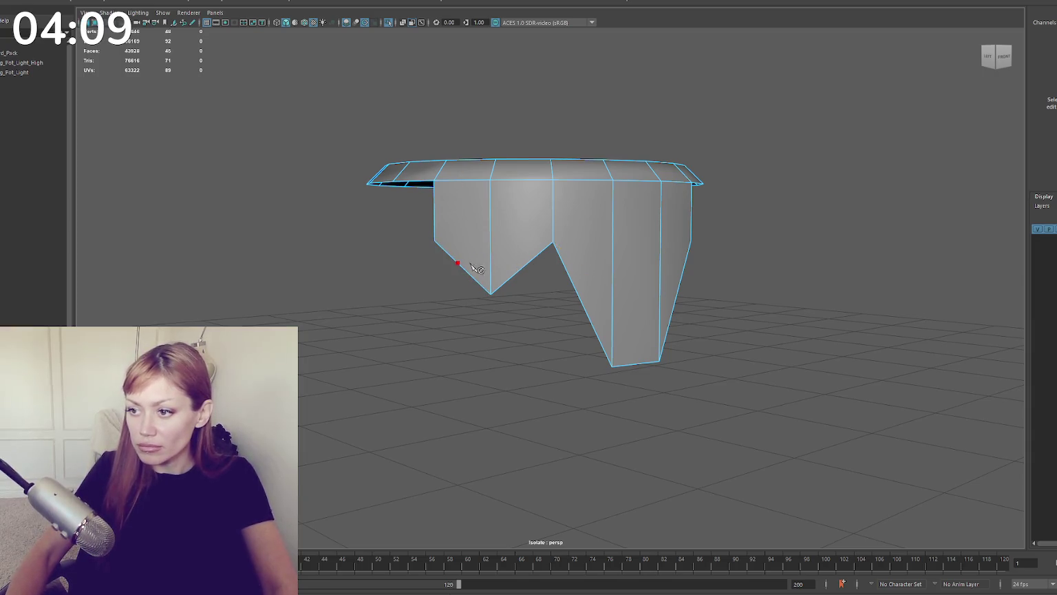
{"action": "left_click", "coordinate": [553, 243]}
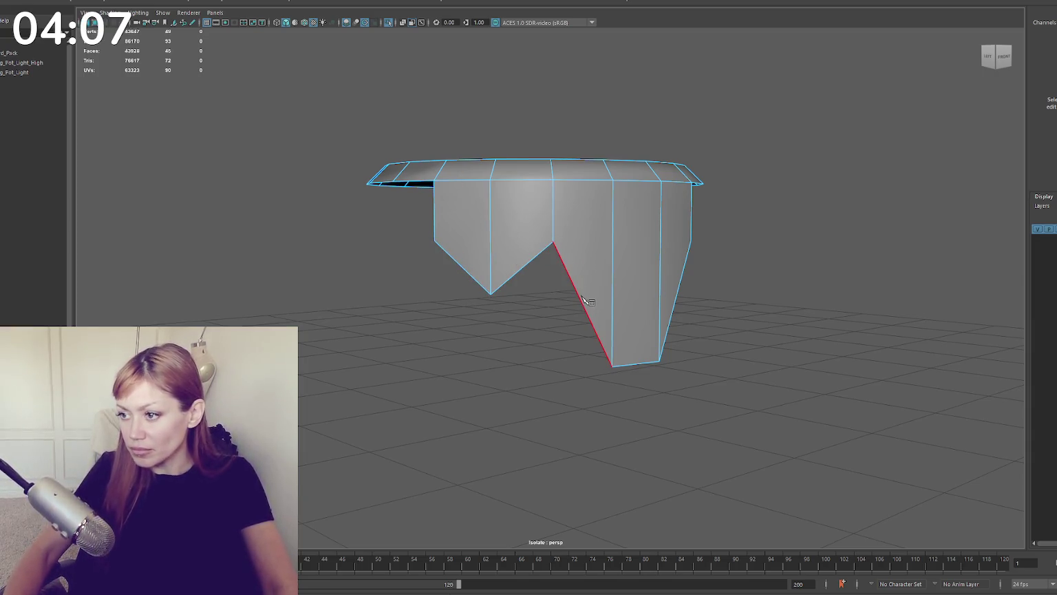
{"action": "left_click", "coordinate": [584, 300]}
{"action": "key", "text": "Return"}
Step: Pull the new vertex down to lengthen the drip and raise the bottom vertex
{"action": "left_click_drag", "start_coordinate": [757, 219], "coordinate": [598, 305], "text": "alt"}
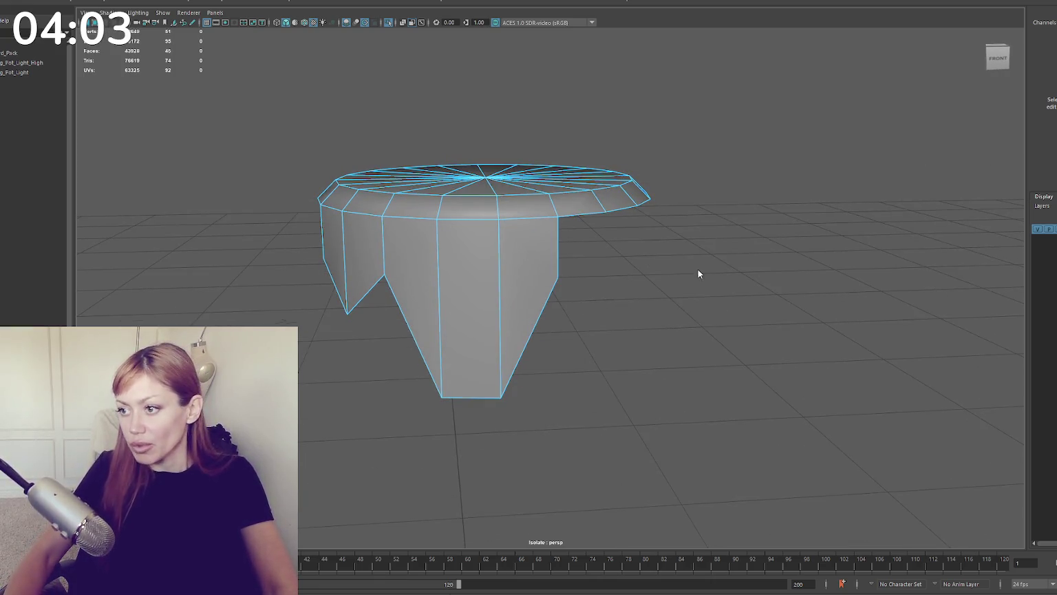
{"action": "key", "text": "w"}
{"action": "left_click_drag", "start_coordinate": [535, 292], "coordinate": [535, 329]}
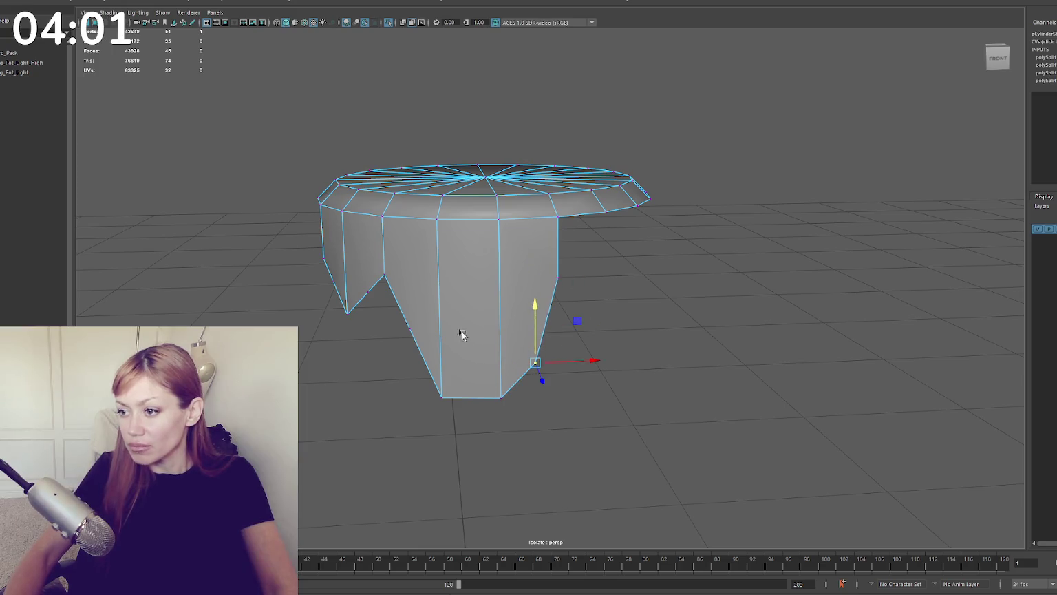
{"action": "left_click", "coordinate": [408, 332]}
{"action": "left_click", "coordinate": [441, 397]}
{"action": "mouse_move", "coordinate": [455, 347]}
{"action": "left_mouse_down"}
{"action": "mouse_move", "coordinate": [455, 291]}
{"action": "mouse_move", "coordinate": [411, 281]}
{"action": "left_mouse_up"}
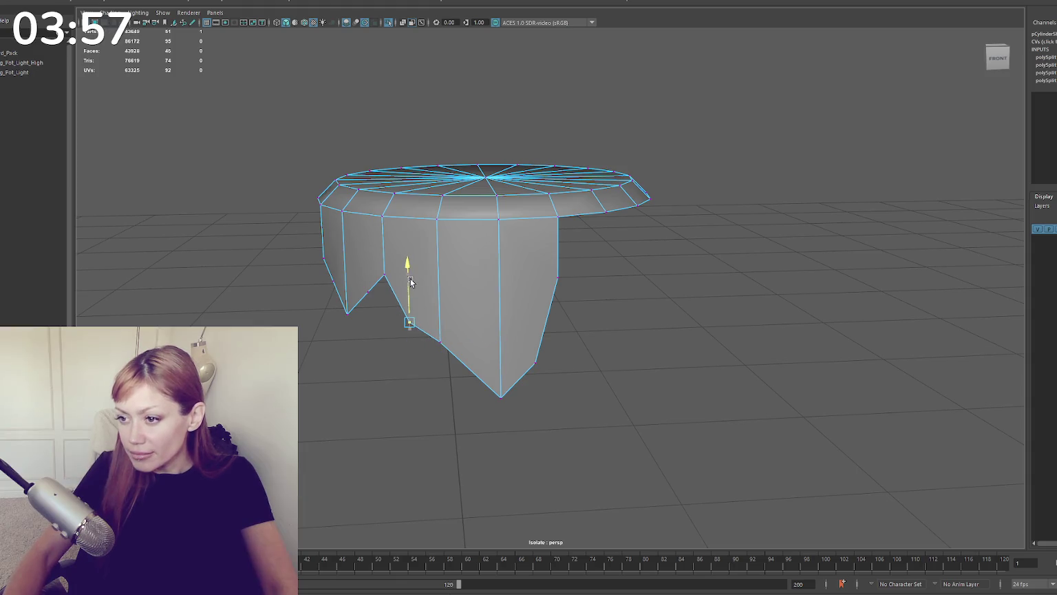
Step: Cut a new vertex into the bottom edge and pull it down into a point
{"action": "left_click", "coordinate": [474, 374]}
{"action": "right_click_drag", "start_coordinate": [687, 278], "coordinate": [492, 334]}
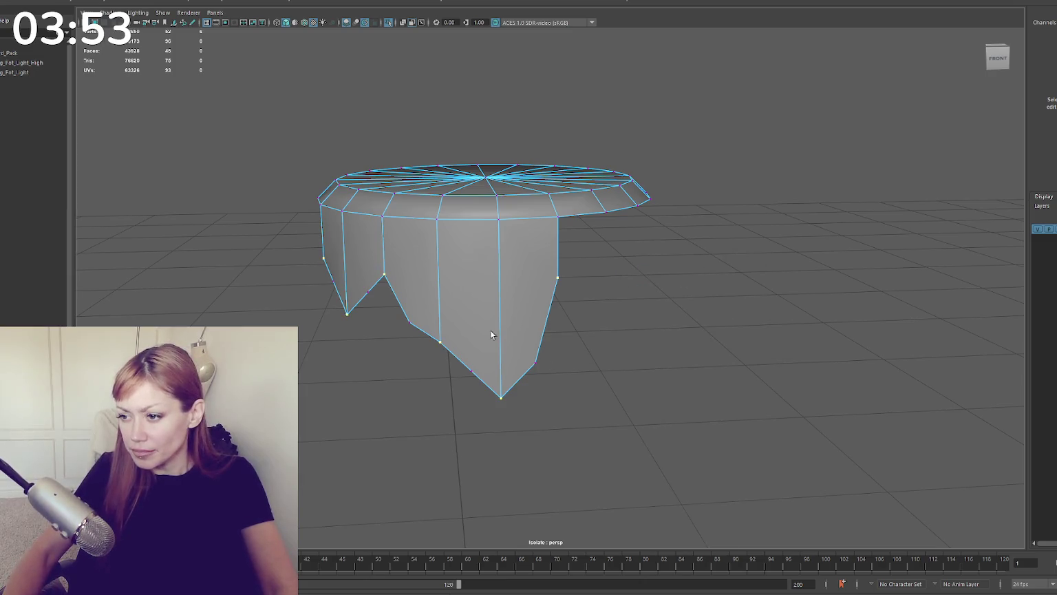
{"action": "left_click", "coordinate": [471, 371]}
{"action": "left_click_drag", "start_coordinate": [468, 355], "coordinate": [470, 359]}
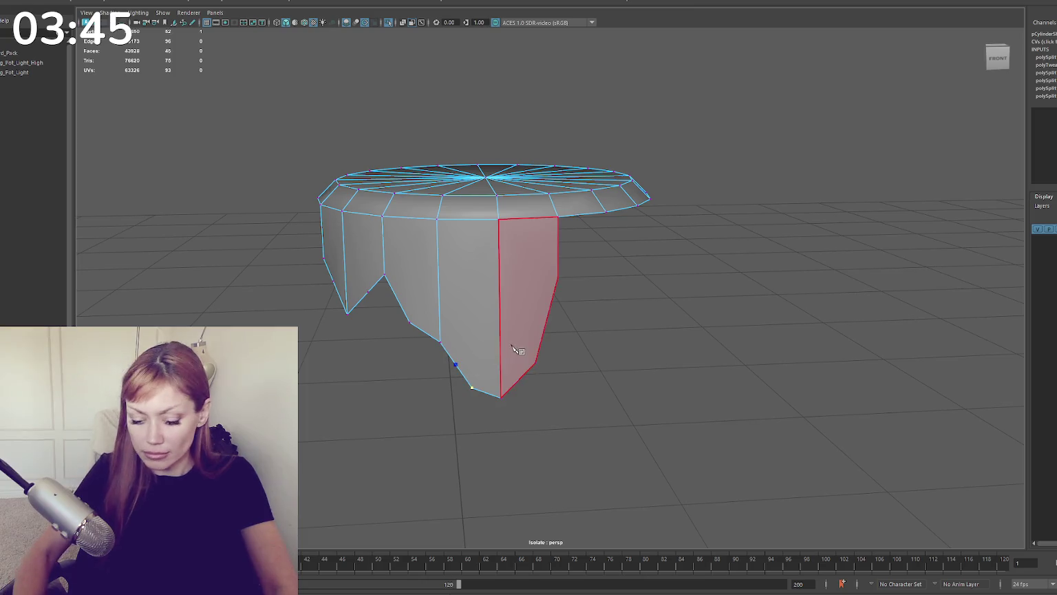
Step: Select the lower edge vertices and raise them upward
{"action": "right_click_drag", "start_coordinate": [609, 267], "coordinate": [571, 270]}
{"action": "left_click", "coordinate": [438, 339]}
{"action": "left_click", "coordinate": [460, 354]}
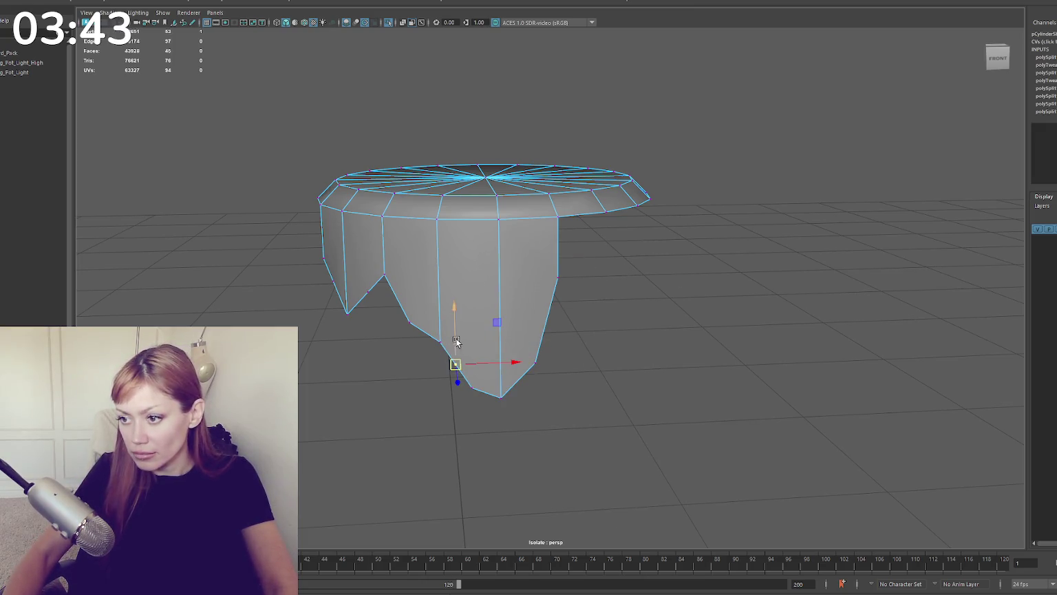
{"action": "mouse_move", "coordinate": [479, 376]}
{"action": "left_mouse_down", "text": "shift"}
{"action": "mouse_move", "coordinate": [453, 413]}
{"action": "mouse_move", "coordinate": [494, 407]}
{"action": "left_mouse_up", "text": "shift"}
{"action": "left_click_drag", "start_coordinate": [616, 370], "coordinate": [595, 359], "text": "alt"}
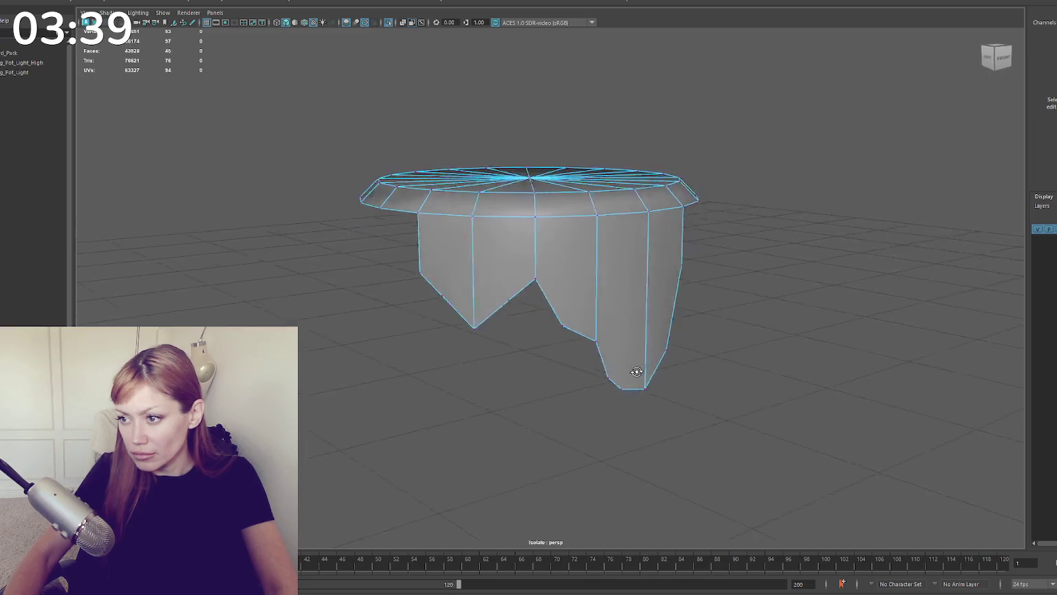
{"action": "left_click_drag", "start_coordinate": [516, 343], "coordinate": [517, 326]}
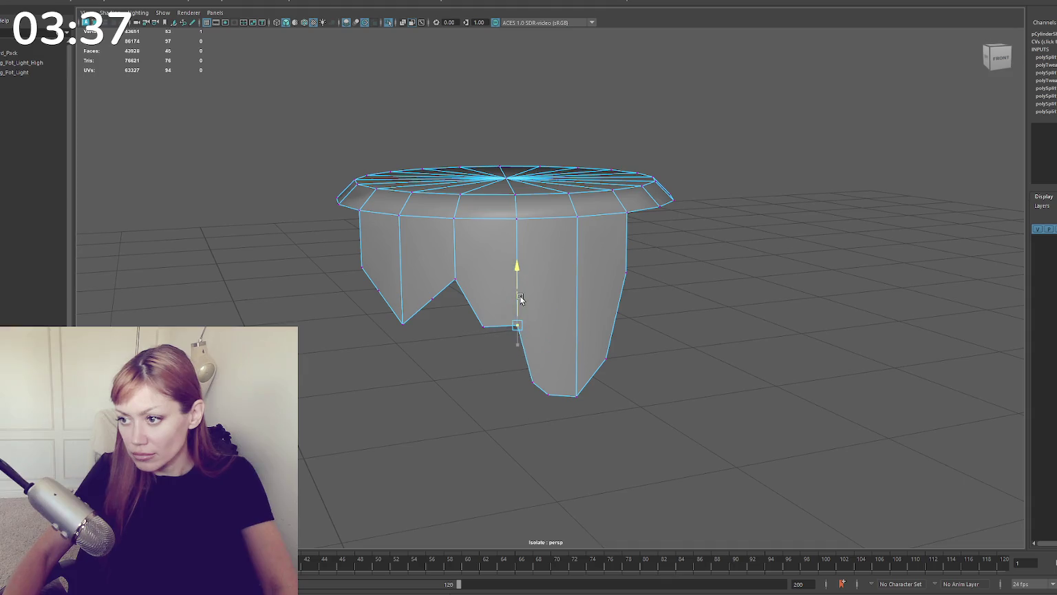
Step: Cut another vertex into the drip's edge with Multi-Cut and commit it
{"action": "key", "text": "ctrl+shift+x"}
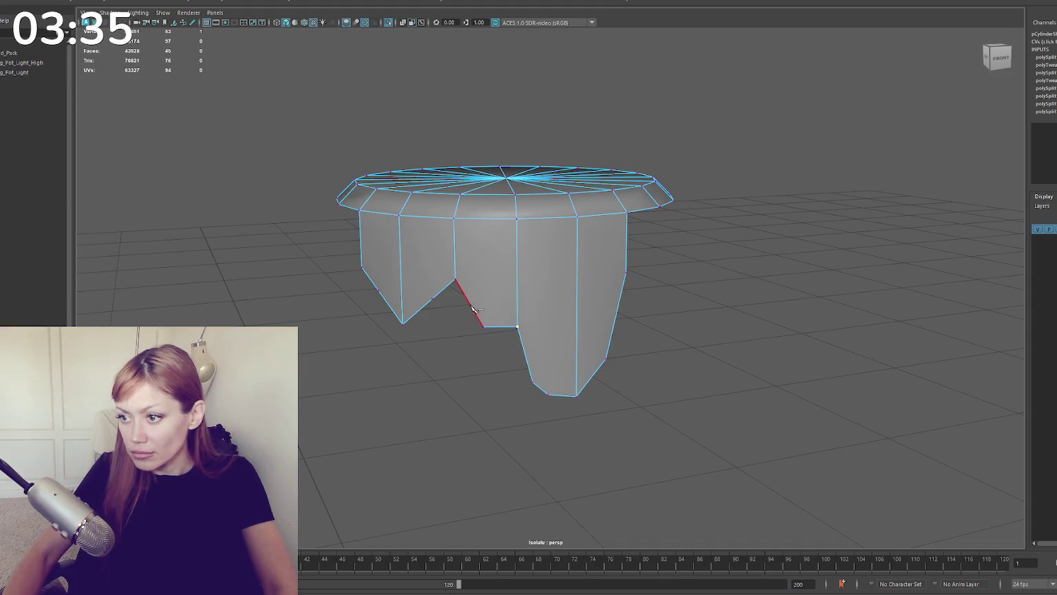
{"action": "left_click", "coordinate": [474, 304]}
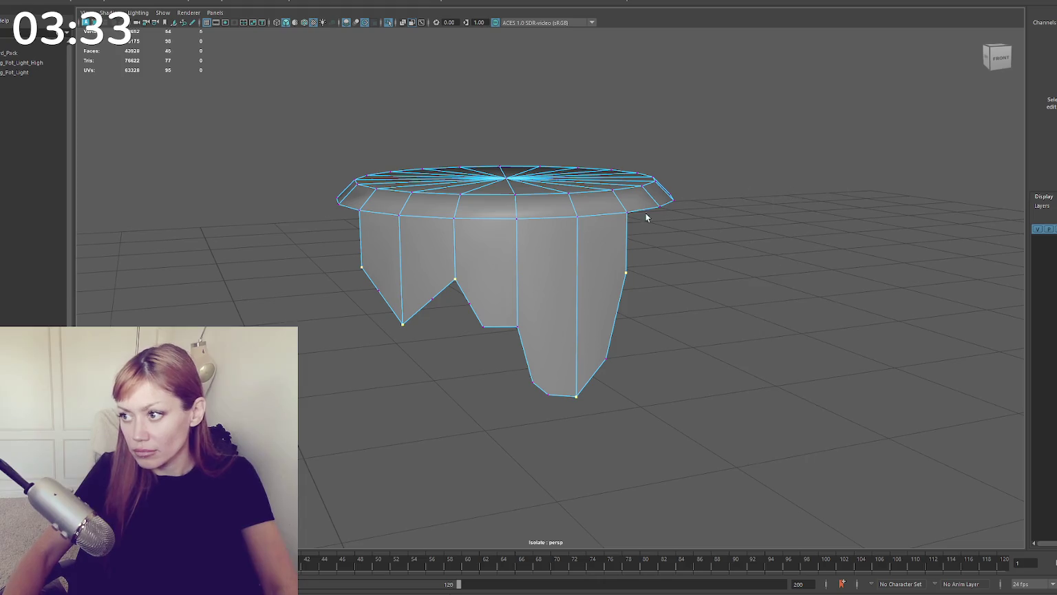
{"action": "key", "text": "Return"}
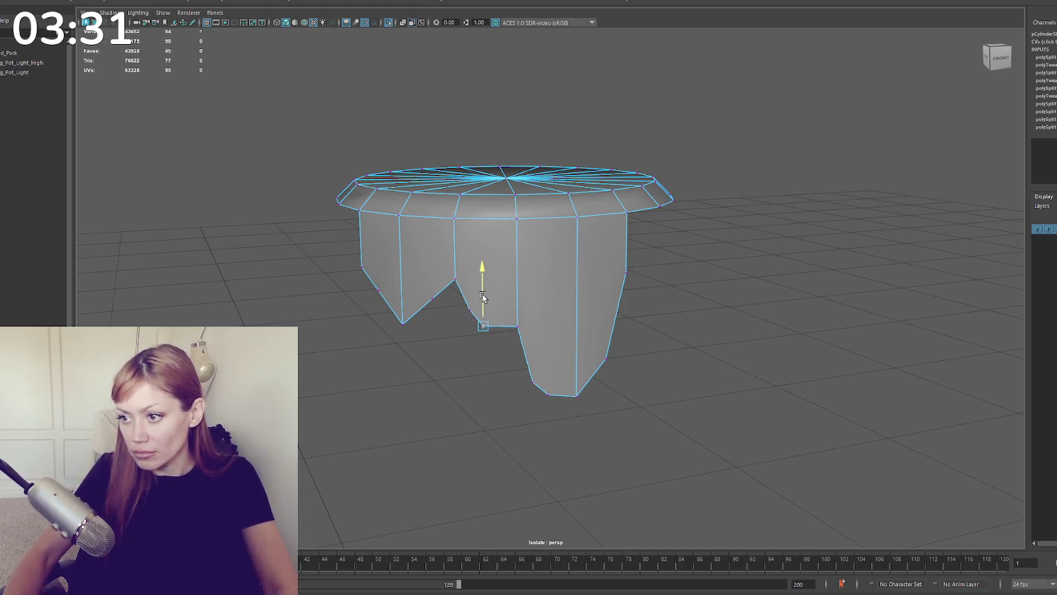
{"action": "key", "text": "q"}
{"action": "left_click", "coordinate": [517, 303]}
Step: Pull the two bottom vertices of the skirt lower
{"action": "mouse_move", "coordinate": [420, 319]}
{"action": "left_mouse_down", "text": "alt"}
{"action": "mouse_move", "coordinate": [512, 302]}
{"action": "mouse_move", "coordinate": [530, 363]}
{"action": "left_mouse_up", "text": "alt"}
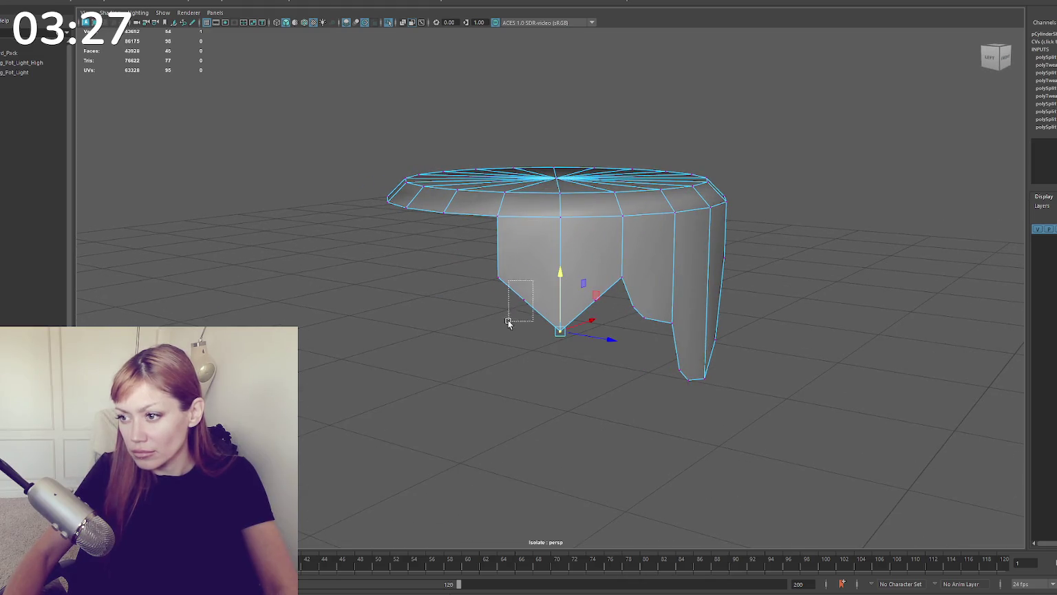
{"action": "left_click_drag", "start_coordinate": [557, 265], "coordinate": [557, 282]}
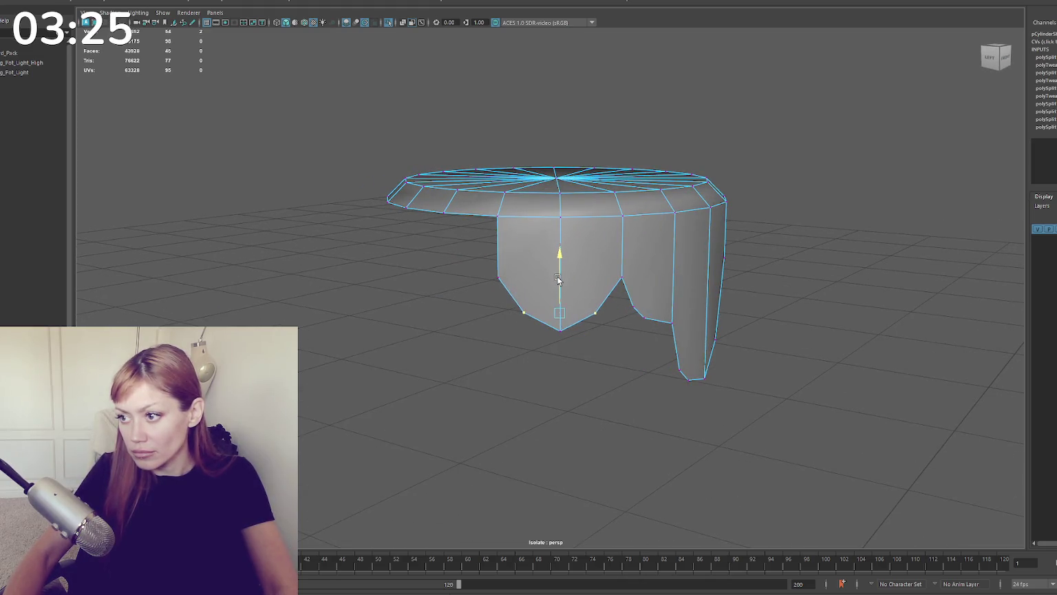
{"action": "left_click", "coordinate": [505, 271]}
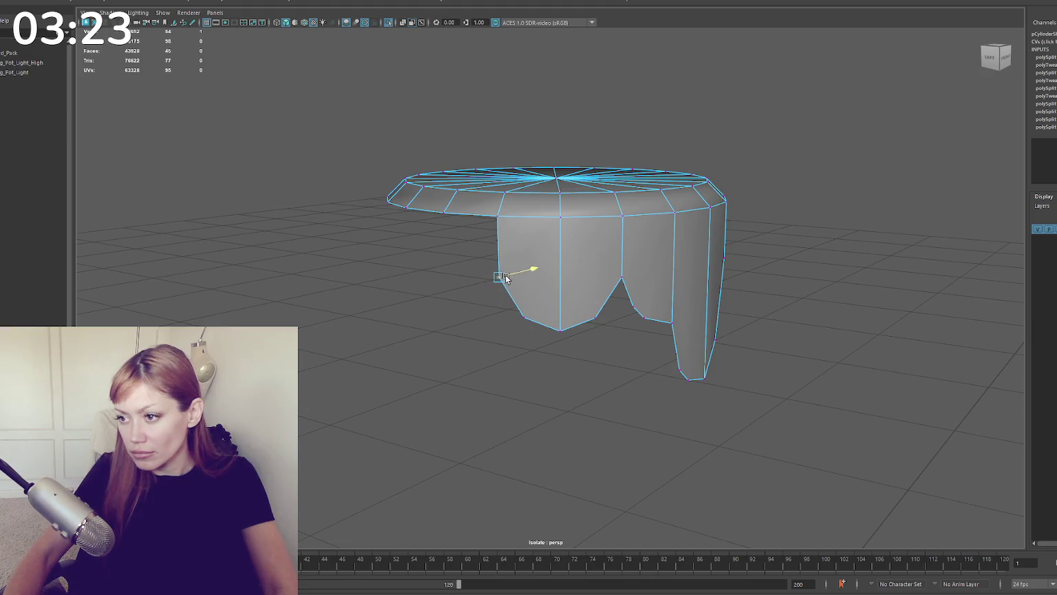
Step: Insert cut points on the drip edge and notch edge, then select the new notch vertex
{"action": "mouse_move", "coordinate": [558, 281]}
{"action": "left_mouse_down", "text": "alt"}
{"action": "mouse_move", "coordinate": [507, 282]}
{"action": "mouse_move", "coordinate": [528, 283]}
{"action": "left_mouse_up", "text": "alt"}
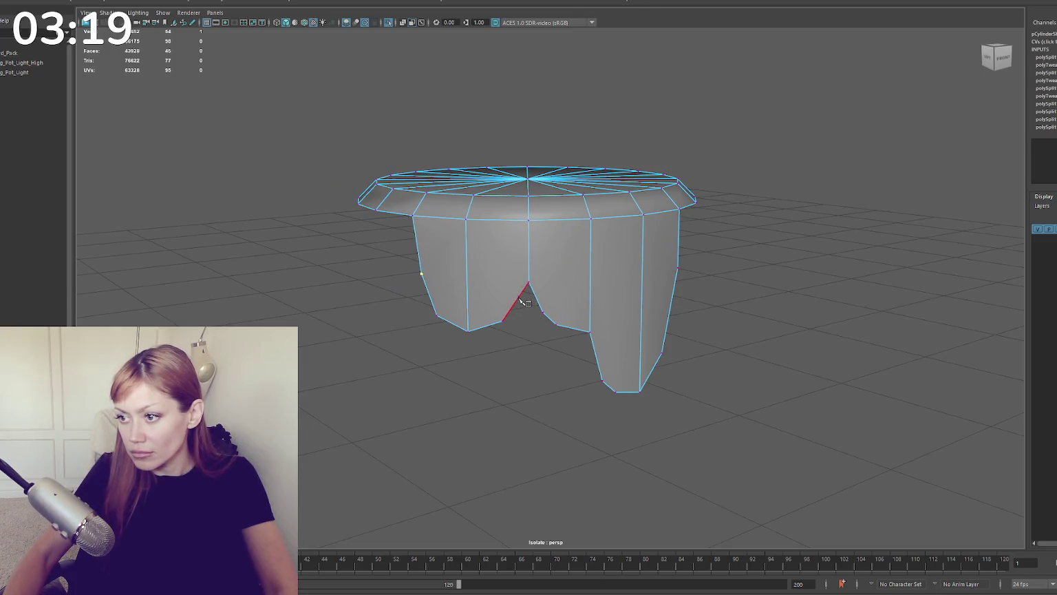
{"action": "left_click", "coordinate": [524, 303]}
{"action": "right_click", "coordinate": [743, 247]}
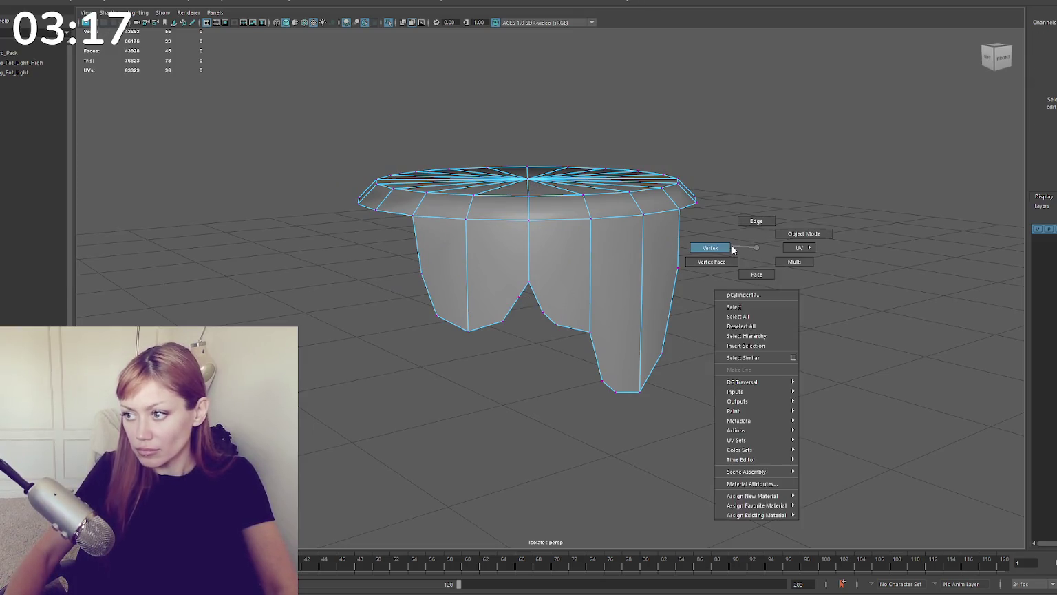
{"action": "left_click", "coordinate": [516, 298]}
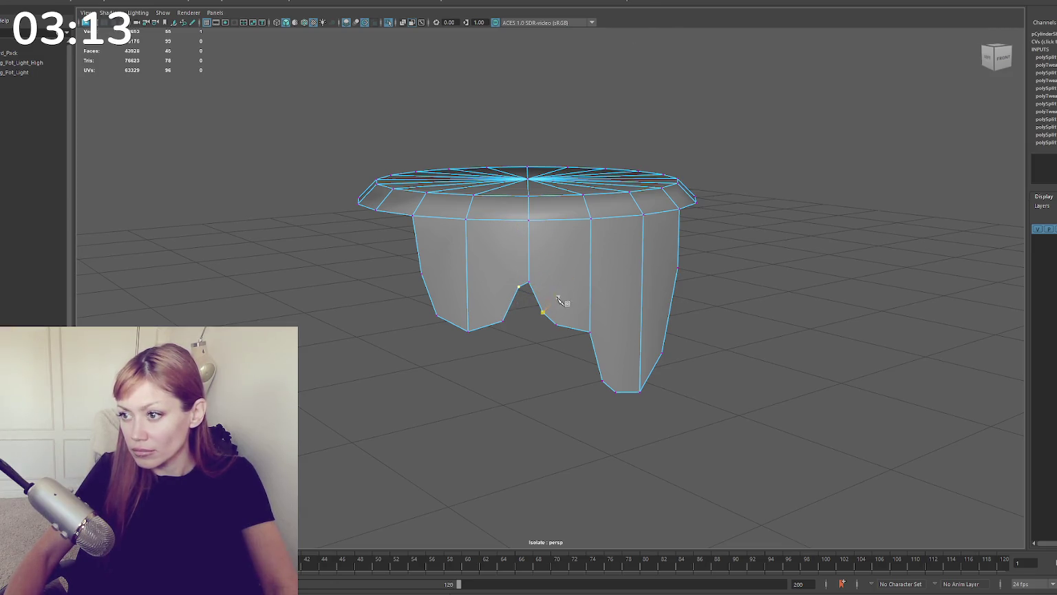
{"action": "left_click", "coordinate": [538, 297]}
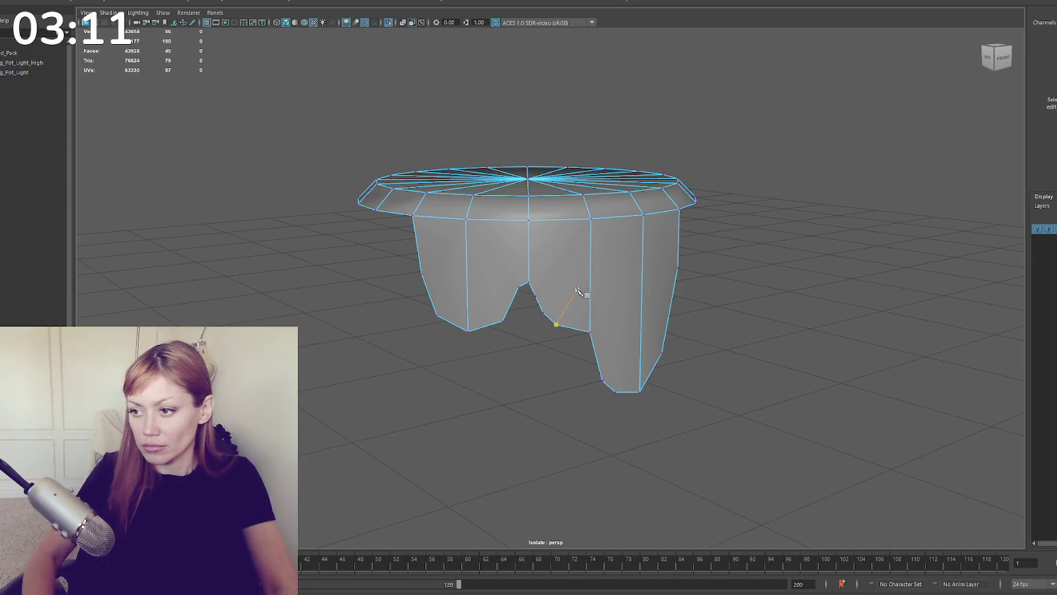
{"action": "right_click", "coordinate": [812, 178]}
{"action": "left_click", "coordinate": [536, 294]}
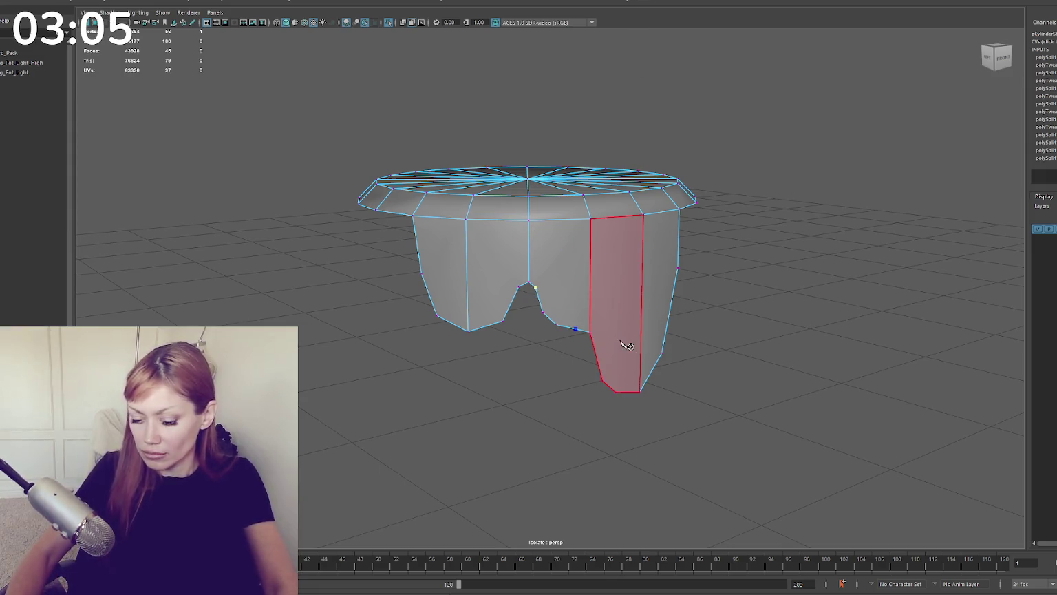
Step: Cut the right drip's edge and select the new vertices near its base
{"action": "left_click", "coordinate": [602, 380]}
{"action": "left_click", "coordinate": [590, 333]}
{"action": "right_click_drag", "start_coordinate": [737, 224], "coordinate": [578, 329]}
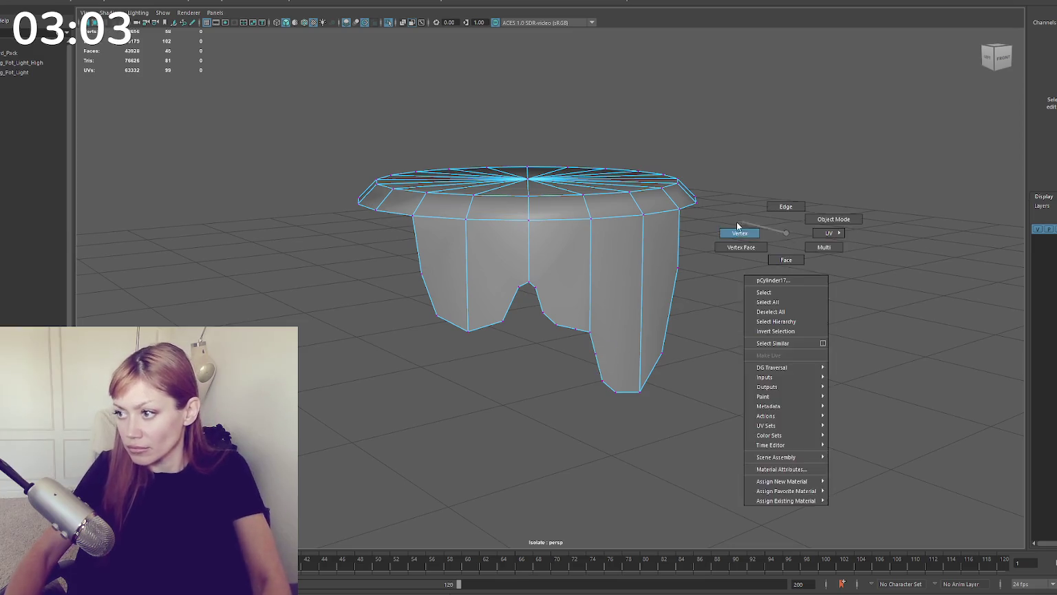
{"action": "left_click", "coordinate": [577, 328]}
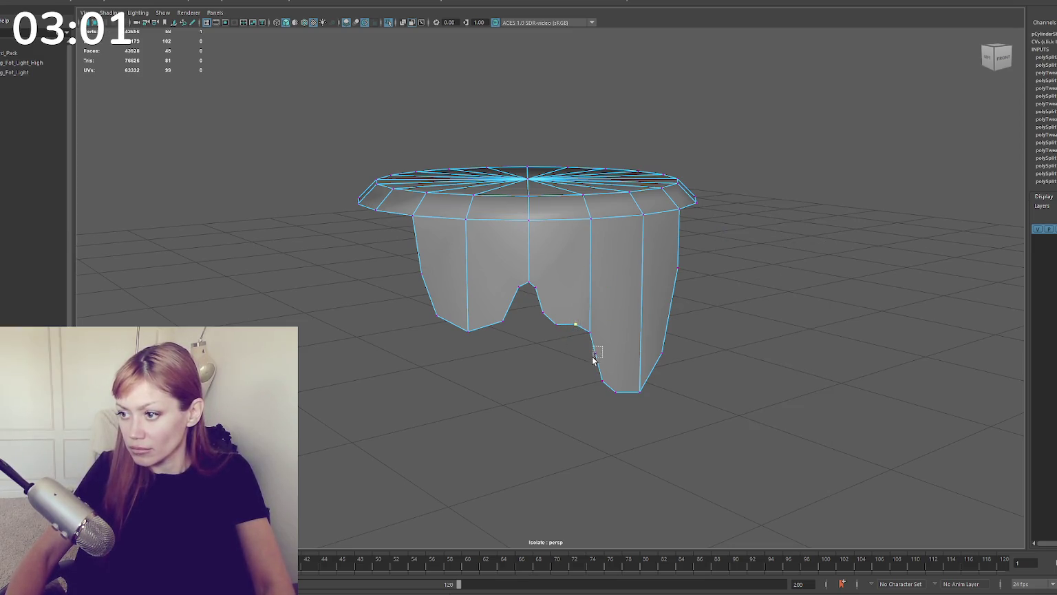
{"action": "left_click_drag", "start_coordinate": [603, 347], "coordinate": [593, 359]}
{"action": "left_click_drag", "start_coordinate": [669, 305], "coordinate": [524, 296], "text": "alt"}
{"action": "left_click", "coordinate": [540, 292]}
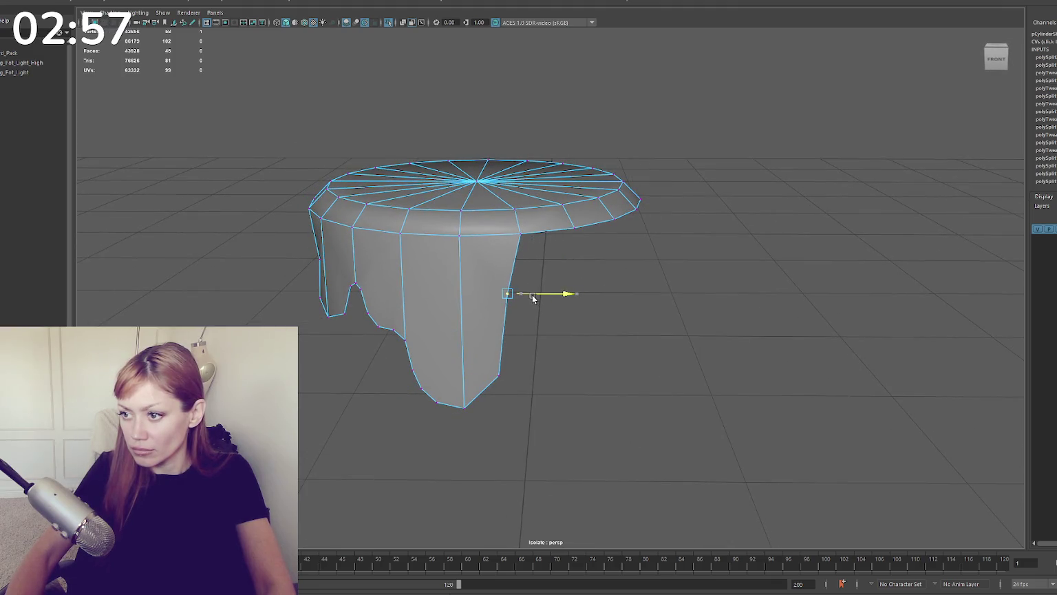
Step: Add a cut point on the long drip's lower edge and move it to round the drip
{"action": "left_click", "coordinate": [514, 264]}
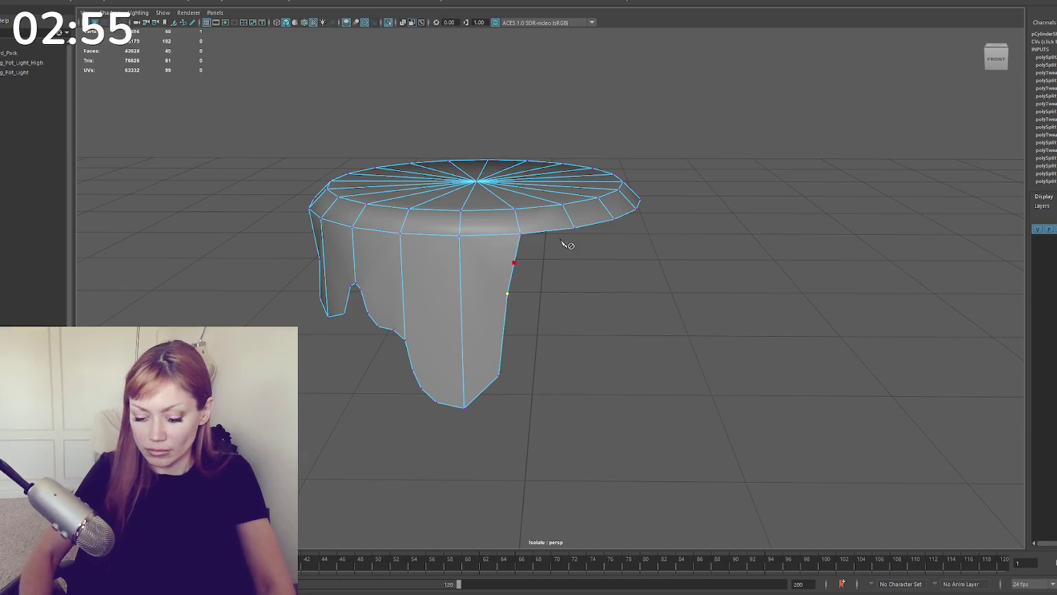
{"action": "right_click_drag", "start_coordinate": [583, 261], "coordinate": [518, 249]}
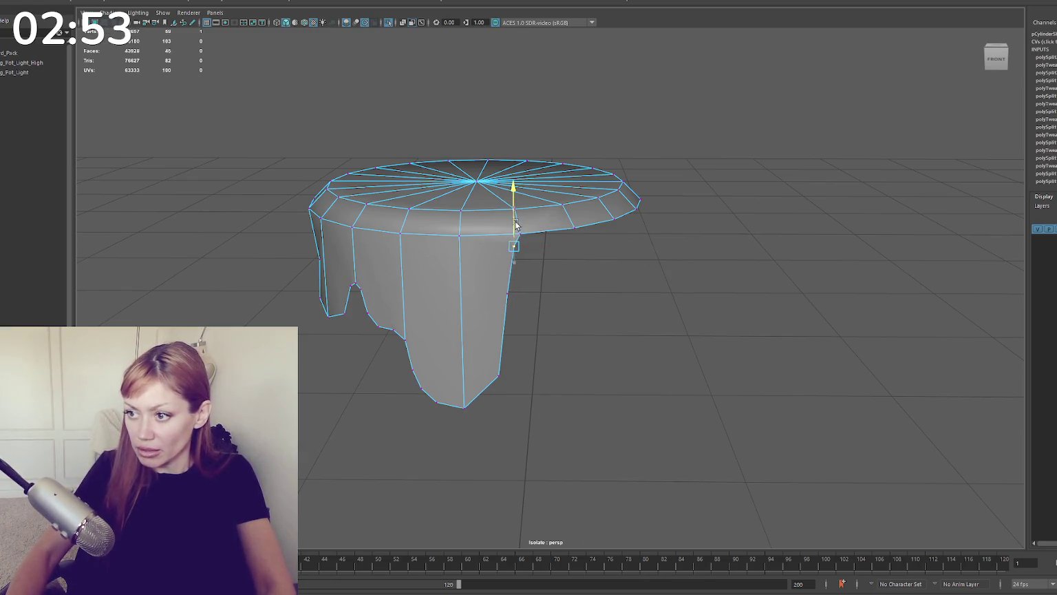
{"action": "mouse_move", "coordinate": [519, 249]}
{"action": "left_mouse_down", "text": "alt"}
{"action": "mouse_move", "coordinate": [464, 241]}
{"action": "mouse_move", "coordinate": [530, 265]}
{"action": "left_mouse_up", "text": "alt"}
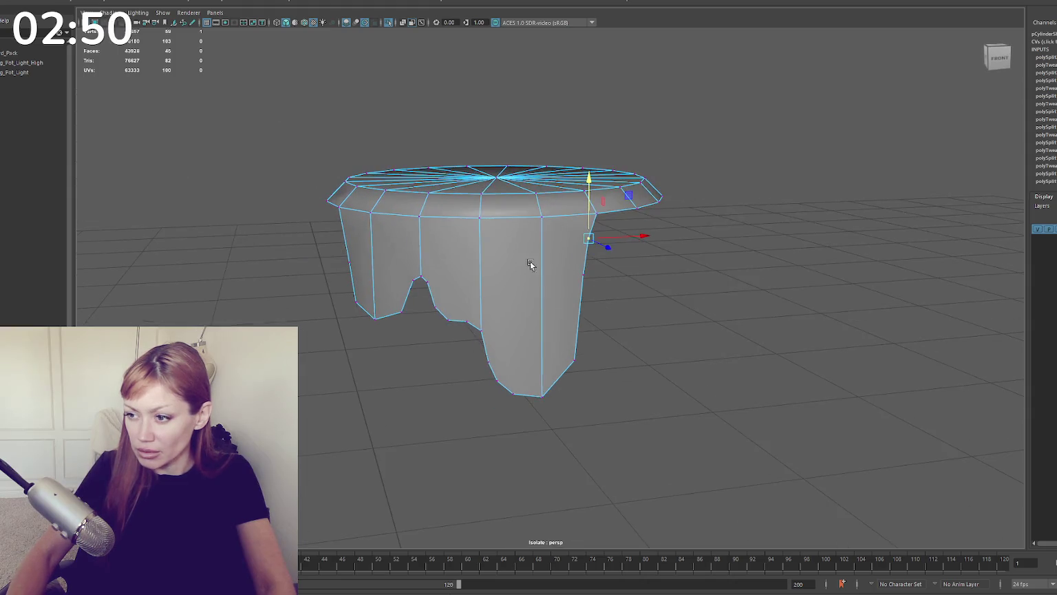
{"action": "left_click", "coordinate": [561, 375]}
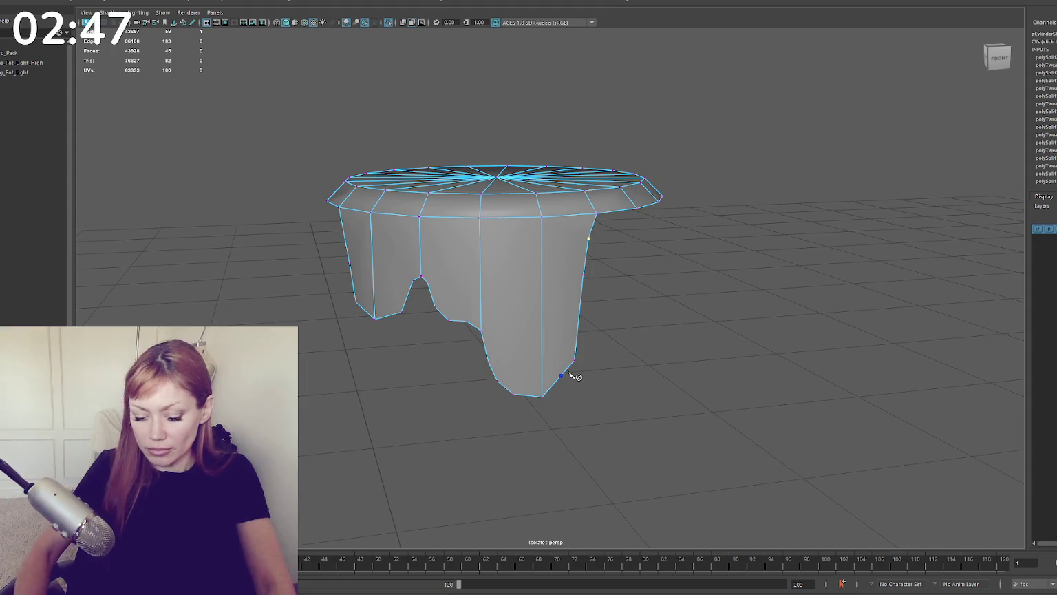
{"action": "key", "text": "w"}
{"action": "left_click", "coordinate": [560, 375]}
{"action": "mouse_move", "coordinate": [561, 352]}
{"action": "left_mouse_down"}
{"action": "mouse_move", "coordinate": [558, 366]}
{"action": "mouse_move", "coordinate": [597, 336]}
{"action": "left_mouse_up"}
Step: Undo a stray cut on the left drip and select vertices along its edge
{"action": "left_click", "coordinate": [606, 361]}
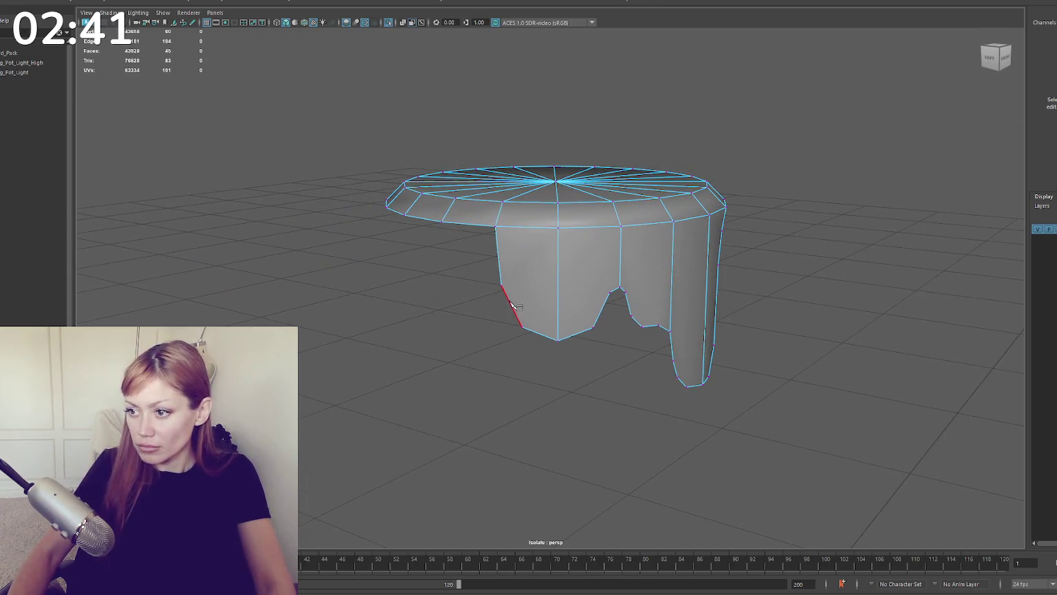
{"action": "left_click", "coordinate": [539, 333]}
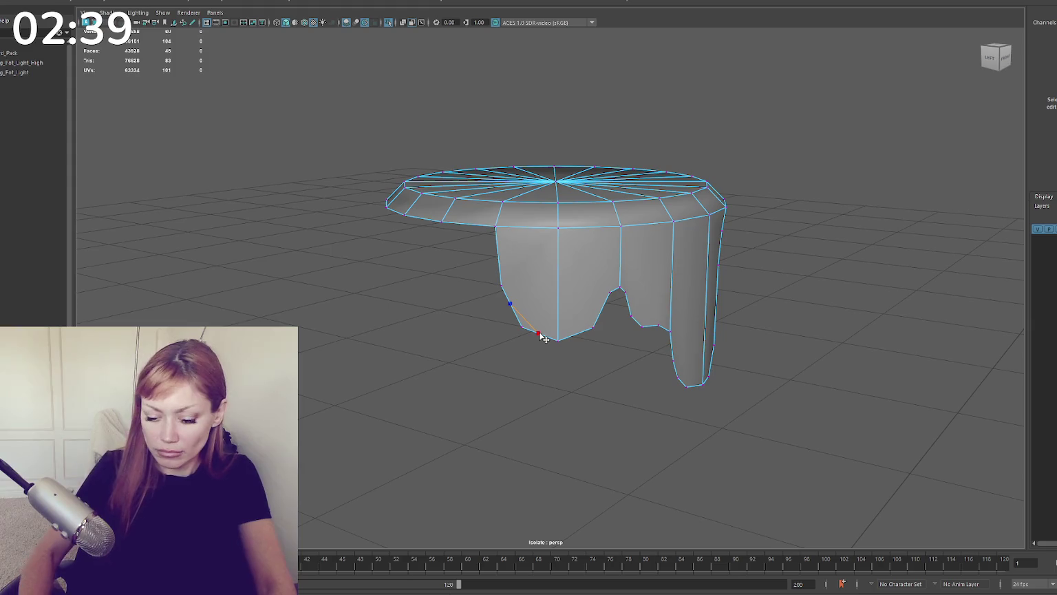
{"action": "right_click_drag", "start_coordinate": [534, 259], "coordinate": [532, 226]}
{"action": "key", "text": "ctrl+z"}
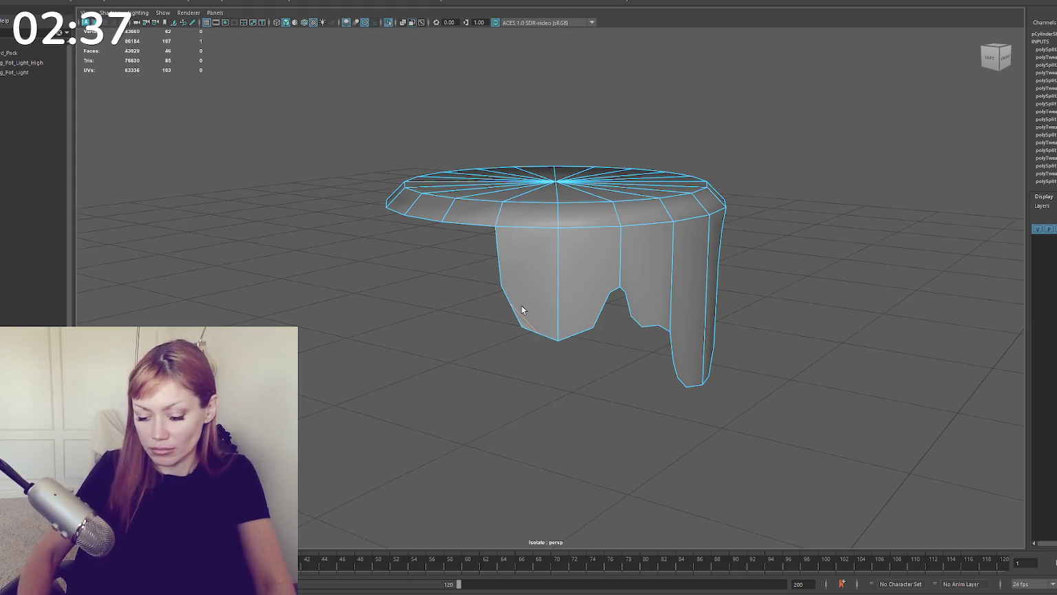
{"action": "key", "text": "F9"}
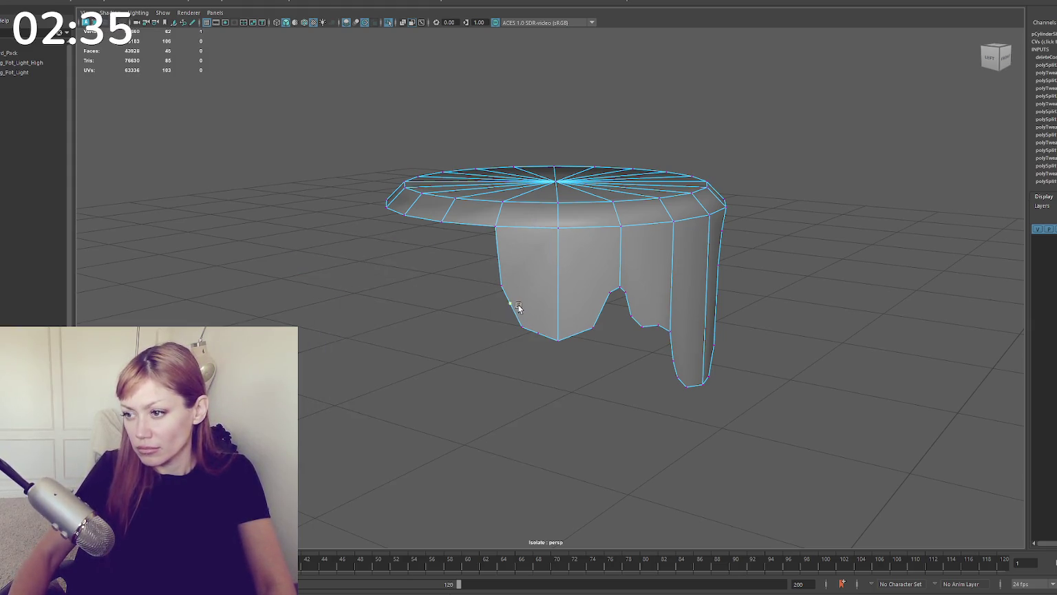
{"action": "left_click", "coordinate": [521, 328]}
{"action": "left_click", "coordinate": [537, 337]}
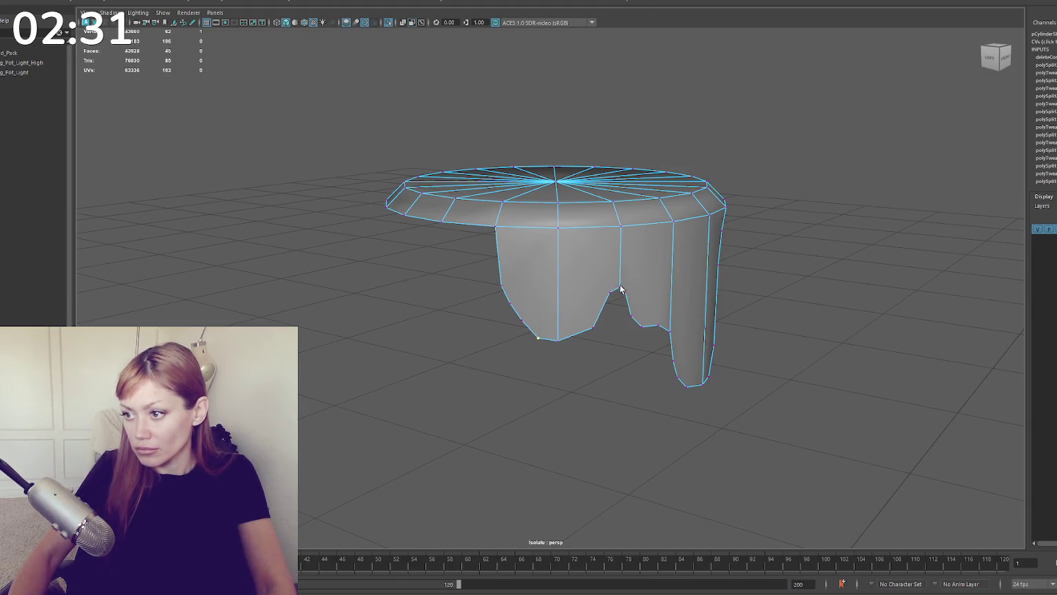
Step: Cut a new vertex into the left drip's bottom edge, then select all drip faces
{"action": "left_click_drag", "start_coordinate": [605, 311], "coordinate": [575, 335]}
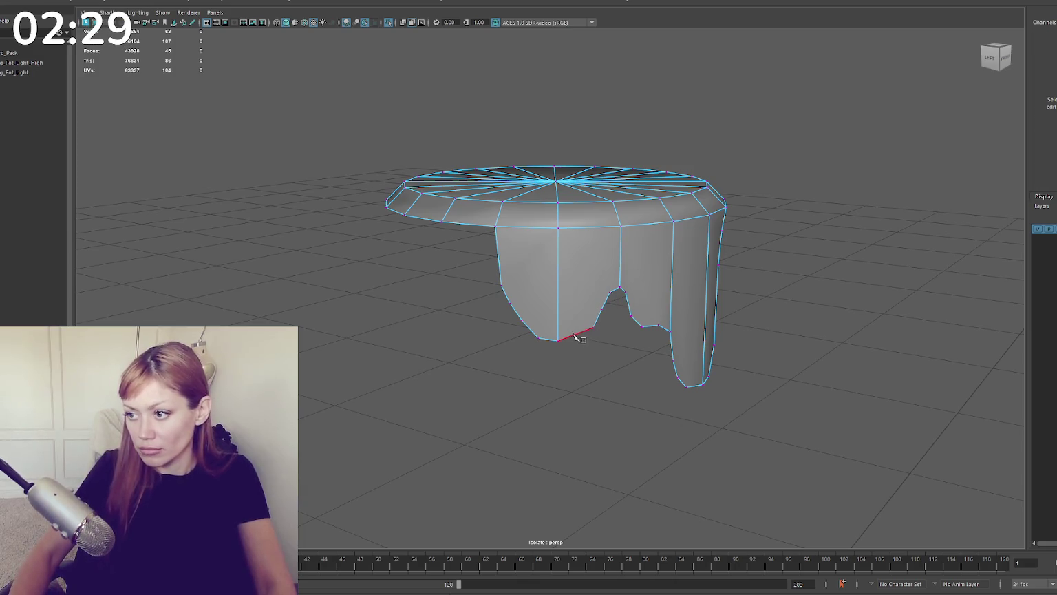
{"action": "key", "text": "Return"}
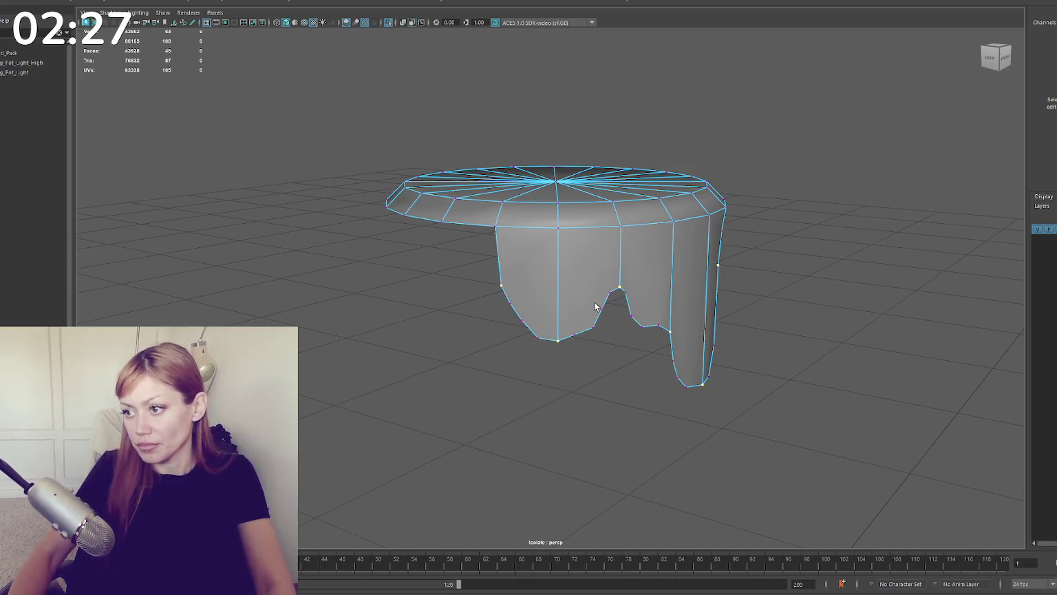
{"action": "left_click_drag", "start_coordinate": [577, 348], "coordinate": [544, 331]}
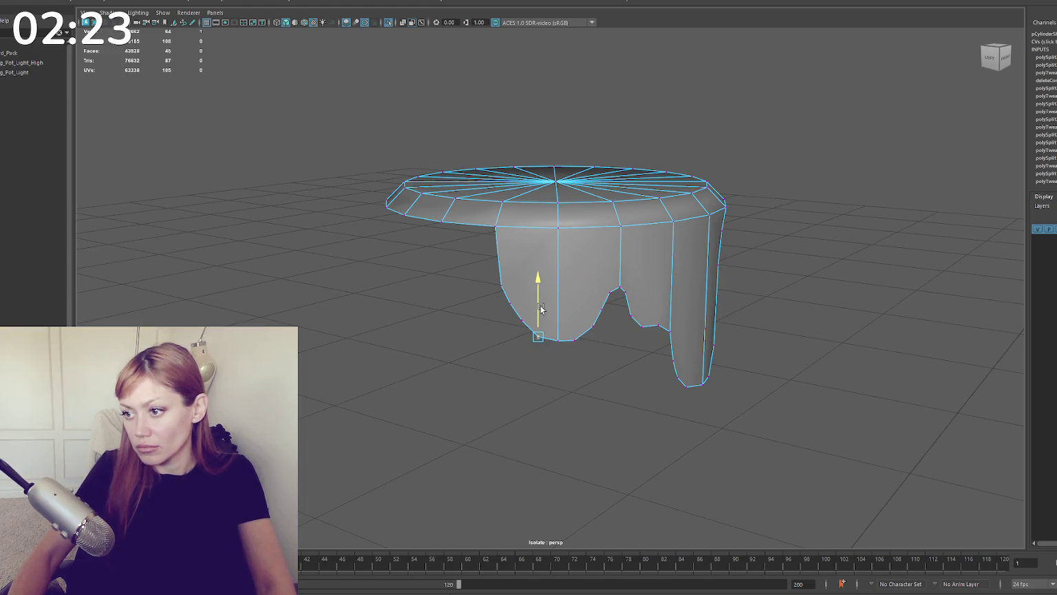
{"action": "left_click", "coordinate": [585, 301]}
{"action": "left_click_drag", "start_coordinate": [585, 301], "coordinate": [696, 265], "text": "alt"}
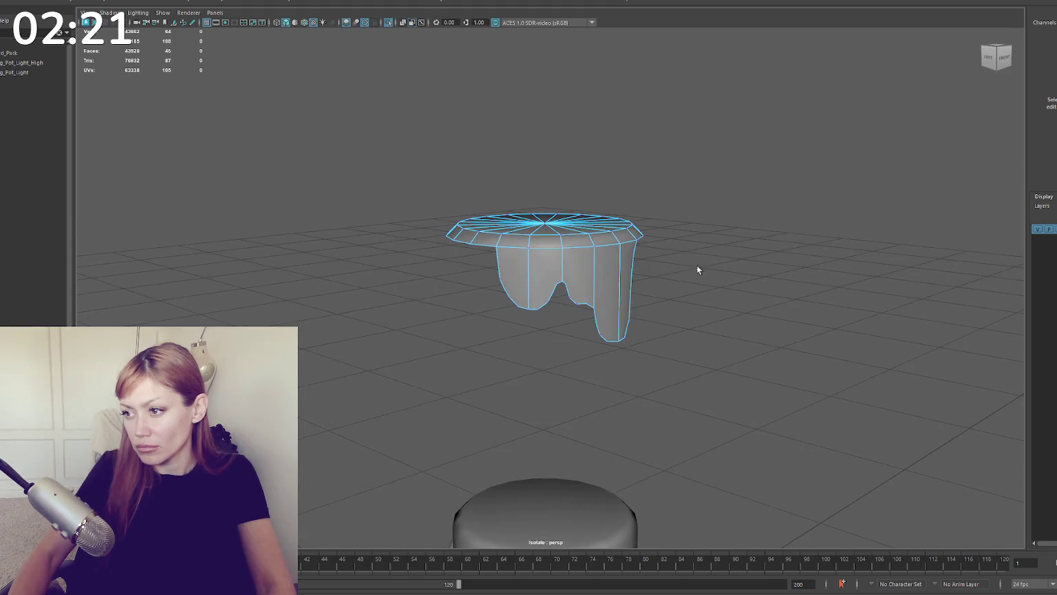
{"action": "left_click", "coordinate": [541, 236]}
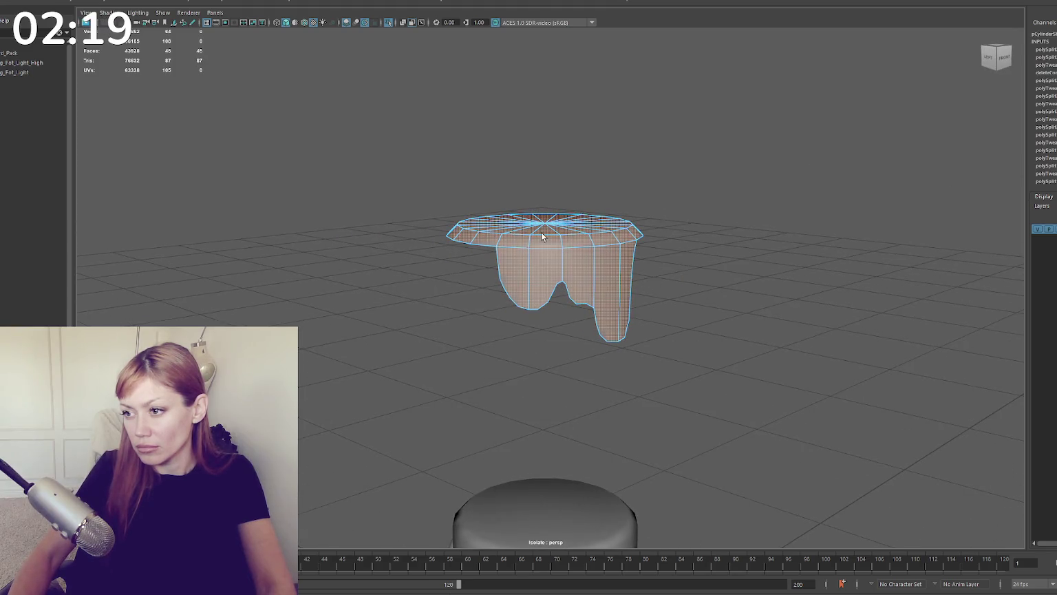
Step: Extrude the skirt faces outward, then undo an extra extrusion of the right leg
{"action": "key", "text": "ctrl+e"}
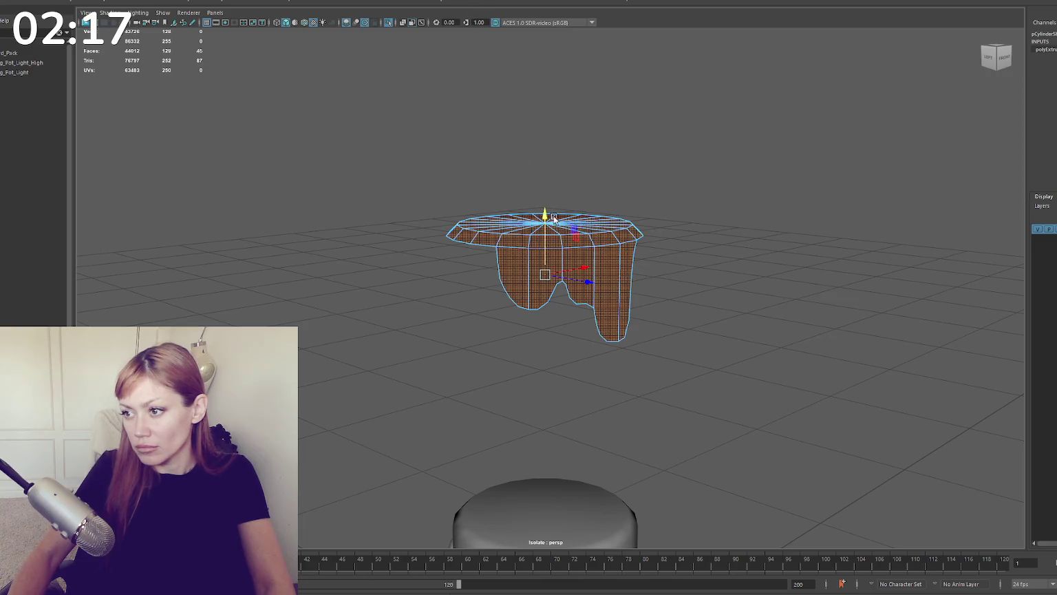
{"action": "mouse_move", "coordinate": [554, 217]}
{"action": "left_mouse_down"}
{"action": "mouse_move", "coordinate": [541, 263]}
{"action": "mouse_move", "coordinate": [623, 267]}
{"action": "left_mouse_up"}
{"action": "left_click_drag", "start_coordinate": [691, 255], "coordinate": [682, 262], "text": "alt"}
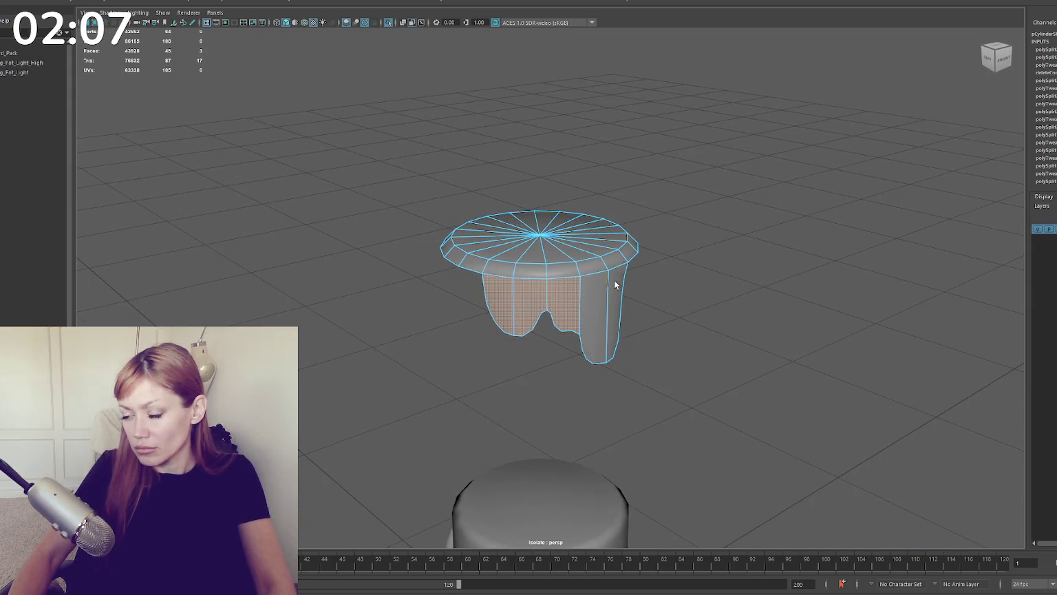
{"action": "left_click", "coordinate": [614, 280], "text": "shift"}
{"action": "left_click_drag", "start_coordinate": [590, 291], "coordinate": [672, 284], "text": "alt"}
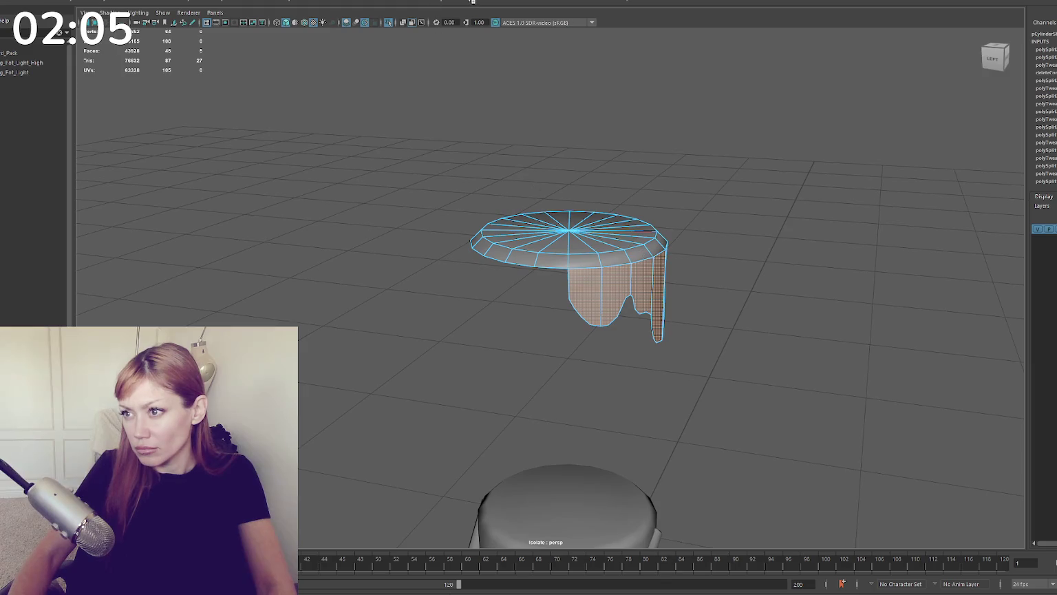
{"action": "key", "text": "ctrl+e"}
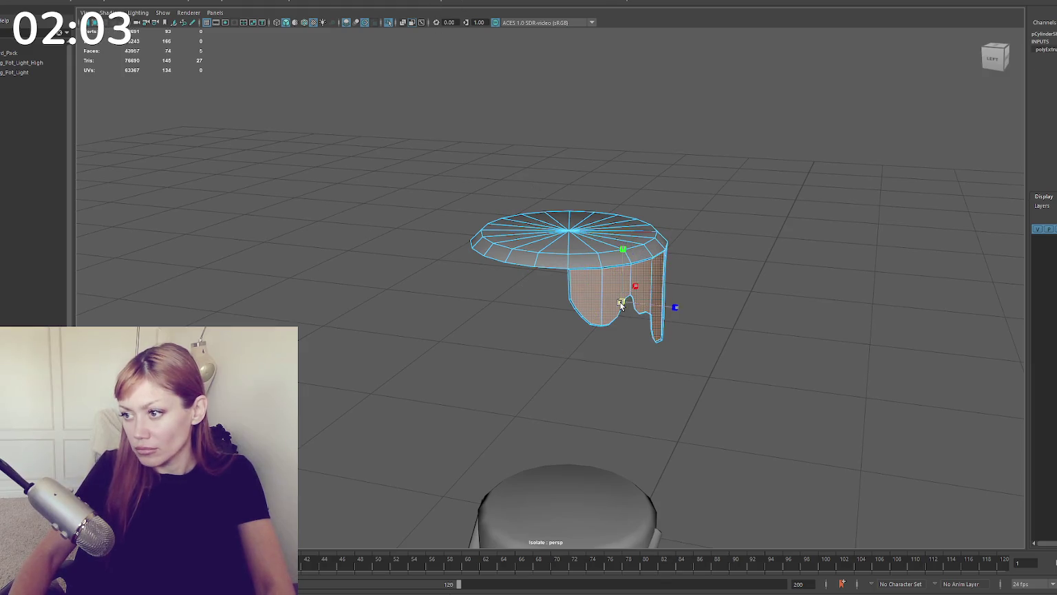
{"action": "left_click_drag", "start_coordinate": [654, 308], "coordinate": [732, 302], "text": "alt"}
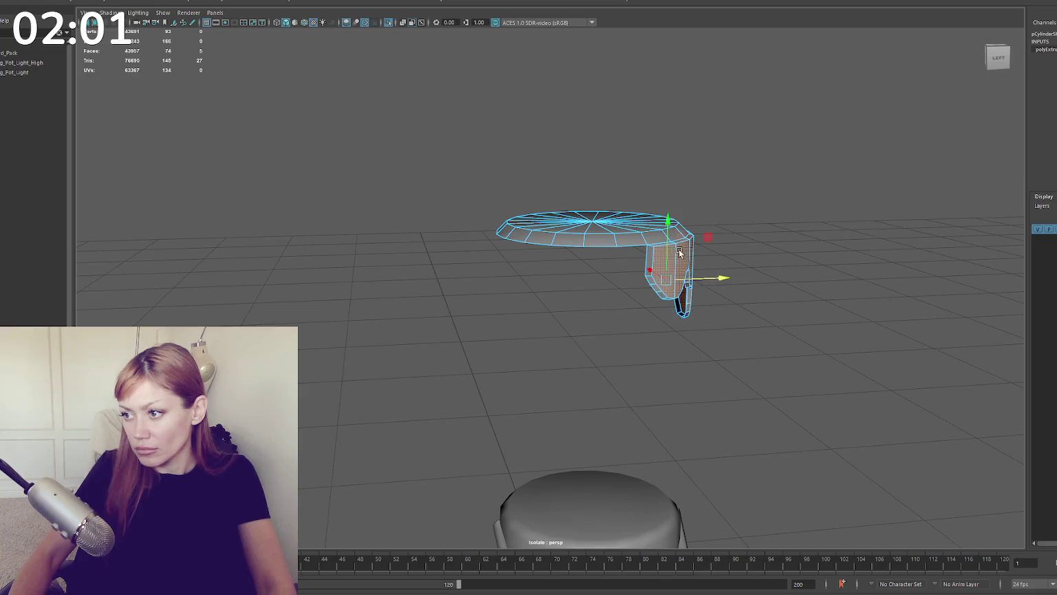
{"action": "key", "text": "ctrl+z"}
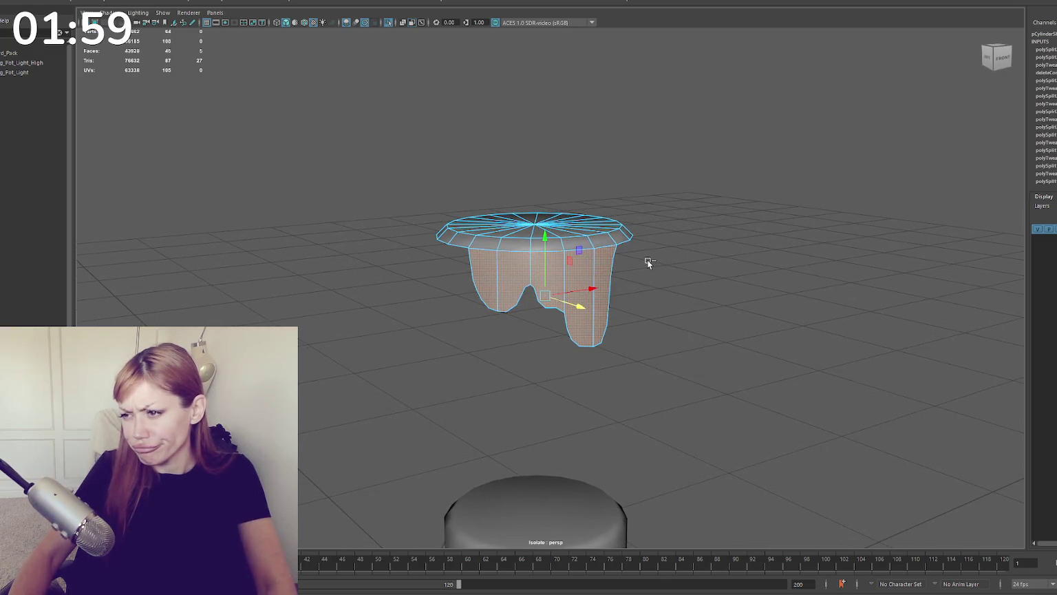
Step: Reselect all faces of the paint cap and extrude them for even thickness
{"action": "left_click_drag", "start_coordinate": [643, 248], "coordinate": [664, 266], "text": "alt"}
{"action": "left_click", "coordinate": [663, 266]}
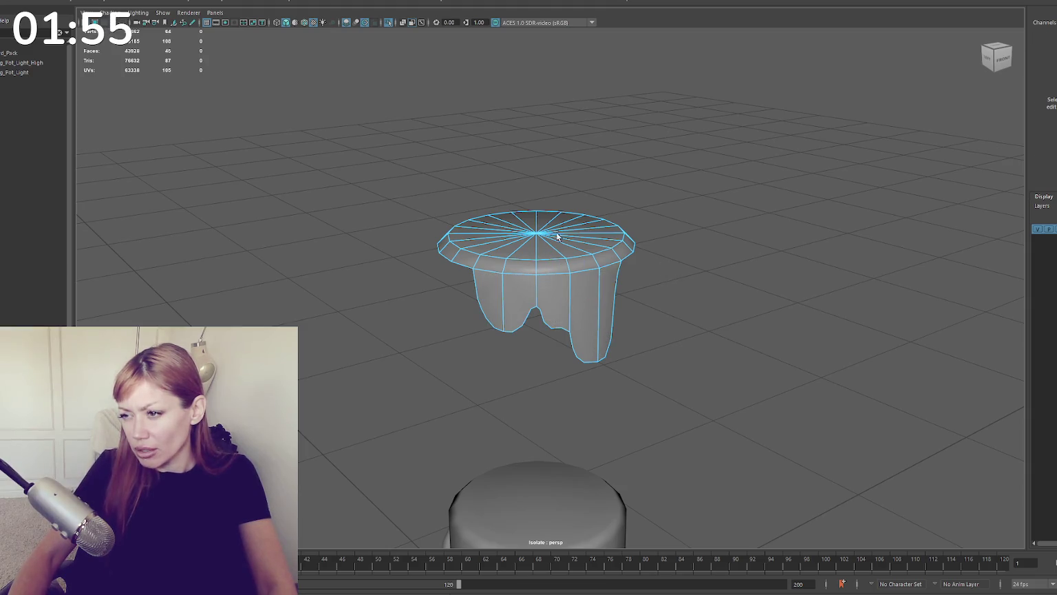
{"action": "left_click", "coordinate": [570, 283]}
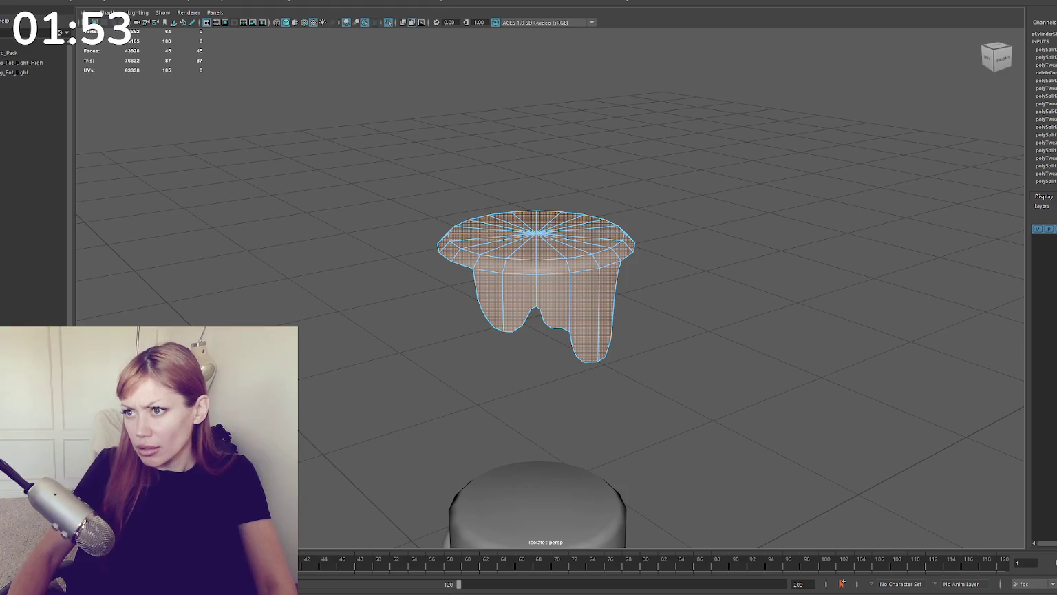
{"action": "key", "text": "ctrl+e"}
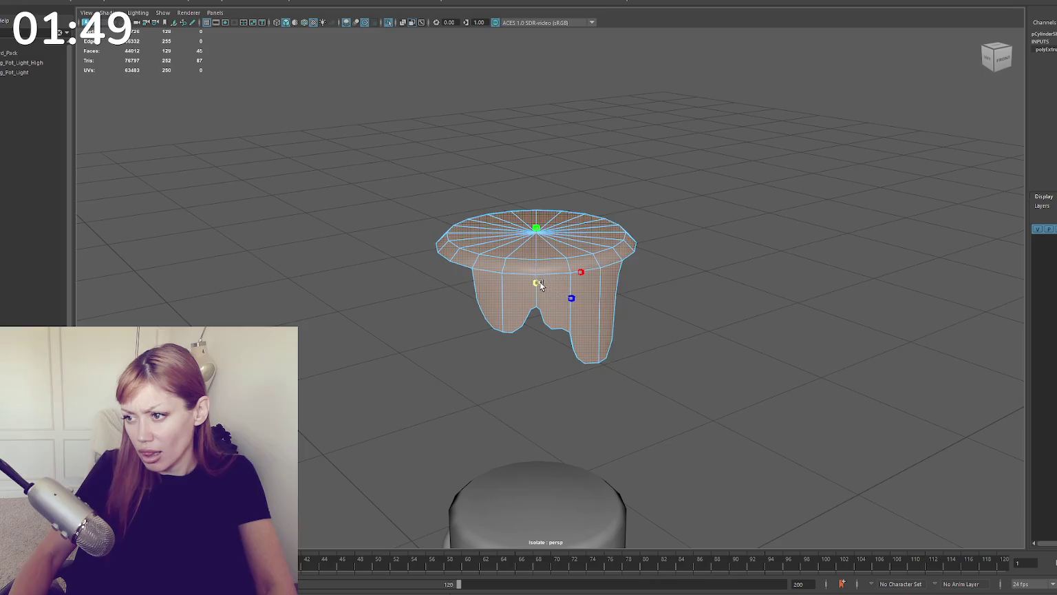
{"action": "left_click_drag", "start_coordinate": [538, 259], "coordinate": [637, 282], "text": "alt"}
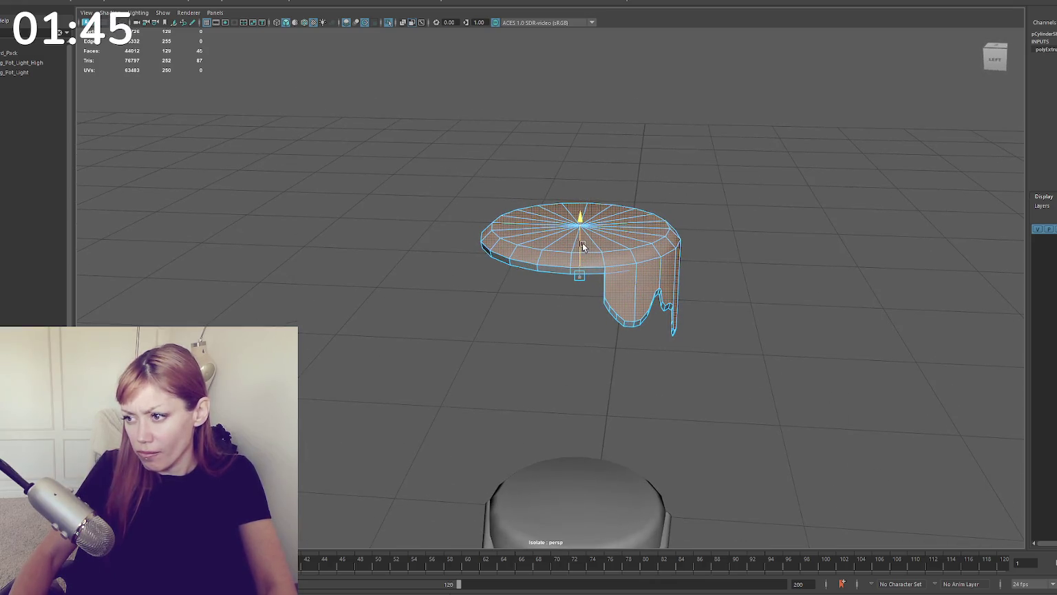
{"action": "left_click", "coordinate": [626, 300]}
Step: Select several individual drip face columns around the paint cap's lower edge
{"action": "left_click_drag", "start_coordinate": [646, 278], "coordinate": [577, 289], "text": "alt"}
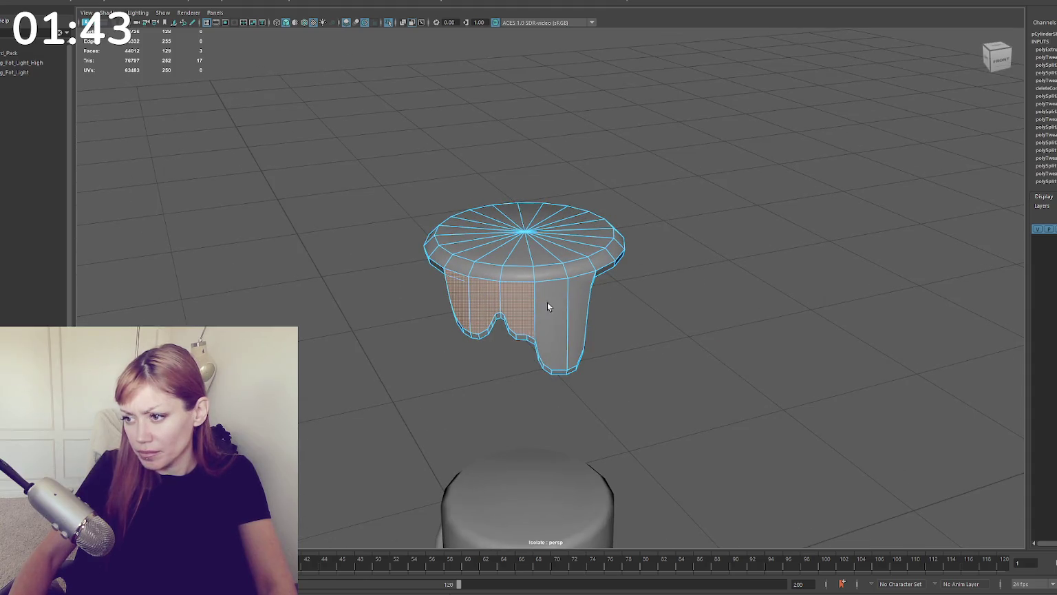
{"action": "mouse_move", "coordinate": [520, 317]}
{"action": "left_mouse_down", "text": "alt"}
{"action": "mouse_move", "coordinate": [675, 295]}
{"action": "mouse_move", "coordinate": [542, 307]}
{"action": "mouse_move", "coordinate": [468, 286]}
{"action": "mouse_move", "coordinate": [437, 289]}
{"action": "left_mouse_up", "text": "alt"}
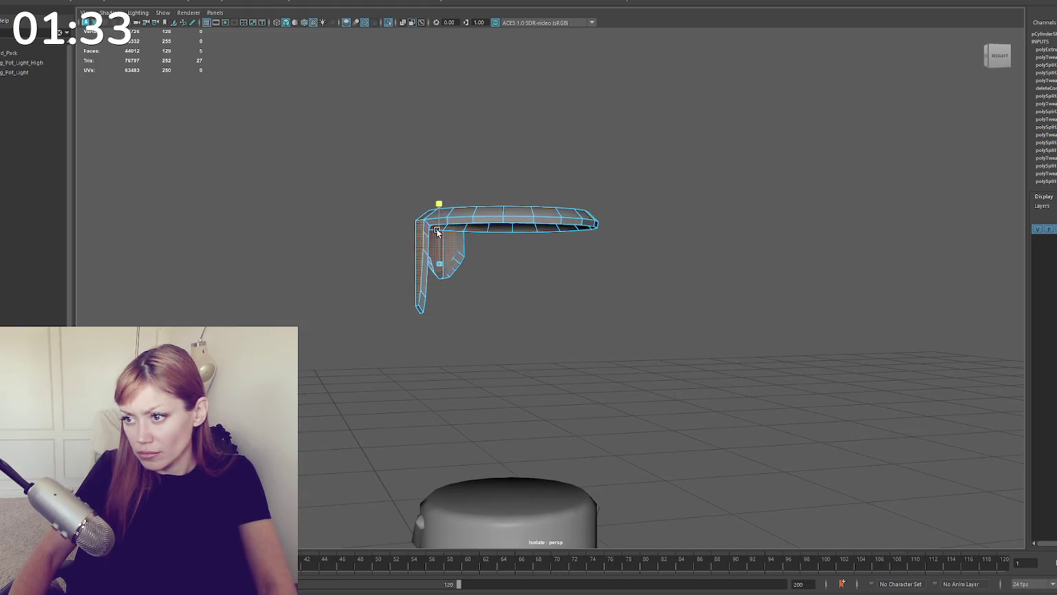
{"action": "mouse_move", "coordinate": [436, 233]}
{"action": "left_mouse_down", "text": "alt"}
{"action": "mouse_move", "coordinate": [631, 277]}
{"action": "mouse_move", "coordinate": [521, 309]}
{"action": "left_mouse_up", "text": "alt"}
{"action": "left_click", "coordinate": [521, 310]}
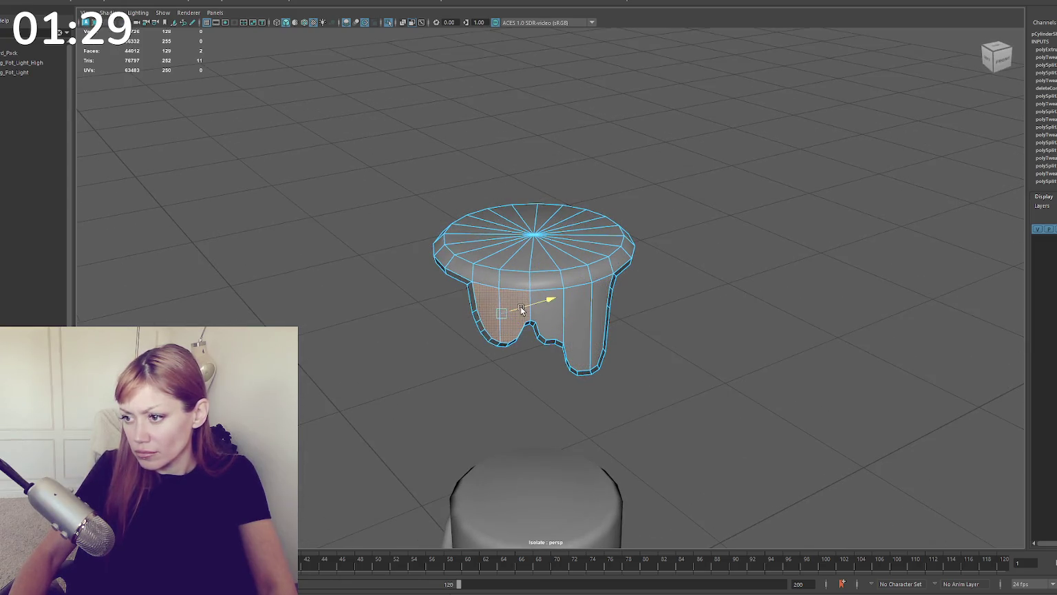
{"action": "left_click", "coordinate": [550, 313]}
{"action": "mouse_move", "coordinate": [551, 313]}
{"action": "left_mouse_down", "text": "alt"}
{"action": "mouse_move", "coordinate": [558, 293]}
{"action": "mouse_move", "coordinate": [692, 278]}
{"action": "mouse_move", "coordinate": [697, 292]}
{"action": "mouse_move", "coordinate": [681, 303]}
{"action": "mouse_move", "coordinate": [526, 302]}
{"action": "mouse_move", "coordinate": [510, 287]}
{"action": "mouse_move", "coordinate": [529, 279]}
{"action": "mouse_move", "coordinate": [667, 290]}
{"action": "mouse_move", "coordinate": [592, 282]}
{"action": "mouse_move", "coordinate": [517, 301]}
{"action": "mouse_move", "coordinate": [452, 291]}
{"action": "left_mouse_up", "text": "alt"}
{"action": "left_click", "coordinate": [536, 289]}
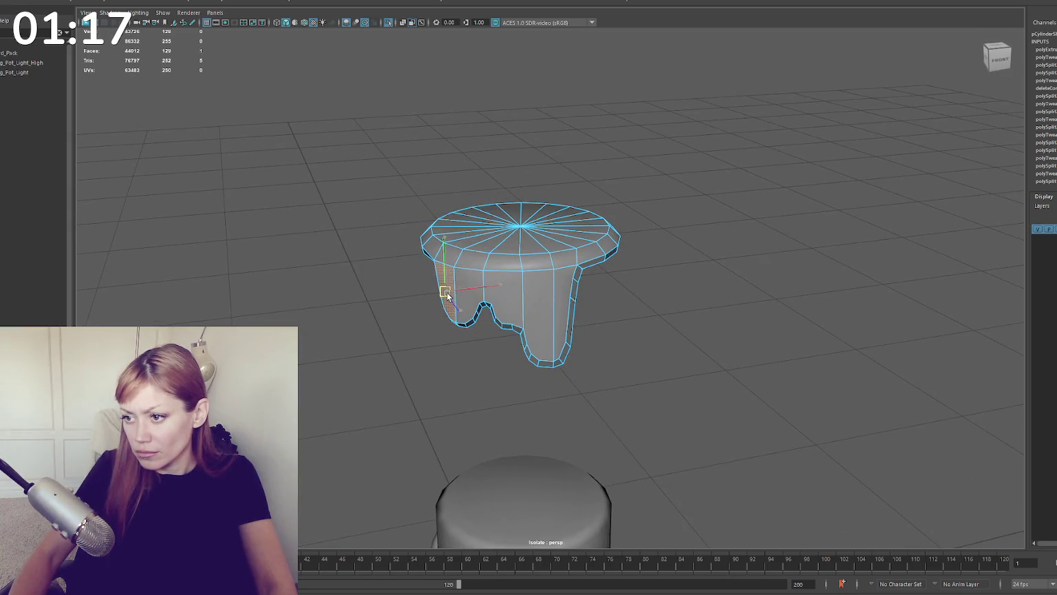
{"action": "left_click", "coordinate": [562, 303]}
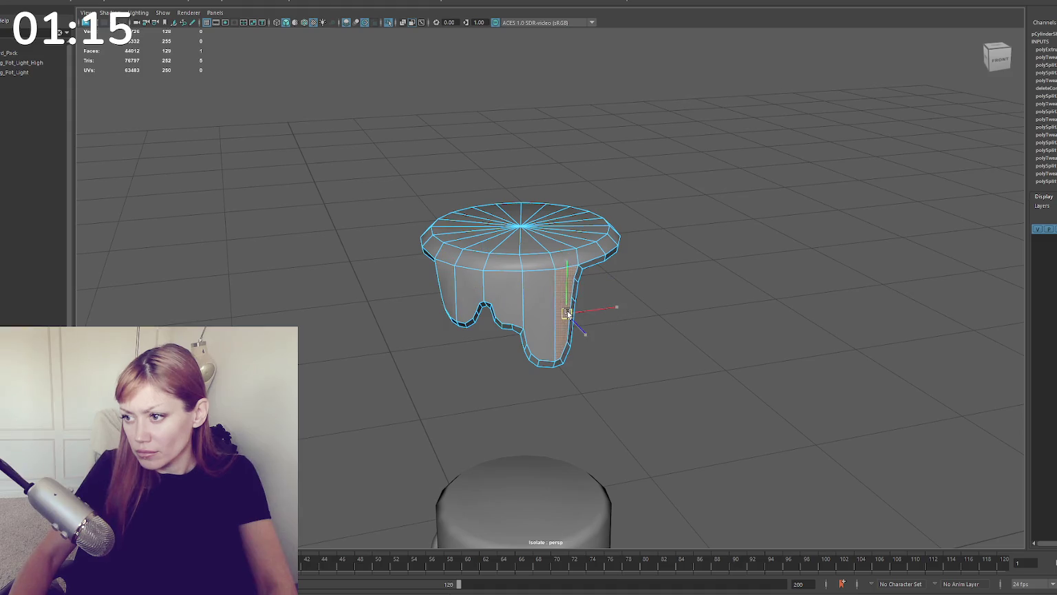
{"action": "left_click", "coordinate": [545, 314]}
{"action": "left_click", "coordinate": [475, 298]}
{"action": "mouse_move", "coordinate": [476, 297]}
{"action": "left_mouse_down", "text": "alt"}
{"action": "mouse_move", "coordinate": [505, 294]}
{"action": "mouse_move", "coordinate": [419, 270]}
{"action": "left_mouse_up", "text": "alt"}
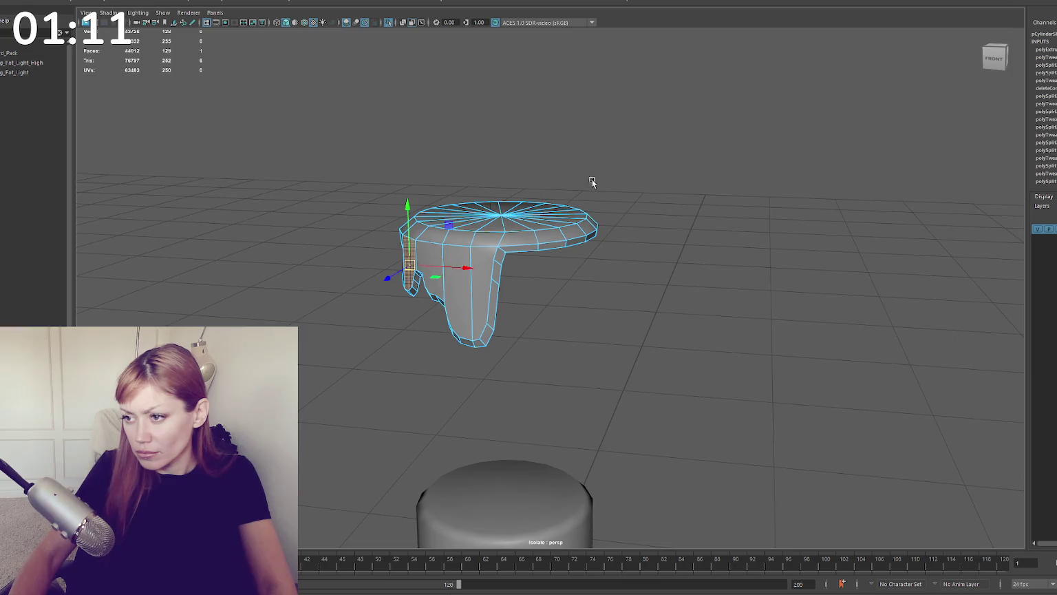
Step: Return to object mode and toggle smooth preview on and off to check the drips
{"action": "key", "text": "F8"}
{"action": "right_click_drag", "start_coordinate": [626, 160], "coordinate": [727, 172]}
{"action": "key", "text": "3"}
{"action": "mouse_move", "coordinate": [737, 218]}
{"action": "left_mouse_down", "text": "alt"}
{"action": "mouse_move", "coordinate": [611, 234]}
{"action": "mouse_move", "coordinate": [583, 175]}
{"action": "mouse_move", "coordinate": [492, 223]}
{"action": "mouse_move", "coordinate": [313, 249]}
{"action": "mouse_move", "coordinate": [310, 259]}
{"action": "left_mouse_up", "text": "alt"}
{"action": "left_click", "coordinate": [611, 234]}
{"action": "key", "text": "1"}
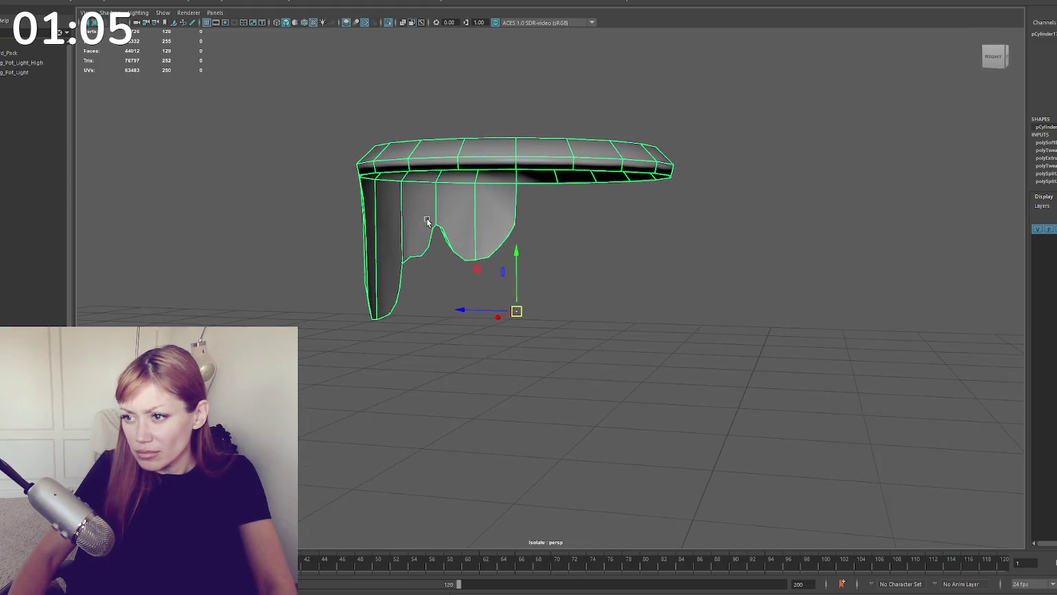
Step: In face mode, select the inner drip leg faces inside the cap
{"action": "left_click_drag", "start_coordinate": [427, 220], "coordinate": [493, 340], "text": "alt"}
{"action": "key", "text": "F11"}
{"action": "left_click", "coordinate": [525, 340]}
{"action": "left_click", "coordinate": [503, 334], "text": "shift"}
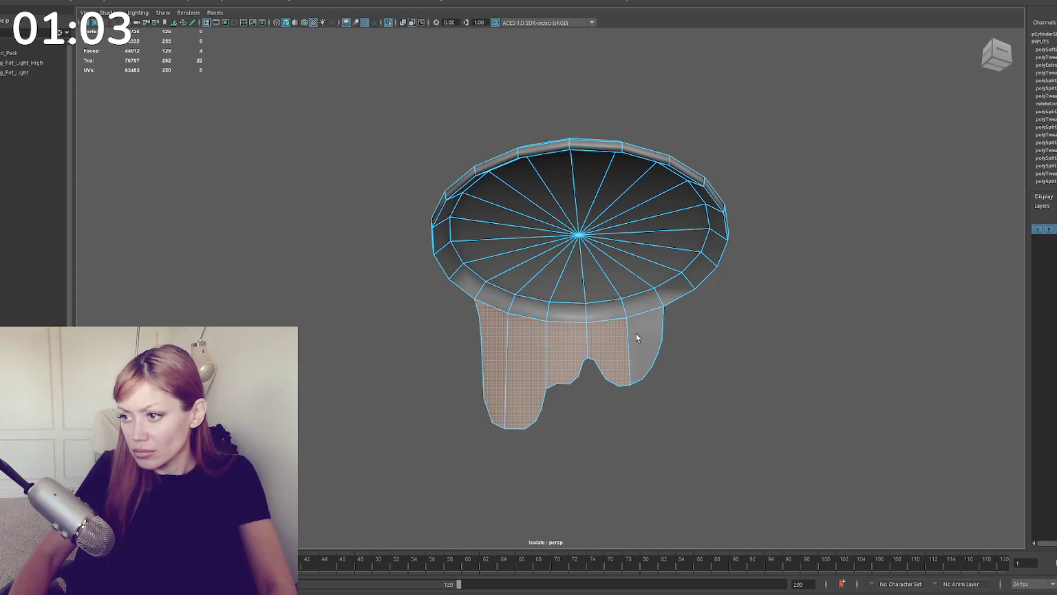
Step: Delete the cap's inner drip leg faces, the rim face loop and the top disk faces
{"action": "left_click", "coordinate": [636, 337], "text": "shift"}
{"action": "key", "text": "Delete"}
{"action": "left_click", "coordinate": [604, 310]}
{"action": "left_click", "coordinate": [576, 313], "text": "shift"}
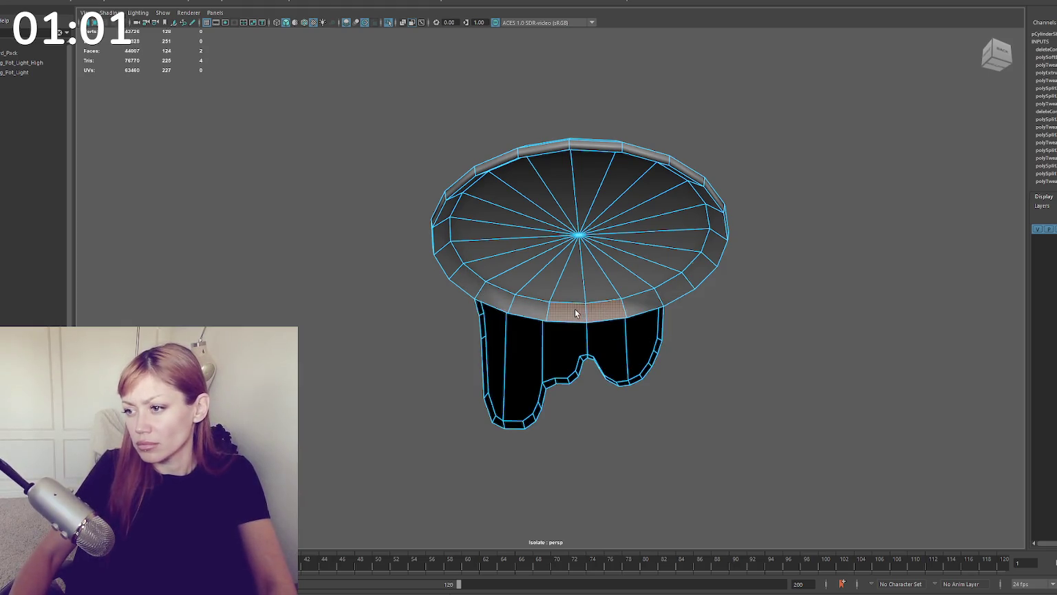
{"action": "double_click", "coordinate": [576, 313]}
{"action": "key", "text": "Delete"}
{"action": "double_click", "coordinate": [577, 270]}
{"action": "key", "text": "Delete"}
Step: In object mode, move the paint cap down until it sits on the bucket's top
{"action": "mouse_move", "coordinate": [574, 274]}
{"action": "left_mouse_down", "text": "alt"}
{"action": "mouse_move", "coordinate": [644, 260]}
{"action": "mouse_move", "coordinate": [731, 193]}
{"action": "mouse_move", "coordinate": [686, 286]}
{"action": "left_mouse_up", "text": "alt"}
{"action": "key", "text": "F8"}
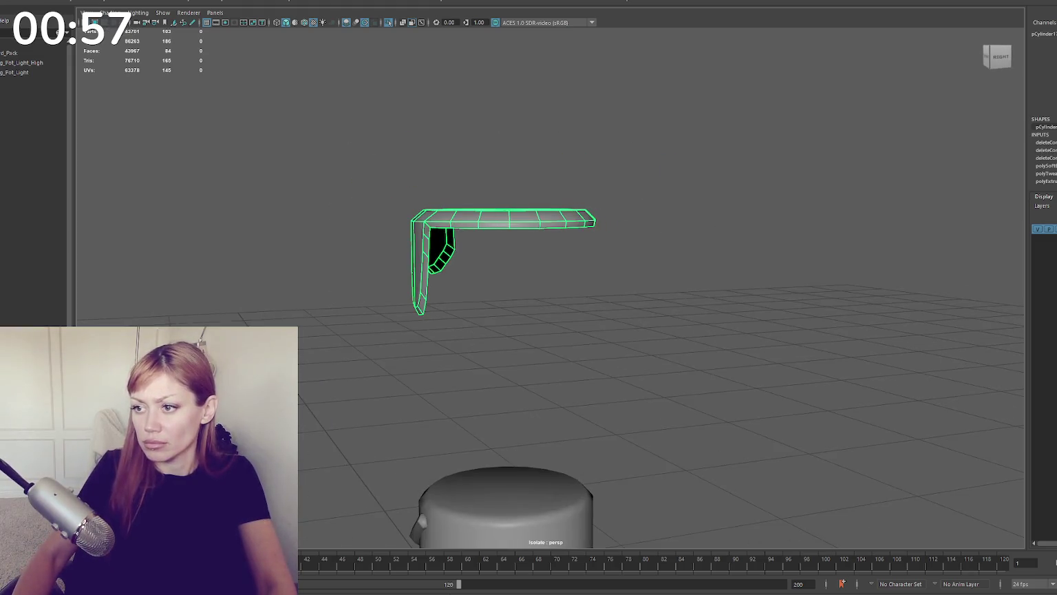
{"action": "left_click", "coordinate": [447, 186]}
{"action": "scroll", "coordinate": [447, 187], "scroll_direction": "down", "scroll_amount": 3}
{"action": "left_click", "coordinate": [475, 275]}
{"action": "key", "text": "w"}
{"action": "left_click_drag", "start_coordinate": [503, 214], "coordinate": [506, 382]}
{"action": "mouse_move", "coordinate": [513, 456]}
{"action": "left_mouse_down", "text": "alt"}
{"action": "mouse_move", "coordinate": [582, 460]}
{"action": "mouse_move", "coordinate": [592, 422]}
{"action": "mouse_move", "coordinate": [674, 430]}
{"action": "mouse_move", "coordinate": [628, 362]}
{"action": "left_mouse_up", "text": "alt"}
{"action": "key", "text": "e"}
{"action": "left_click", "coordinate": [642, 455]}
{"action": "scroll", "coordinate": [653, 255], "scroll_direction": "up", "scroll_amount": 3}
Step: Cut a new edge across the paint cap rim, undoing an unwanted split before committing
{"action": "left_click_drag", "start_coordinate": [654, 254], "coordinate": [578, 253], "text": "alt"}
{"action": "left_click", "coordinate": [578, 253]}
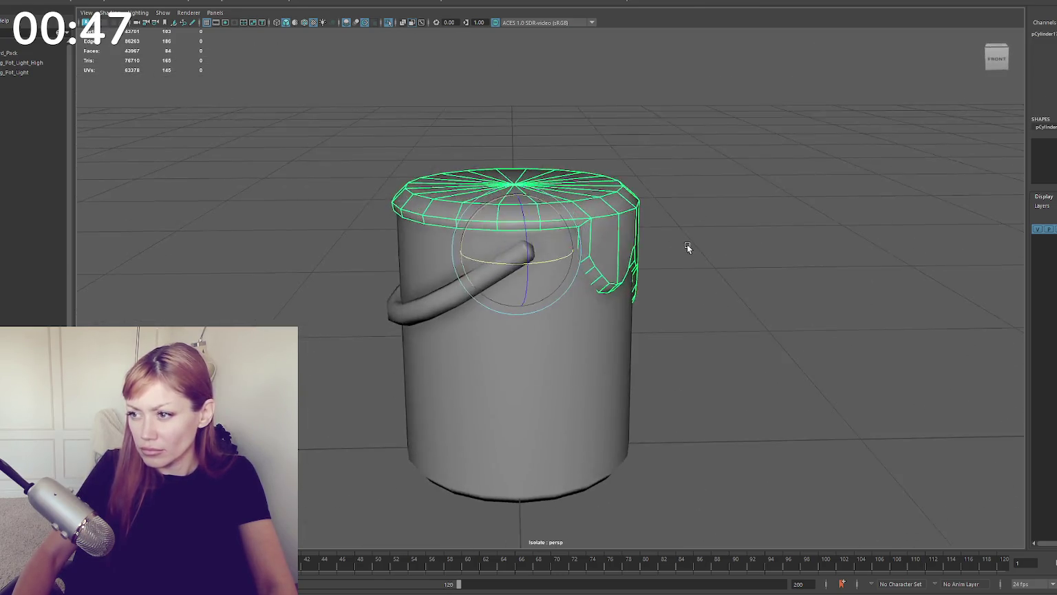
{"action": "left_click_drag", "start_coordinate": [686, 243], "coordinate": [729, 160], "text": "alt"}
{"action": "key", "text": "F9"}
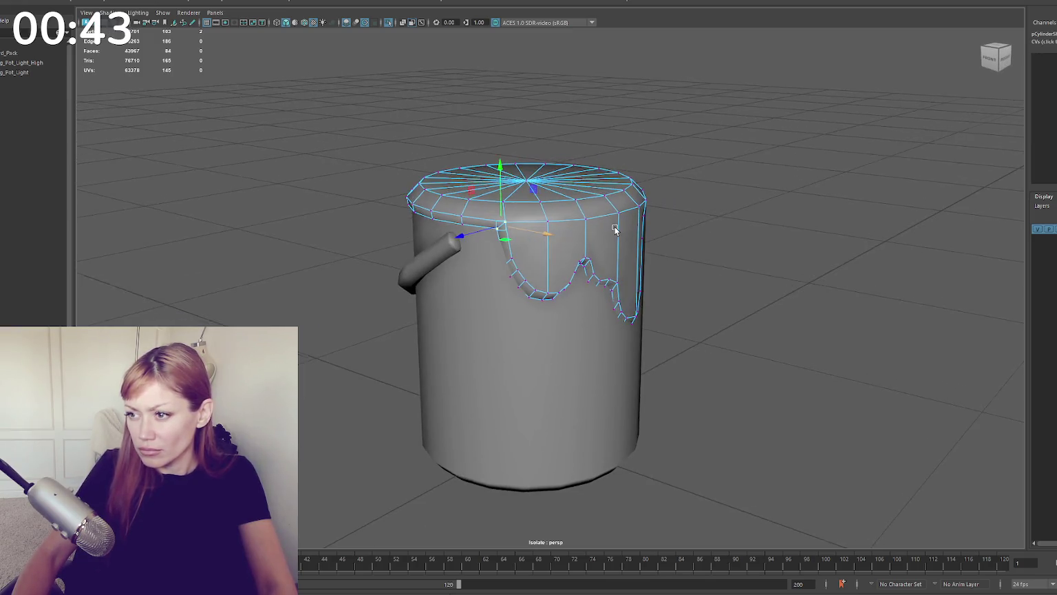
{"action": "scroll", "coordinate": [578, 217], "scroll_direction": "up", "scroll_amount": 3}
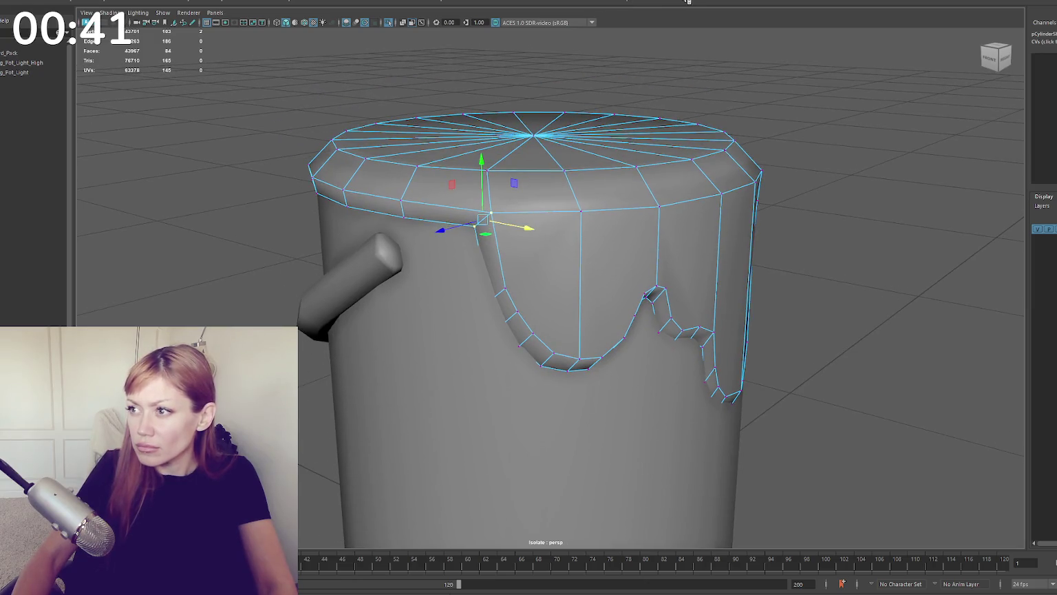
{"action": "left_click", "coordinate": [459, 207]}
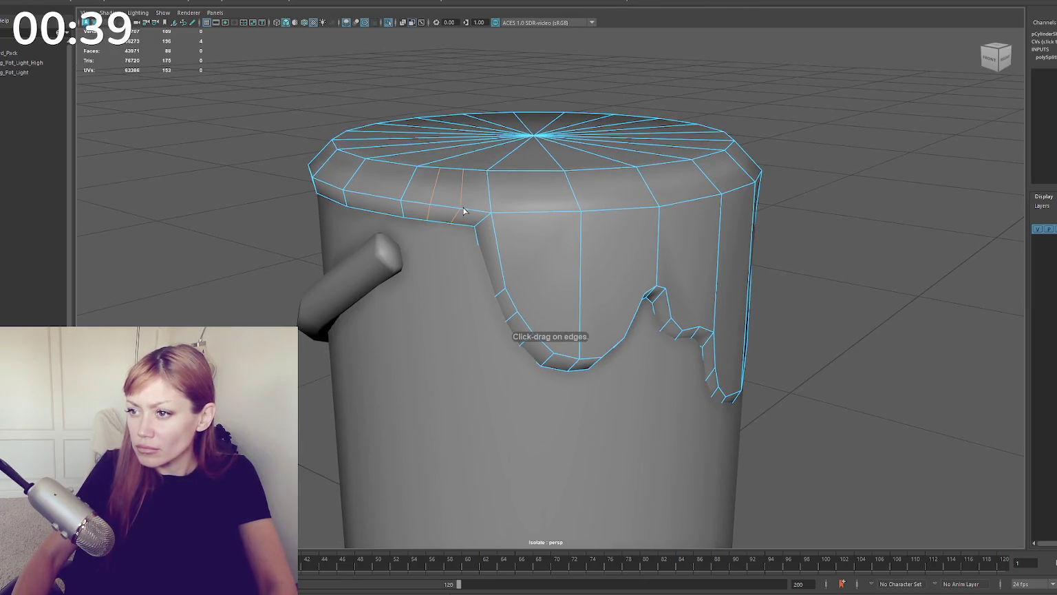
{"action": "key", "text": "ctrl+z"}
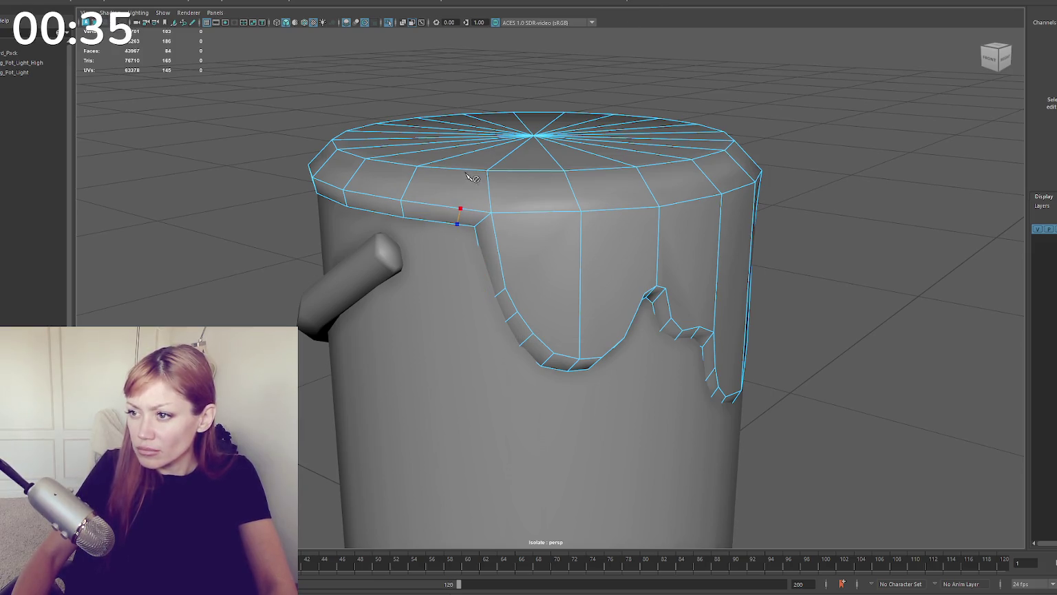
{"action": "key", "text": "Return"}
Step: Add a supporting cut edge beside the left drip and check it in smooth preview
{"action": "mouse_move", "coordinate": [518, 150]}
{"action": "left_mouse_down", "text": "alt"}
{"action": "mouse_move", "coordinate": [518, 110]}
{"action": "mouse_move", "coordinate": [523, 254]}
{"action": "left_mouse_up", "text": "alt"}
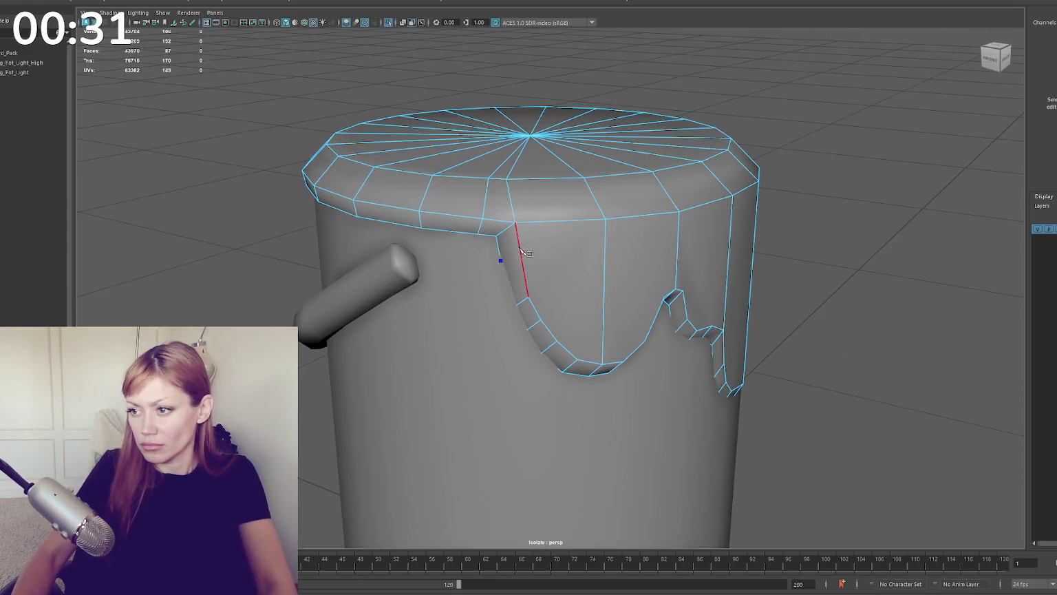
{"action": "left_click", "coordinate": [521, 251]}
{"action": "right_click_drag", "start_coordinate": [846, 154], "coordinate": [895, 137]}
{"action": "key", "text": "3"}
{"action": "key", "text": "1"}
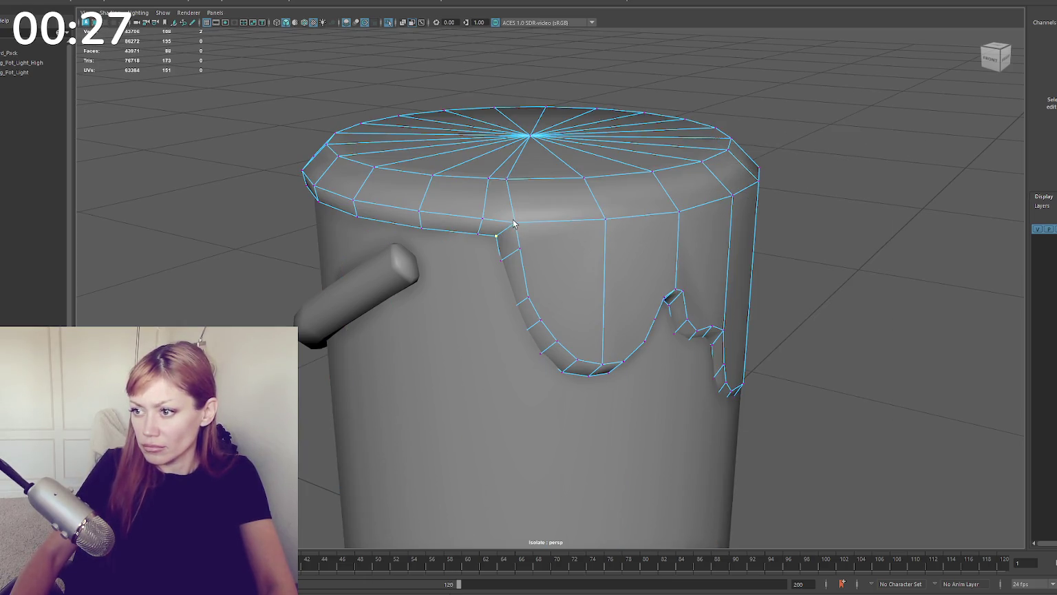
Step: Pick a vertex at the drip edge and recheck the cap with smooth preview on and off
{"action": "left_click", "coordinate": [505, 263]}
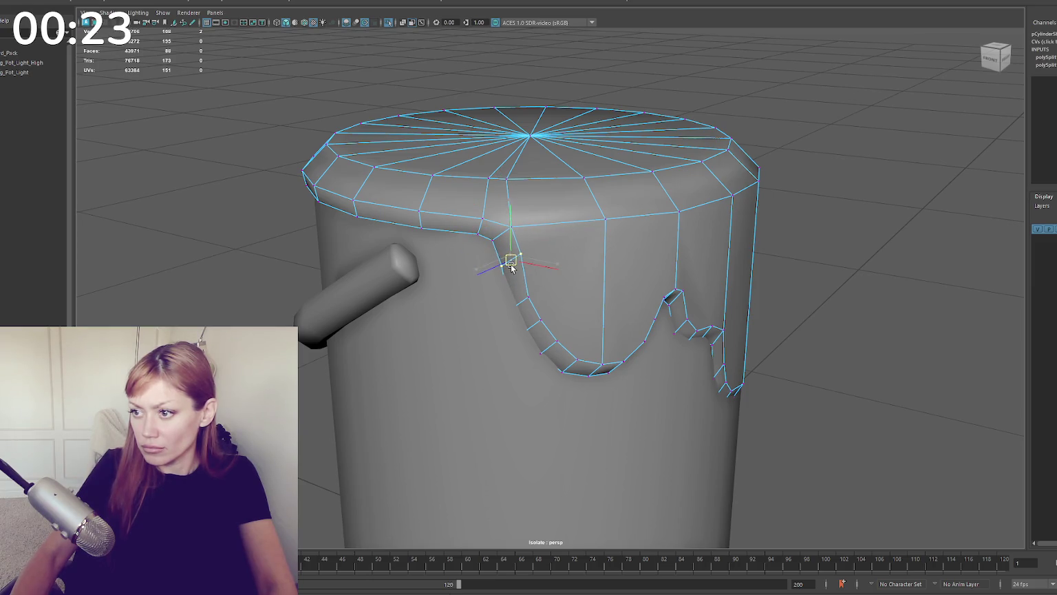
{"action": "key", "text": "3"}
{"action": "mouse_move", "coordinate": [854, 201]}
{"action": "left_mouse_down", "text": "alt"}
{"action": "mouse_move", "coordinate": [649, 202]}
{"action": "mouse_move", "coordinate": [738, 201]}
{"action": "mouse_move", "coordinate": [657, 222]}
{"action": "mouse_move", "coordinate": [679, 241]}
{"action": "mouse_move", "coordinate": [774, 224]}
{"action": "mouse_move", "coordinate": [708, 227]}
{"action": "mouse_move", "coordinate": [681, 289]}
{"action": "mouse_move", "coordinate": [623, 229]}
{"action": "left_mouse_up", "text": "alt"}
{"action": "left_click", "coordinate": [657, 222]}
{"action": "key", "text": "1"}
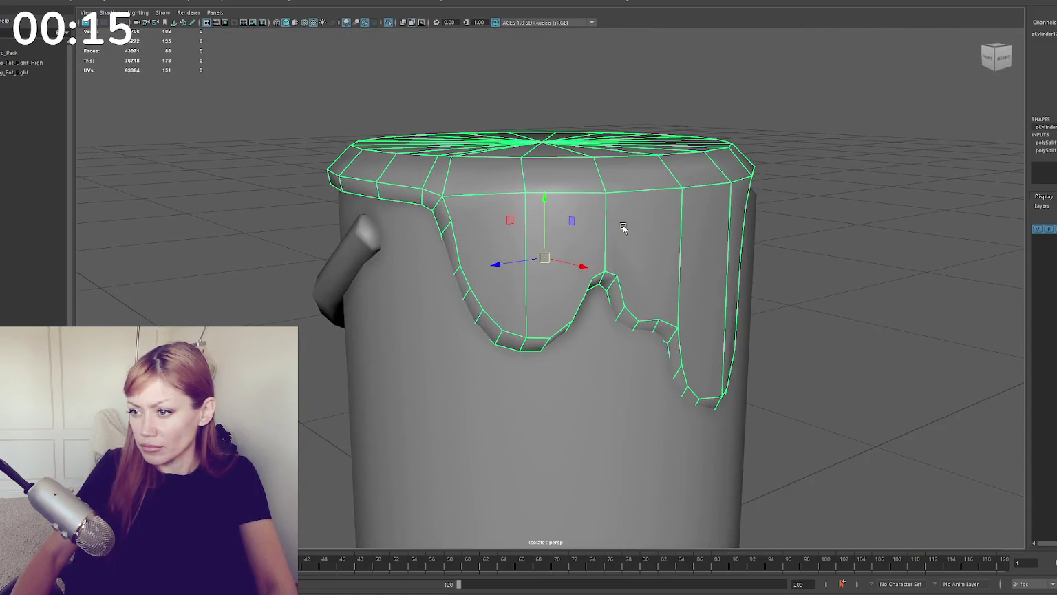
Step: Slice cuts from the drip edges up to the top rim of the drip mesh
{"action": "left_click", "coordinate": [585, 89]}
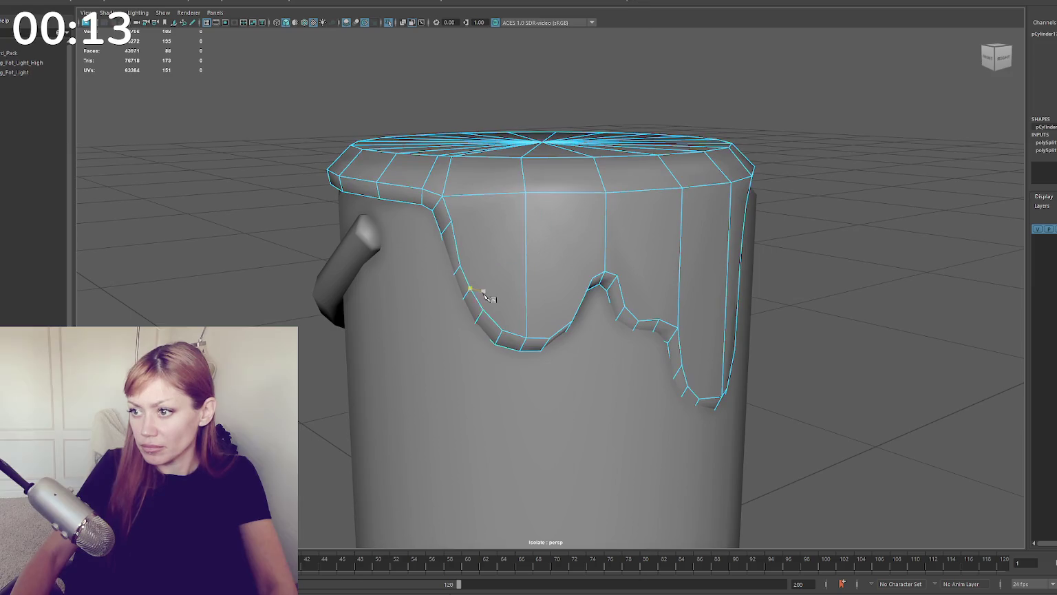
{"action": "left_click", "coordinate": [528, 193]}
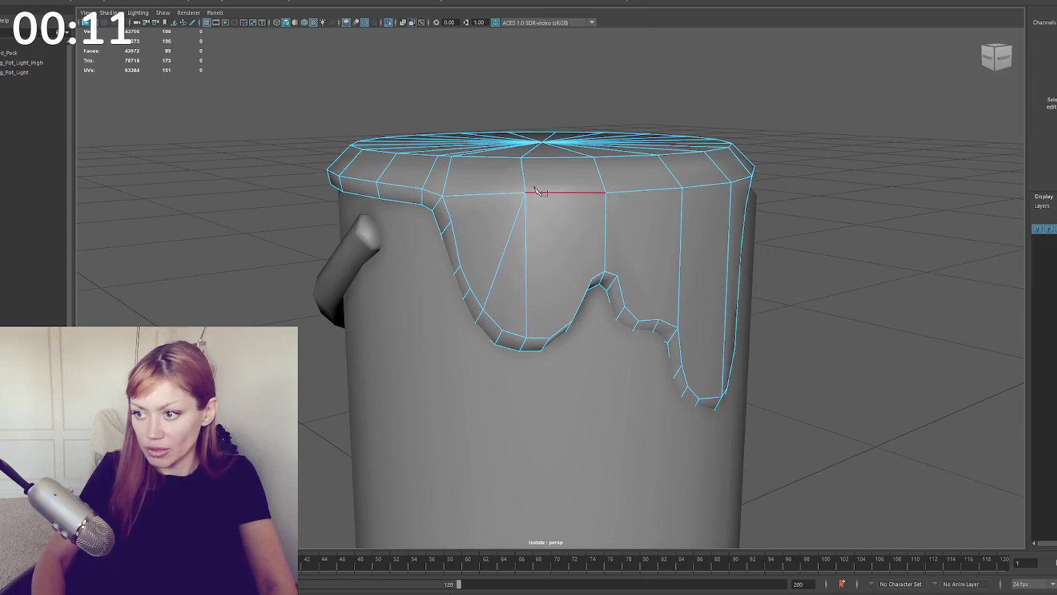
{"action": "key", "text": "Return"}
{"action": "left_click", "coordinate": [460, 263]}
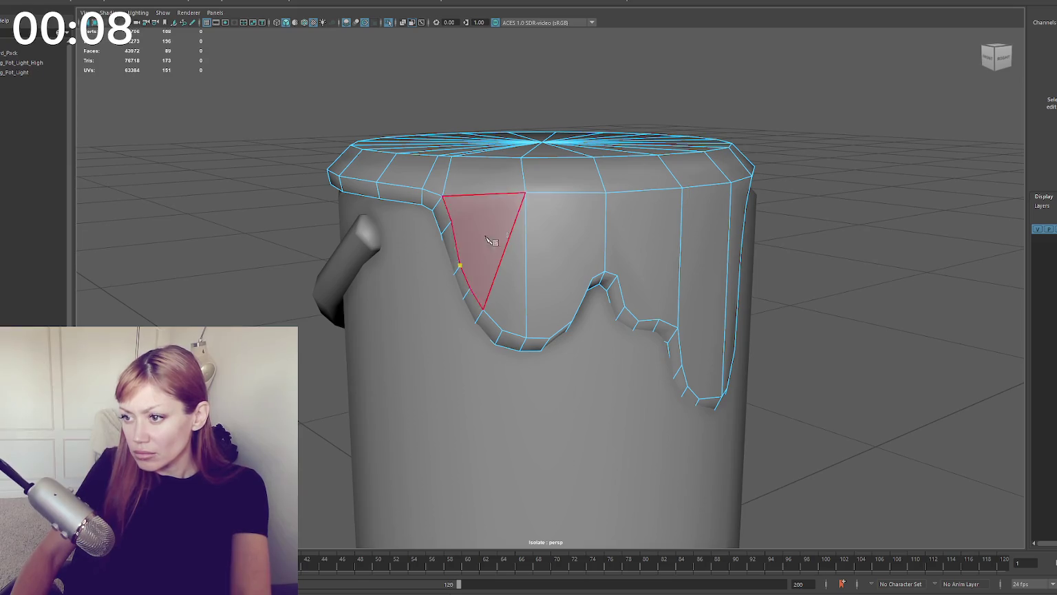
{"action": "left_click", "coordinate": [572, 321]}
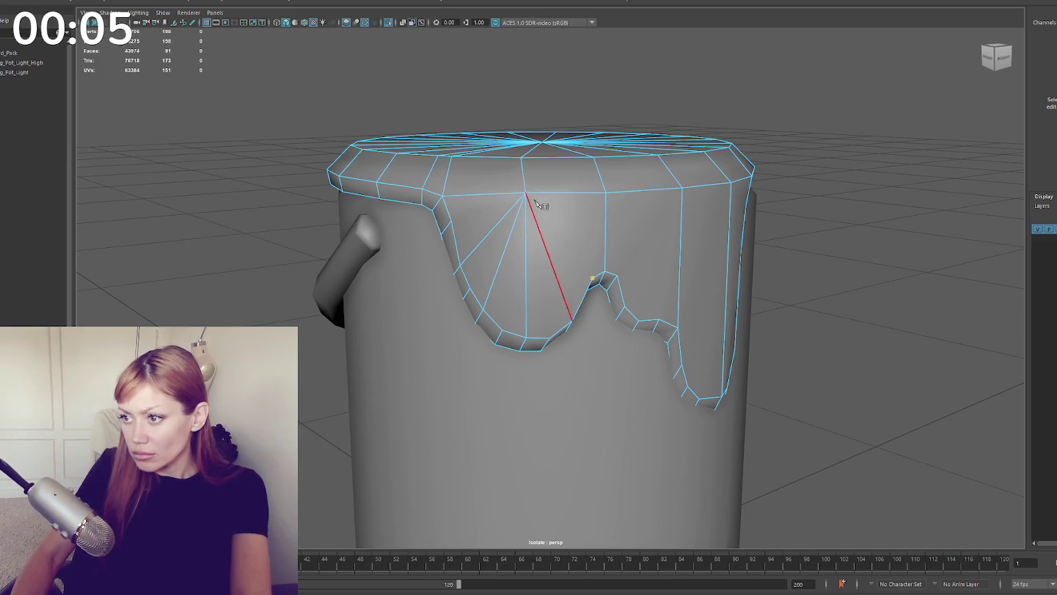
{"action": "scroll", "coordinate": [629, 310], "scroll_direction": "up", "scroll_amount": 2}
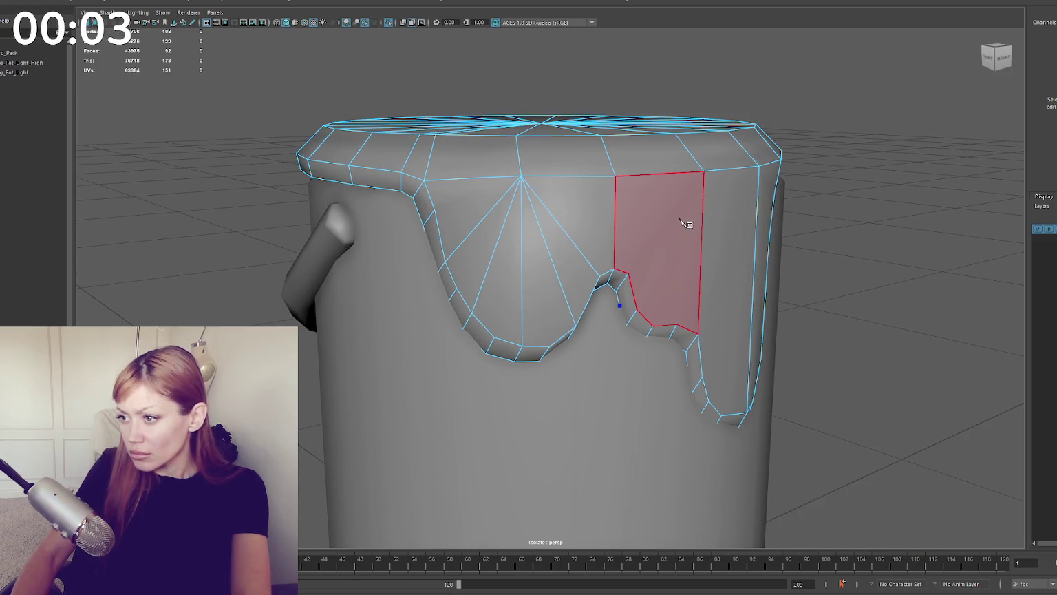
{"action": "left_click", "coordinate": [703, 171]}
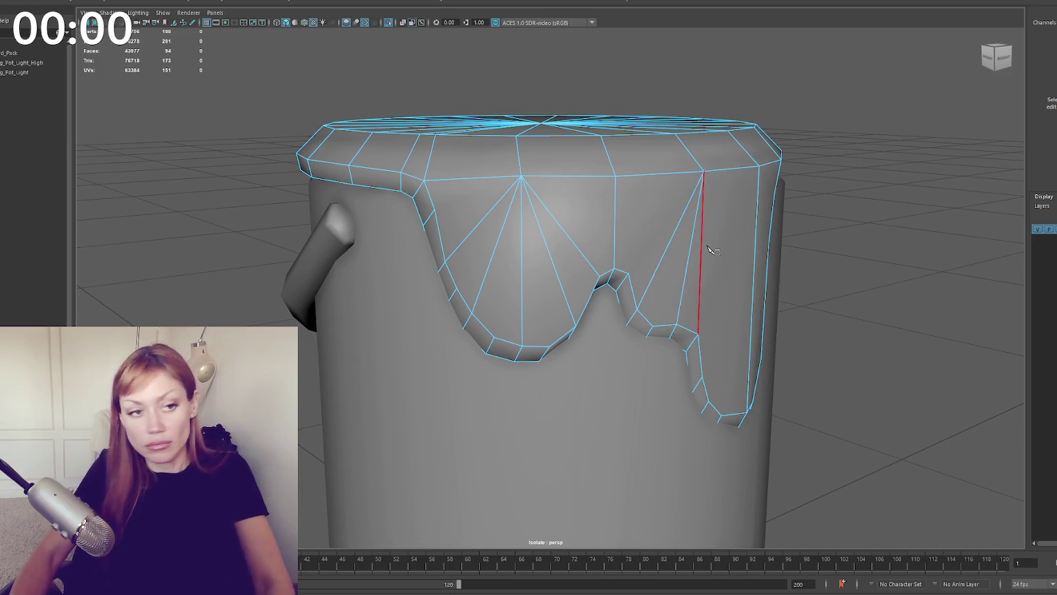
{"action": "left_click_drag", "start_coordinate": [703, 178], "coordinate": [519, 386], "text": "alt"}
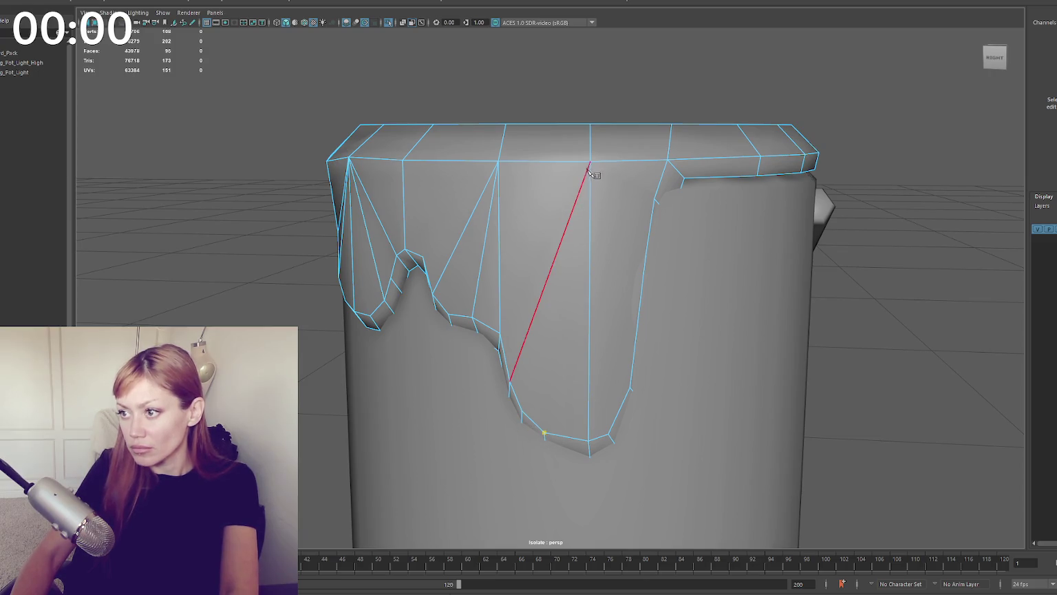
{"action": "scroll", "coordinate": [649, 302], "scroll_direction": "down", "scroll_amount": 4}
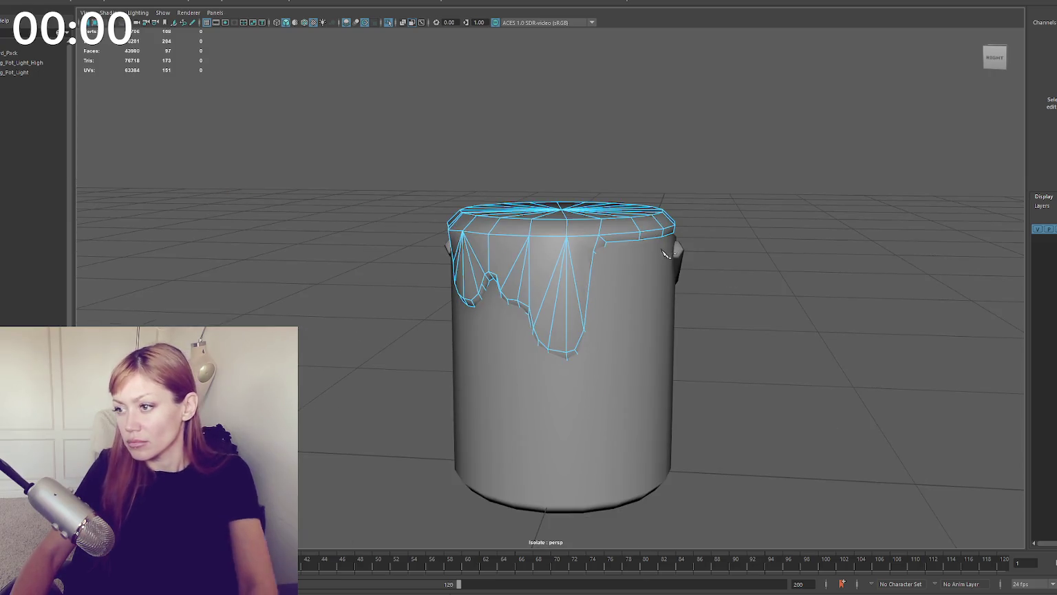
{"action": "left_click", "coordinate": [647, 216]}
Step: Add another cut down the drip, review it deselected, and exit isolation to show the whole scene
{"action": "left_click", "coordinate": [727, 161]}
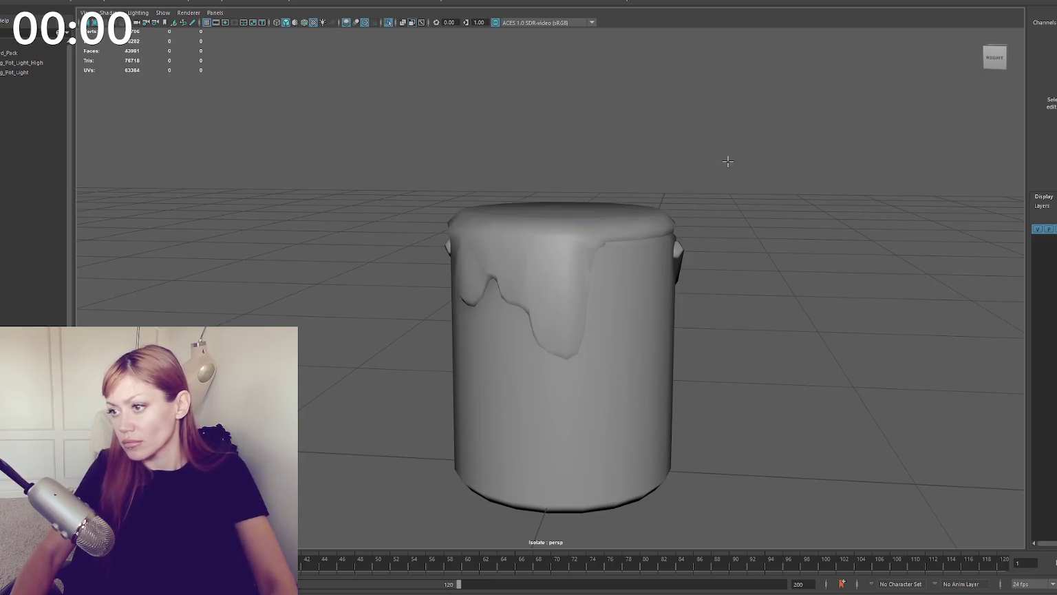
{"action": "scroll", "coordinate": [578, 200], "scroll_direction": "down", "scroll_amount": 2}
{"action": "mouse_move", "coordinate": [579, 200]}
{"action": "left_mouse_down", "text": "alt"}
{"action": "mouse_move", "coordinate": [713, 214]}
{"action": "mouse_move", "coordinate": [672, 213]}
{"action": "left_mouse_up", "text": "alt"}
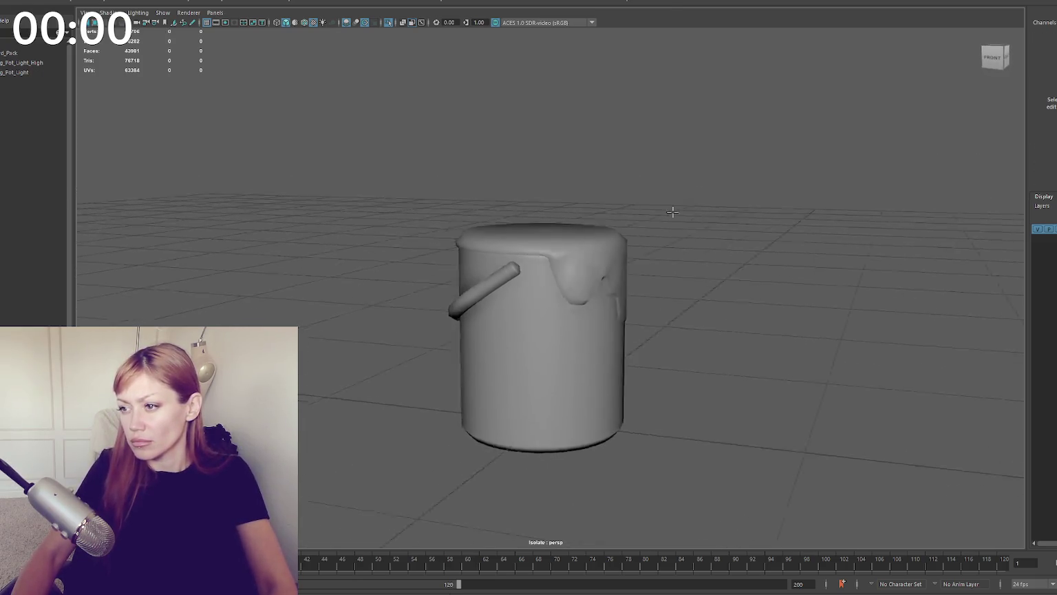
{"action": "scroll", "coordinate": [654, 237], "scroll_direction": "up", "scroll_amount": 3}
{"action": "left_click", "coordinate": [654, 236]}
{"action": "scroll", "coordinate": [696, 212], "scroll_direction": "up", "scroll_amount": 1}
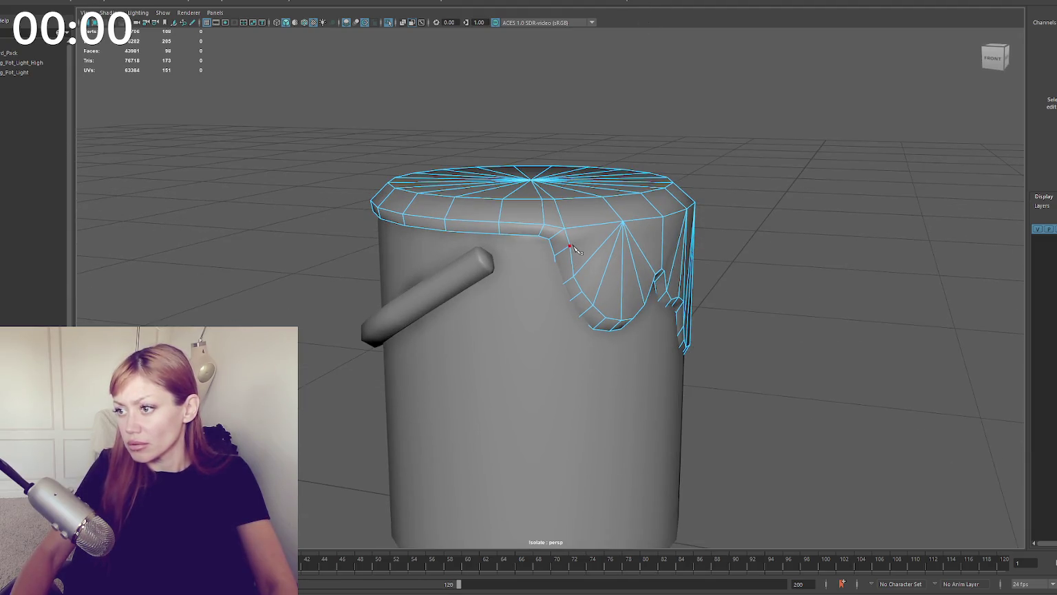
{"action": "left_click", "coordinate": [622, 222]}
{"action": "scroll", "coordinate": [672, 232], "scroll_direction": "down", "scroll_amount": 3}
{"action": "mouse_move", "coordinate": [672, 232]}
{"action": "left_mouse_down", "text": "alt"}
{"action": "mouse_move", "coordinate": [782, 159]}
{"action": "mouse_move", "coordinate": [783, 200]}
{"action": "mouse_move", "coordinate": [704, 184]}
{"action": "mouse_move", "coordinate": [733, 234]}
{"action": "left_mouse_up", "text": "alt"}
{"action": "scroll", "coordinate": [673, 236], "scroll_direction": "up", "scroll_amount": 1}
{"action": "left_click", "coordinate": [782, 160]}
{"action": "scroll", "coordinate": [730, 221], "scroll_direction": "down", "scroll_amount": 3}
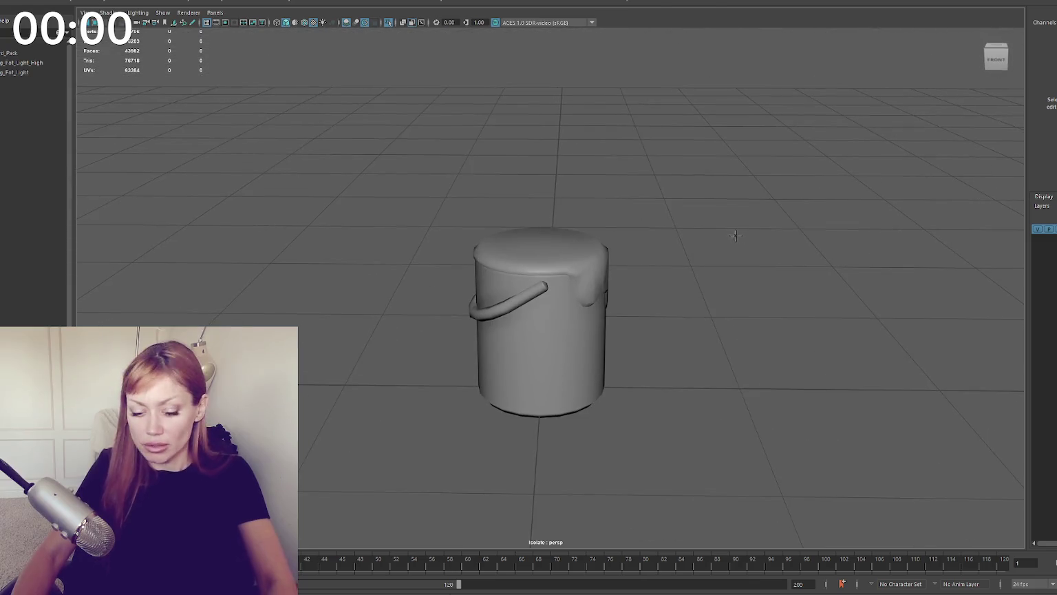
{"action": "key", "text": "ctrl+1"}
Step: Select the drip mesh, bucket parts and handle, then toggle isolation to reveal the full beach scene
{"action": "left_click_drag", "start_coordinate": [654, 244], "coordinate": [619, 262], "text": "alt"}
{"action": "left_click", "coordinate": [543, 282]}
{"action": "left_click", "coordinate": [488, 297], "text": "shift"}
{"action": "key", "text": "ctrl+1"}
{"action": "key", "text": "ctrl+1"}
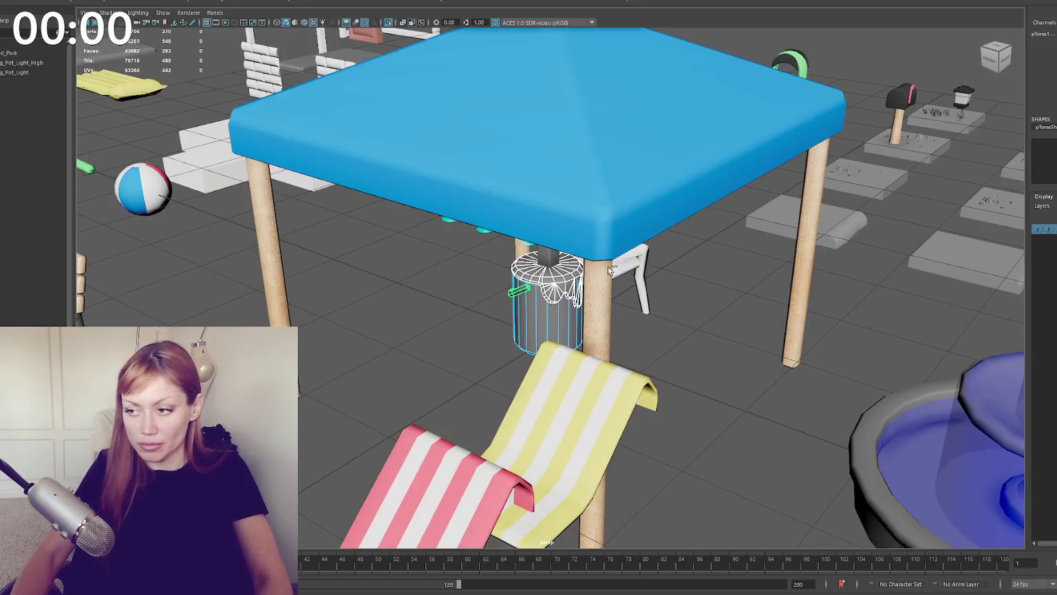
{"action": "key", "text": "ctrl+1"}
{"action": "key", "text": "ctrl+1"}
Step: Select the bucket body and green handle under the umbrella and isolate them again
{"action": "left_click", "coordinate": [548, 260], "text": "shift"}
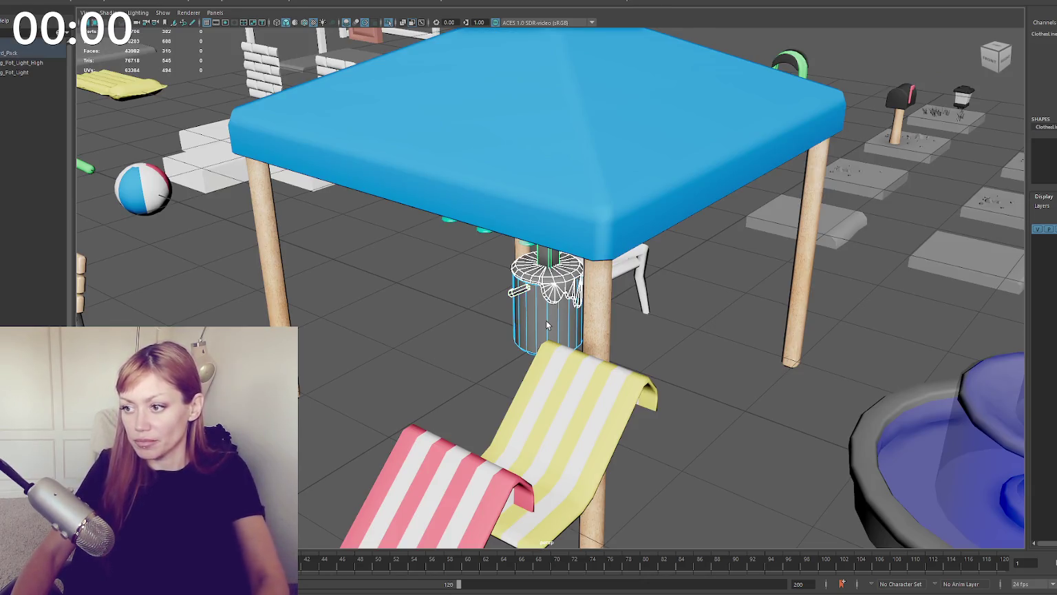
{"action": "left_click", "coordinate": [498, 324]}
{"action": "left_click", "coordinate": [522, 292]}
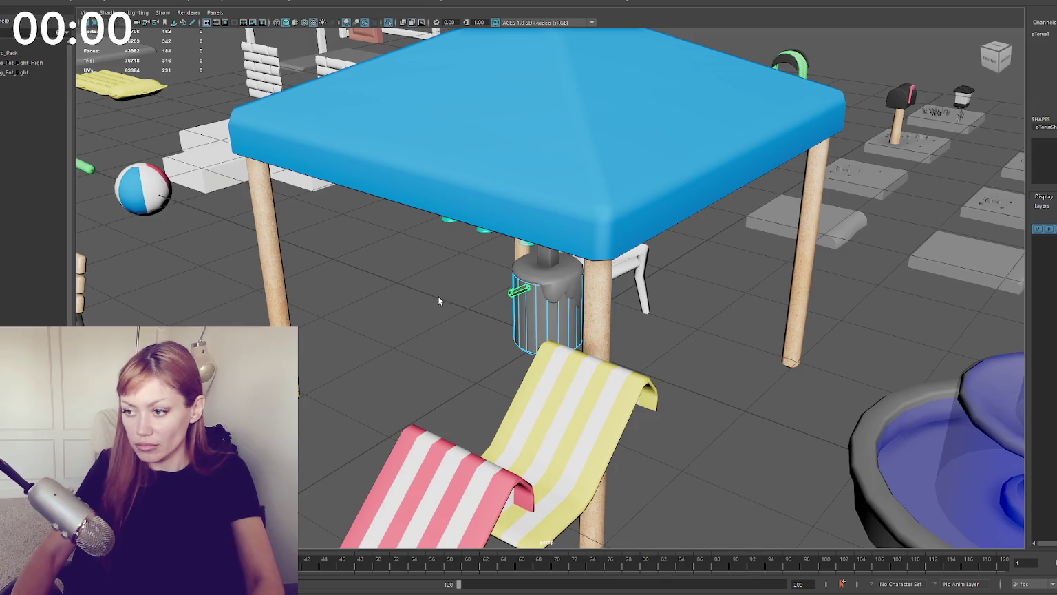
{"action": "left_click", "coordinate": [530, 310], "text": "shift"}
{"action": "key", "text": "ctrl+1"}
{"action": "left_click", "coordinate": [600, 331]}
Step: Delete the bucket body's 40 top faces to open it, then select its top rim vertex loop
{"action": "mouse_move", "coordinate": [600, 330]}
{"action": "left_mouse_down", "text": "alt"}
{"action": "mouse_move", "coordinate": [688, 309]}
{"action": "mouse_move", "coordinate": [651, 314]}
{"action": "left_mouse_up", "text": "alt"}
{"action": "scroll", "coordinate": [610, 318], "scroll_direction": "up", "scroll_amount": 3}
{"action": "left_click", "coordinate": [533, 316]}
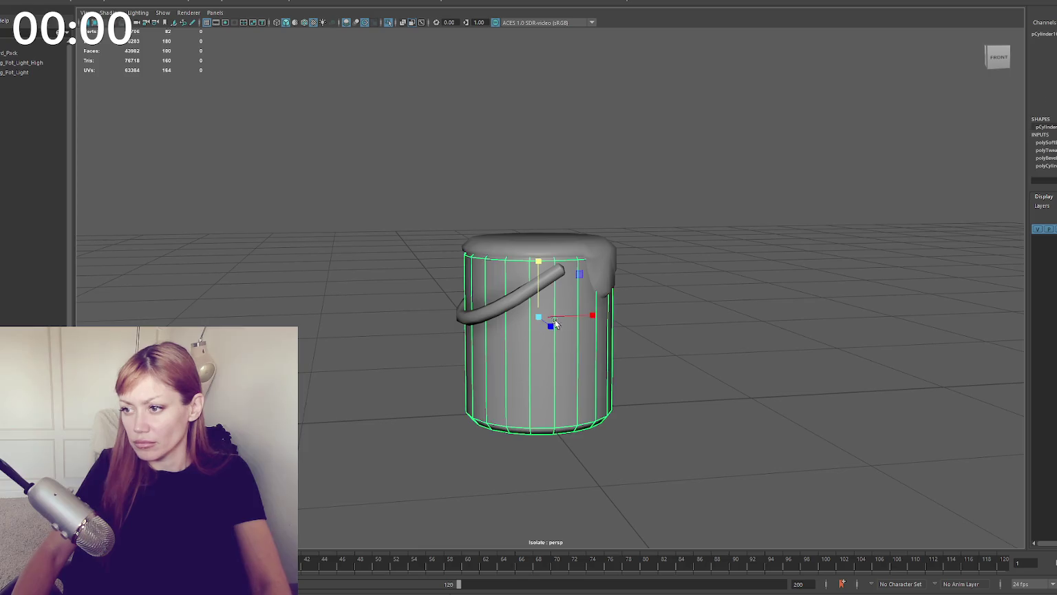
{"action": "key", "text": "F11"}
{"action": "left_click_drag", "start_coordinate": [362, 338], "coordinate": [709, 318]}
{"action": "key", "text": "Delete"}
{"action": "right_click_drag", "start_coordinate": [692, 160], "coordinate": [721, 137]}
{"action": "right_click_drag", "start_coordinate": [571, 344], "coordinate": [724, 177]}
{"action": "double_click", "coordinate": [529, 239]}
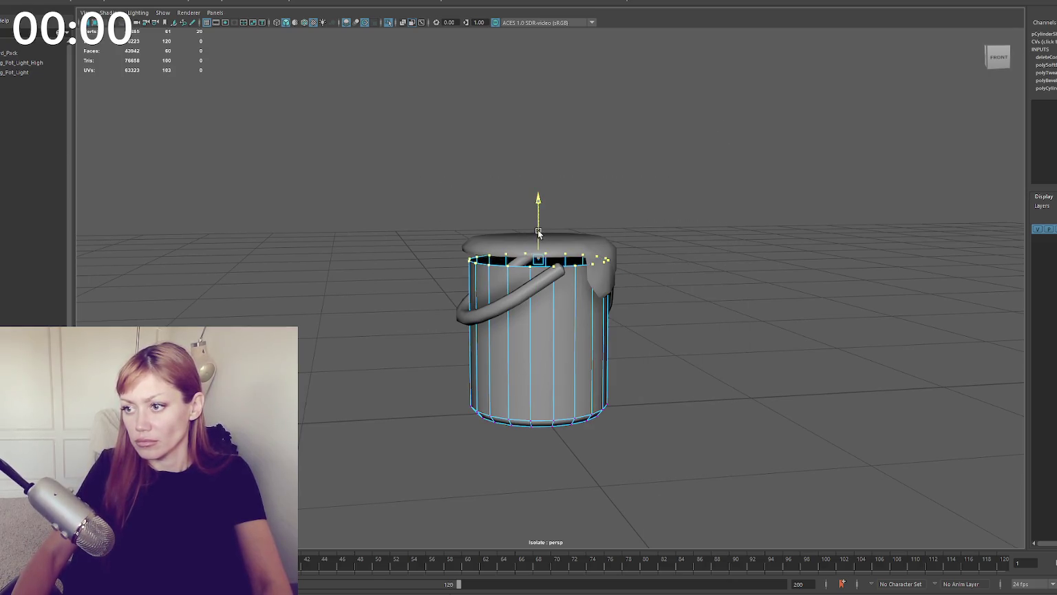
{"action": "key", "text": "F8"}
Step: Extrude the paint lid faces for thickness, clean up the geometry and soften its edges
{"action": "left_click", "coordinate": [539, 234]}
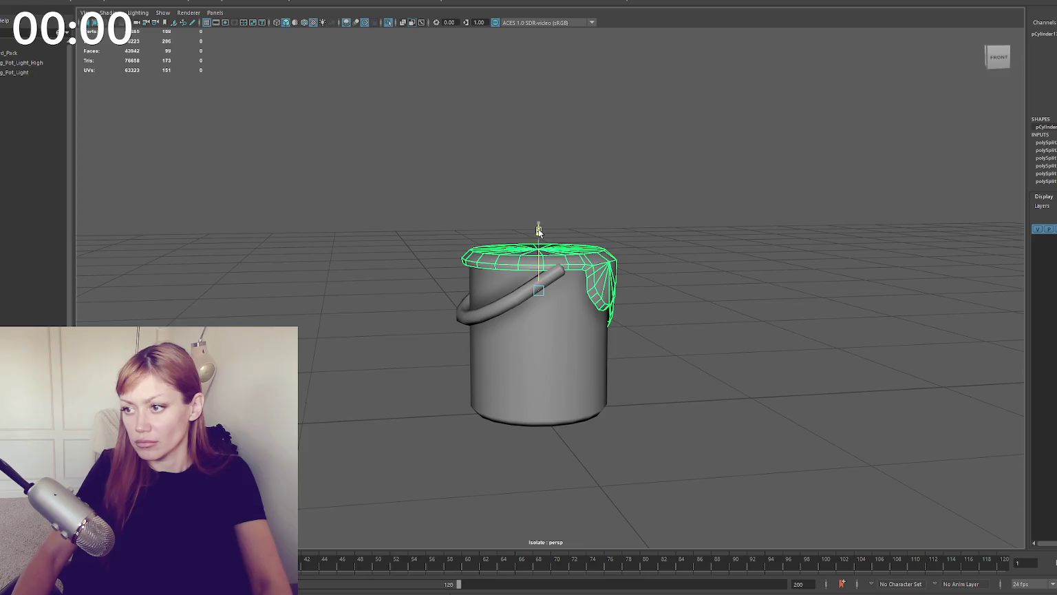
{"action": "left_click_drag", "start_coordinate": [563, 232], "coordinate": [593, 199], "text": "alt"}
{"action": "left_click", "coordinate": [637, 194]}
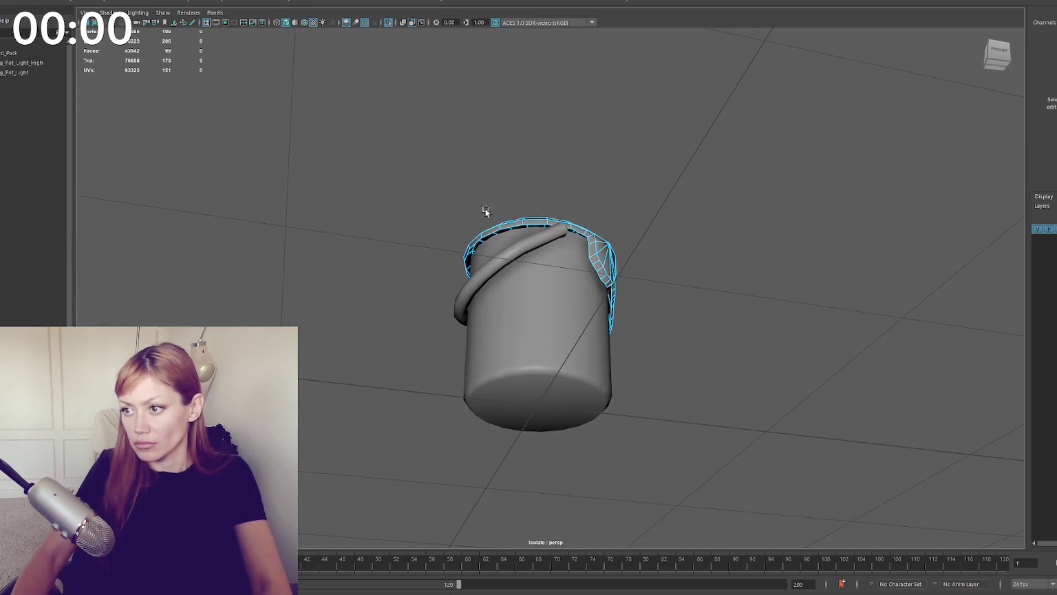
{"action": "left_click", "coordinate": [513, 211]}
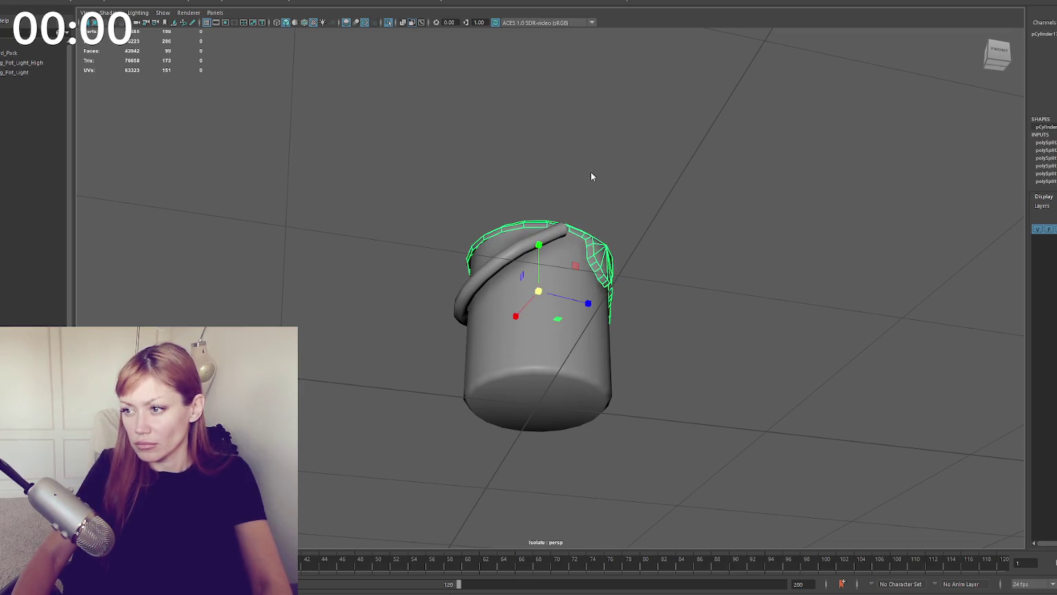
{"action": "left_click", "coordinate": [534, 224]}
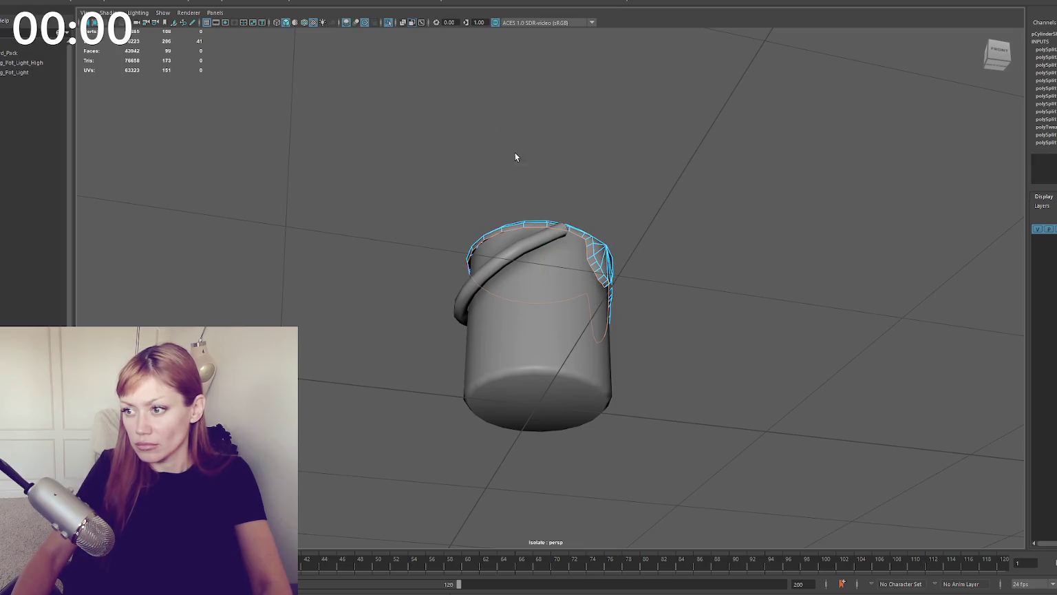
{"action": "key", "text": "ctrl+e"}
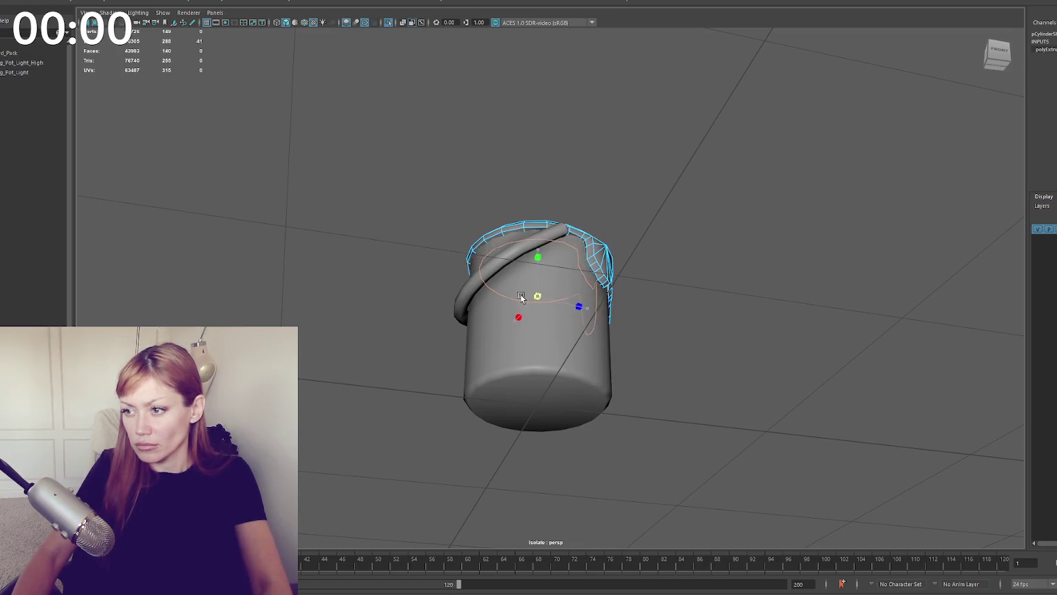
{"action": "left_click", "coordinate": [174, 56]}
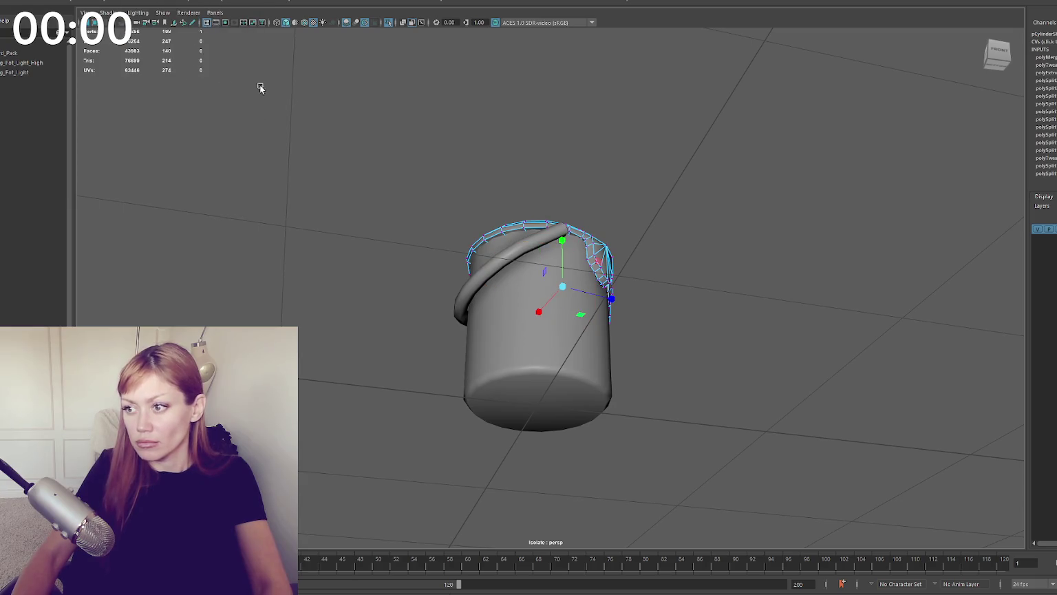
{"action": "left_click_drag", "start_coordinate": [570, 95], "coordinate": [591, 273], "text": "alt"}
{"action": "right_click_drag", "start_coordinate": [636, 159], "coordinate": [795, 177]}
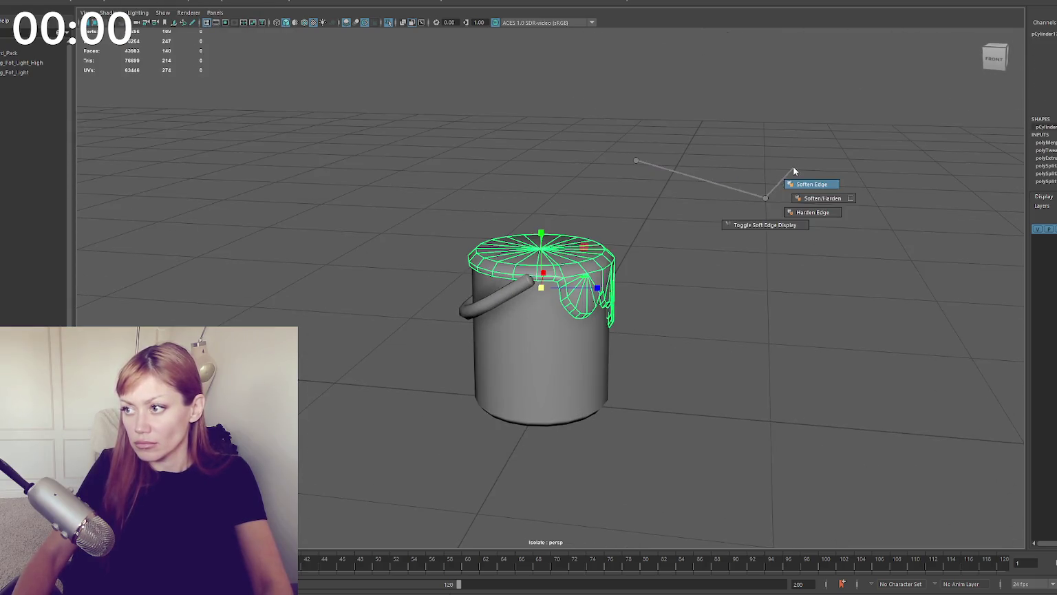
{"action": "scroll", "coordinate": [496, 208], "scroll_direction": "down", "scroll_amount": 2}
{"action": "mouse_move", "coordinate": [497, 207]}
{"action": "left_mouse_down", "text": "alt"}
{"action": "mouse_move", "coordinate": [712, 197]}
{"action": "mouse_move", "coordinate": [616, 291]}
{"action": "left_mouse_up", "text": "alt"}
Step: Select the paint lid layer and nudge it up slightly above the bucket's rim
{"action": "scroll", "coordinate": [623, 276], "scroll_direction": "up", "scroll_amount": 1}
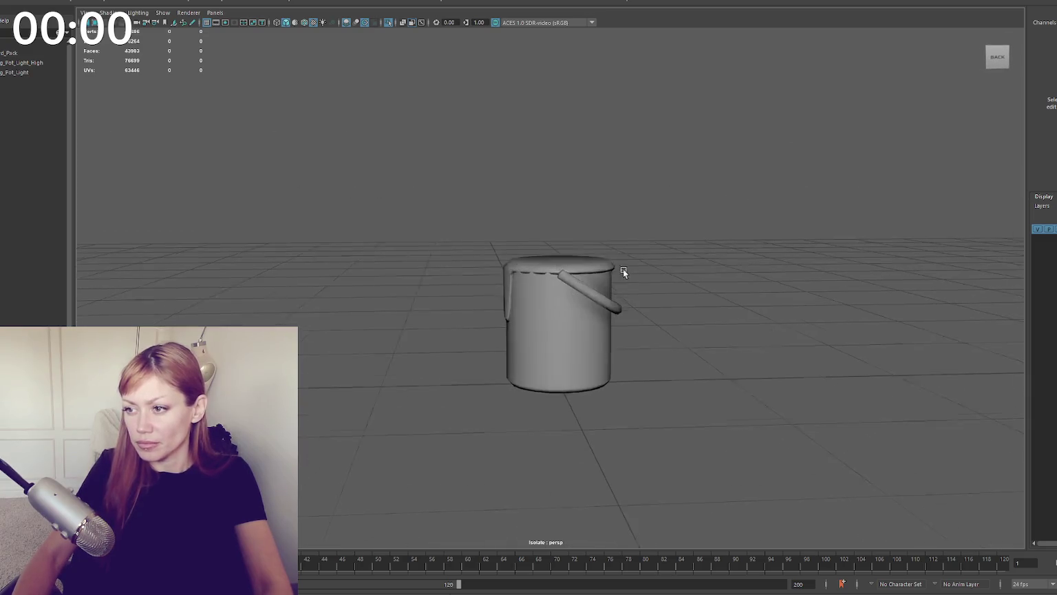
{"action": "scroll", "coordinate": [551, 253], "scroll_direction": "up", "scroll_amount": 3}
{"action": "left_click", "coordinate": [545, 216]}
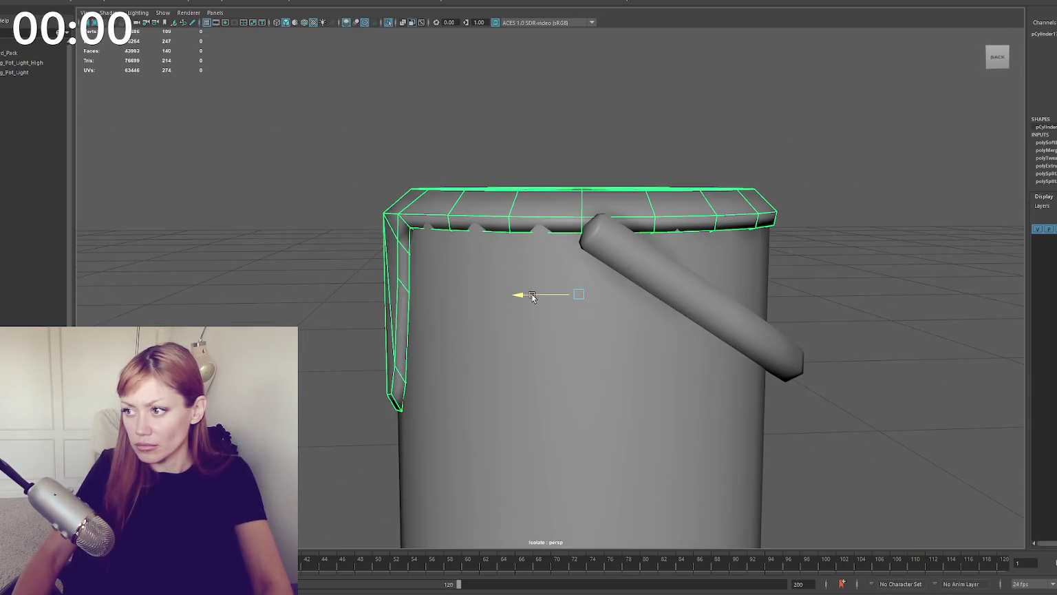
{"action": "mouse_move", "coordinate": [541, 299]}
{"action": "left_mouse_down", "text": "alt"}
{"action": "mouse_move", "coordinate": [610, 298]}
{"action": "mouse_move", "coordinate": [555, 295]}
{"action": "mouse_move", "coordinate": [609, 279]}
{"action": "mouse_move", "coordinate": [825, 281]}
{"action": "left_mouse_up", "text": "alt"}
{"action": "scroll", "coordinate": [825, 278], "scroll_direction": "down", "scroll_amount": 5}
{"action": "mouse_move", "coordinate": [627, 180]}
{"action": "left_mouse_down", "text": "alt"}
{"action": "mouse_move", "coordinate": [499, 213]}
{"action": "mouse_move", "coordinate": [560, 271]}
{"action": "mouse_move", "coordinate": [544, 224]}
{"action": "mouse_move", "coordinate": [532, 228]}
{"action": "mouse_move", "coordinate": [556, 224]}
{"action": "left_mouse_up", "text": "alt"}
{"action": "scroll", "coordinate": [541, 238], "scroll_direction": "up", "scroll_amount": 2}
{"action": "left_click", "coordinate": [531, 228]}
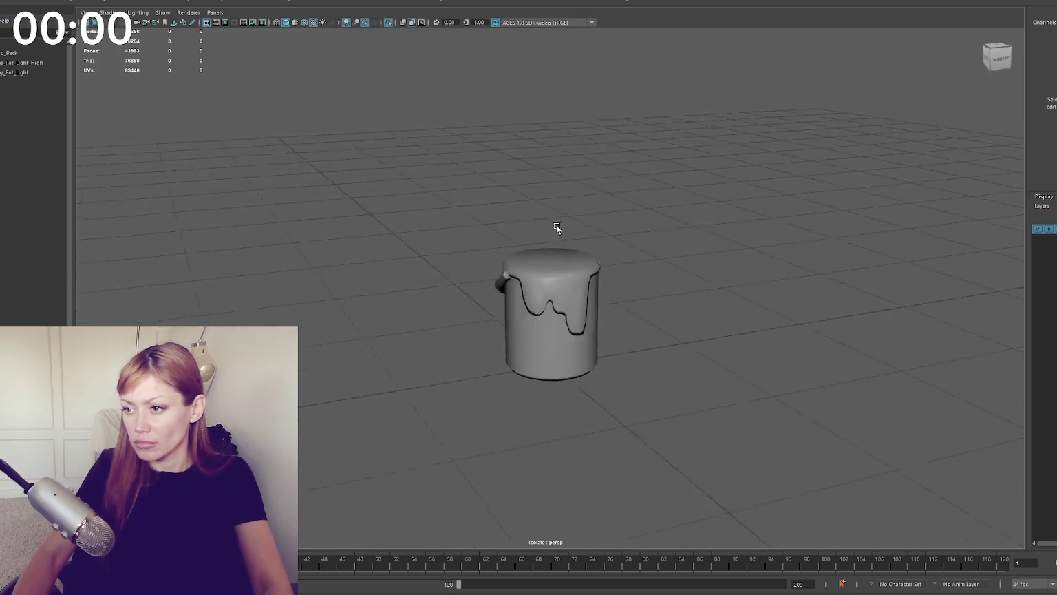
{"action": "scroll", "coordinate": [556, 224], "scroll_direction": "down", "scroll_amount": 3}
Step: Settle on a front view of the bucket and capture a screenshot region around it
{"action": "left_click_drag", "start_coordinate": [657, 226], "coordinate": [430, 233], "text": "alt"}
{"action": "scroll", "coordinate": [521, 227], "scroll_direction": "up", "scroll_amount": 3}
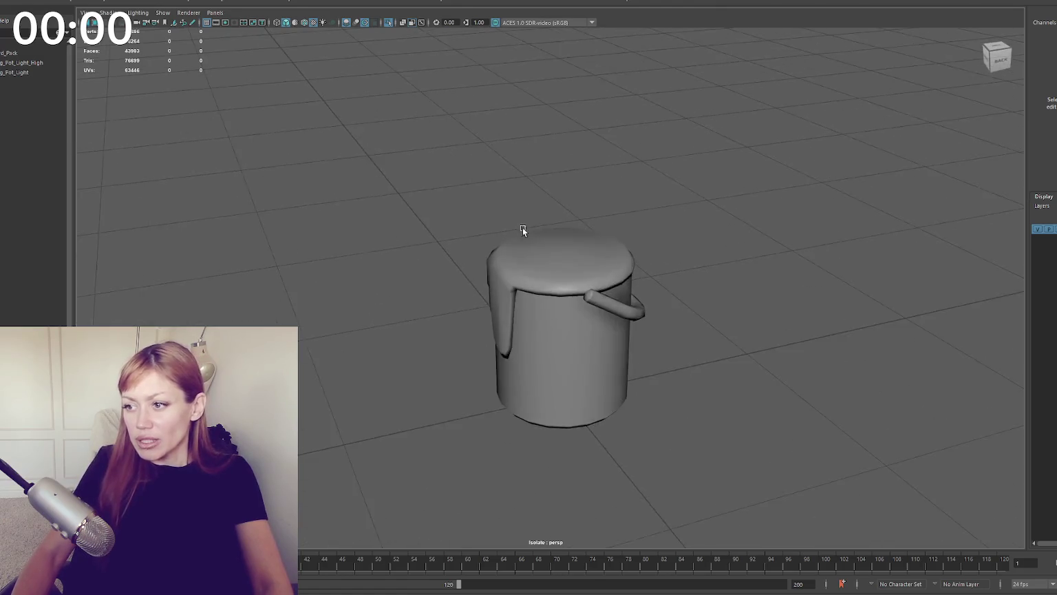
{"action": "scroll", "coordinate": [522, 227], "scroll_direction": "up", "scroll_amount": 3}
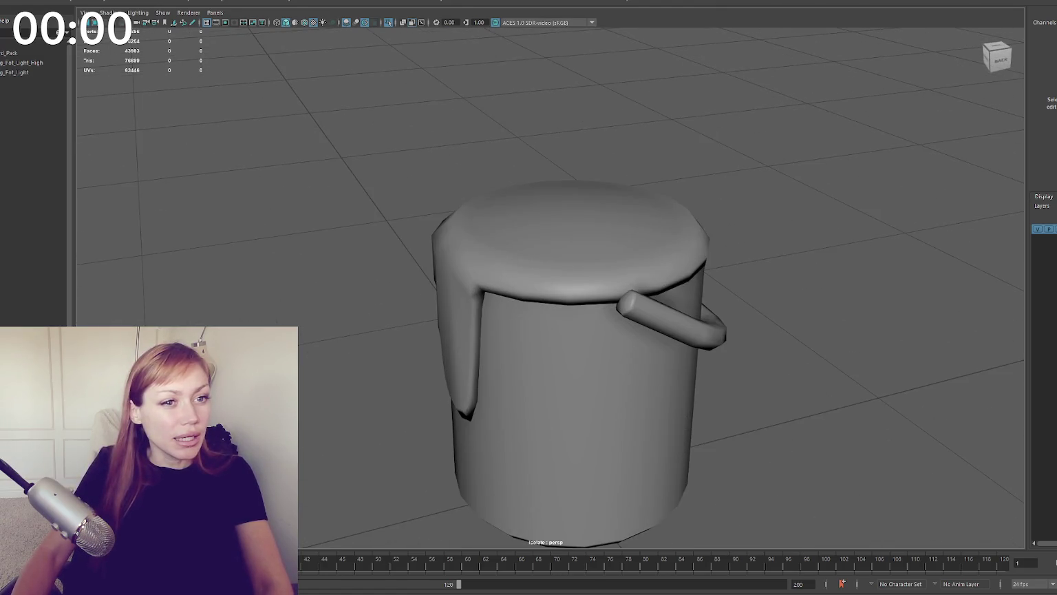
{"action": "left_click_drag", "start_coordinate": [190, 170], "coordinate": [423, 172], "text": "alt"}
{"action": "scroll", "coordinate": [347, 165], "scroll_direction": "down", "scroll_amount": 5}
{"action": "left_click_drag", "start_coordinate": [347, 165], "coordinate": [331, 165], "text": "alt"}
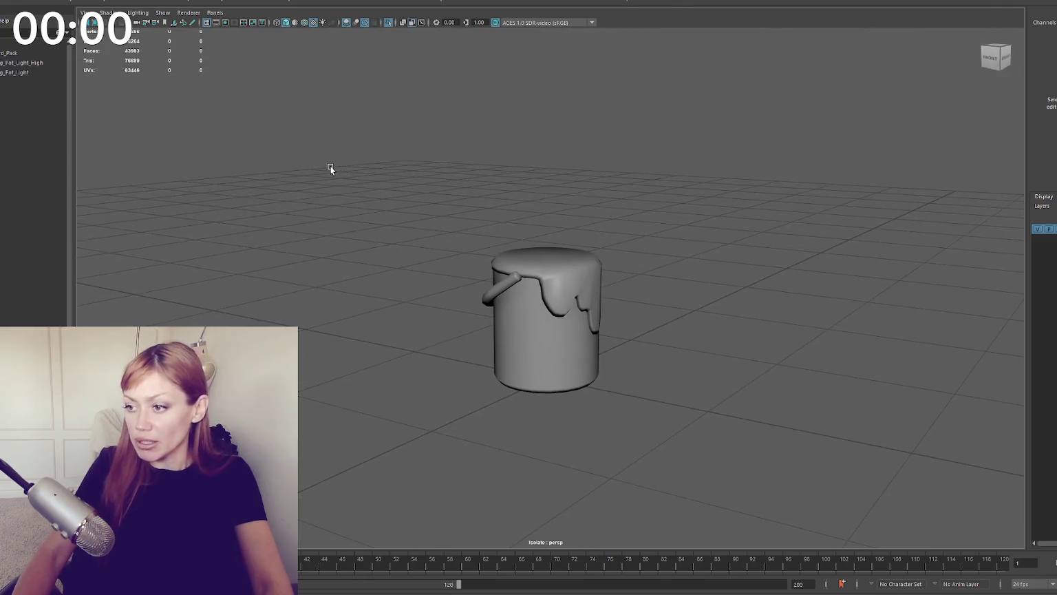
{"action": "key", "text": "Print"}
{"action": "left_click_drag", "start_coordinate": [406, 179], "coordinate": [671, 446]}
{"action": "left_click", "coordinate": [627, 458]}
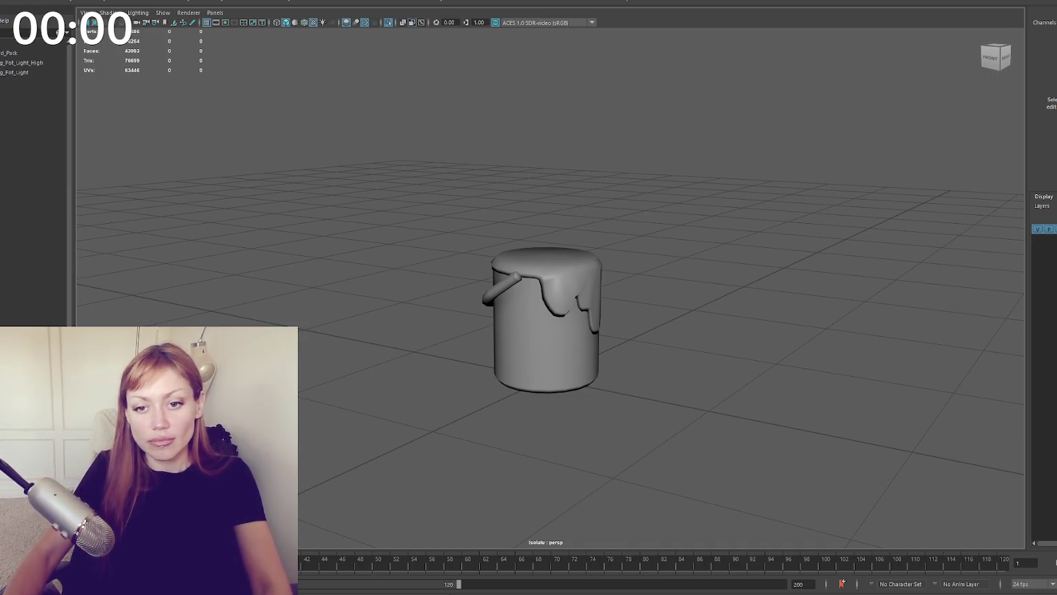
{"action": "left_click", "coordinate": [513, 282]}
Step: Frame the drip mesh and inspect it in wireframe from several angles, then return to shaded
{"action": "key", "text": "f"}
{"action": "mouse_move", "coordinate": [764, 300]}
{"action": "left_mouse_down", "text": "alt"}
{"action": "mouse_move", "coordinate": [645, 301]}
{"action": "mouse_move", "coordinate": [670, 313]}
{"action": "left_mouse_up", "text": "alt"}
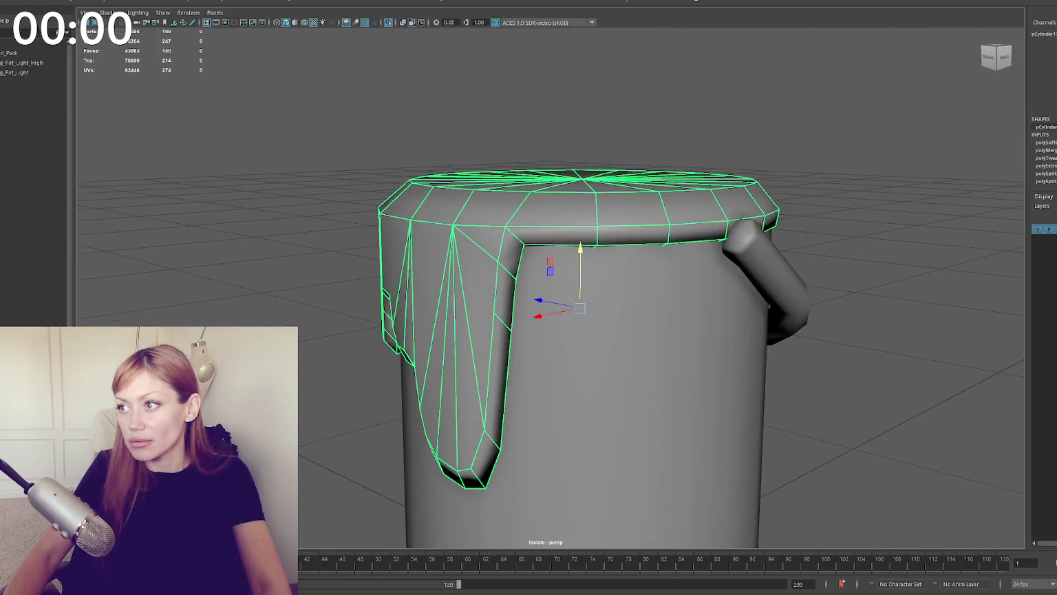
{"action": "key", "text": "4"}
{"action": "left_click_drag", "start_coordinate": [582, 252], "coordinate": [584, 201], "text": "alt"}
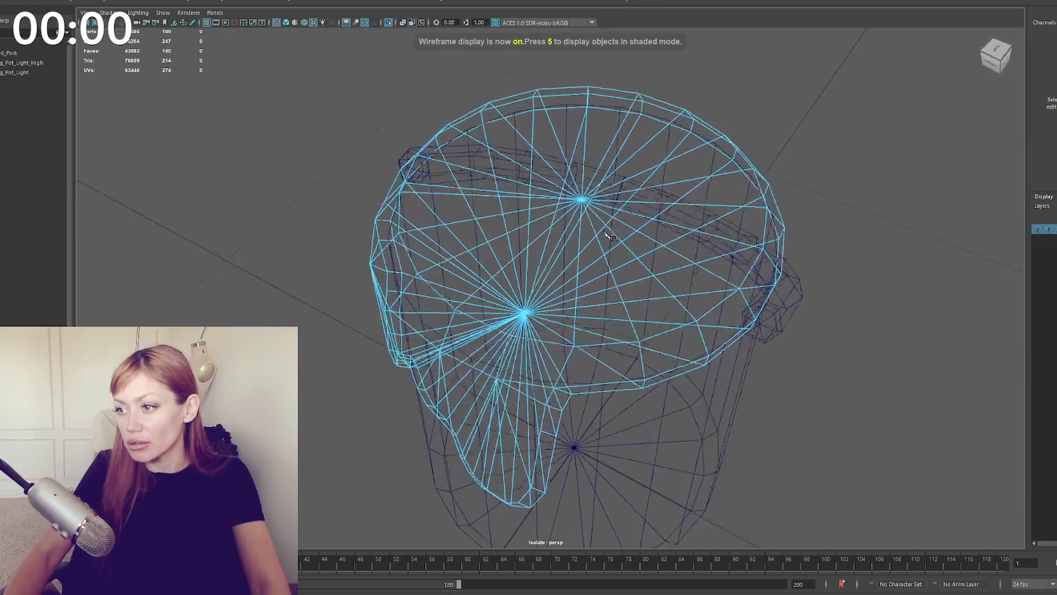
{"action": "mouse_move", "coordinate": [590, 337]}
{"action": "left_mouse_down", "text": "alt"}
{"action": "mouse_move", "coordinate": [578, 150]}
{"action": "mouse_move", "coordinate": [530, 278]}
{"action": "left_mouse_up", "text": "alt"}
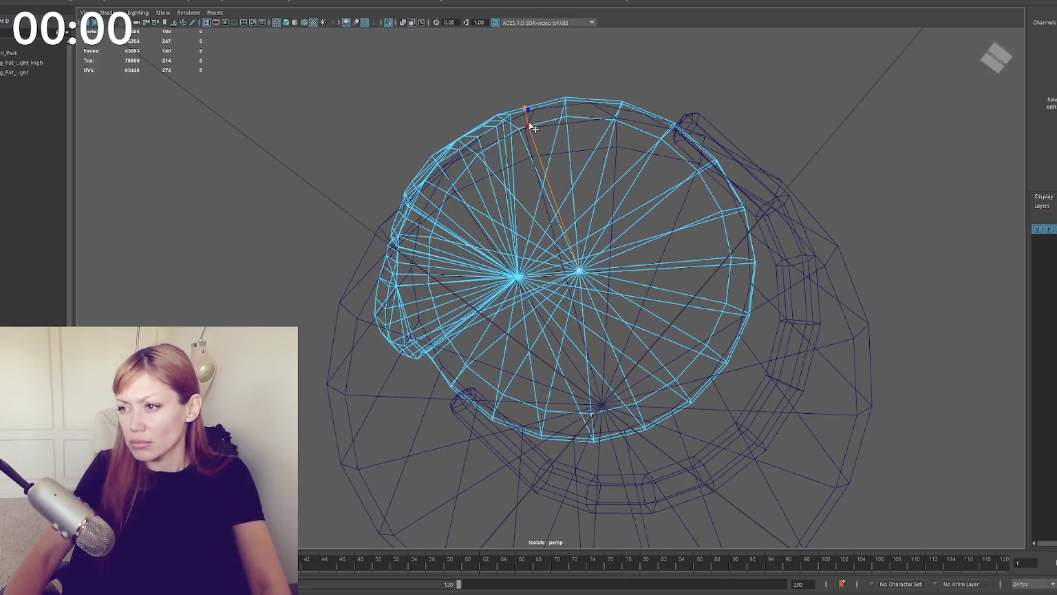
{"action": "mouse_move", "coordinate": [535, 118]}
{"action": "left_mouse_down", "text": "alt"}
{"action": "mouse_move", "coordinate": [876, 177]}
{"action": "mouse_move", "coordinate": [548, 277]}
{"action": "mouse_move", "coordinate": [506, 258]}
{"action": "mouse_move", "coordinate": [651, 263]}
{"action": "left_mouse_up", "text": "alt"}
{"action": "key", "text": "5"}
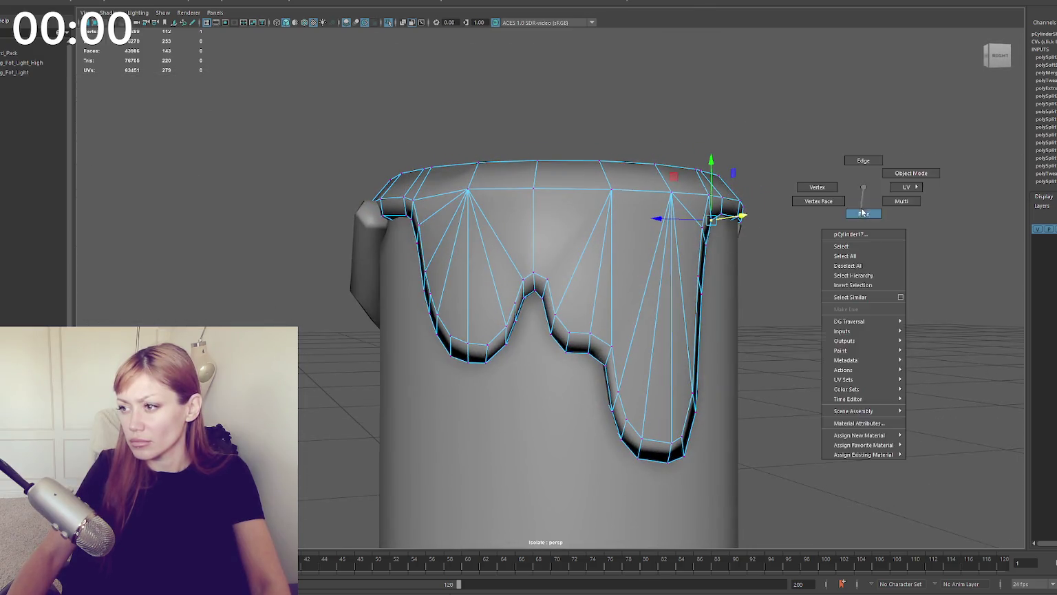
Step: Select the front drip faces on the right and left drips and delete them
{"action": "right_click_drag", "start_coordinate": [865, 191], "coordinate": [895, 199]}
{"action": "left_click_drag", "start_coordinate": [894, 199], "coordinate": [709, 279], "text": "alt"}
{"action": "left_click", "coordinate": [610, 320]}
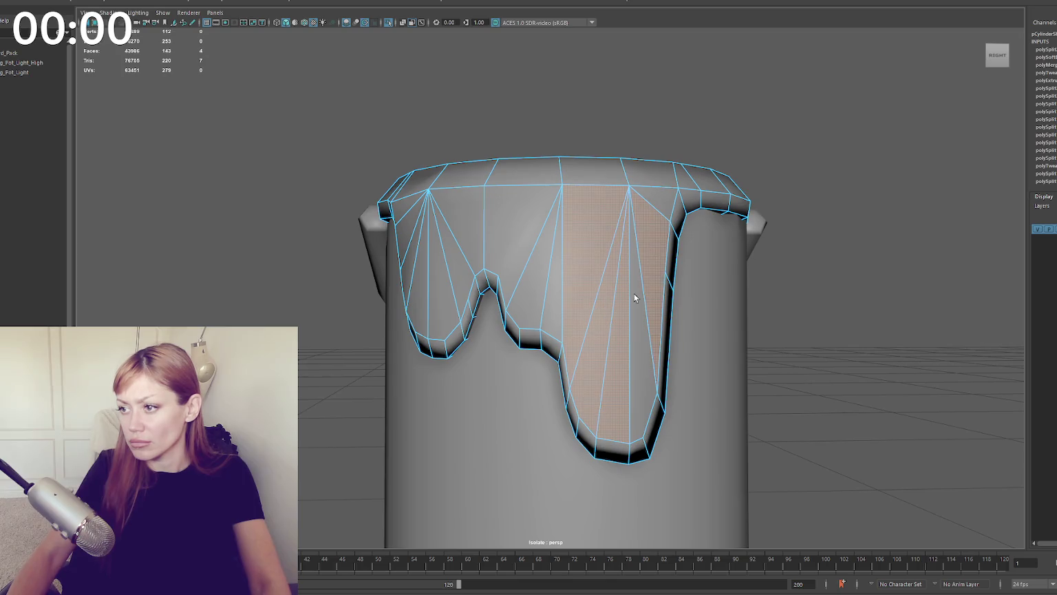
{"action": "left_click", "coordinate": [661, 201], "text": "shift"}
{"action": "left_click", "coordinate": [538, 261], "text": "shift"}
{"action": "left_click", "coordinate": [459, 256], "text": "shift"}
{"action": "left_click", "coordinate": [447, 279], "text": "shift"}
{"action": "left_click", "coordinate": [420, 272], "text": "shift"}
{"action": "left_click", "coordinate": [409, 213], "text": "shift"}
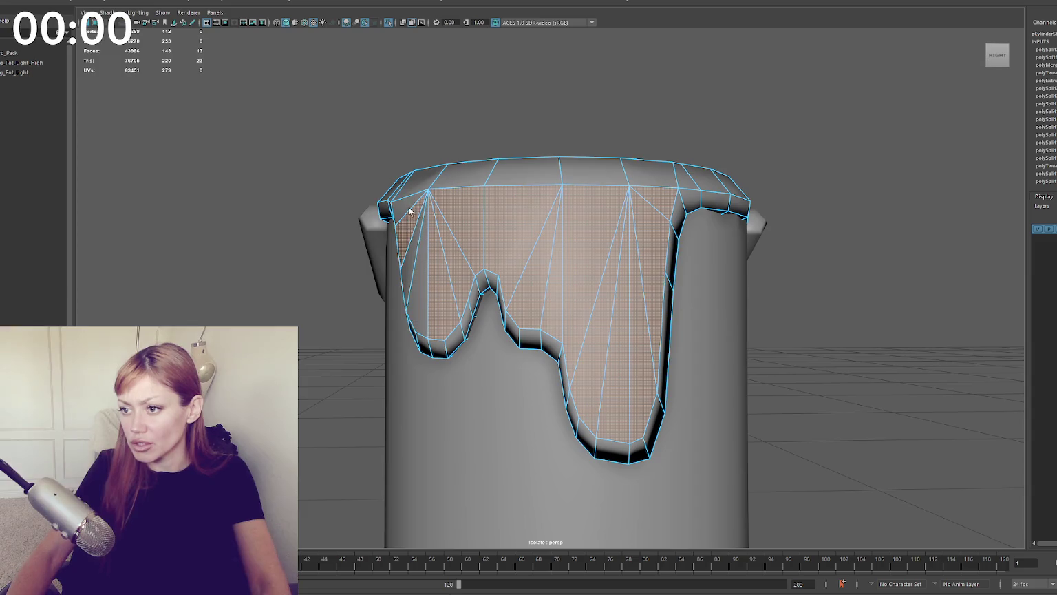
{"action": "key", "text": "Delete"}
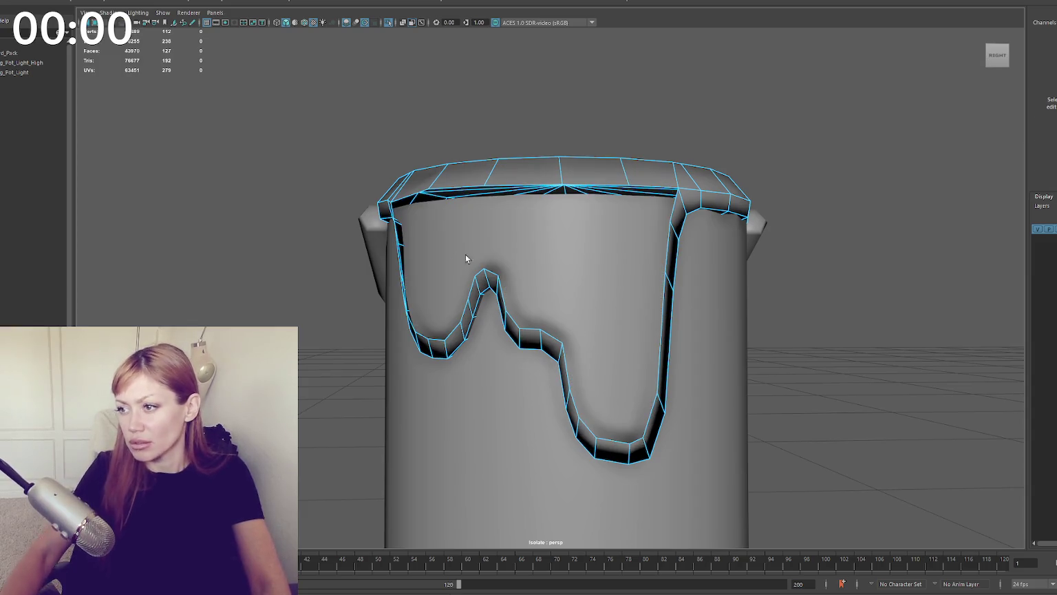
Step: Select the rim and drip piece and isolate it on its own
{"action": "left_click_drag", "start_coordinate": [466, 258], "coordinate": [571, 270], "text": "alt"}
{"action": "right_click", "coordinate": [805, 168]}
{"action": "left_click_drag", "start_coordinate": [805, 168], "coordinate": [722, 246], "text": "alt"}
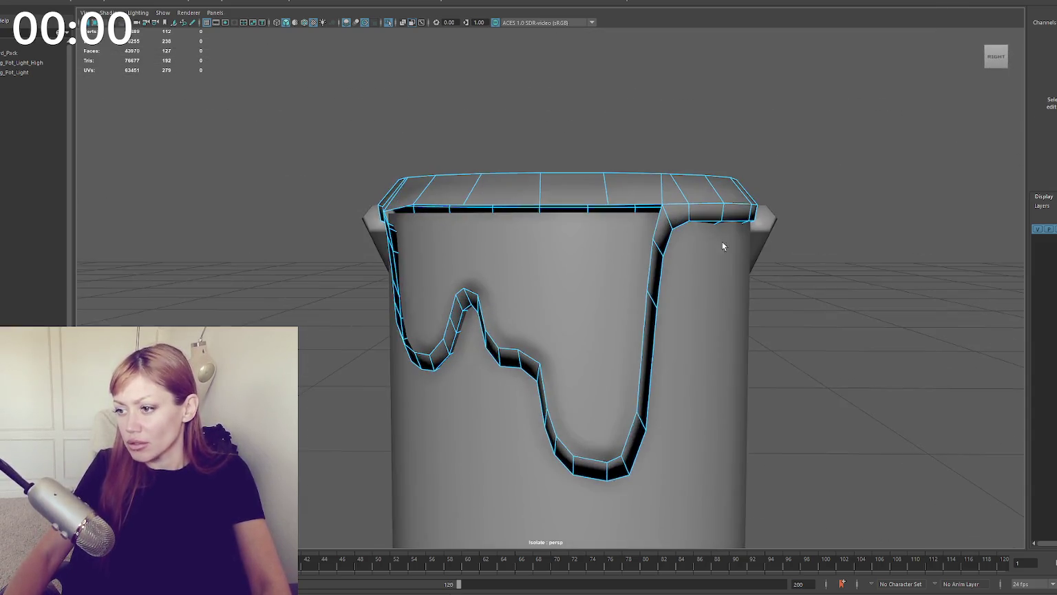
{"action": "left_click", "coordinate": [566, 447]}
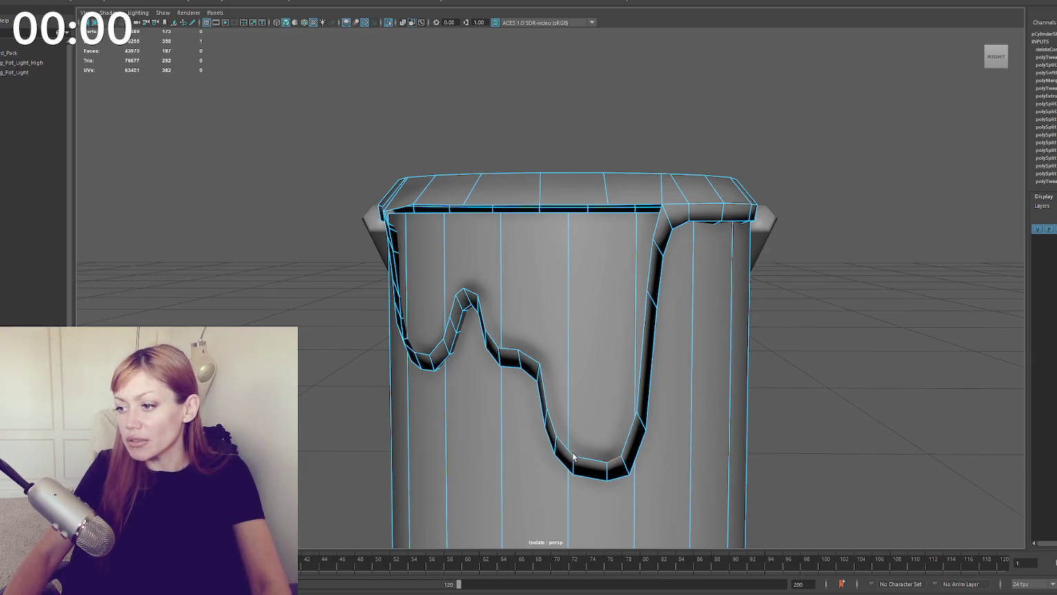
{"action": "left_click", "coordinate": [720, 182]}
{"action": "key", "text": "ctrl+1"}
{"action": "mouse_move", "coordinate": [691, 101]}
{"action": "left_mouse_down", "text": "alt"}
{"action": "mouse_move", "coordinate": [686, 140]}
{"action": "mouse_move", "coordinate": [728, 139]}
{"action": "mouse_move", "coordinate": [686, 140]}
{"action": "left_mouse_up", "text": "alt"}
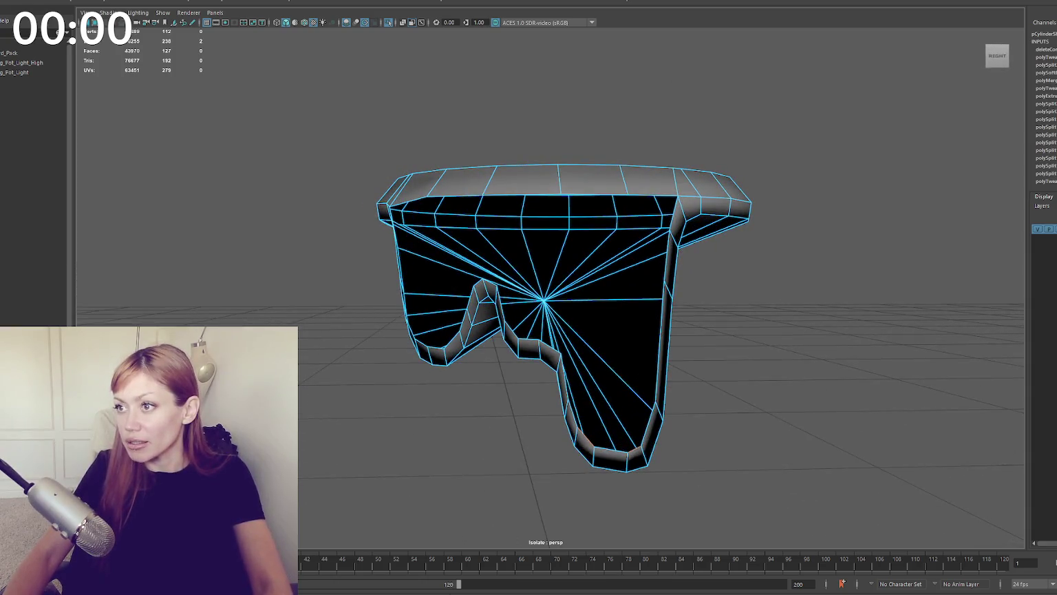
Step: Bridge faces across the drip's bottom, lower opening and right-side gaps
{"action": "right_click_drag", "start_coordinate": [594, 406], "coordinate": [575, 411], "text": "shift"}
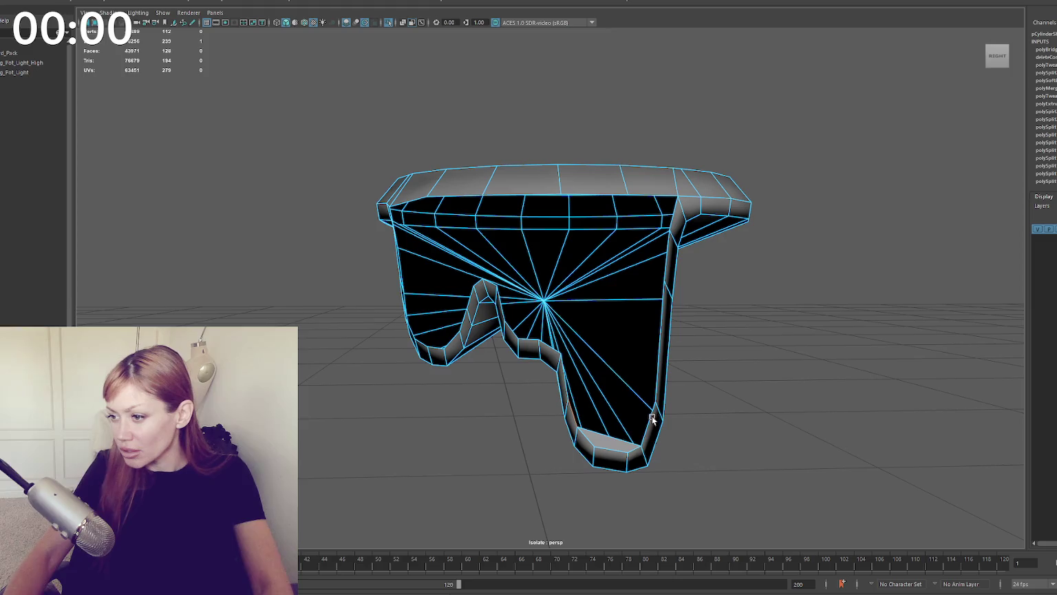
{"action": "right_click_drag", "start_coordinate": [652, 419], "coordinate": [660, 376], "text": "shift"}
{"action": "right_click_drag", "start_coordinate": [560, 359], "coordinate": [578, 344], "text": "shift"}
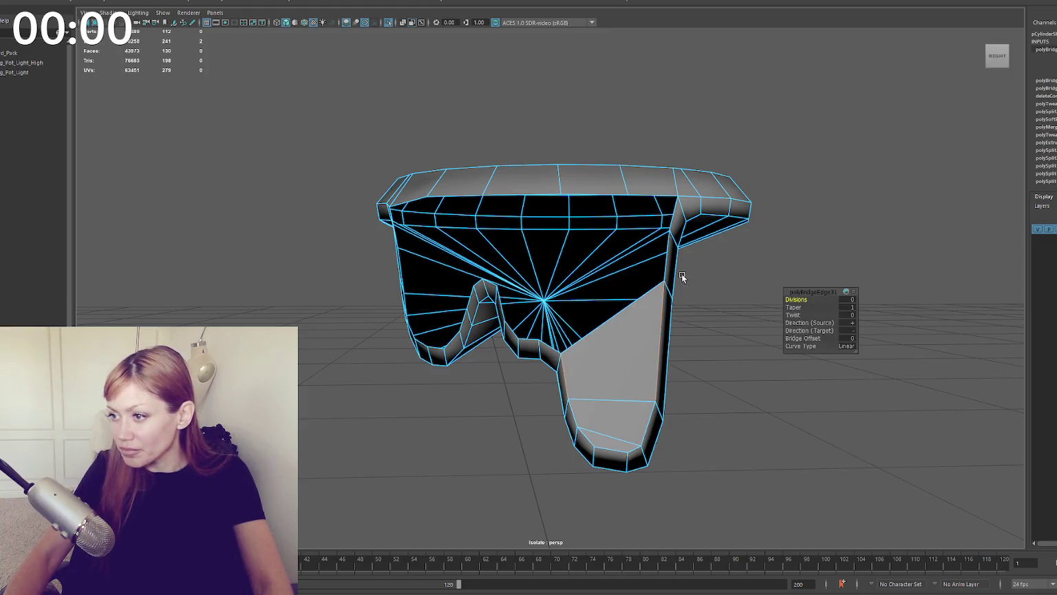
{"action": "left_click", "coordinate": [548, 347], "text": "shift"}
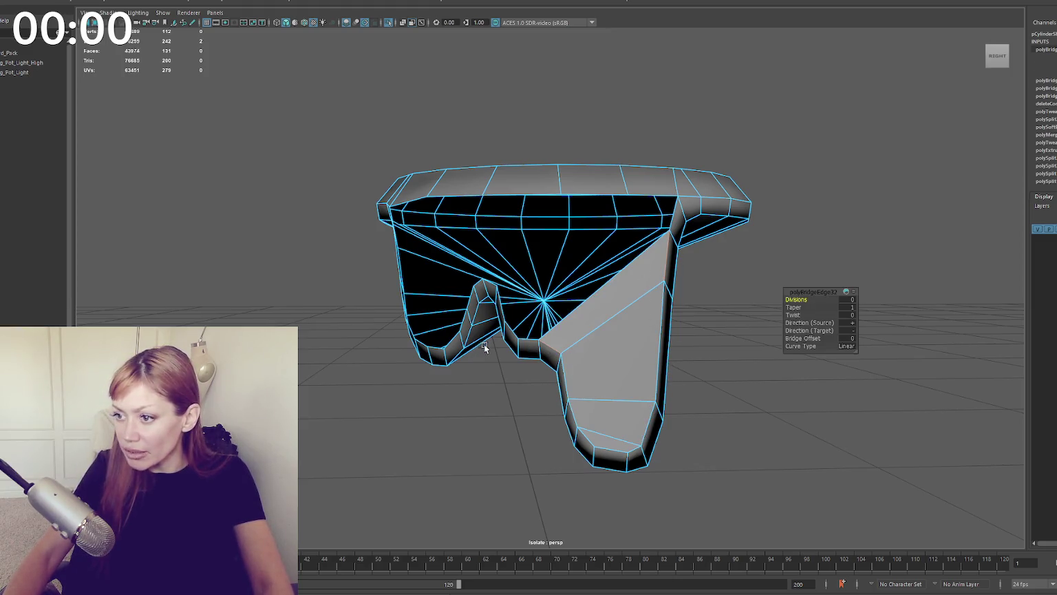
{"action": "left_click_drag", "start_coordinate": [551, 282], "coordinate": [580, 348], "text": "alt"}
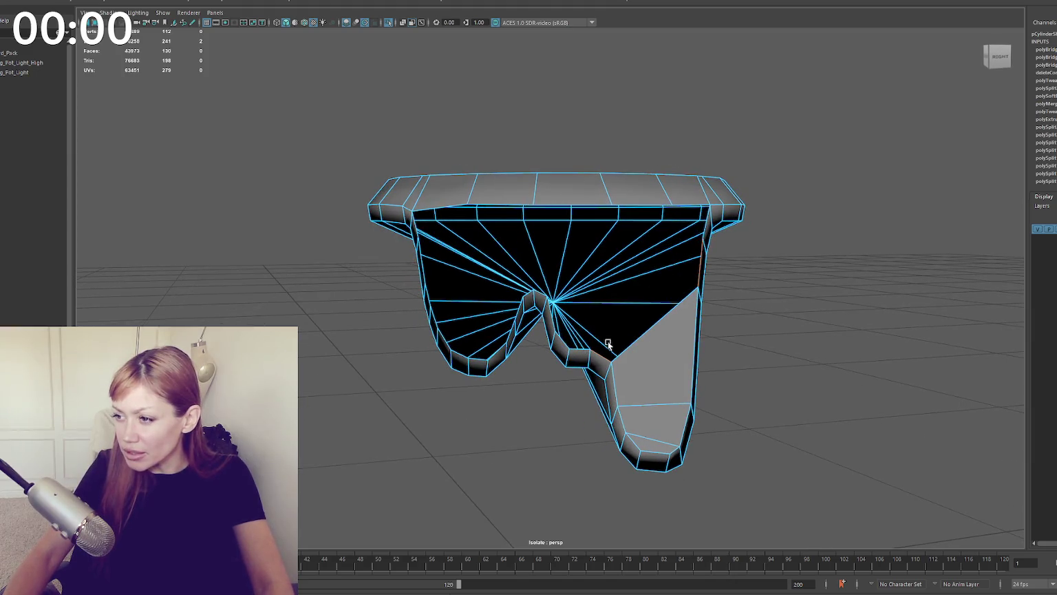
{"action": "right_click_drag", "start_coordinate": [595, 347], "coordinate": [554, 323], "text": "shift"}
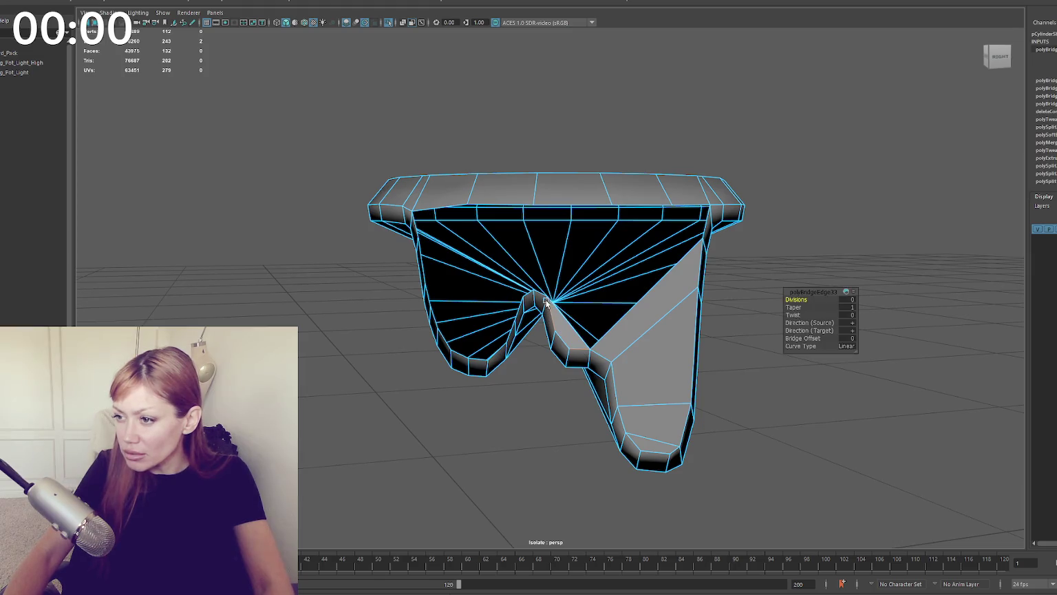
{"action": "left_click", "coordinate": [540, 294]}
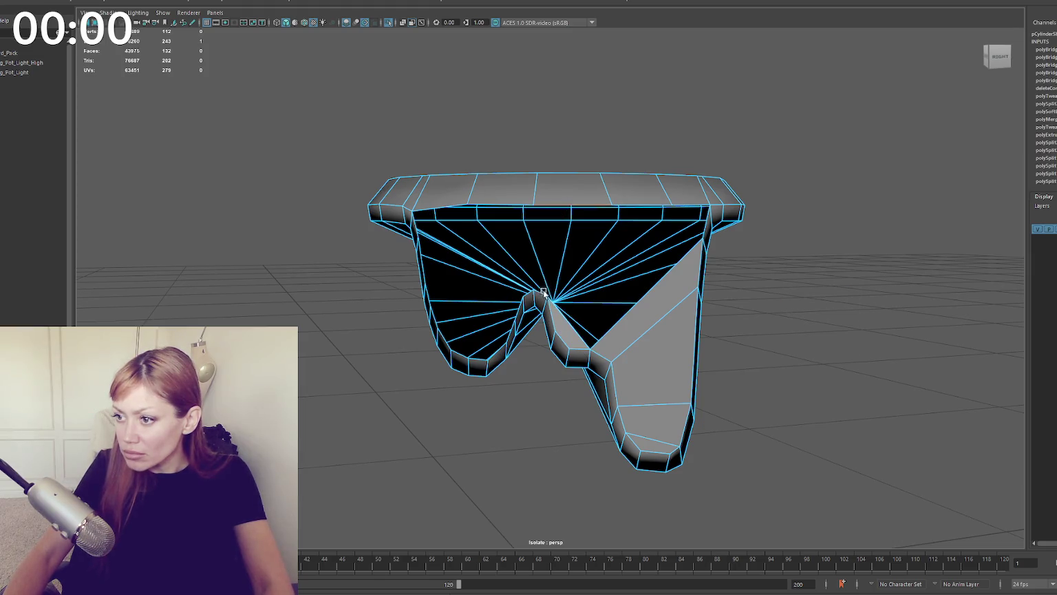
{"action": "key", "text": "g"}
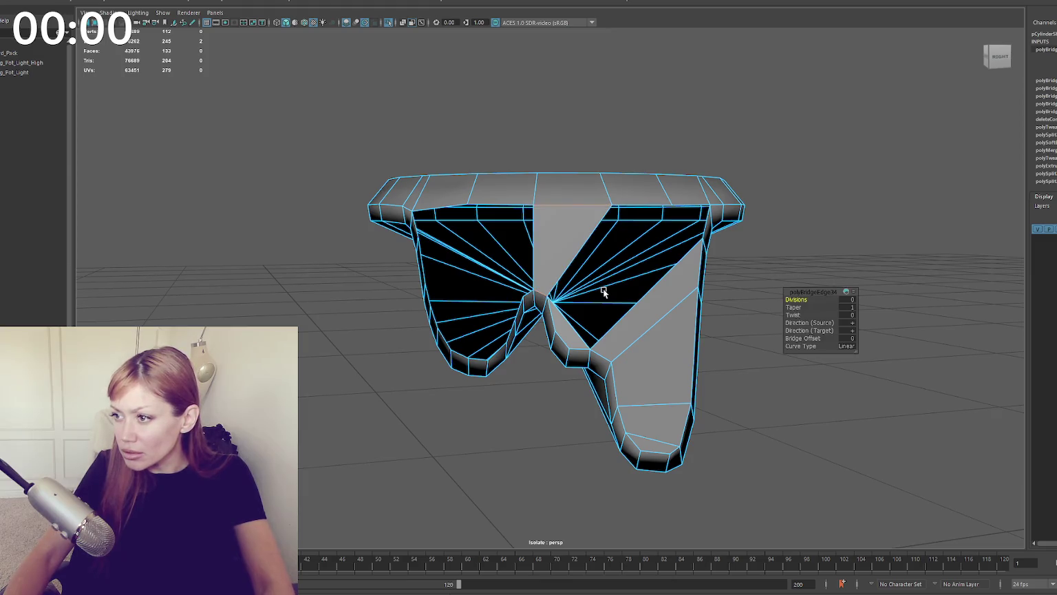
{"action": "left_click", "coordinate": [652, 205]}
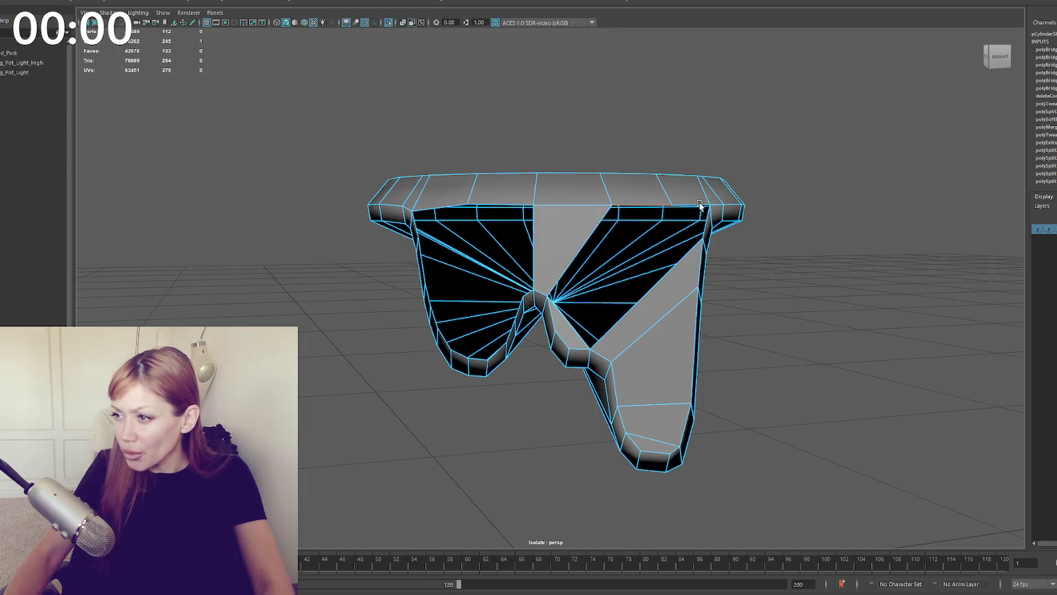
{"action": "key", "text": "g"}
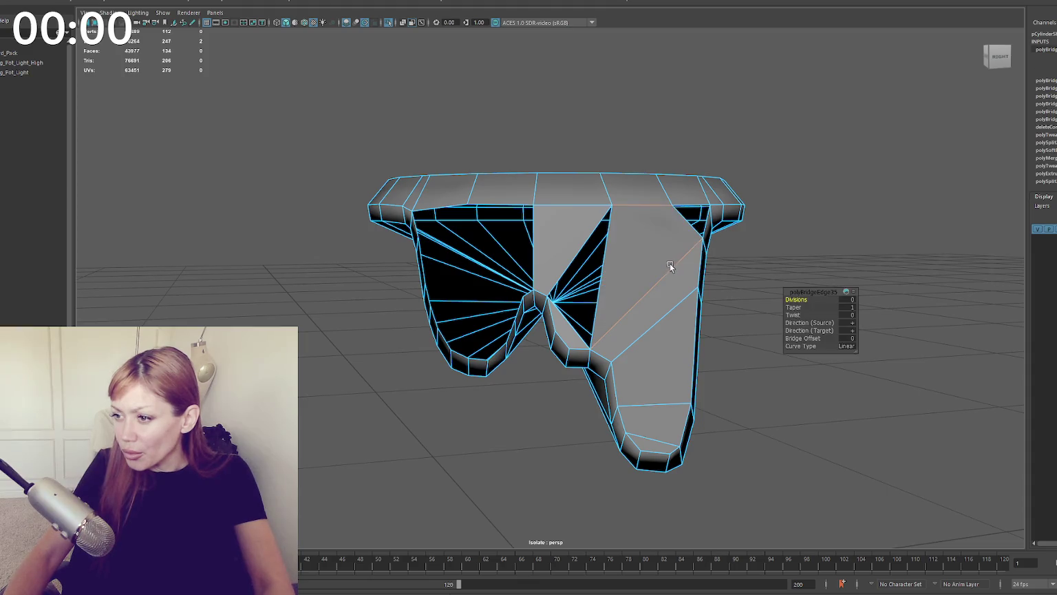
Step: Redo the middle and right bridges, delete a stray edge and fill the triangle-fan gap
{"action": "left_click_drag", "start_coordinate": [620, 274], "coordinate": [607, 259], "text": "alt"}
{"action": "key", "text": "ctrl+z"}
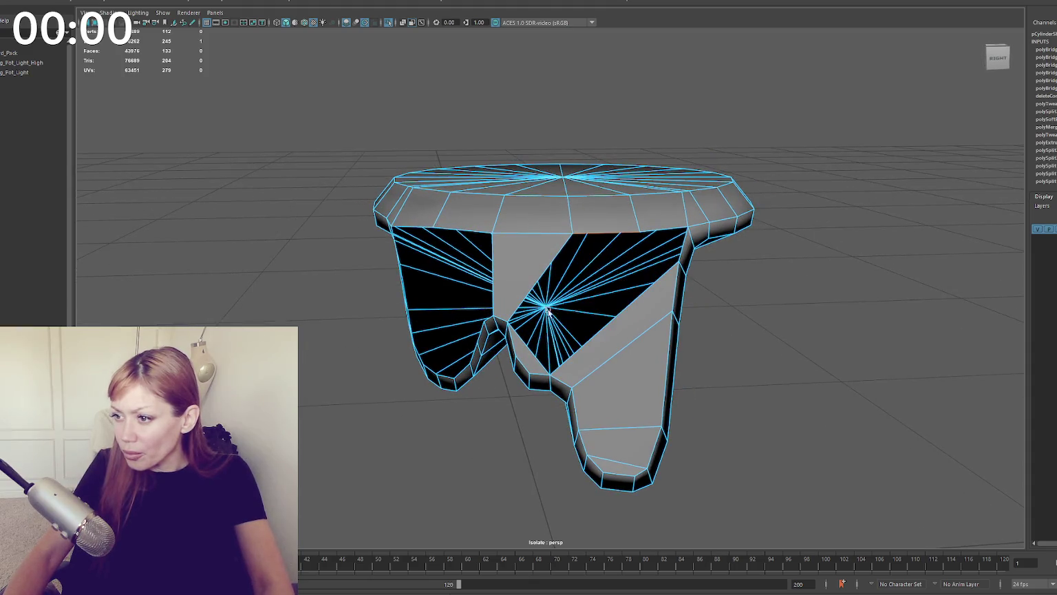
{"action": "key", "text": "g"}
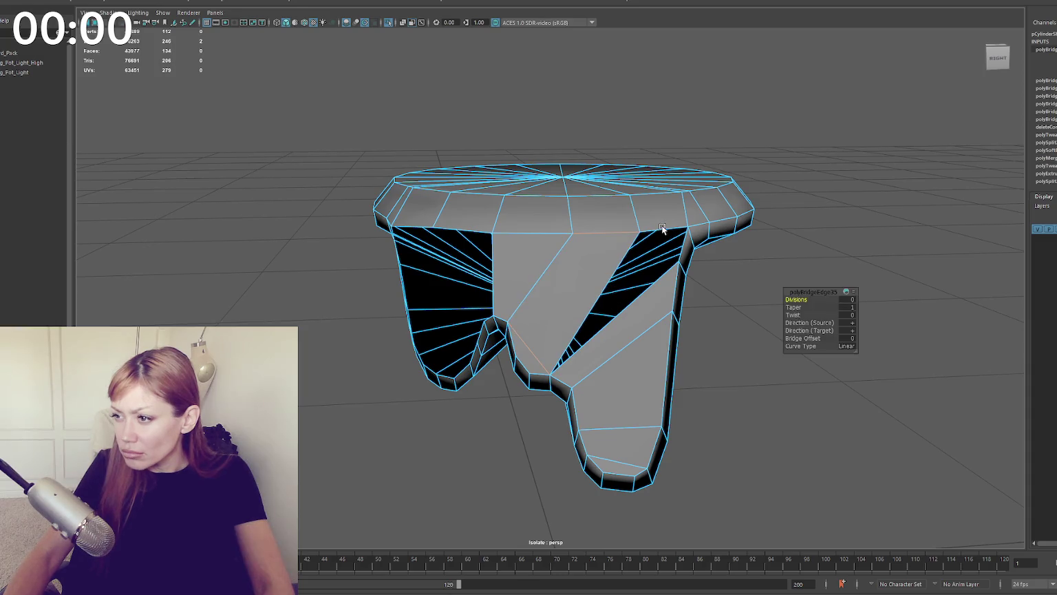
{"action": "key", "text": "g"}
{"action": "left_click_drag", "start_coordinate": [660, 236], "coordinate": [654, 255], "text": "alt"}
{"action": "key", "text": "ctrl+z"}
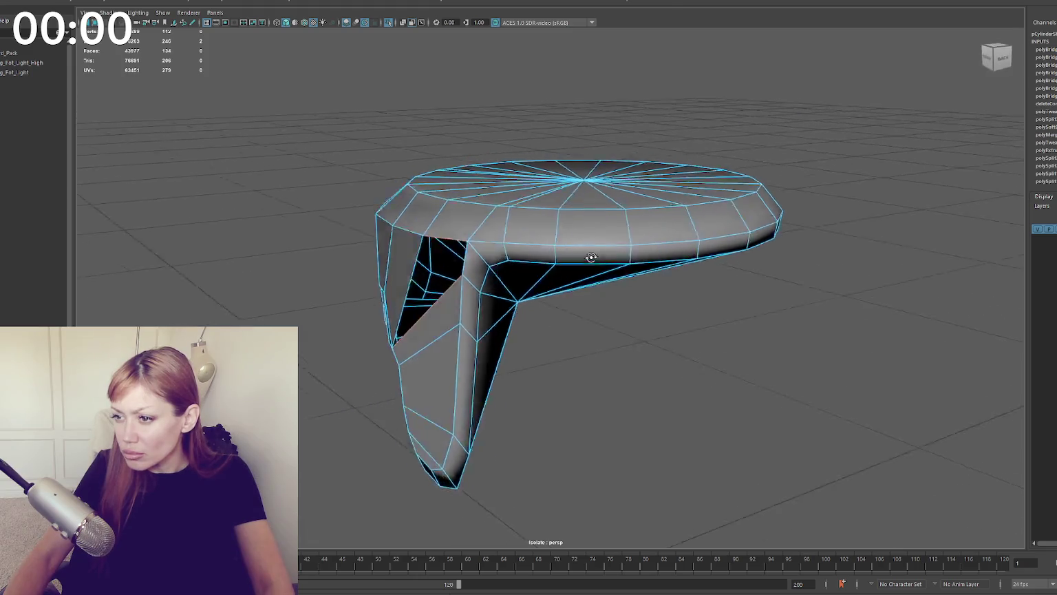
{"action": "key", "text": "Delete"}
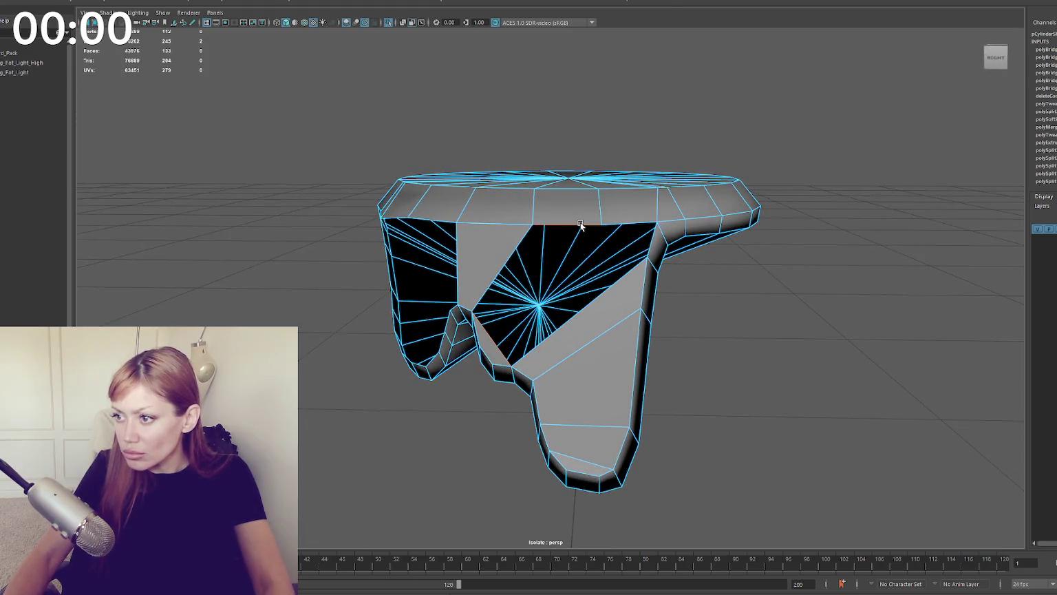
{"action": "key", "text": "g"}
Step: Bridge faces across the lower-left gap and join the left edge to the centre edge
{"action": "mouse_move", "coordinate": [603, 292]}
{"action": "left_mouse_down", "text": "alt"}
{"action": "mouse_move", "coordinate": [550, 311]}
{"action": "mouse_move", "coordinate": [523, 345]}
{"action": "left_mouse_up", "text": "alt"}
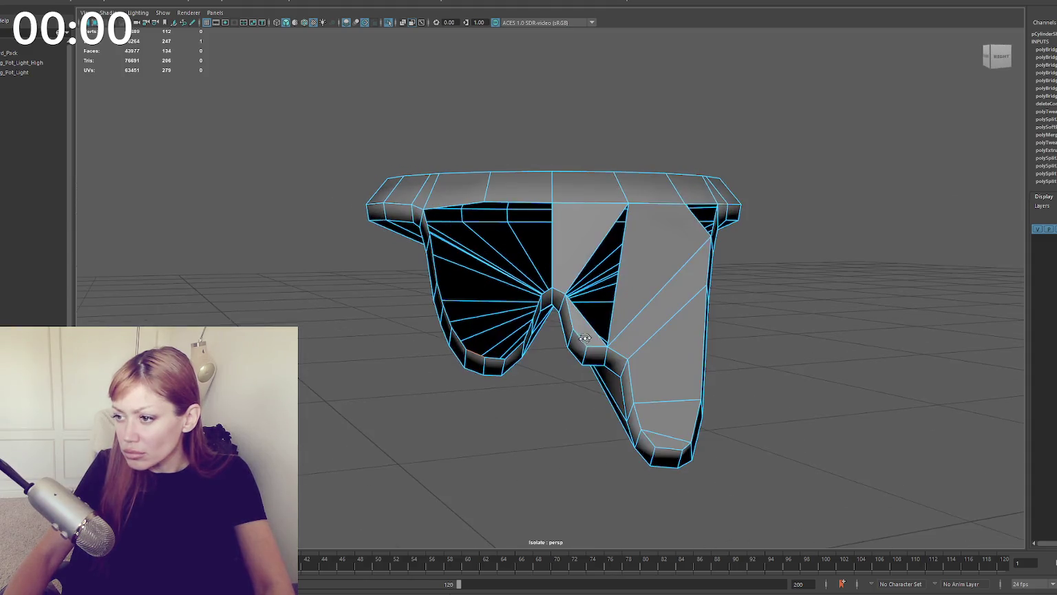
{"action": "key", "text": "g"}
{"action": "left_click", "coordinate": [471, 344]}
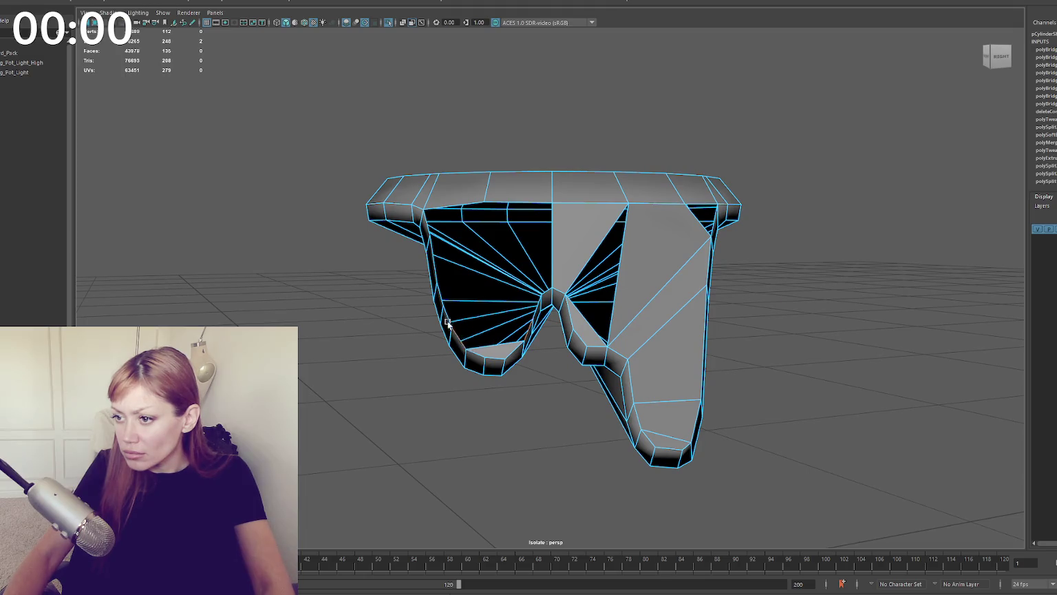
{"action": "key", "text": "g"}
{"action": "key", "text": "g"}
{"action": "left_click", "coordinate": [456, 298]}
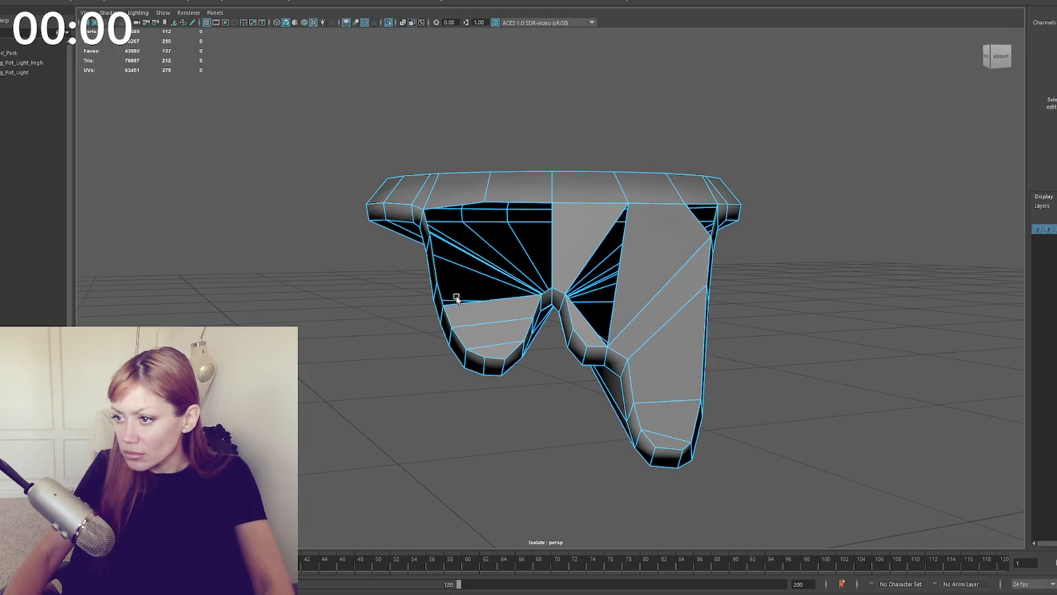
{"action": "left_click", "coordinate": [549, 291]}
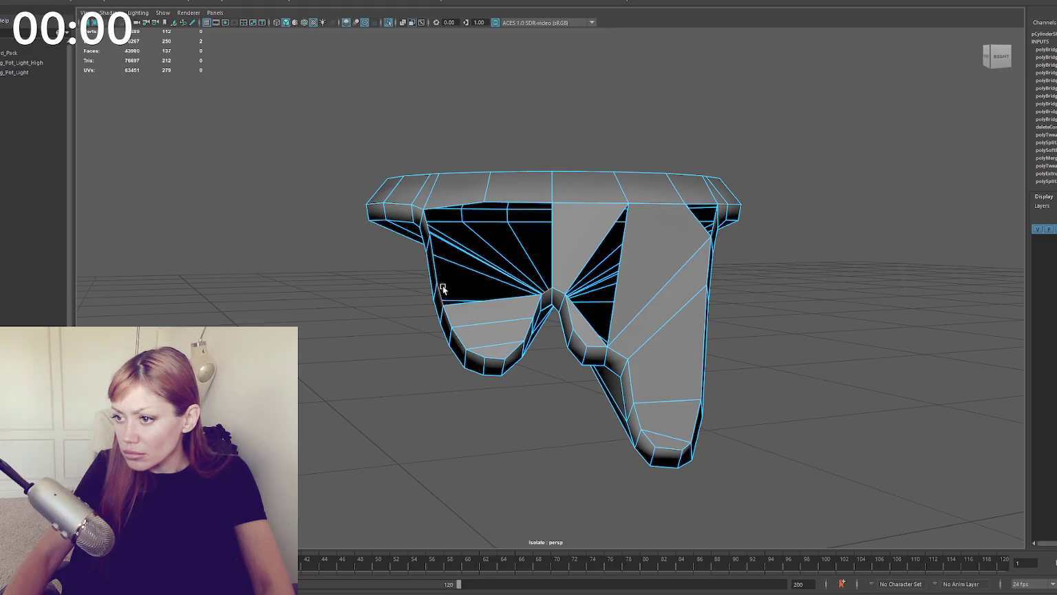
{"action": "left_click", "coordinate": [436, 267], "text": "shift"}
{"action": "key", "text": "g"}
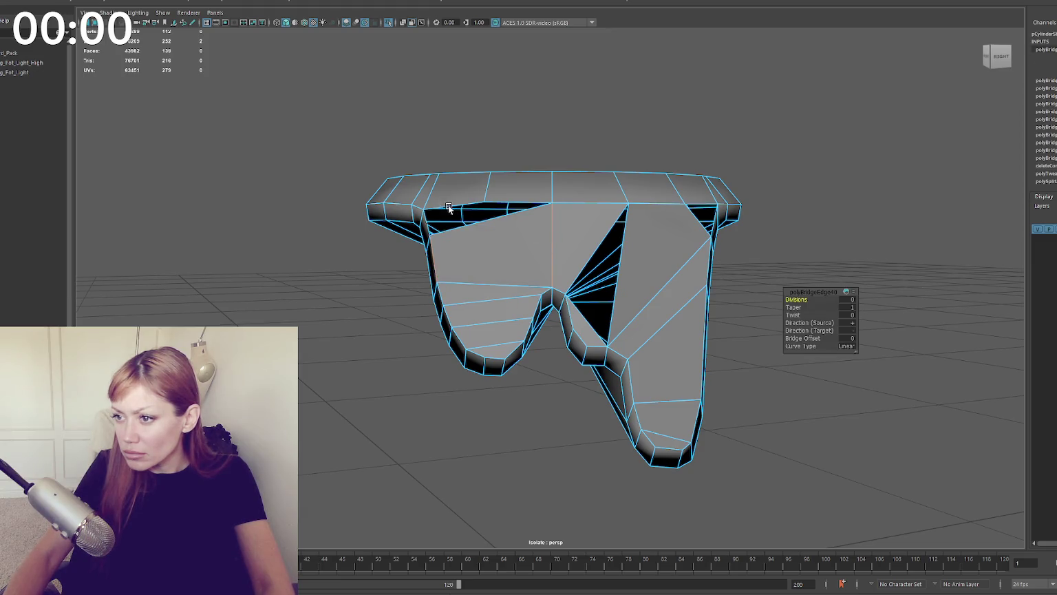
Step: Fill the remaining middle and right holes of the drip with new faces
{"action": "left_click", "coordinate": [677, 124]}
{"action": "mouse_move", "coordinate": [677, 124]}
{"action": "left_mouse_down", "text": "alt"}
{"action": "mouse_move", "coordinate": [672, 172]}
{"action": "mouse_move", "coordinate": [590, 163]}
{"action": "left_mouse_up", "text": "alt"}
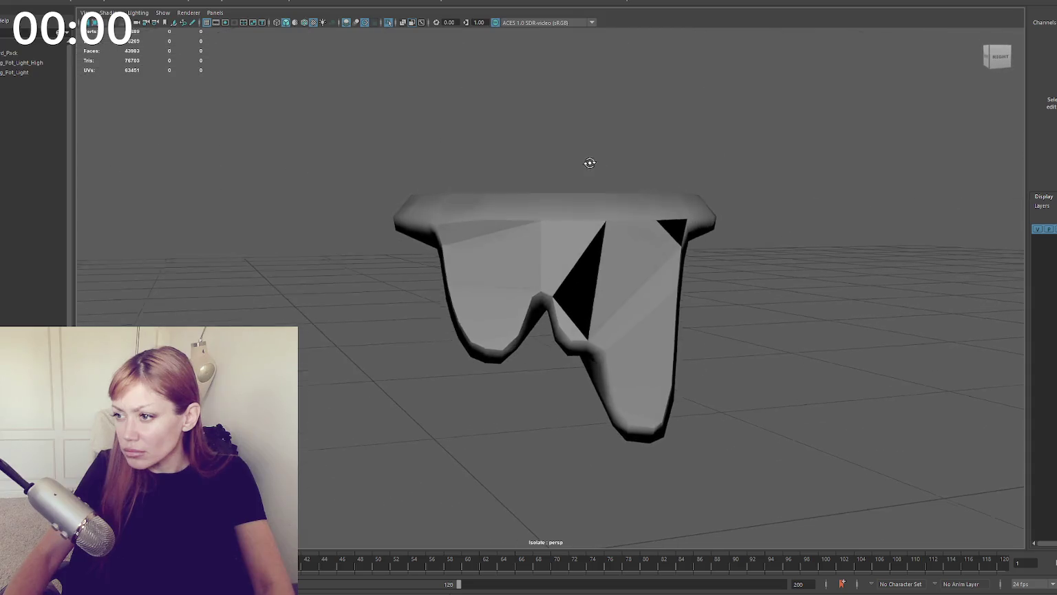
{"action": "left_click", "coordinate": [651, 269]}
{"action": "scroll", "coordinate": [633, 265], "scroll_direction": "up", "scroll_amount": 2}
{"action": "right_click_drag", "start_coordinate": [609, 236], "coordinate": [588, 247]}
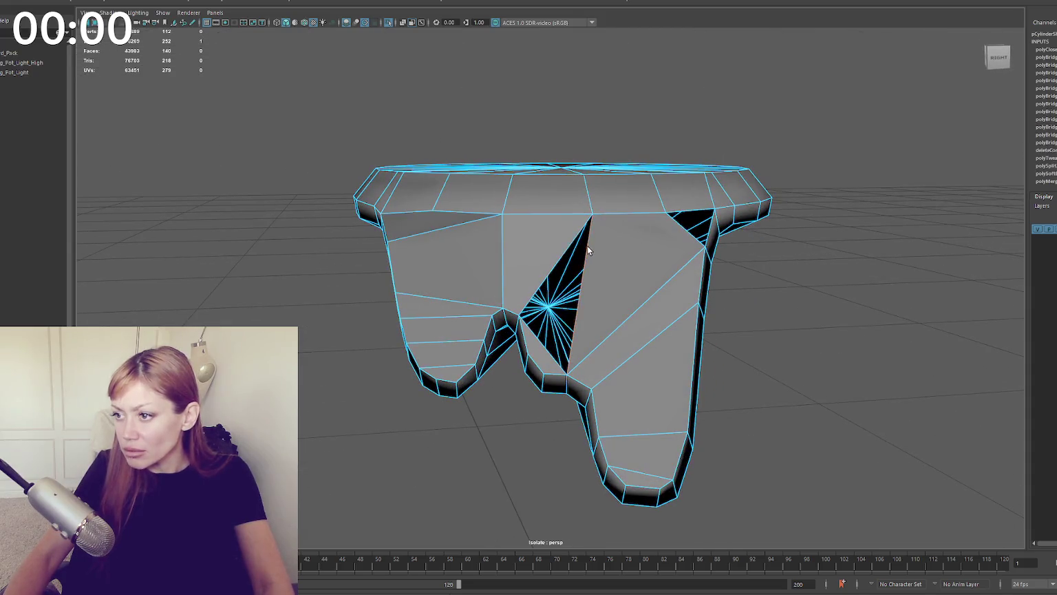
{"action": "left_click", "coordinate": [587, 247], "text": "shift"}
{"action": "key", "text": "g"}
{"action": "left_click", "coordinate": [688, 224]}
{"action": "key", "text": "g"}
{"action": "left_click", "coordinate": [773, 211]}
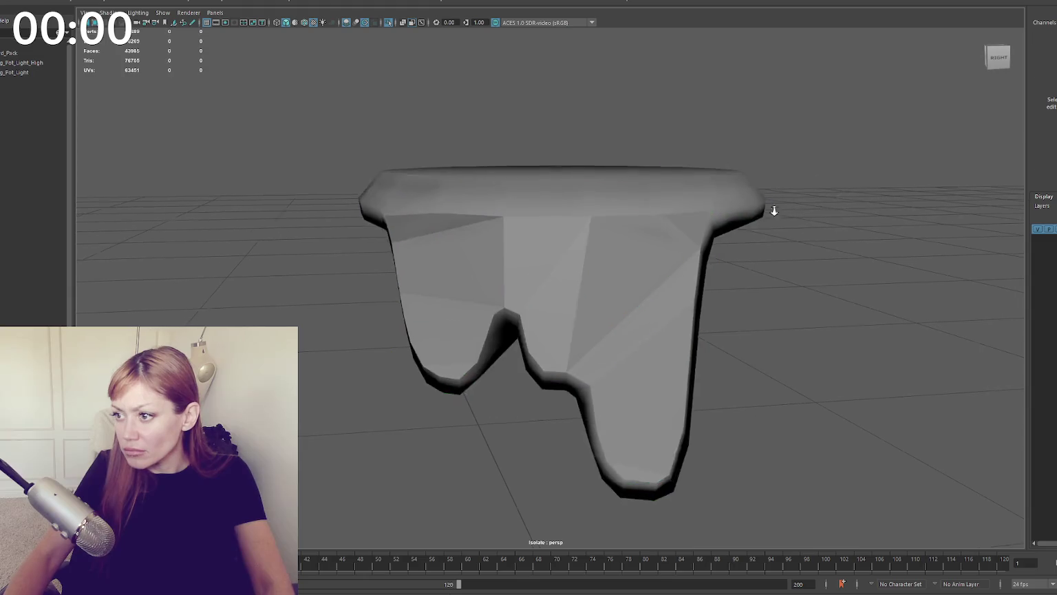
Step: Multi-cut a vertical edge down the front face and a diagonal from the top vertex to the drip tip
{"action": "left_click_drag", "start_coordinate": [775, 211], "coordinate": [774, 219], "text": "alt"}
{"action": "left_click", "coordinate": [665, 254]}
{"action": "left_click_drag", "start_coordinate": [665, 254], "coordinate": [656, 255], "text": "alt"}
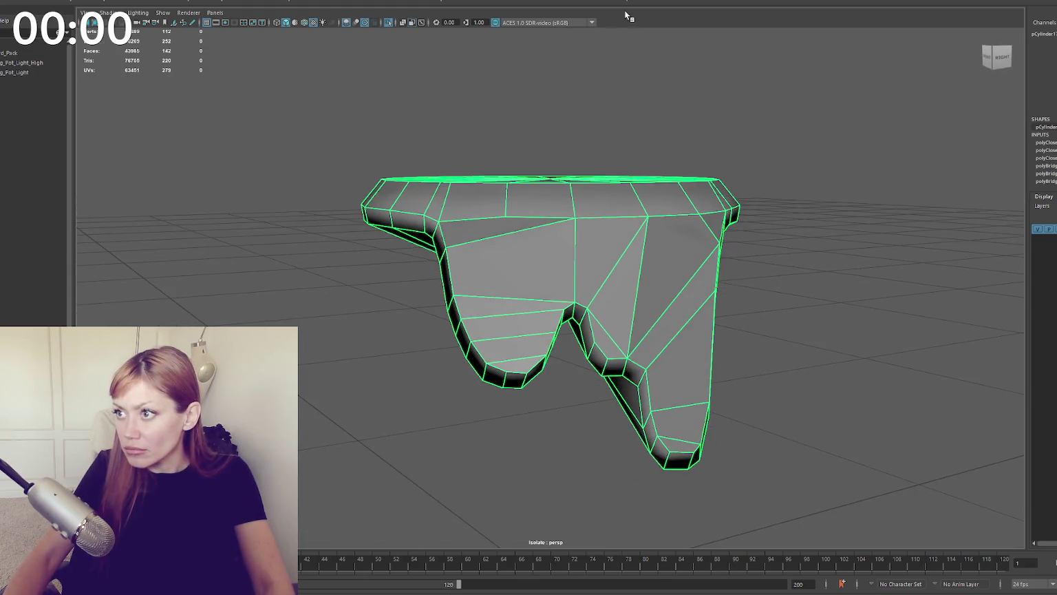
{"action": "right_click_drag", "start_coordinate": [541, 344], "coordinate": [509, 374]}
{"action": "left_click", "coordinate": [506, 216]}
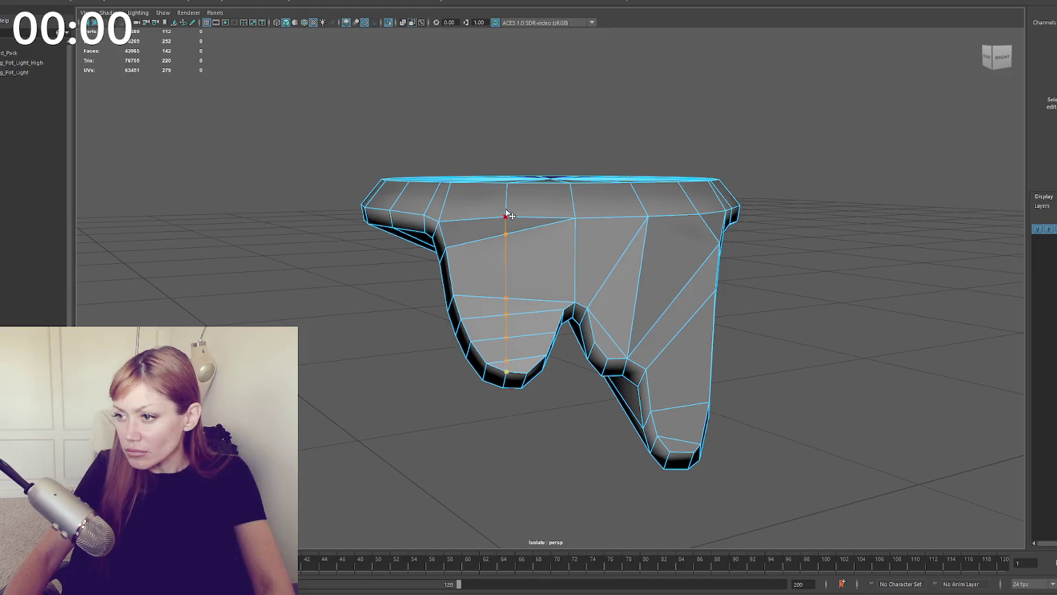
{"action": "key", "text": "Return"}
{"action": "key", "text": "ctrl+Delete"}
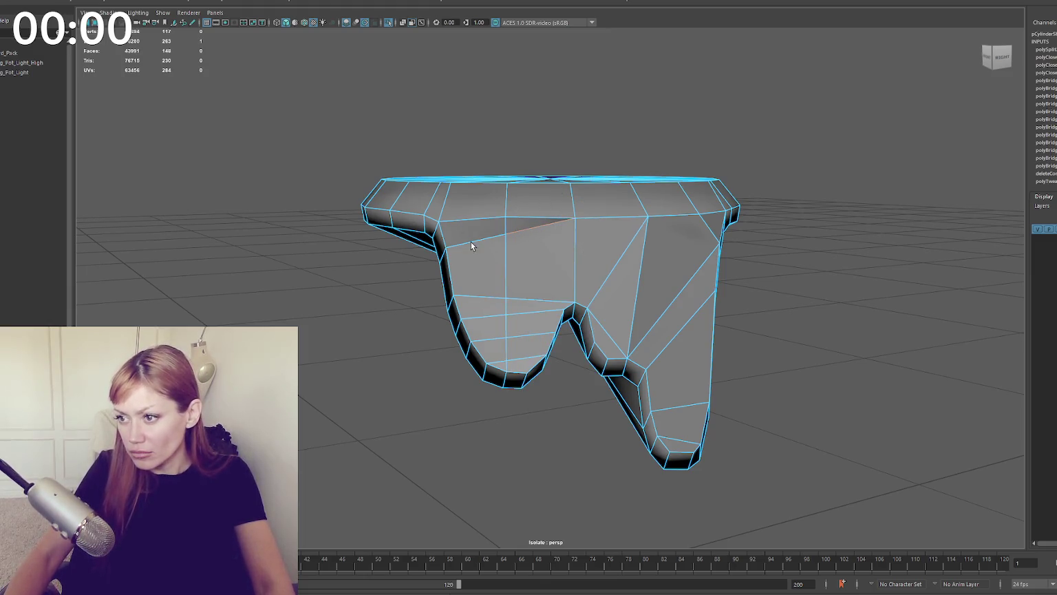
{"action": "mouse_move", "coordinate": [462, 230]}
{"action": "left_mouse_down", "text": "alt"}
{"action": "mouse_move", "coordinate": [488, 248]}
{"action": "mouse_move", "coordinate": [472, 248]}
{"action": "left_mouse_up", "text": "alt"}
{"action": "mouse_move", "coordinate": [619, 253]}
{"action": "left_mouse_down", "text": "alt"}
{"action": "mouse_move", "coordinate": [636, 254]}
{"action": "mouse_move", "coordinate": [659, 292]}
{"action": "left_mouse_up", "text": "alt"}
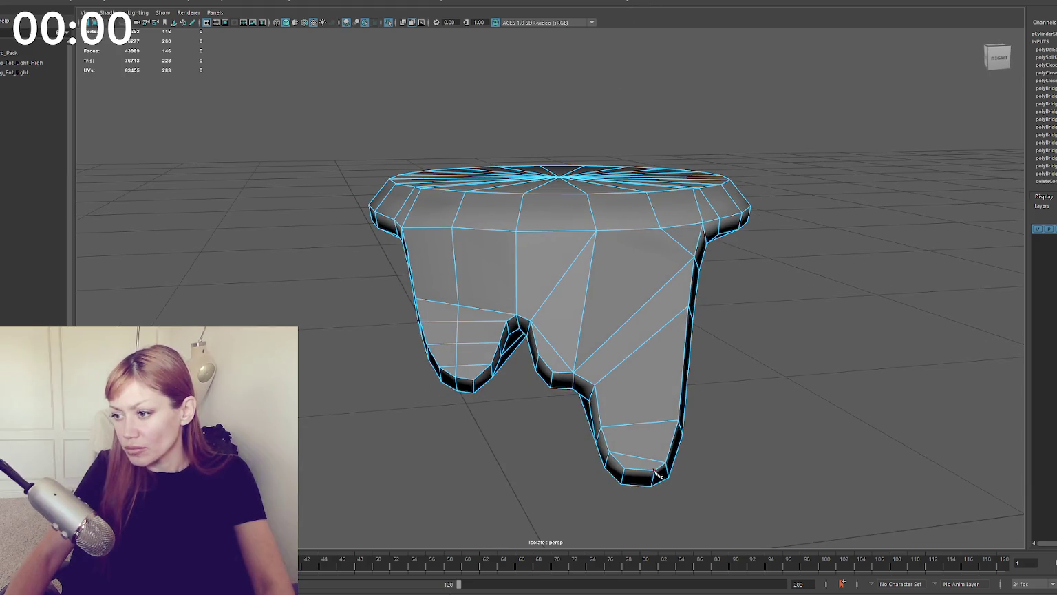
{"action": "left_click", "coordinate": [598, 231]}
{"action": "key", "text": "Return"}
{"action": "mouse_move", "coordinate": [779, 287]}
{"action": "left_mouse_down", "text": "alt"}
{"action": "mouse_move", "coordinate": [821, 267]}
{"action": "mouse_move", "coordinate": [795, 263]}
{"action": "left_mouse_up", "text": "alt"}
Step: Delete the inner faces of the right drip and shift one drip edge left
{"action": "right_click", "coordinate": [795, 263]}
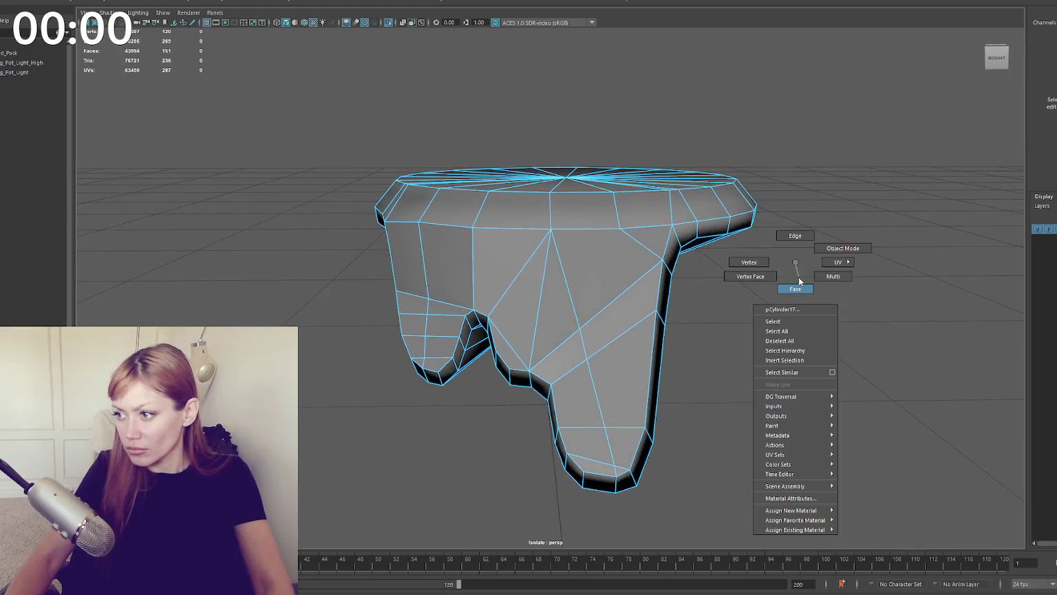
{"action": "left_click_drag", "start_coordinate": [560, 292], "coordinate": [528, 275]}
{"action": "key", "text": "Delete"}
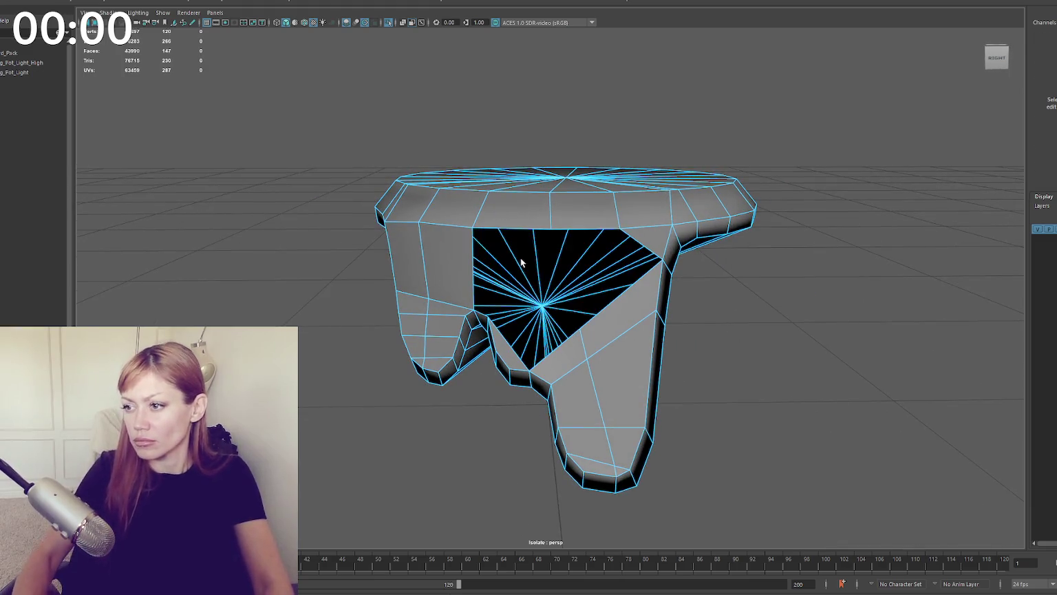
{"action": "mouse_move", "coordinate": [603, 323]}
{"action": "left_mouse_down", "text": "alt"}
{"action": "mouse_move", "coordinate": [551, 345]}
{"action": "mouse_move", "coordinate": [616, 349]}
{"action": "left_mouse_up", "text": "alt"}
{"action": "double_click", "coordinate": [415, 386]}
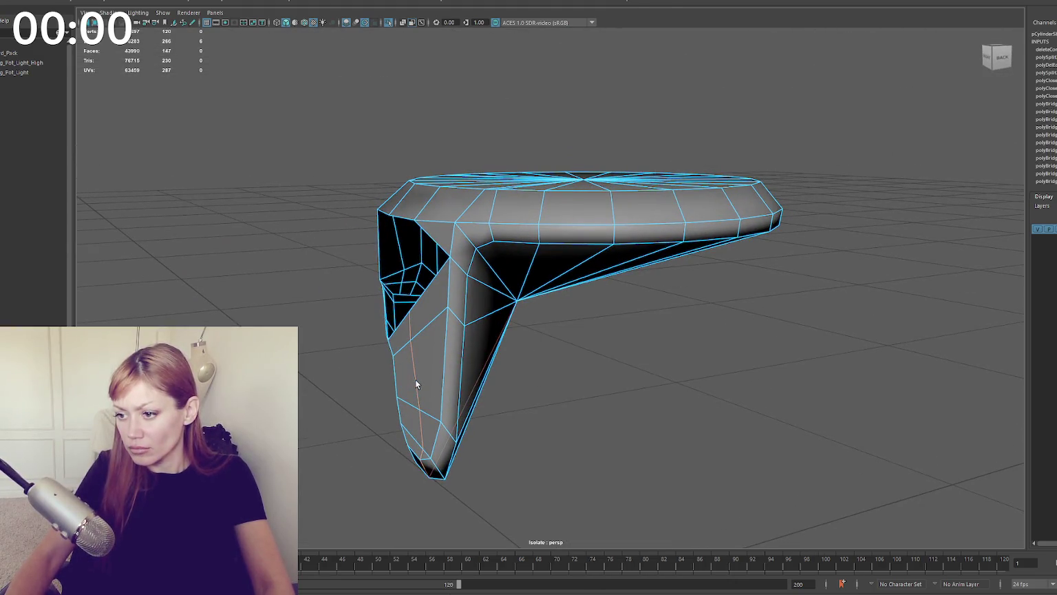
{"action": "left_click", "coordinate": [422, 461]}
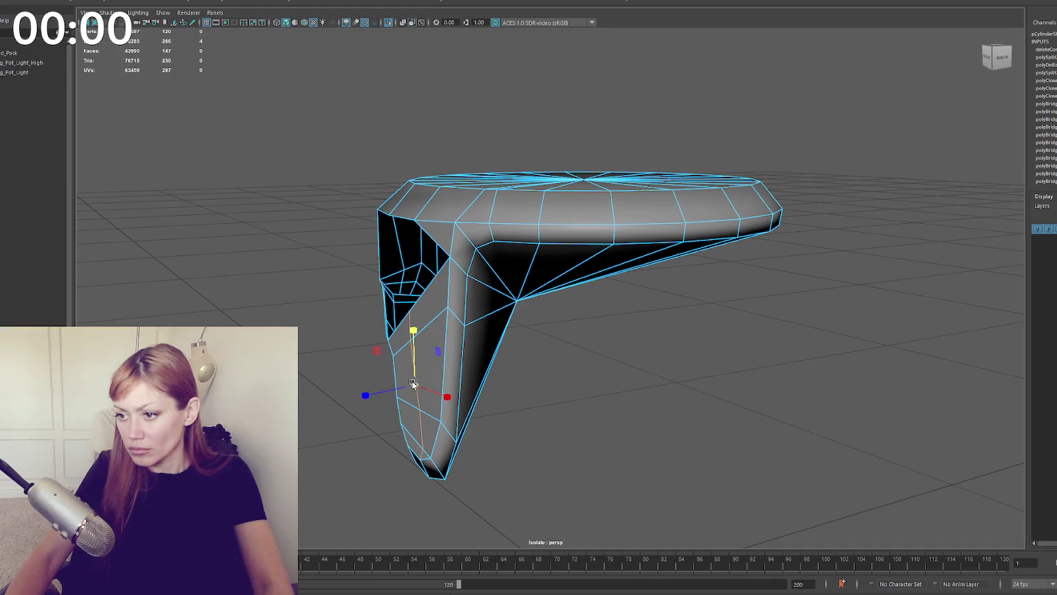
{"action": "mouse_move", "coordinate": [413, 386]}
{"action": "left_mouse_down"}
{"action": "mouse_move", "coordinate": [392, 389]}
{"action": "mouse_move", "coordinate": [506, 378]}
{"action": "left_mouse_up"}
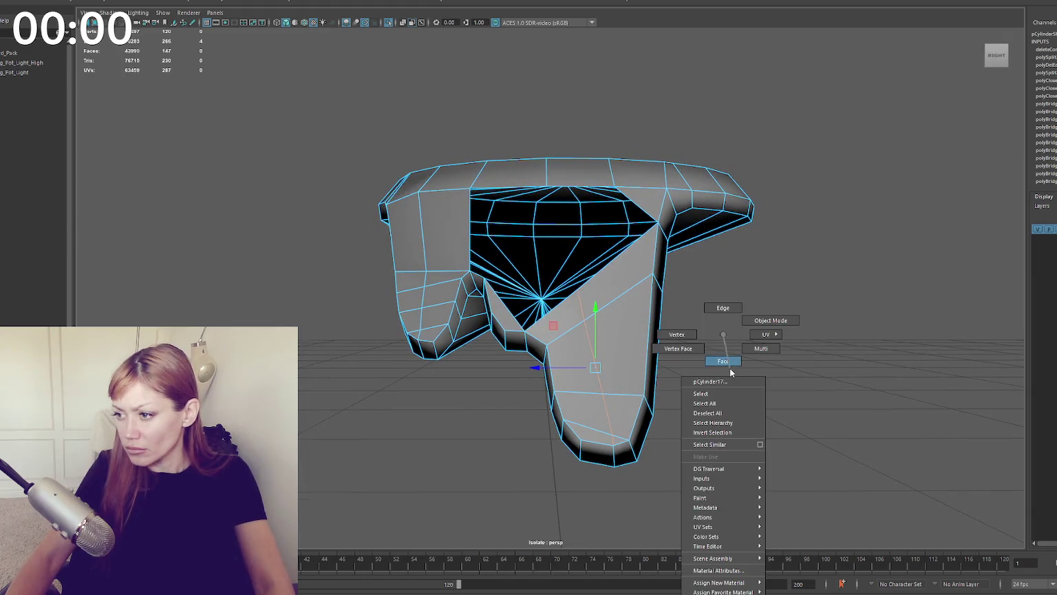
Step: Delete a face at the drip's bottom and raise the vertex at the hole's bottom edge
{"action": "right_click_drag", "start_coordinate": [722, 356], "coordinate": [720, 385]}
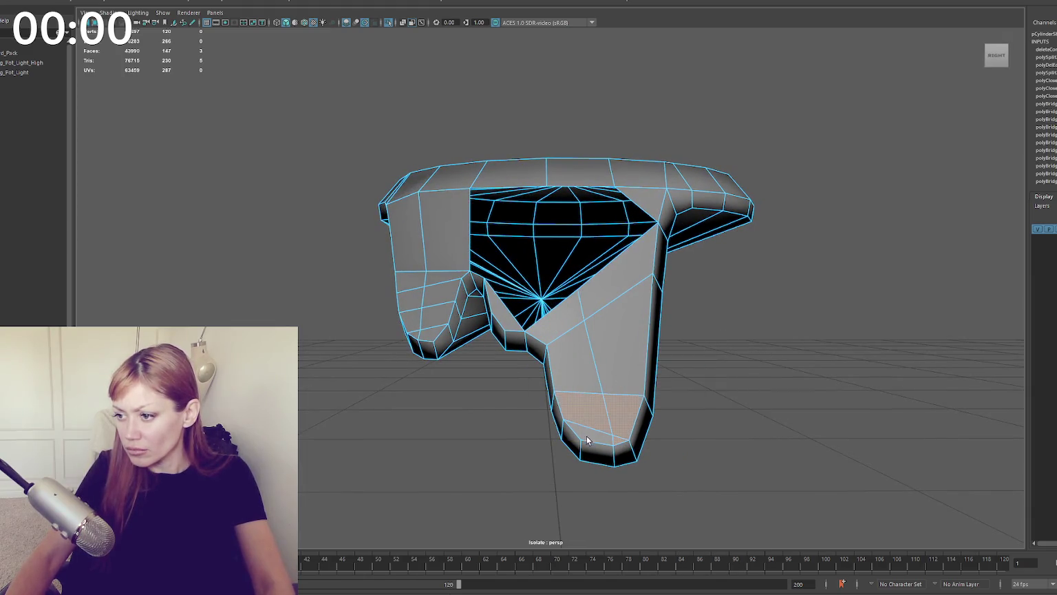
{"action": "left_click", "coordinate": [607, 347]}
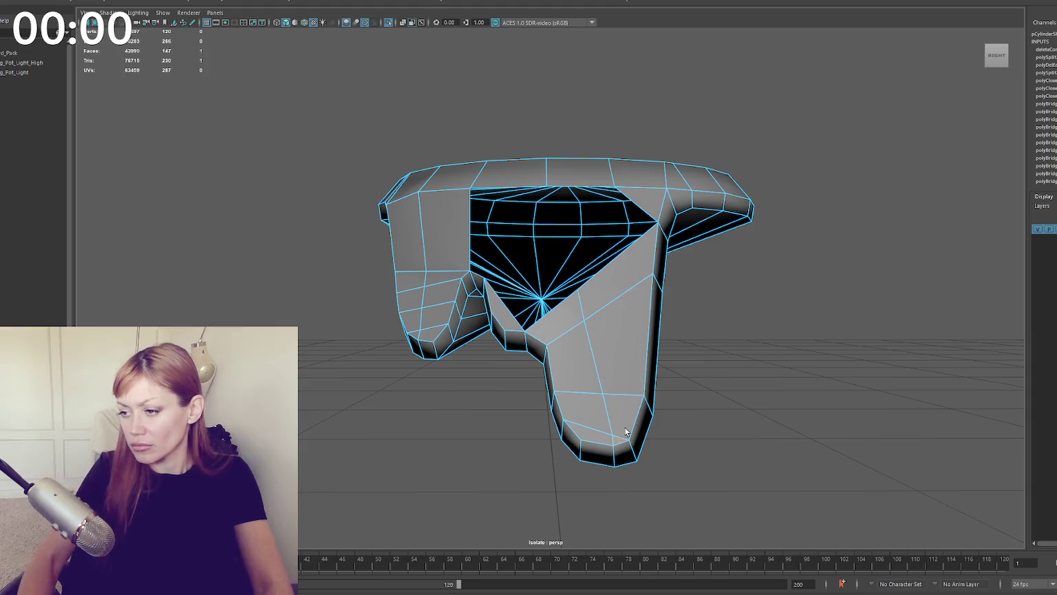
{"action": "left_click", "coordinate": [619, 433]}
{"action": "key", "text": "Delete"}
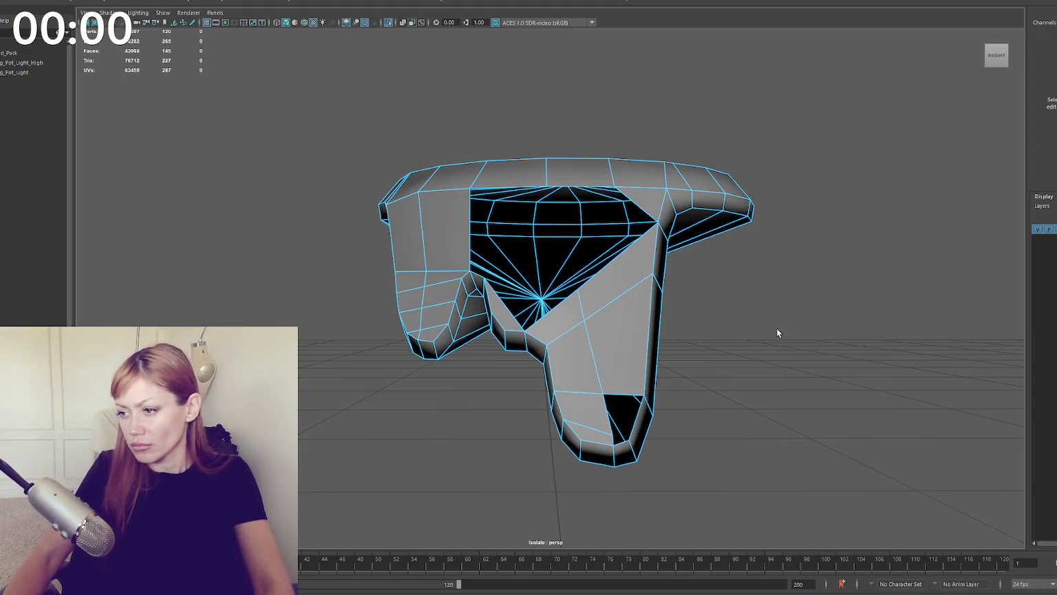
{"action": "key", "text": "F9"}
{"action": "left_click", "coordinate": [613, 432]}
{"action": "left_click_drag", "start_coordinate": [612, 407], "coordinate": [613, 395]}
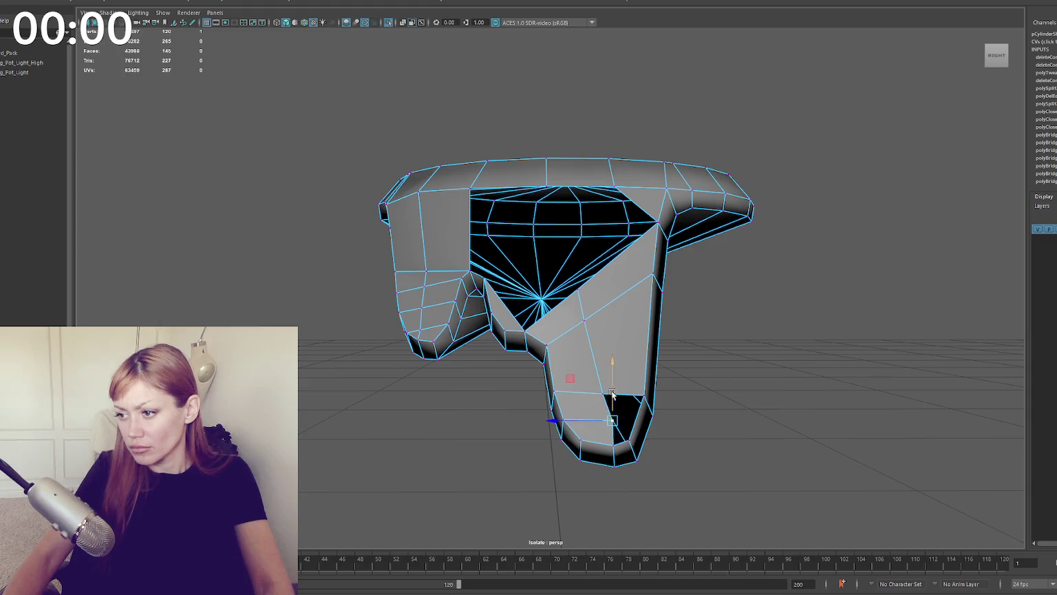
{"action": "left_click", "coordinate": [718, 318]}
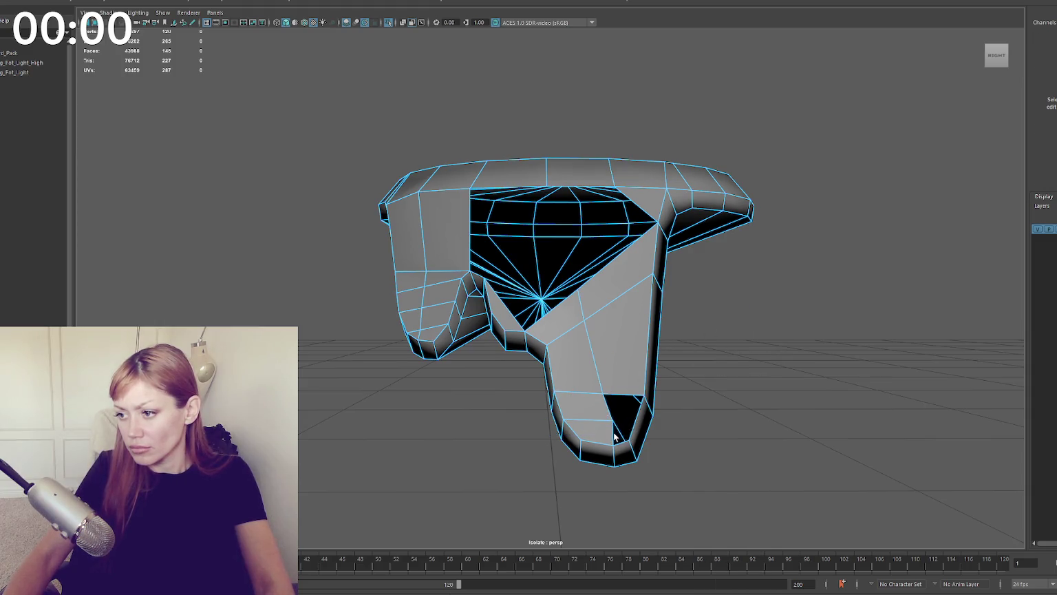
Step: Try filling the hole between its bottom and right edges, then undo the unwanted fill
{"action": "left_click", "coordinate": [614, 435]}
{"action": "left_click", "coordinate": [634, 426], "text": "shift"}
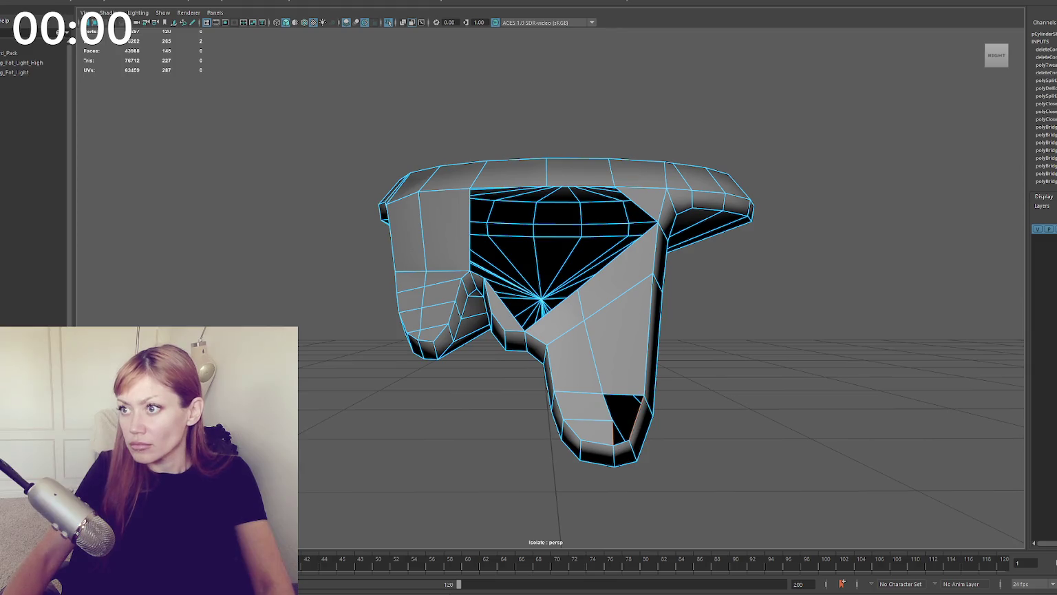
{"action": "right_click_drag", "start_coordinate": [618, 330], "coordinate": [615, 288], "text": "shift"}
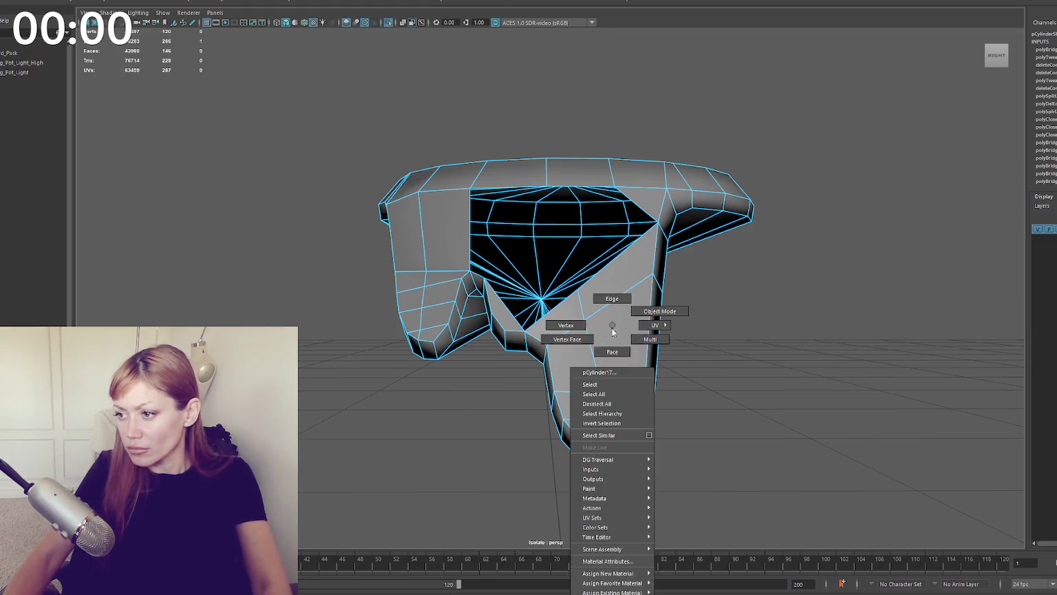
{"action": "key", "text": "ctrl+z"}
{"action": "right_click", "coordinate": [765, 251]}
{"action": "mouse_move", "coordinate": [757, 262]}
{"action": "left_mouse_down", "text": "alt"}
{"action": "mouse_move", "coordinate": [695, 323]}
{"action": "mouse_move", "coordinate": [693, 339]}
{"action": "left_mouse_up", "text": "alt"}
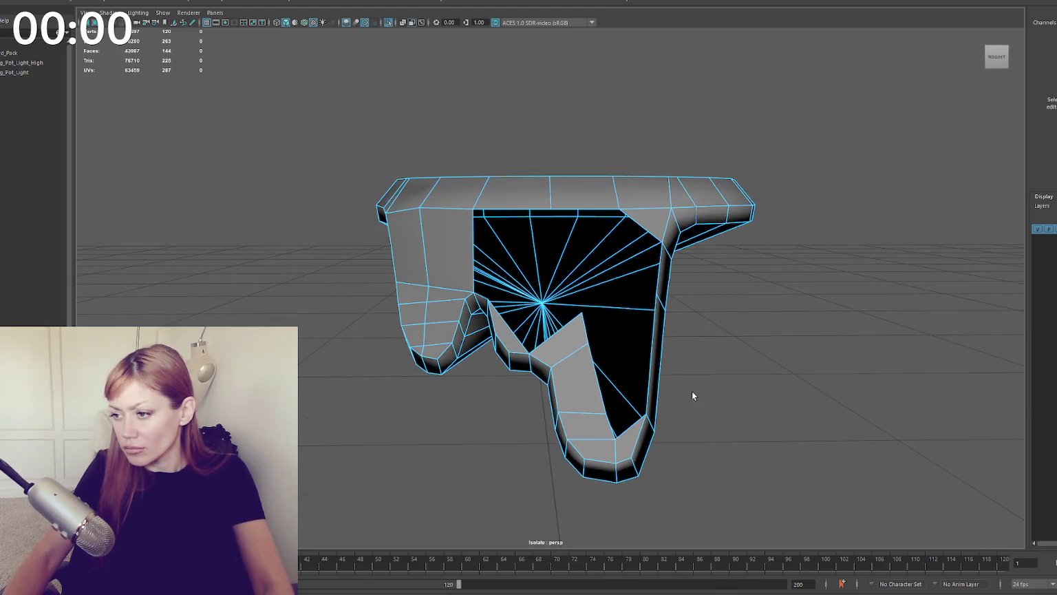
{"action": "left_click", "coordinate": [669, 320]}
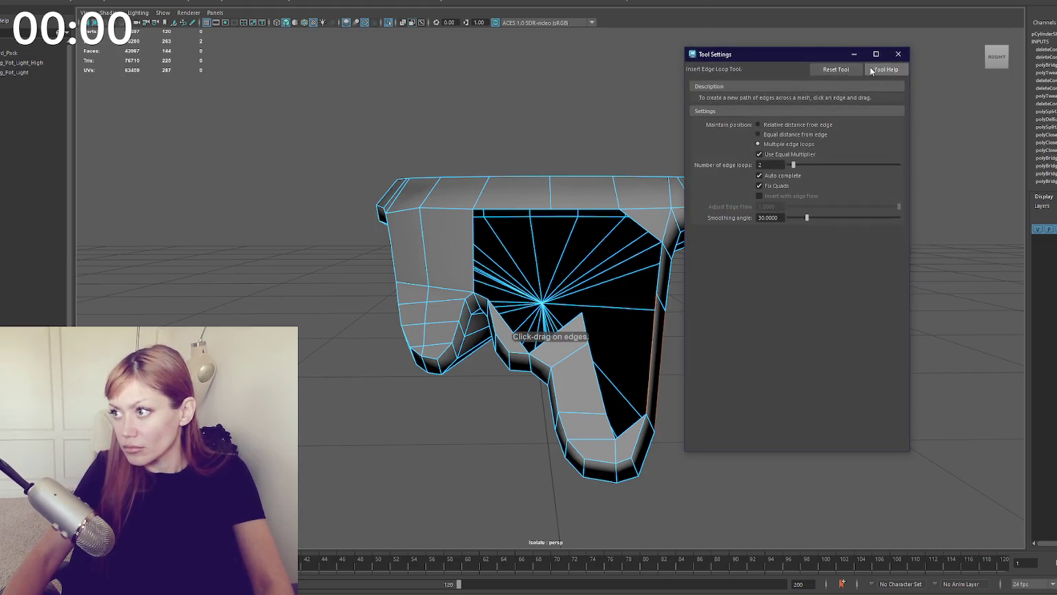
Step: Connect a vertex on the hole's right edge to a lower vertex with a new edge
{"action": "left_click", "coordinate": [903, 51]}
{"action": "right_click_drag", "start_coordinate": [716, 324], "coordinate": [666, 306]}
{"action": "left_click", "coordinate": [651, 337]}
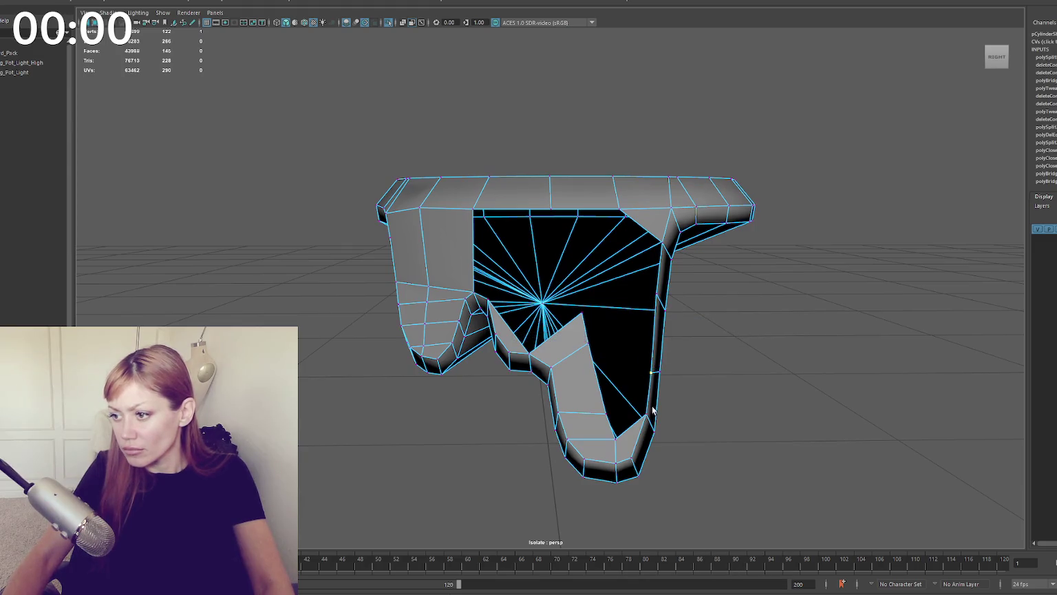
{"action": "left_click", "coordinate": [653, 448], "text": "shift"}
{"action": "right_click_drag", "start_coordinate": [652, 411], "coordinate": [671, 313], "text": "shift"}
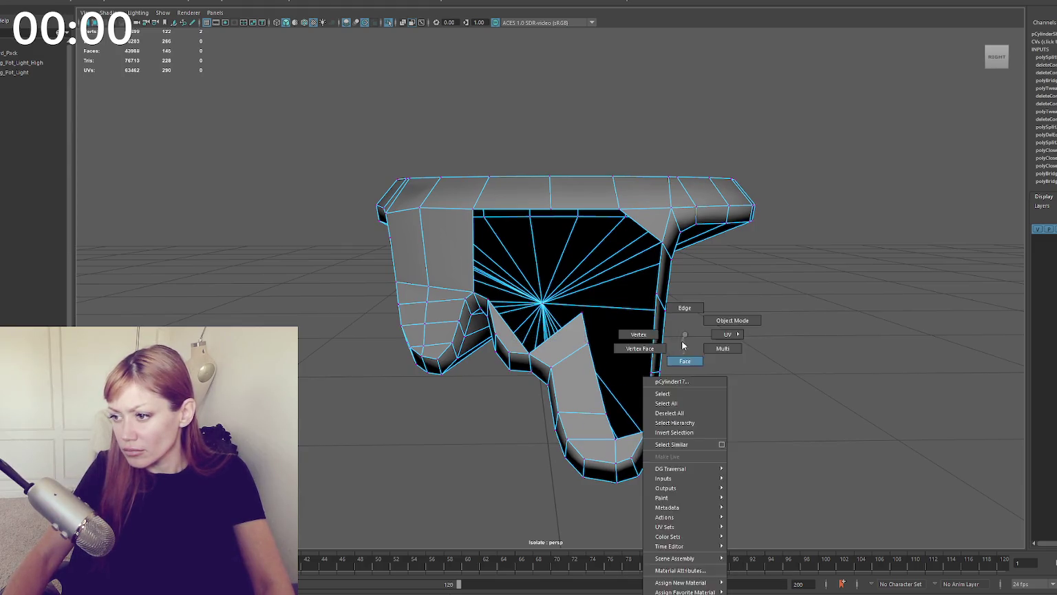
{"action": "left_click", "coordinate": [645, 398]}
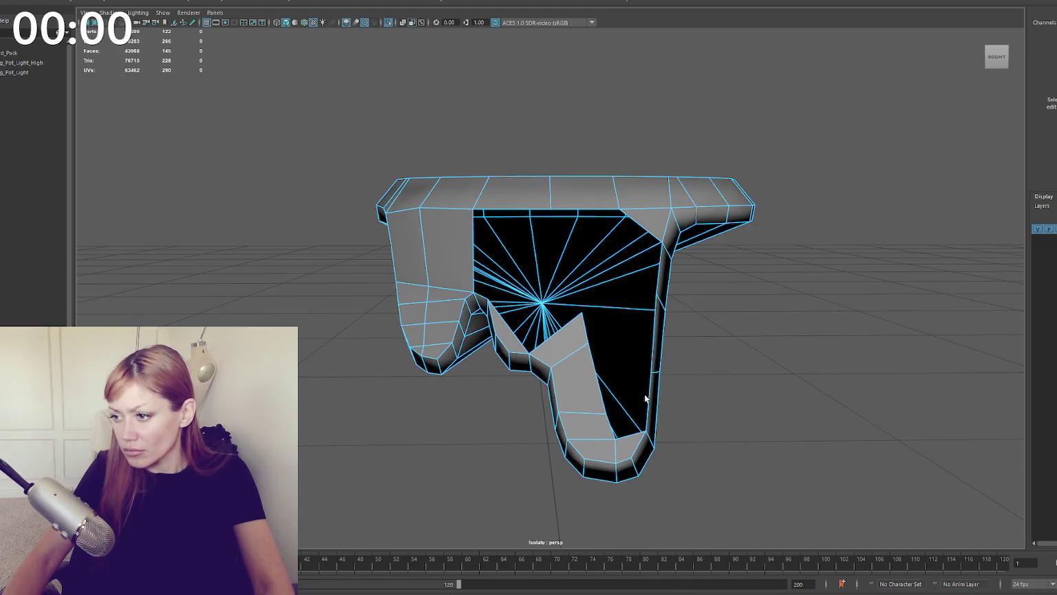
Step: Bridge edge pairs to fill the lower, right and top-right parts of the hole
{"action": "left_click", "coordinate": [645, 398]}
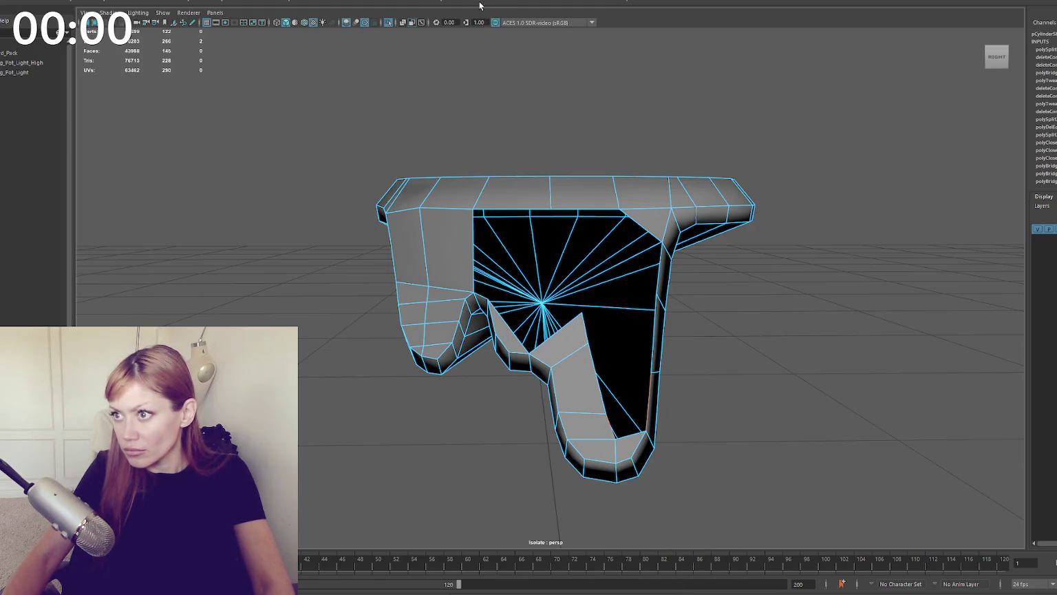
{"action": "key", "text": "g"}
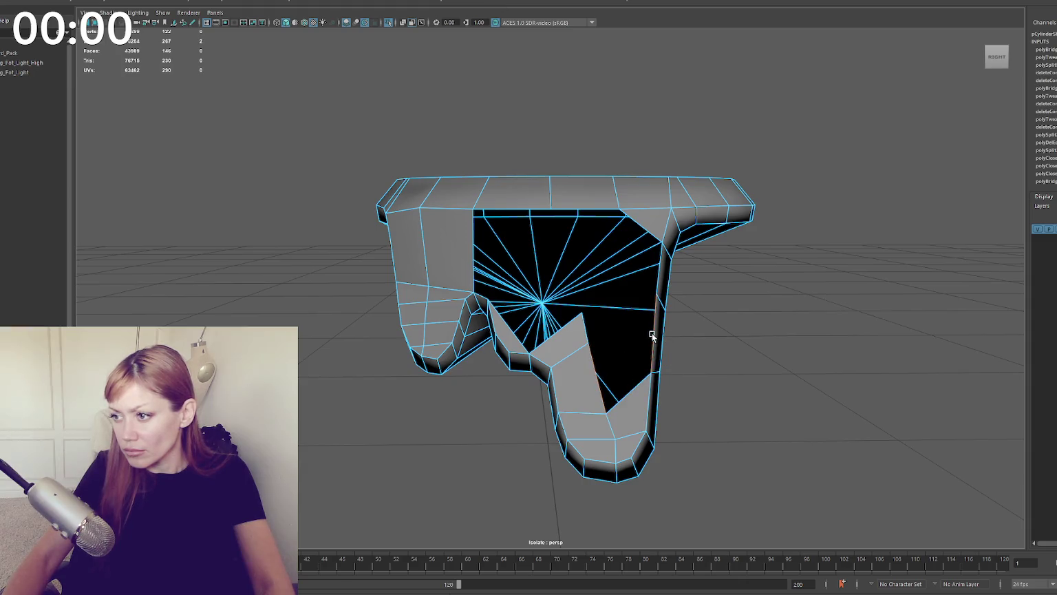
{"action": "key", "text": "g"}
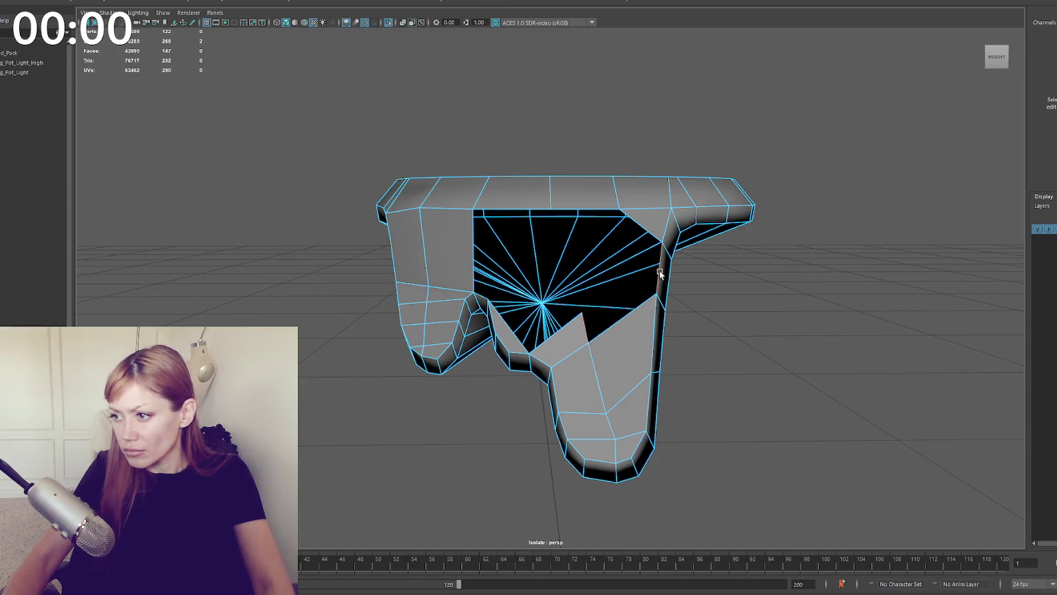
{"action": "key", "text": "g"}
{"action": "right_click_drag", "start_coordinate": [701, 108], "coordinate": [716, 206], "text": "shift"}
Step: Bridge the diagonal and border edges to close most of the remaining hole
{"action": "left_click", "coordinate": [640, 265]}
{"action": "key", "text": "g"}
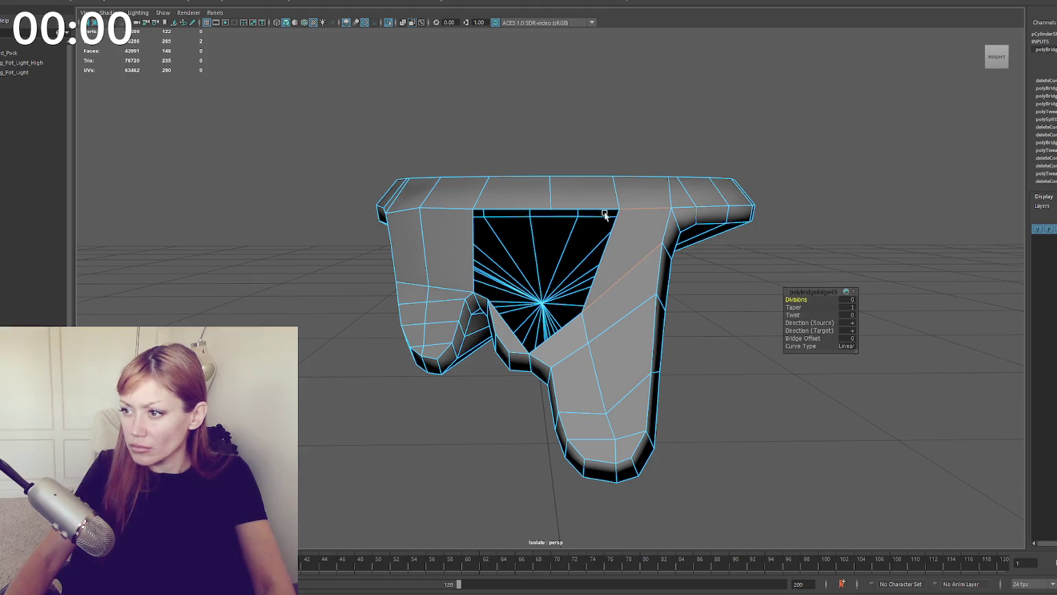
{"action": "left_click", "coordinate": [568, 320], "text": "shift"}
{"action": "key", "text": "g"}
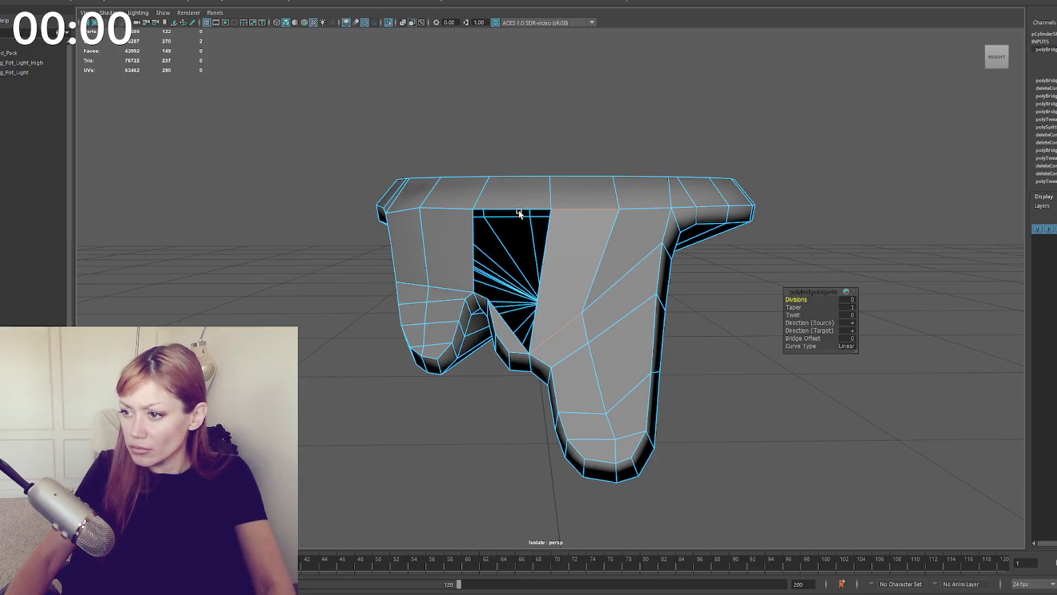
{"action": "left_click", "coordinate": [519, 214]}
{"action": "left_click_drag", "start_coordinate": [520, 213], "coordinate": [576, 235], "text": "alt"}
{"action": "right_click", "coordinate": [782, 254]}
{"action": "left_click", "coordinate": [579, 215]}
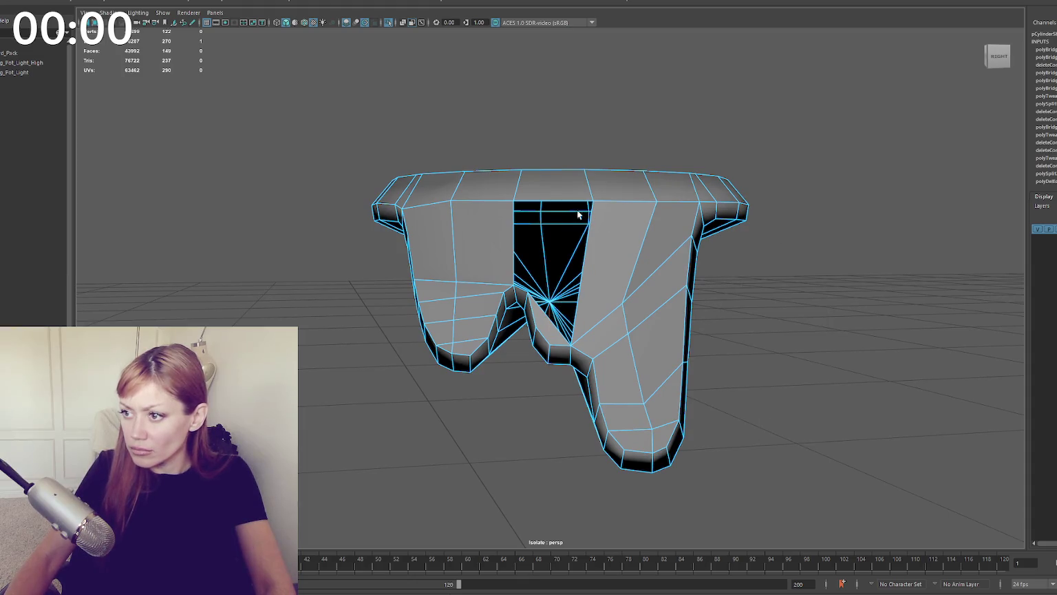
{"action": "left_click", "coordinate": [552, 322], "text": "shift"}
{"action": "mouse_move", "coordinate": [551, 322]}
{"action": "left_mouse_down", "text": "alt"}
{"action": "mouse_move", "coordinate": [563, 301]}
{"action": "mouse_move", "coordinate": [629, 287]}
{"action": "mouse_move", "coordinate": [613, 289]}
{"action": "left_mouse_up", "text": "alt"}
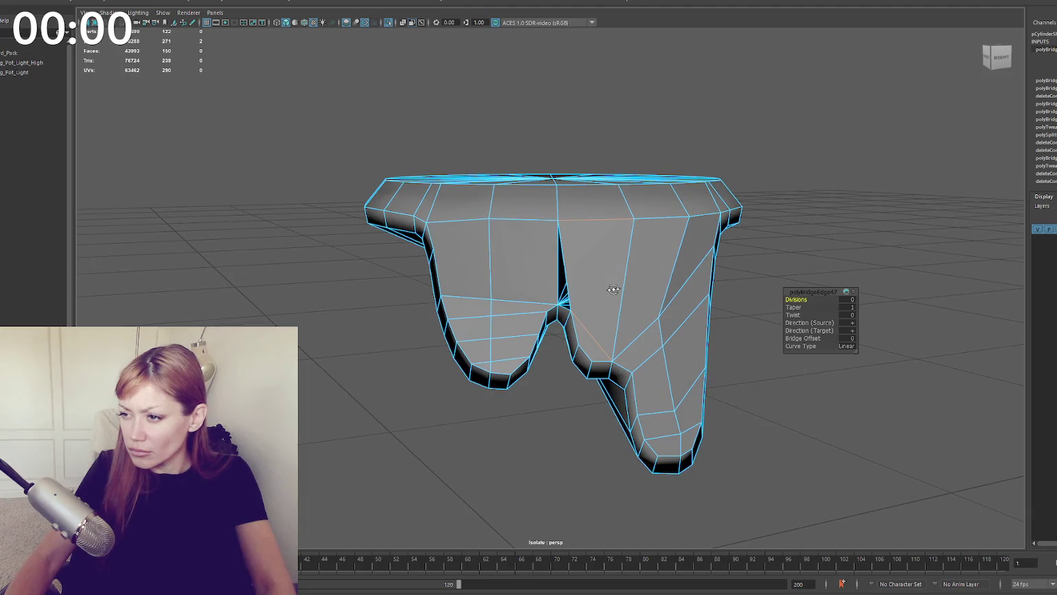
Step: Try Merge to Center on the junction vertices, undo it, and select the junction edge
{"action": "key", "text": "F9"}
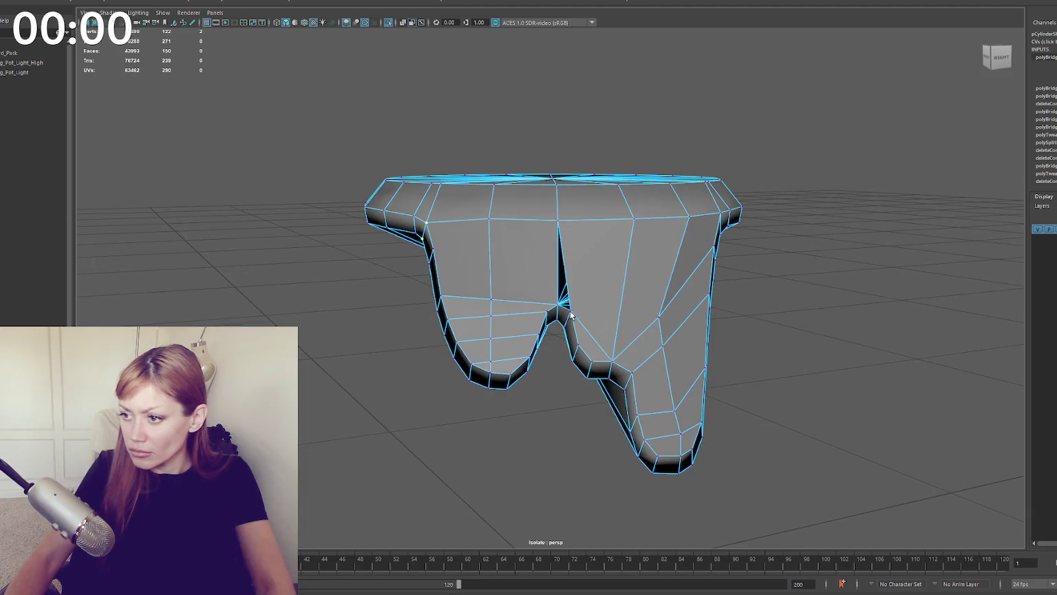
{"action": "left_click", "coordinate": [165, 2]}
{"action": "mouse_move", "coordinate": [165, 12]}
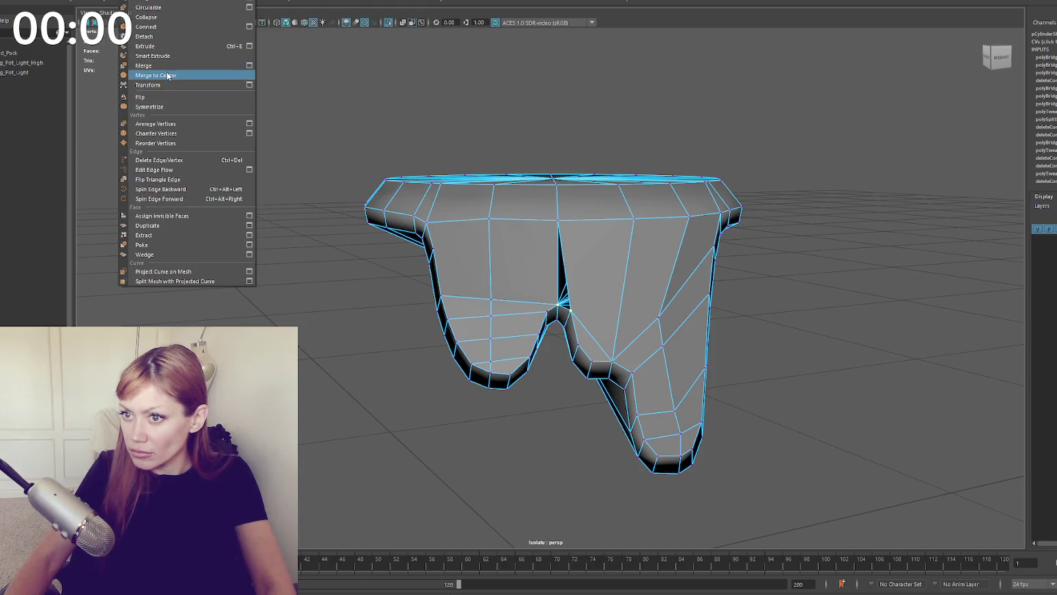
{"action": "left_click", "coordinate": [167, 75]}
{"action": "key", "text": "ctrl+z"}
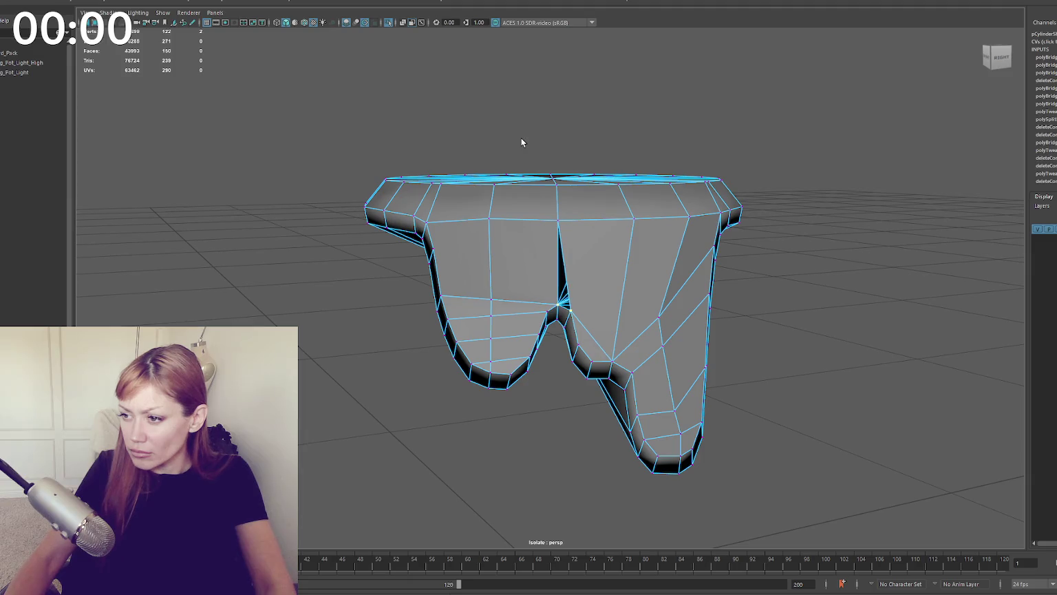
{"action": "key", "text": "F10"}
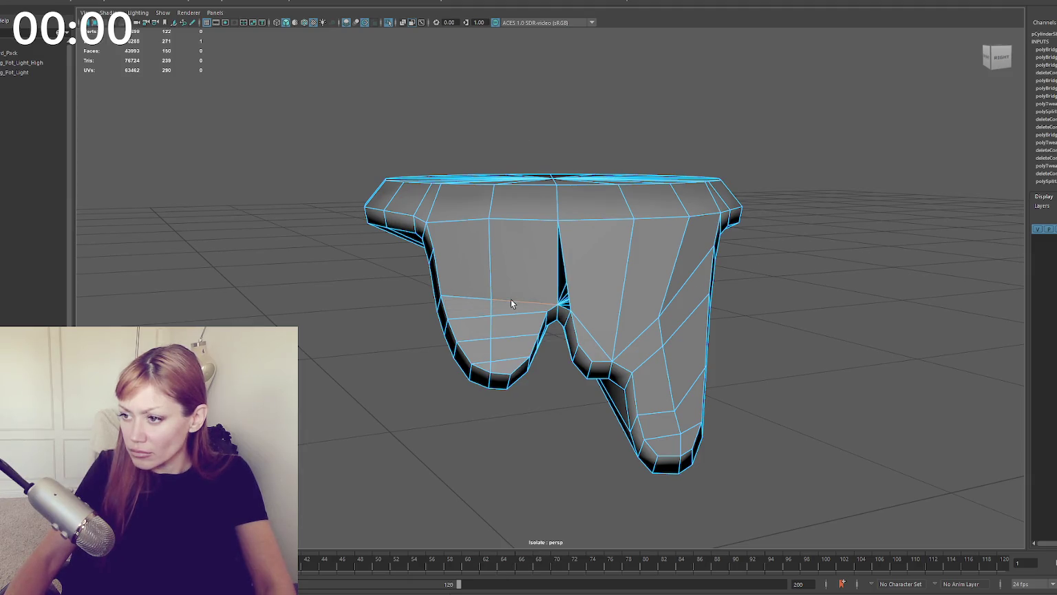
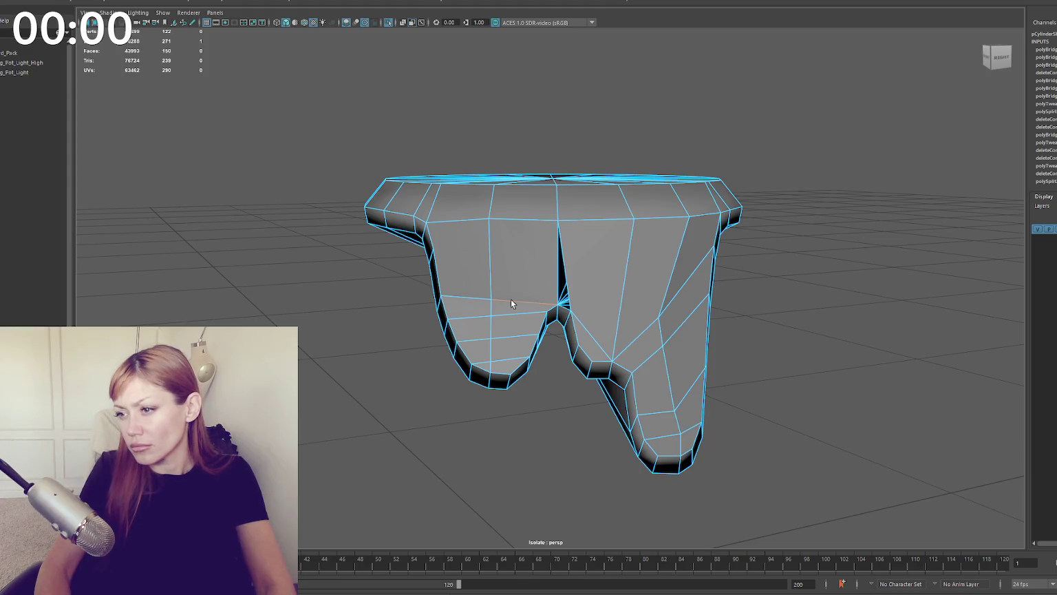
Step: Delete two adjacent side faces of the pot to cut an opening
{"action": "left_click", "coordinate": [524, 269]}
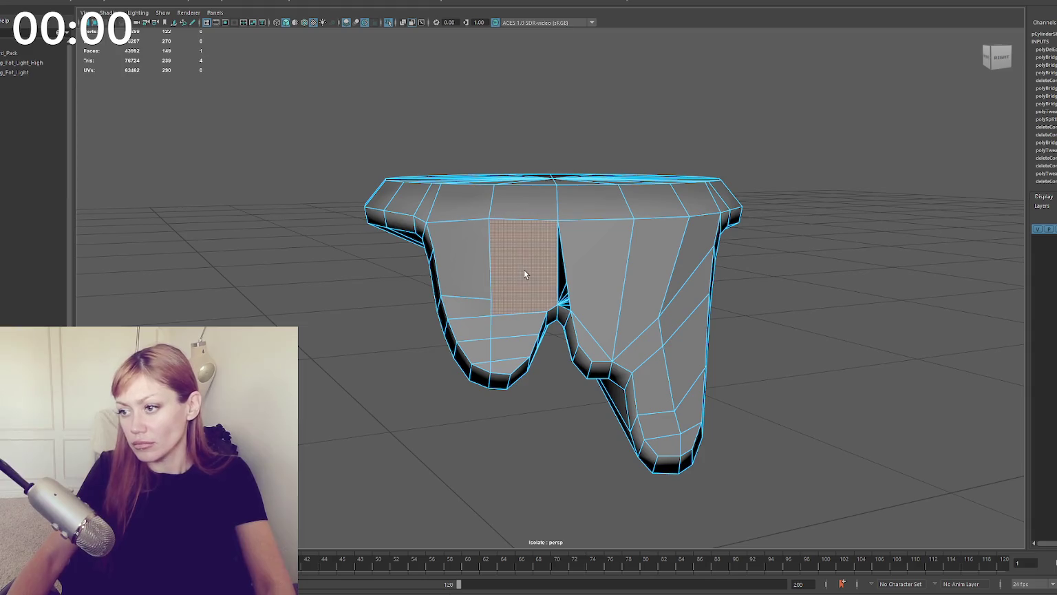
{"action": "key", "text": "Delete"}
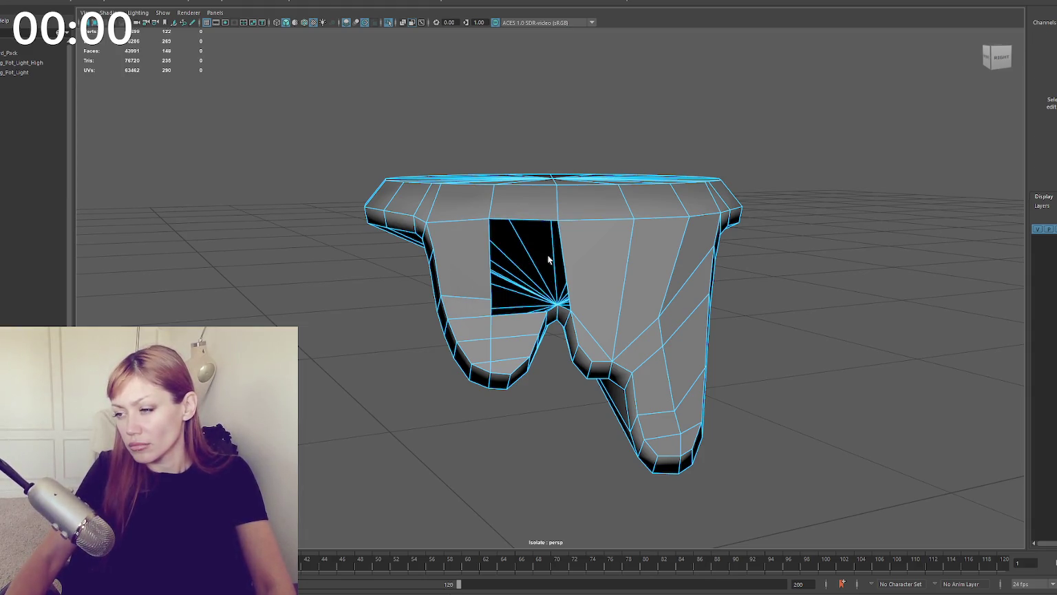
{"action": "left_click", "coordinate": [470, 263]}
{"action": "key", "text": "Delete"}
Step: Slide several vertices along the leg's edge to reshape its profile
{"action": "mouse_move", "coordinate": [470, 264]}
{"action": "left_mouse_down", "text": "alt"}
{"action": "mouse_move", "coordinate": [677, 302]}
{"action": "mouse_move", "coordinate": [590, 342]}
{"action": "mouse_move", "coordinate": [585, 313]}
{"action": "left_mouse_up", "text": "alt"}
{"action": "left_click", "coordinate": [590, 308]}
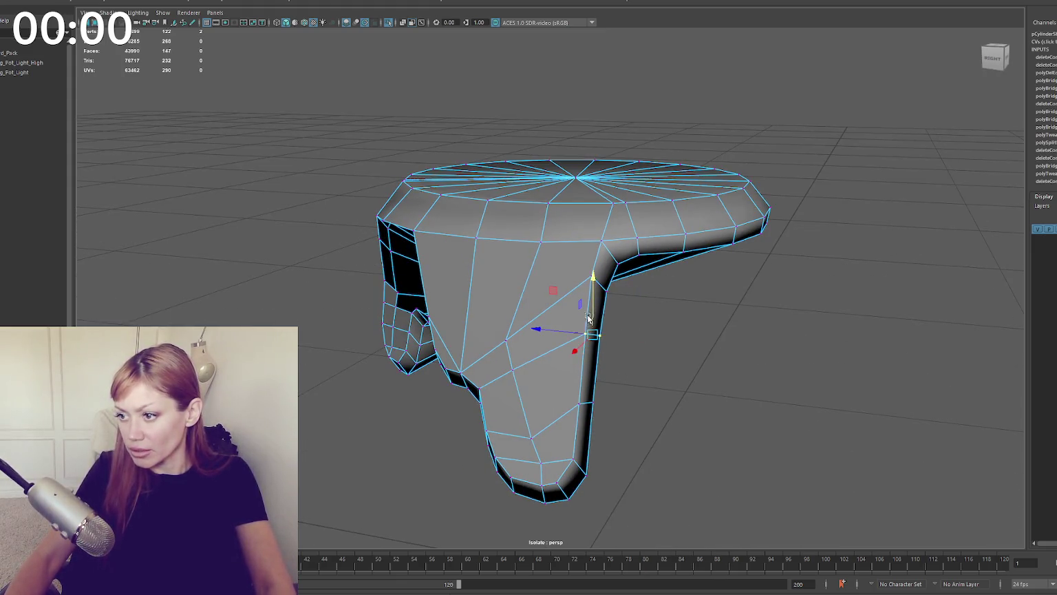
{"action": "left_click", "coordinate": [605, 293]}
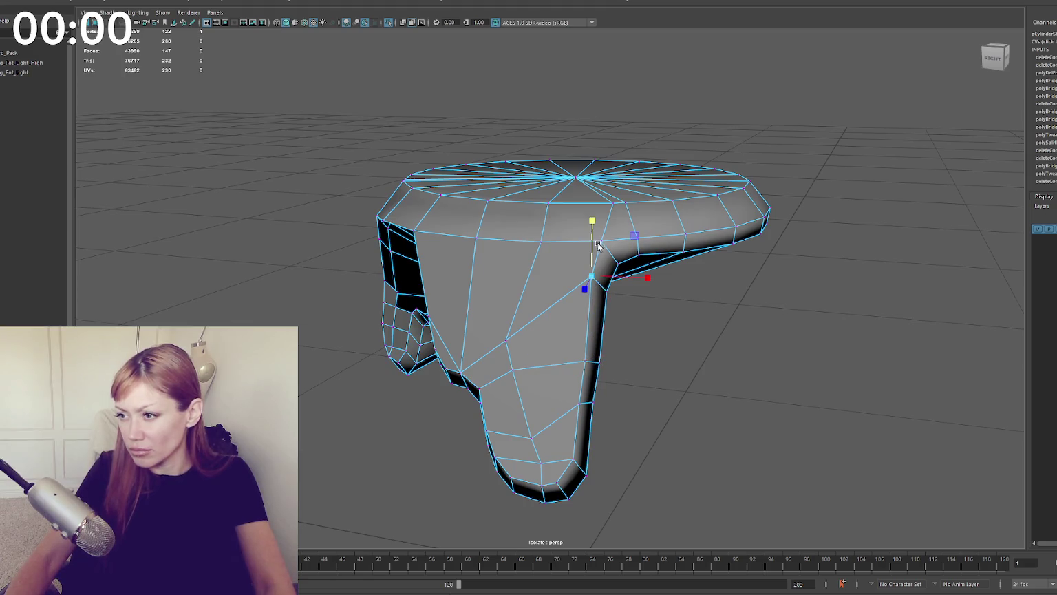
{"action": "left_click_drag", "start_coordinate": [593, 275], "coordinate": [593, 293]}
{"action": "left_click", "coordinate": [606, 403], "text": "shift"}
{"action": "left_click_drag", "start_coordinate": [570, 402], "coordinate": [633, 365]}
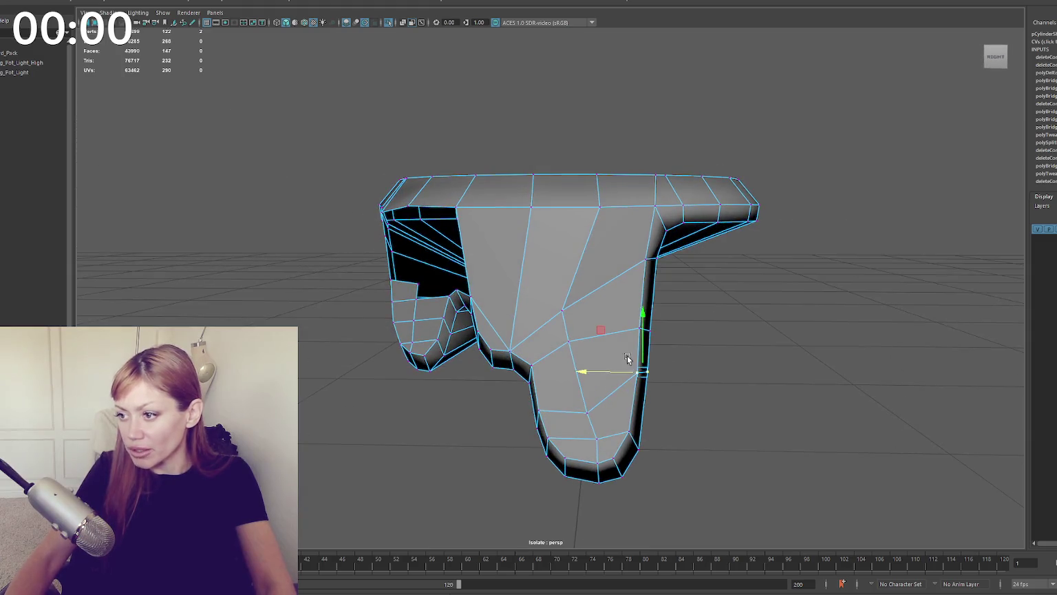
{"action": "left_click_drag", "start_coordinate": [627, 438], "coordinate": [628, 436]}
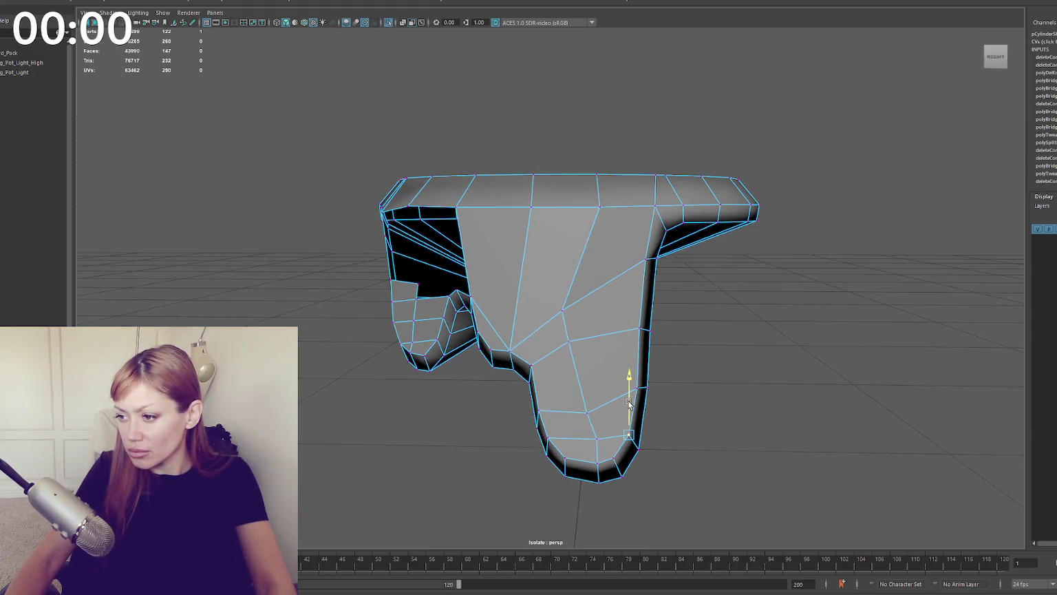
{"action": "left_click", "coordinate": [641, 452]}
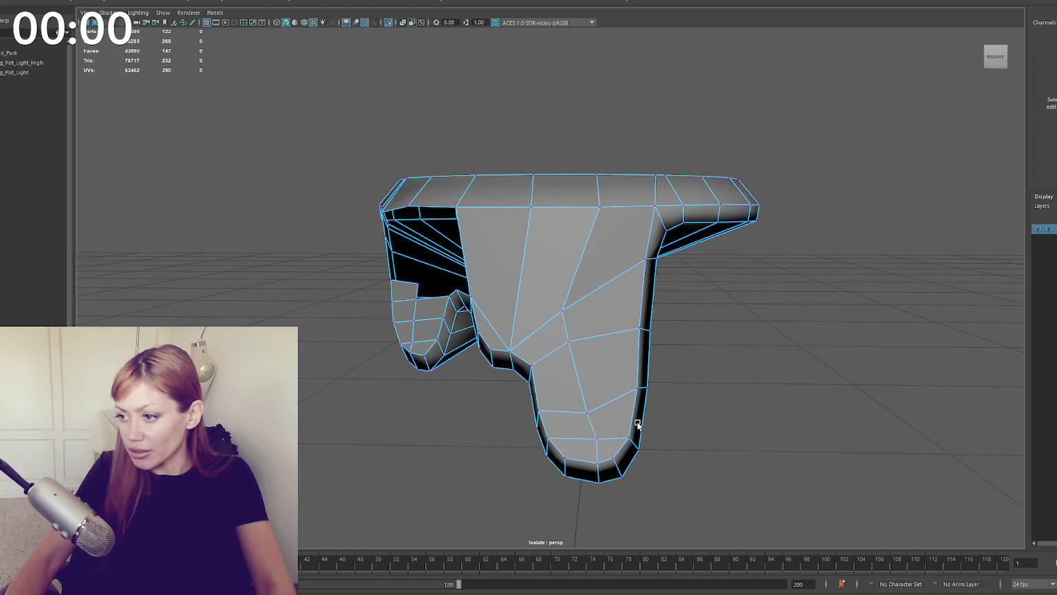
{"action": "left_click", "coordinate": [637, 446]}
{"action": "left_click", "coordinate": [637, 439]}
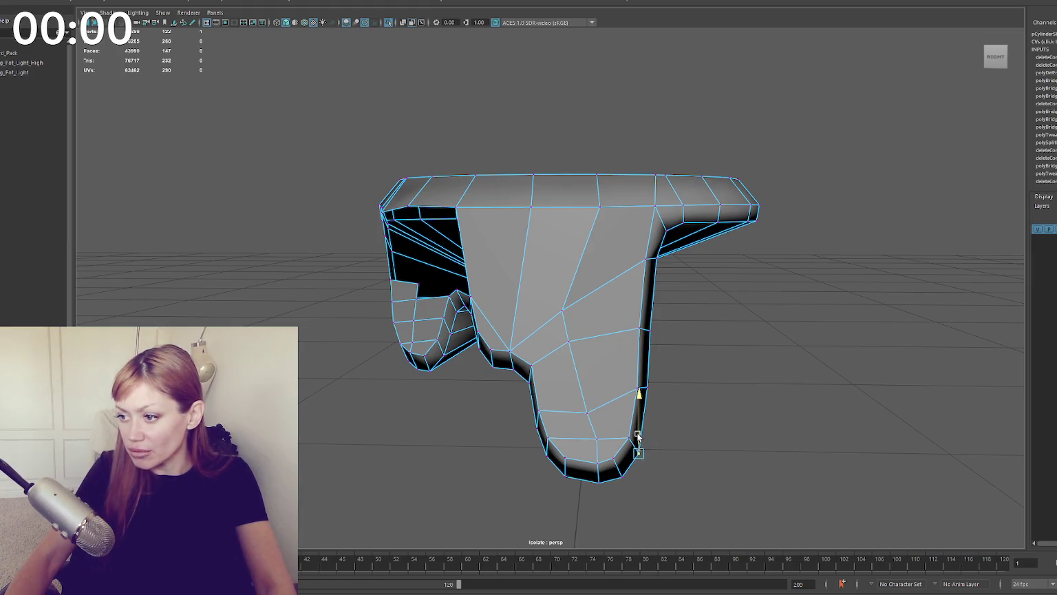
{"action": "left_click", "coordinate": [647, 388]}
{"action": "mouse_move", "coordinate": [646, 372]}
{"action": "left_mouse_down", "text": "alt"}
{"action": "mouse_move", "coordinate": [578, 362]}
{"action": "mouse_move", "coordinate": [567, 349]}
{"action": "mouse_move", "coordinate": [763, 359]}
{"action": "mouse_move", "coordinate": [578, 361]}
{"action": "mouse_move", "coordinate": [701, 359]}
{"action": "mouse_move", "coordinate": [619, 364]}
{"action": "left_mouse_up", "text": "alt"}
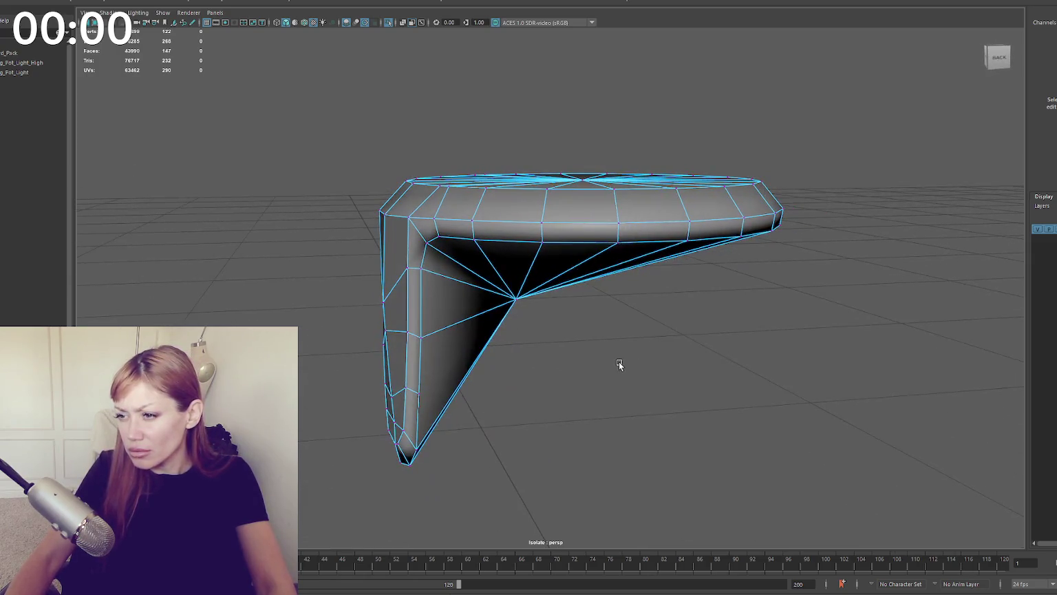
Step: Slide two pairs of leg vertices along their edges
{"action": "left_click", "coordinate": [421, 269]}
{"action": "left_click", "coordinate": [408, 279], "text": "shift"}
{"action": "middle_click_drag", "start_coordinate": [408, 278], "coordinate": [408, 296]}
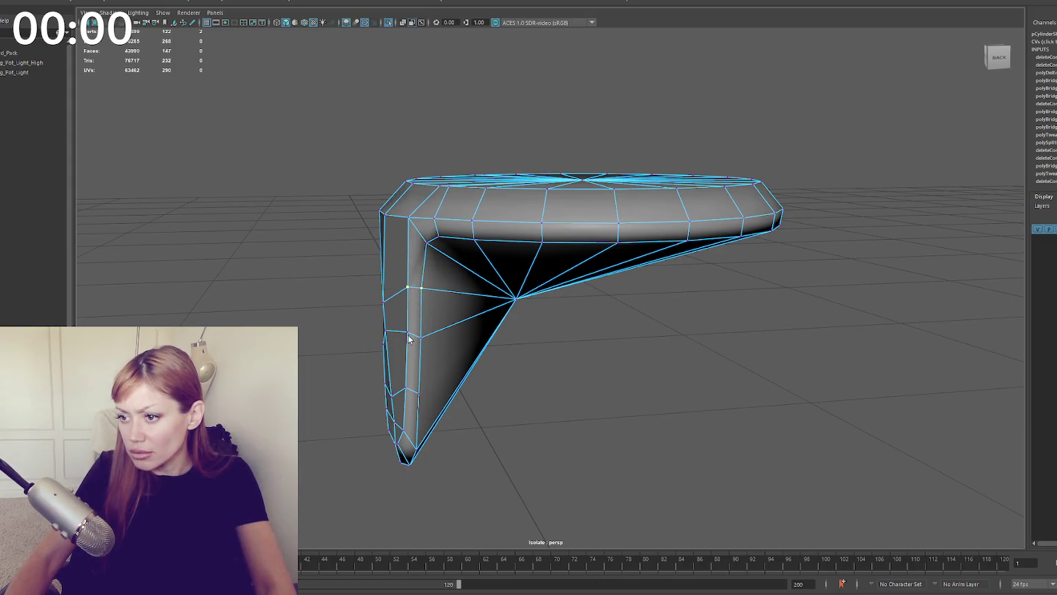
{"action": "left_click", "coordinate": [407, 388]}
{"action": "left_click", "coordinate": [405, 389], "text": "shift"}
{"action": "middle_click_drag", "start_coordinate": [404, 375], "coordinate": [423, 383]}
{"action": "left_click_drag", "start_coordinate": [423, 383], "coordinate": [421, 375], "text": "alt"}
Step: Shift a vertex on the leg's left edge sideways and raise the upper left-edge vertex
{"action": "left_click", "coordinate": [390, 431]}
{"action": "left_click_drag", "start_coordinate": [396, 435], "coordinate": [399, 437], "text": "alt"}
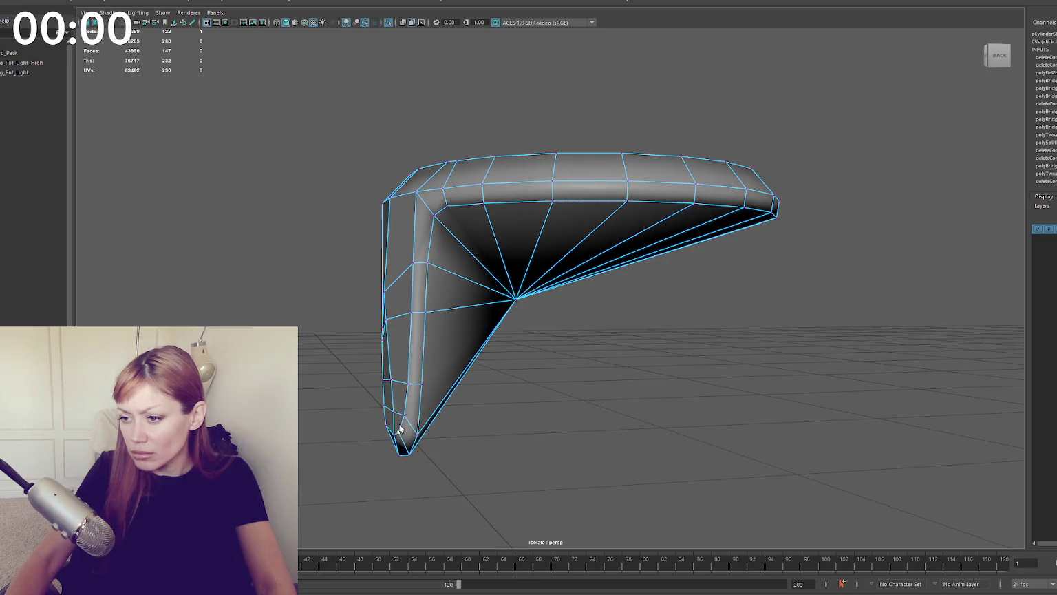
{"action": "left_click", "coordinate": [391, 383]}
{"action": "left_click", "coordinate": [388, 380]}
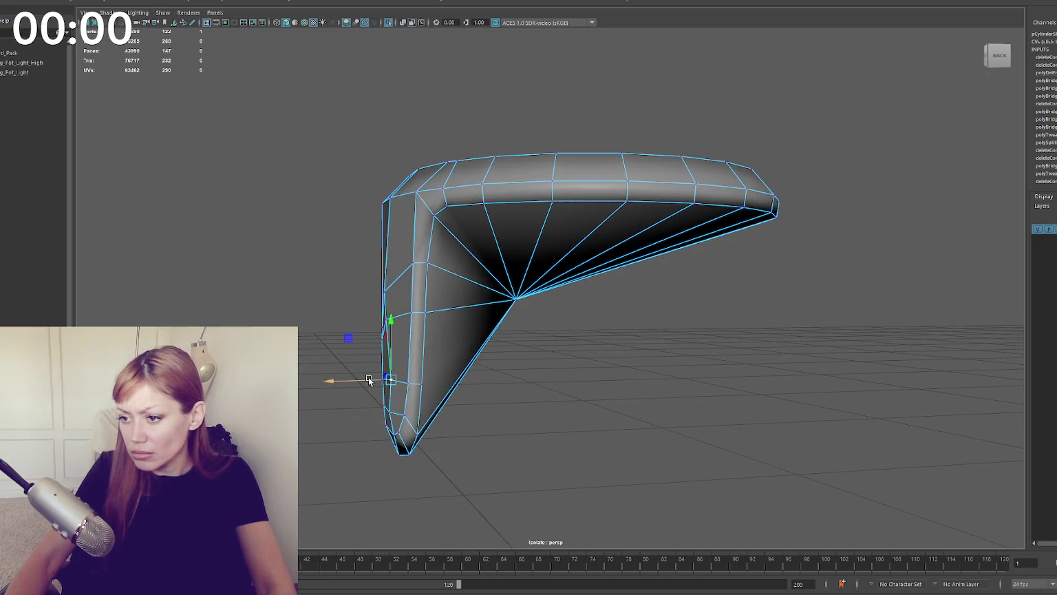
{"action": "left_click_drag", "start_coordinate": [366, 380], "coordinate": [364, 381]}
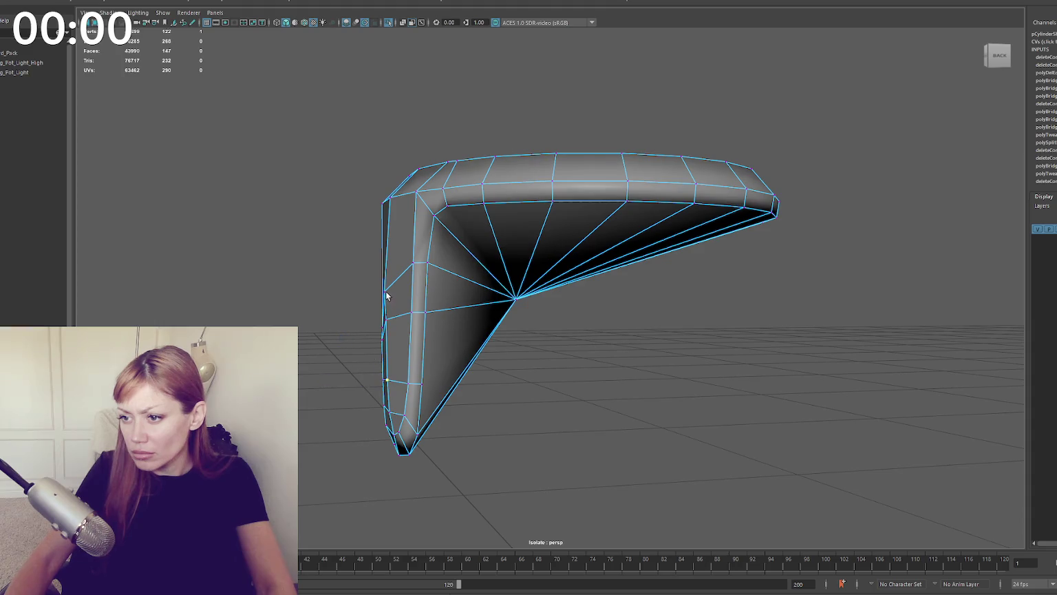
{"action": "left_click", "coordinate": [387, 320]}
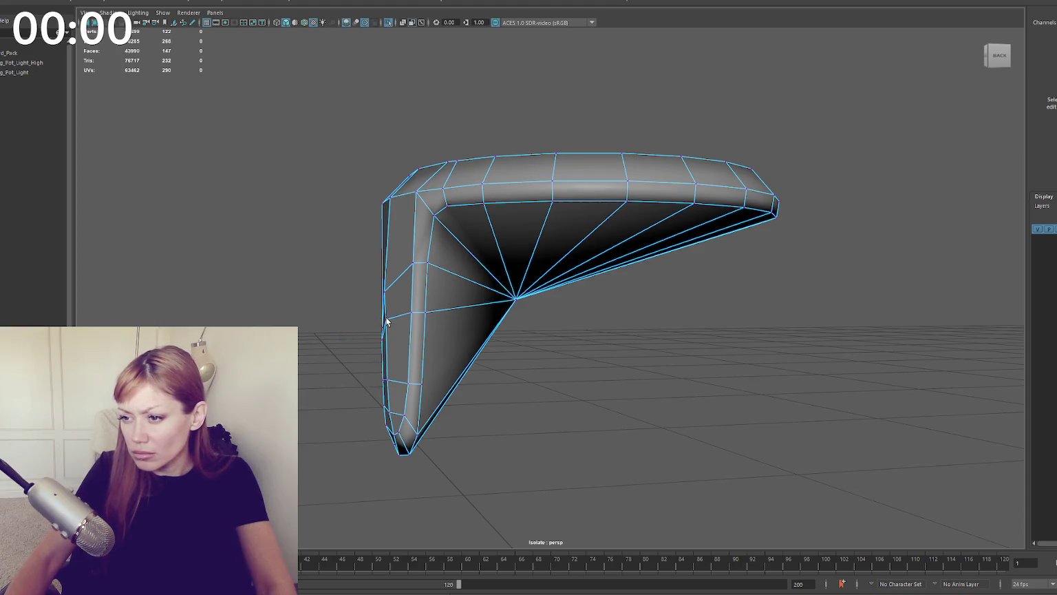
{"action": "left_click", "coordinate": [383, 320]}
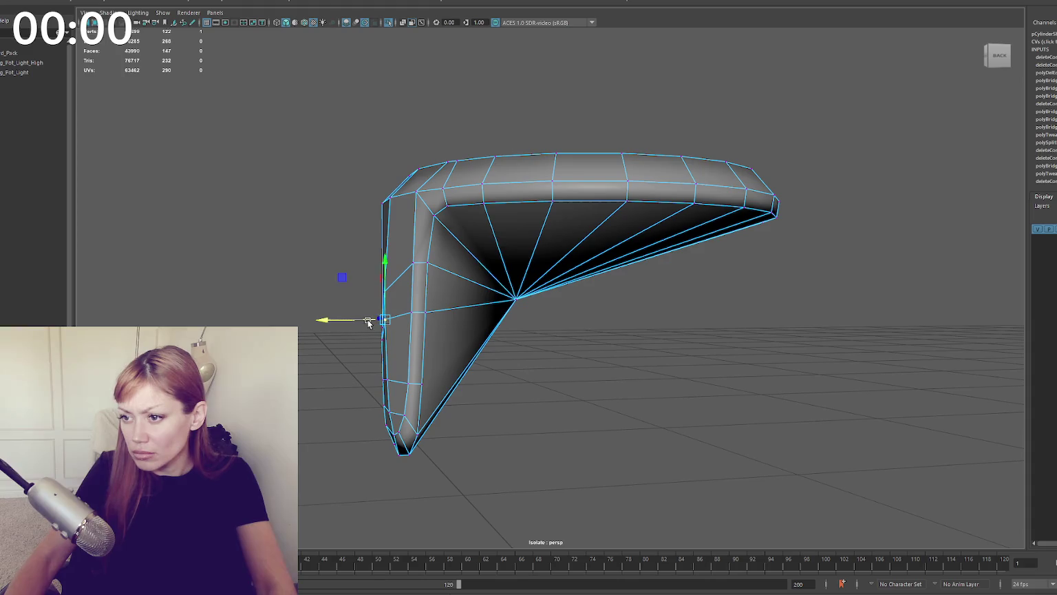
{"action": "left_click", "coordinate": [383, 290]}
{"action": "mouse_move", "coordinate": [385, 270]}
{"action": "left_mouse_down"}
{"action": "mouse_move", "coordinate": [387, 252]}
{"action": "mouse_move", "coordinate": [525, 256]}
{"action": "mouse_move", "coordinate": [767, 299]}
{"action": "left_mouse_up"}
{"action": "left_click", "coordinate": [557, 318]}
Step: Delete the two large front faces and the face right of the fan centre
{"action": "key", "text": "F11"}
{"action": "left_click", "coordinate": [567, 307]}
{"action": "left_click", "coordinate": [528, 311], "text": "shift"}
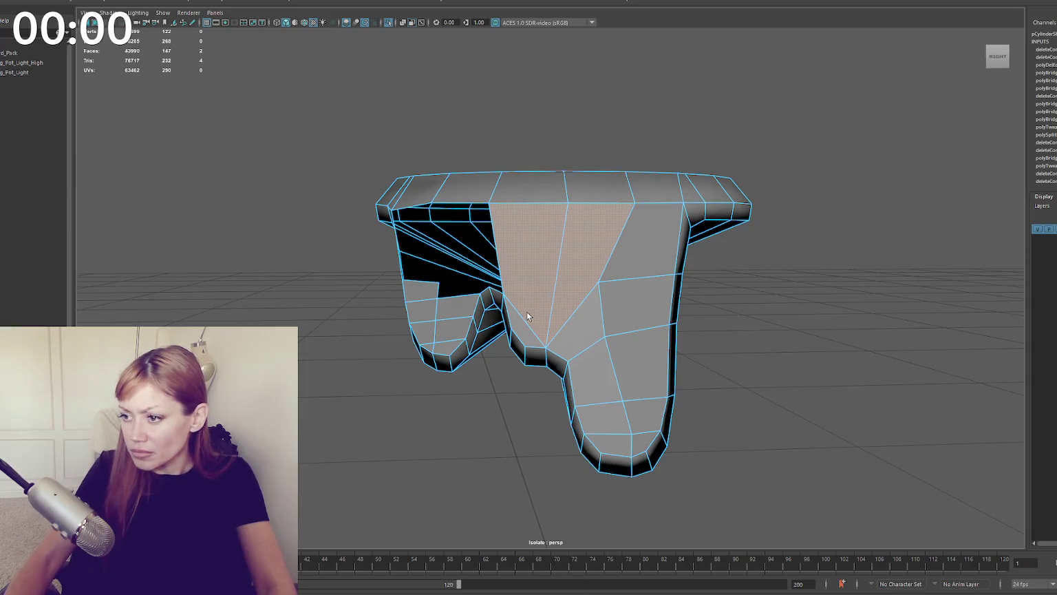
{"action": "key", "text": "Delete"}
{"action": "left_click", "coordinate": [579, 315]}
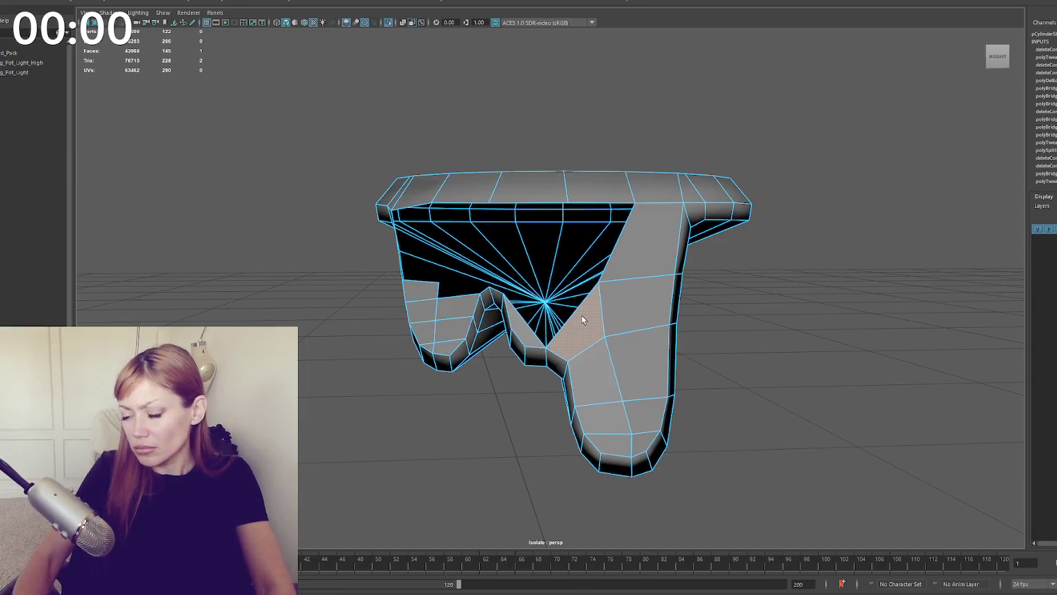
{"action": "key", "text": "Delete"}
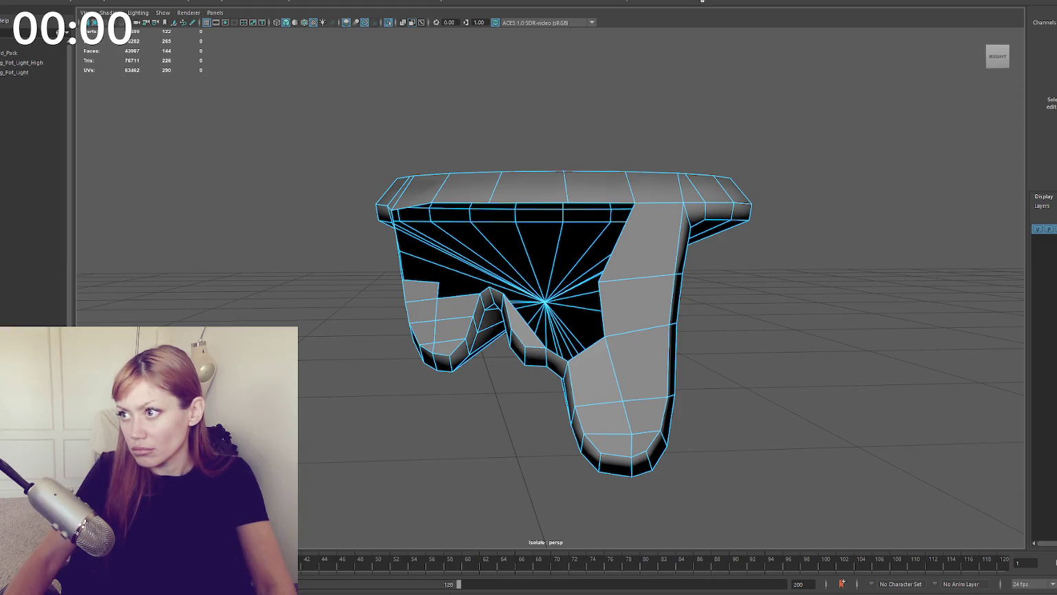
Step: Add two new cut edges across the pot's front with Multi-Cut
{"action": "left_click", "coordinate": [677, 296]}
{"action": "right_click_drag", "start_coordinate": [693, 250], "coordinate": [739, 250]}
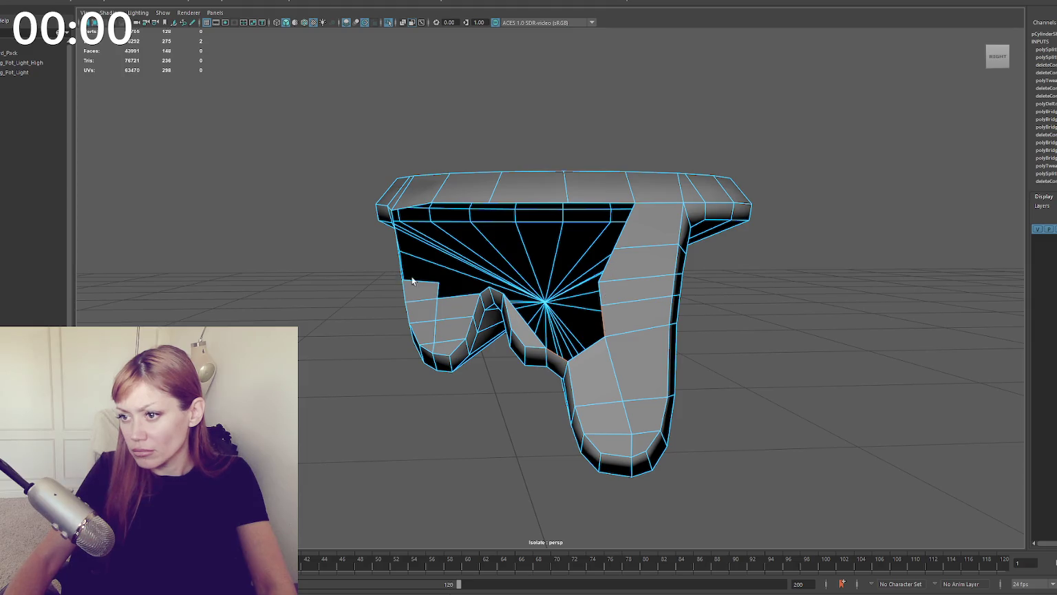
{"action": "left_click_drag", "start_coordinate": [412, 280], "coordinate": [445, 259], "text": "alt"}
{"action": "key", "text": "g"}
{"action": "key", "text": "g"}
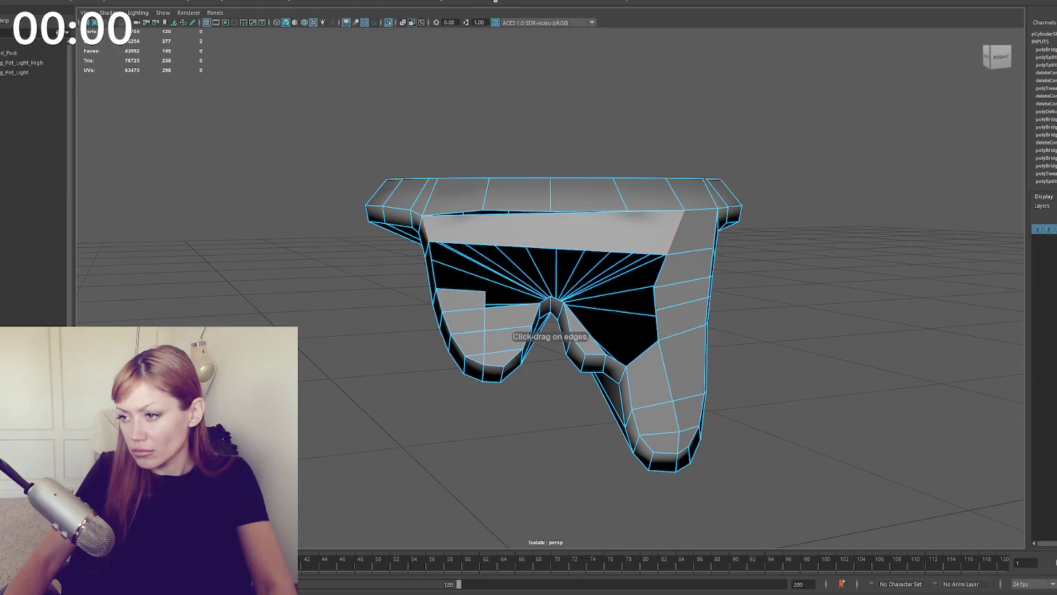
{"action": "left_click", "coordinate": [485, 246]}
{"action": "left_click", "coordinate": [554, 251]}
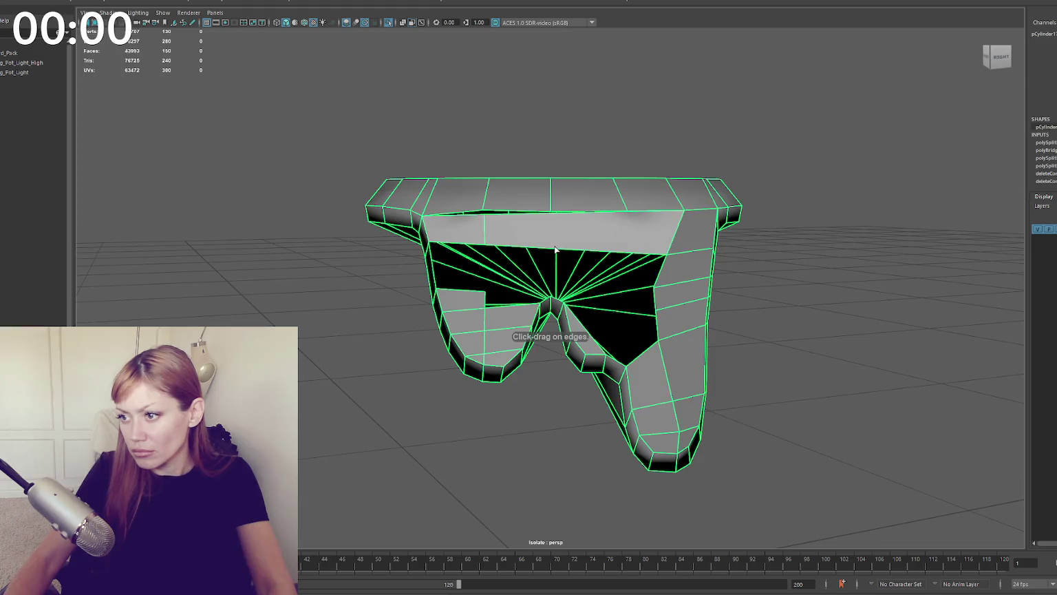
{"action": "key", "text": "w"}
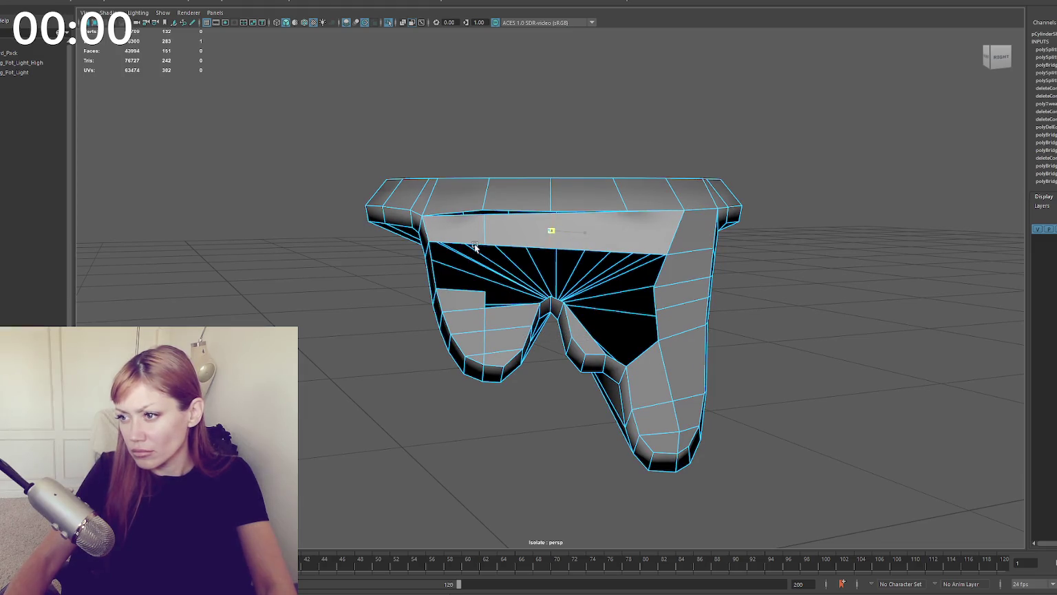
{"action": "key", "text": "g"}
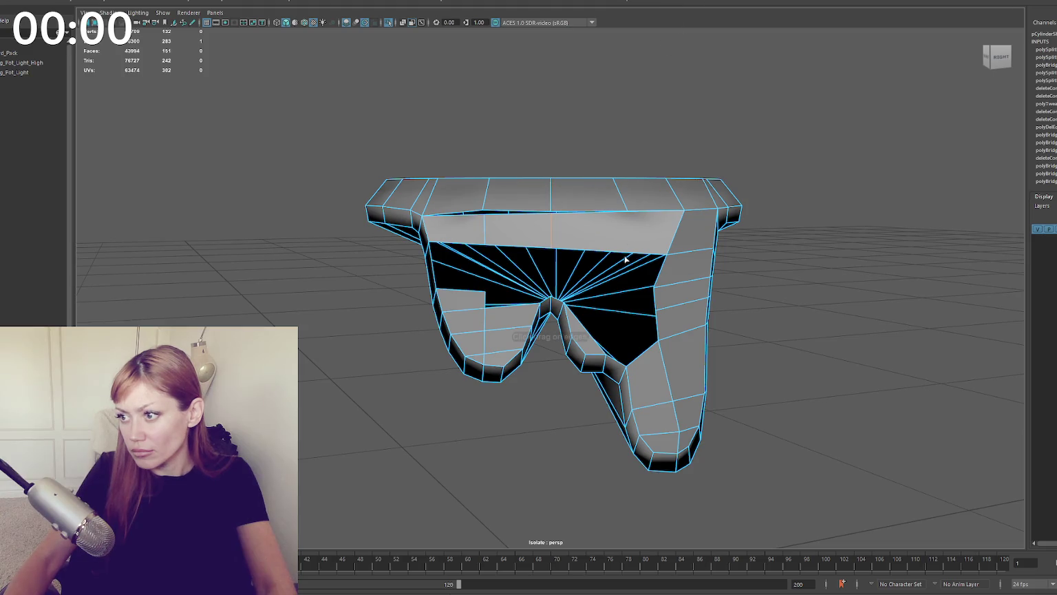
{"action": "left_click", "coordinate": [620, 255]}
{"action": "left_click", "coordinate": [645, 230]}
{"action": "left_click_drag", "start_coordinate": [653, 137], "coordinate": [609, 261], "text": "alt"}
{"action": "left_click", "coordinate": [618, 264]}
Step: In wireframe view, merge the stray rim vertex into its neighbour
{"action": "key", "text": "4"}
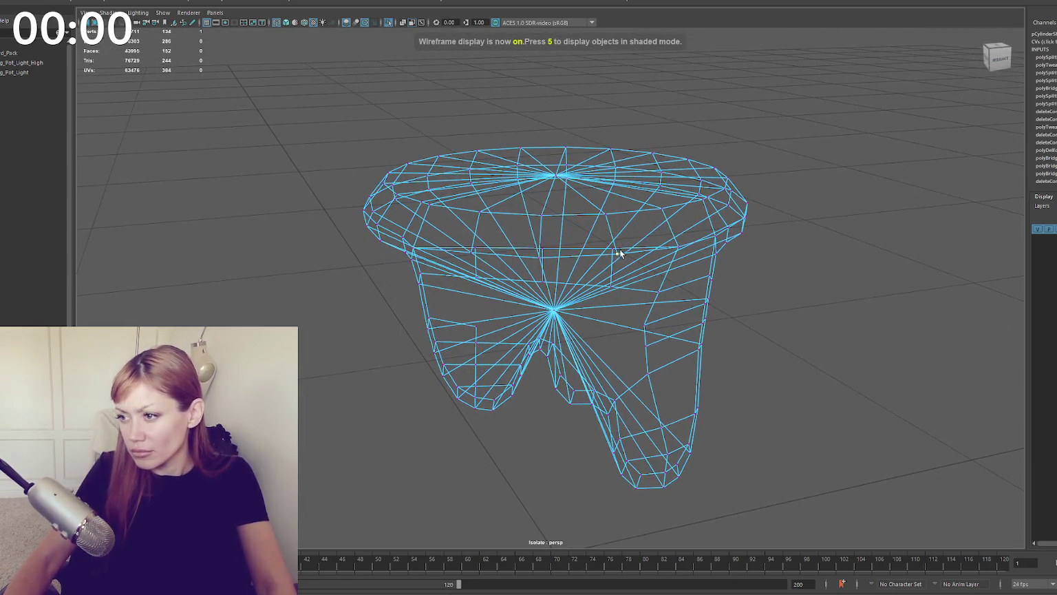
{"action": "left_click", "coordinate": [196, 2]}
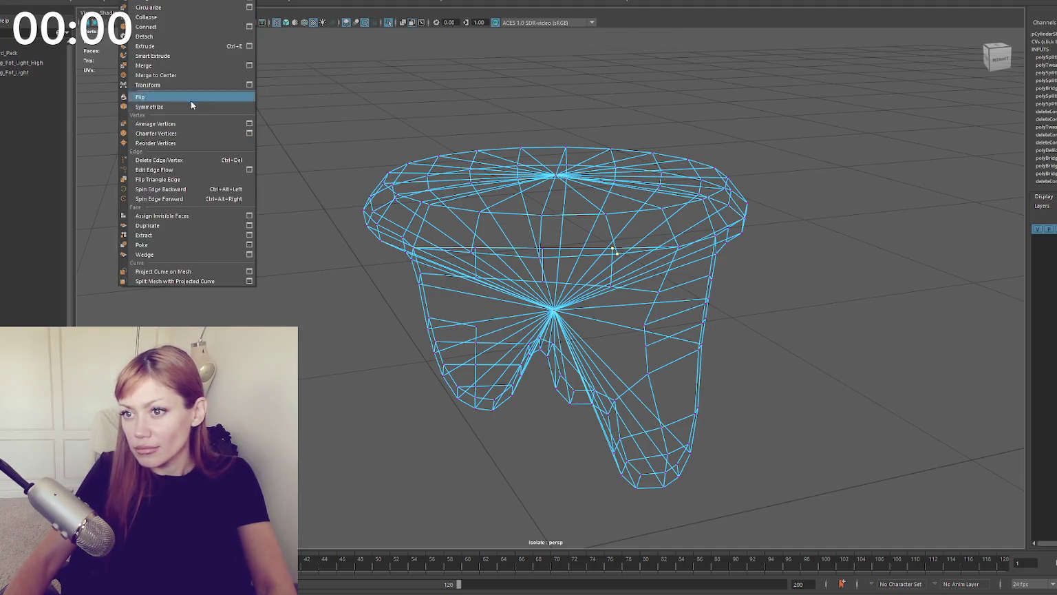
{"action": "left_click", "coordinate": [191, 74]}
{"action": "key", "text": "5"}
{"action": "key", "text": "4"}
{"action": "mouse_move", "coordinate": [612, 249]}
{"action": "left_mouse_down"}
{"action": "mouse_move", "coordinate": [502, 259]}
{"action": "mouse_move", "coordinate": [665, 280]}
{"action": "mouse_move", "coordinate": [541, 282]}
{"action": "mouse_move", "coordinate": [693, 274]}
{"action": "left_mouse_up"}
{"action": "key", "text": "5"}
{"action": "left_click", "coordinate": [680, 283]}
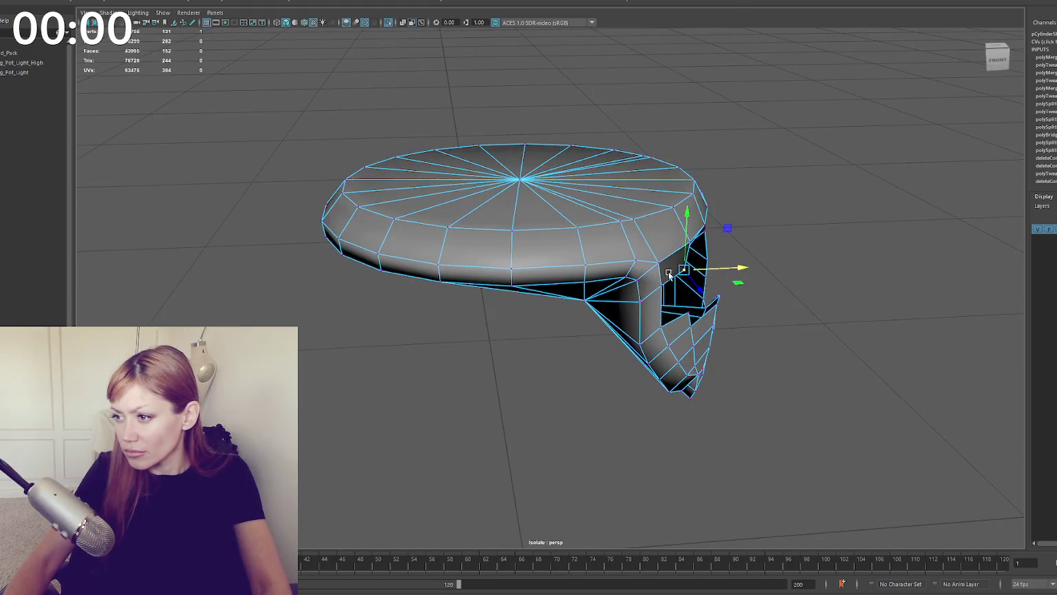
Step: Bridge edges at the opening and delete the unwanted extra edges
{"action": "left_click_drag", "start_coordinate": [694, 274], "coordinate": [809, 238], "text": "alt"}
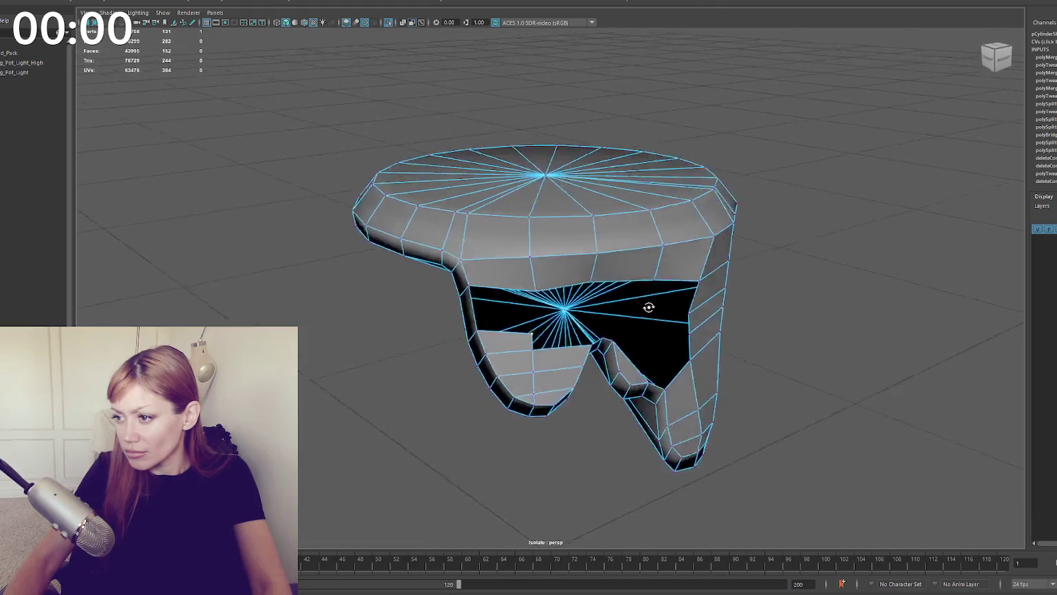
{"action": "right_click_drag", "start_coordinate": [808, 238], "coordinate": [800, 207]}
{"action": "left_click", "coordinate": [475, 302]}
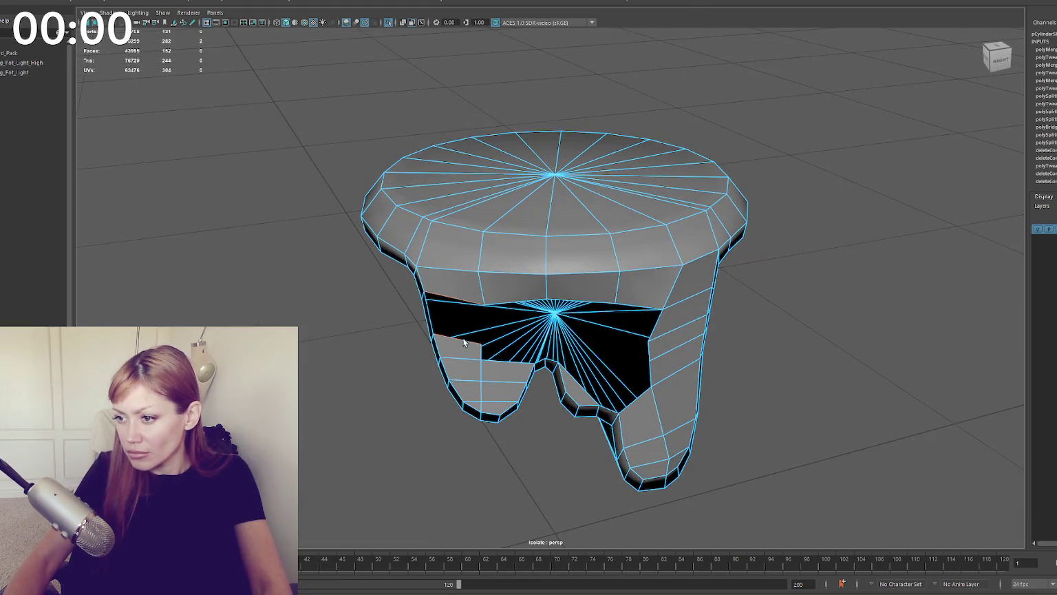
{"action": "right_click_drag", "start_coordinate": [503, 349], "coordinate": [481, 371], "text": "shift"}
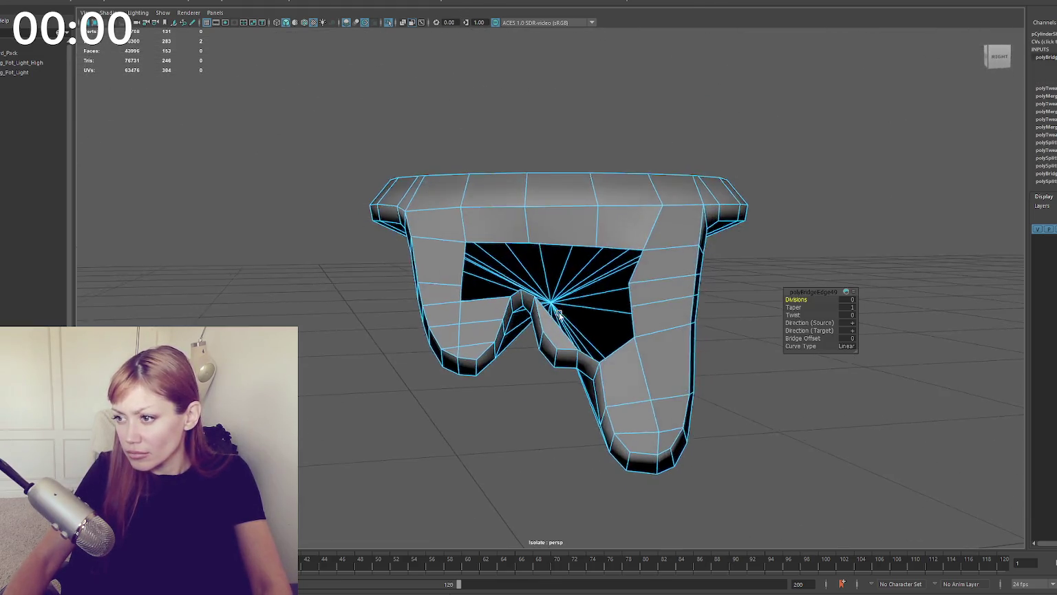
{"action": "left_click_drag", "start_coordinate": [503, 348], "coordinate": [787, 241], "text": "alt"}
{"action": "left_click", "coordinate": [714, 264]}
{"action": "key", "text": "Delete"}
{"action": "left_click", "coordinate": [702, 246]}
{"action": "key", "text": "Delete"}
{"action": "left_click", "coordinate": [689, 255]}
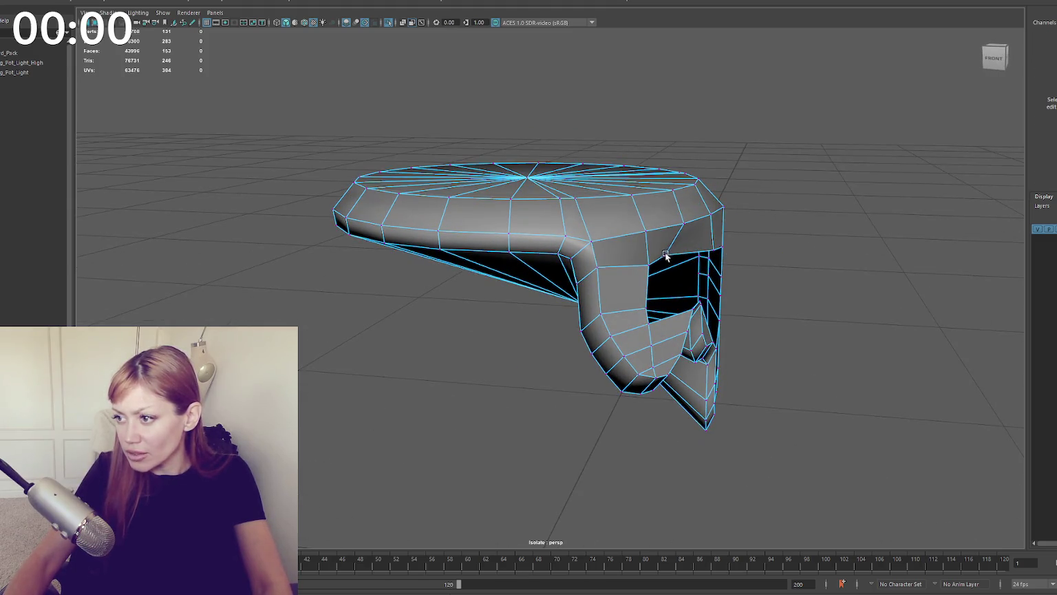
{"action": "left_click", "coordinate": [688, 256]}
Step: Nudge the opening's corner and lower vertices toward a rectangular outline
{"action": "mouse_move", "coordinate": [691, 260]}
{"action": "left_mouse_down", "text": "alt"}
{"action": "mouse_move", "coordinate": [568, 261]}
{"action": "mouse_move", "coordinate": [455, 304]}
{"action": "left_mouse_up", "text": "alt"}
{"action": "left_click", "coordinate": [460, 248]}
{"action": "mouse_move", "coordinate": [444, 248]}
{"action": "left_mouse_down"}
{"action": "mouse_move", "coordinate": [526, 382]}
{"action": "mouse_move", "coordinate": [521, 410]}
{"action": "left_mouse_up"}
{"action": "left_click", "coordinate": [546, 396]}
{"action": "left_click", "coordinate": [632, 392]}
{"action": "mouse_move", "coordinate": [640, 406]}
{"action": "left_mouse_down"}
{"action": "mouse_move", "coordinate": [647, 415]}
{"action": "mouse_move", "coordinate": [599, 406]}
{"action": "mouse_move", "coordinate": [568, 415]}
{"action": "left_mouse_up"}
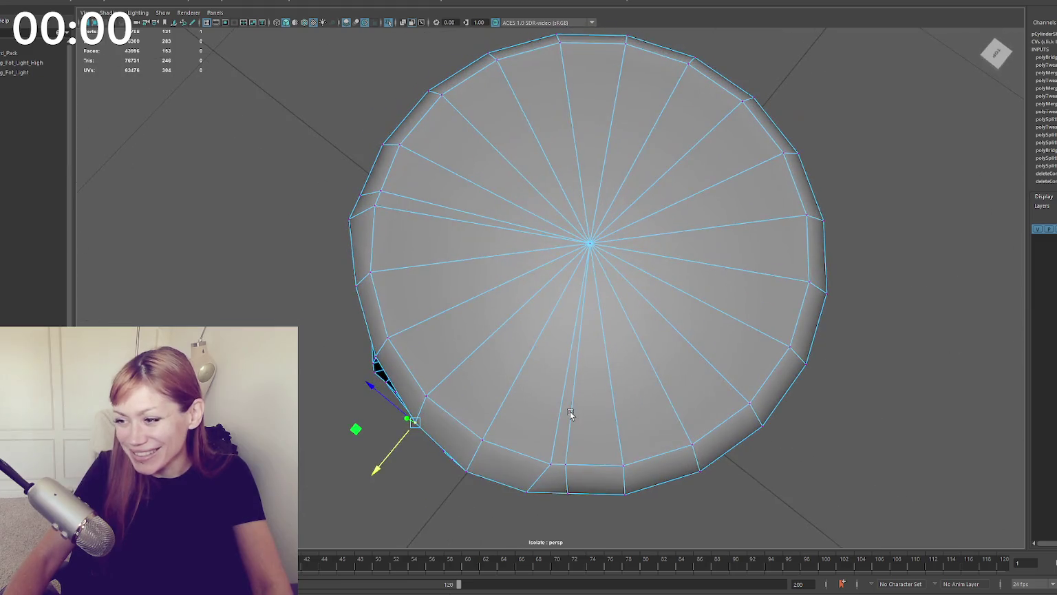
{"action": "left_click", "coordinate": [556, 460]}
{"action": "left_click_drag", "start_coordinate": [556, 460], "coordinate": [543, 462]}
{"action": "key", "text": "ctrl+z"}
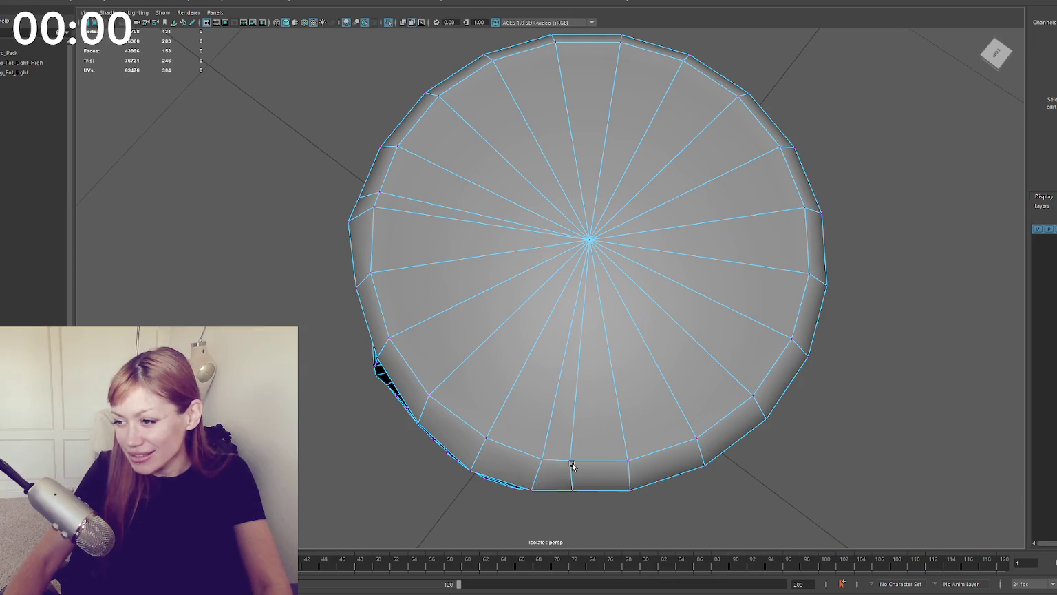
Step: Nudge a lower cap rim vertex slightly down to even out the rim
{"action": "left_click", "coordinate": [574, 461]}
{"action": "left_click", "coordinate": [576, 490]}
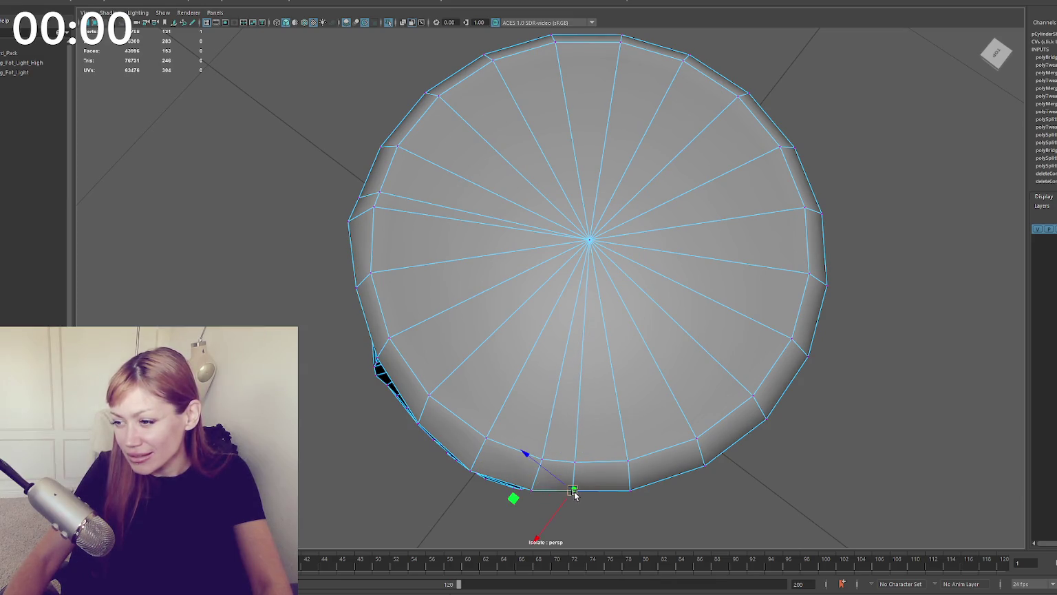
{"action": "mouse_move", "coordinate": [571, 493]}
{"action": "left_mouse_down"}
{"action": "mouse_move", "coordinate": [638, 420]}
{"action": "mouse_move", "coordinate": [619, 401]}
{"action": "left_mouse_up"}
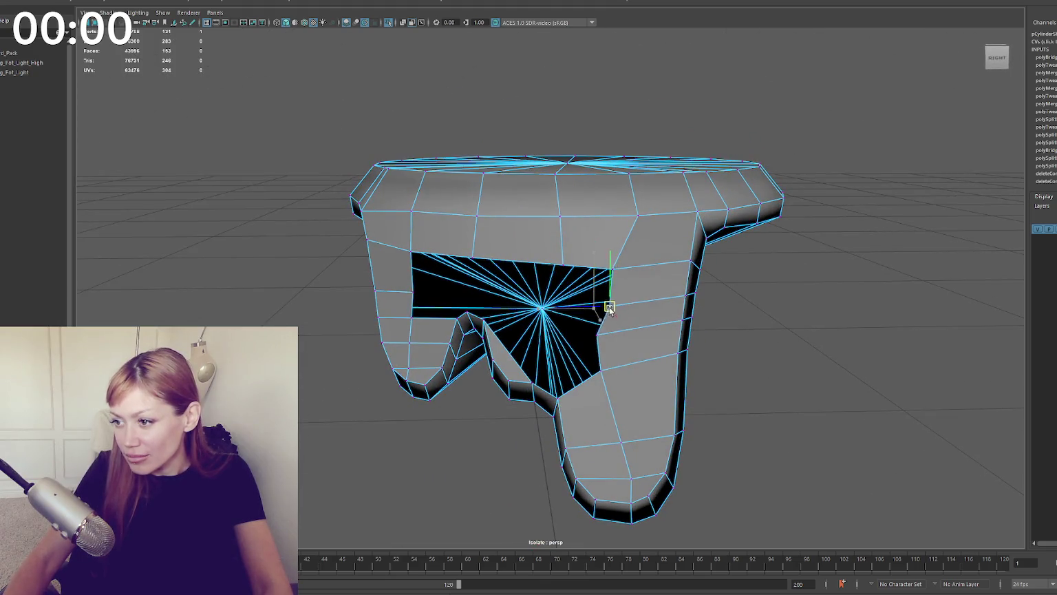
{"action": "left_click", "coordinate": [605, 337]}
{"action": "left_click", "coordinate": [606, 339]}
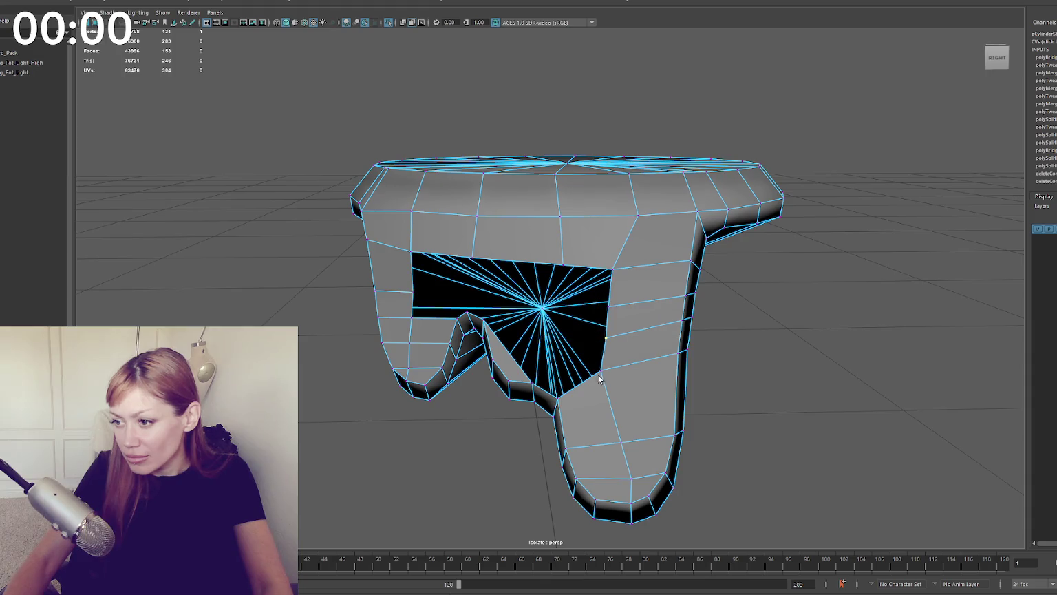
{"action": "left_click", "coordinate": [601, 372]}
{"action": "mouse_move", "coordinate": [601, 371]}
{"action": "left_mouse_down", "text": "alt"}
{"action": "mouse_move", "coordinate": [575, 358]}
{"action": "mouse_move", "coordinate": [608, 351]}
{"action": "mouse_move", "coordinate": [506, 321]}
{"action": "mouse_move", "coordinate": [448, 354]}
{"action": "mouse_move", "coordinate": [451, 372]}
{"action": "left_mouse_up", "text": "alt"}
Step: Bridge border edges to fill the lower-left, lower-right and lower part of the hole
{"action": "left_click", "coordinate": [449, 372]}
{"action": "left_click", "coordinate": [378, 359], "text": "shift"}
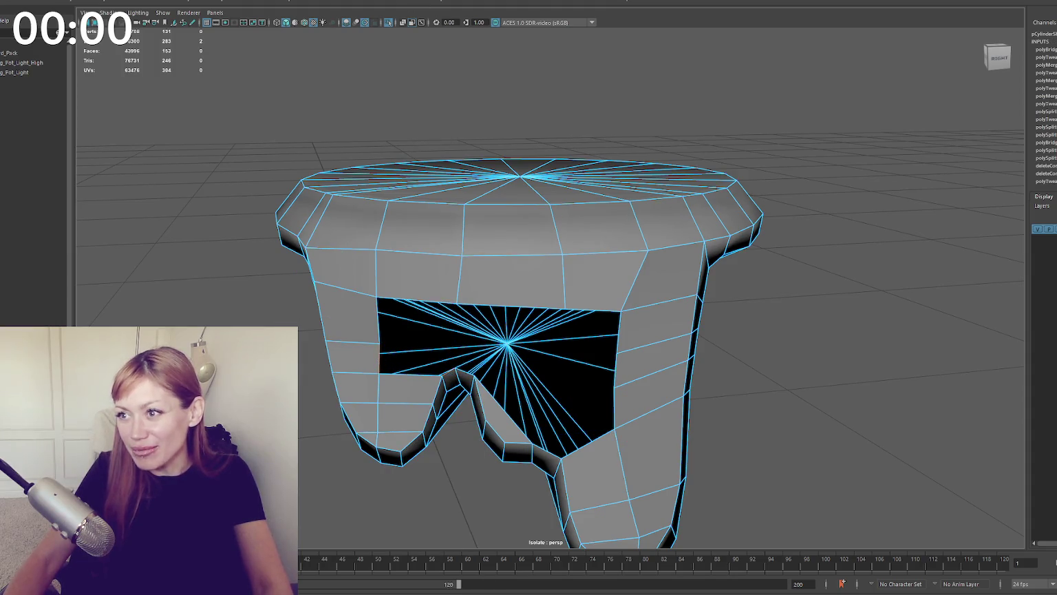
{"action": "right_click_drag", "start_coordinate": [503, 344], "coordinate": [538, 372], "text": "shift"}
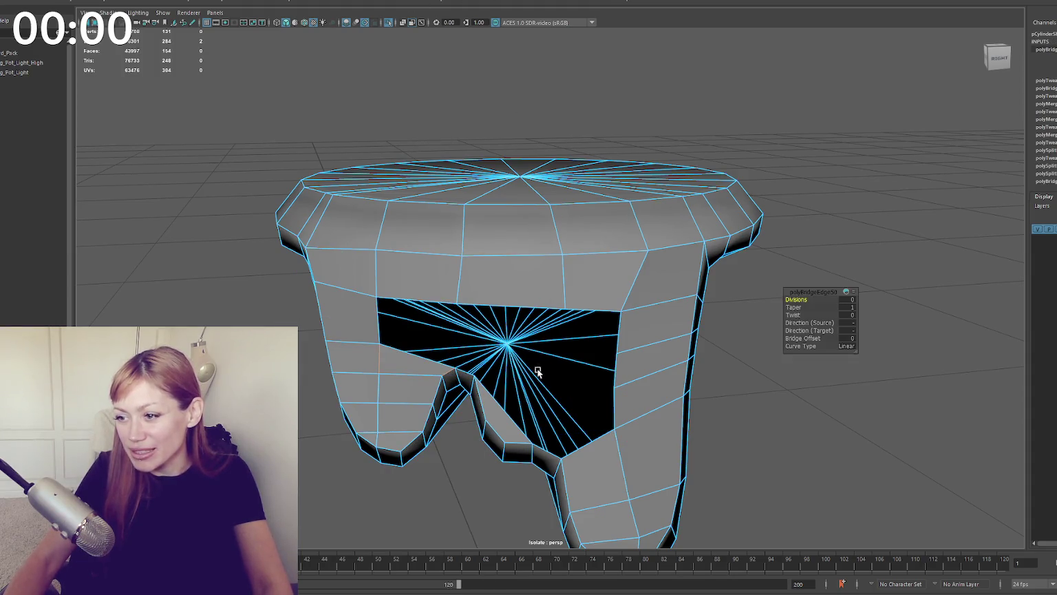
{"action": "left_click", "coordinate": [542, 451]}
{"action": "right_click_drag", "start_coordinate": [612, 401], "coordinate": [647, 427], "text": "shift"}
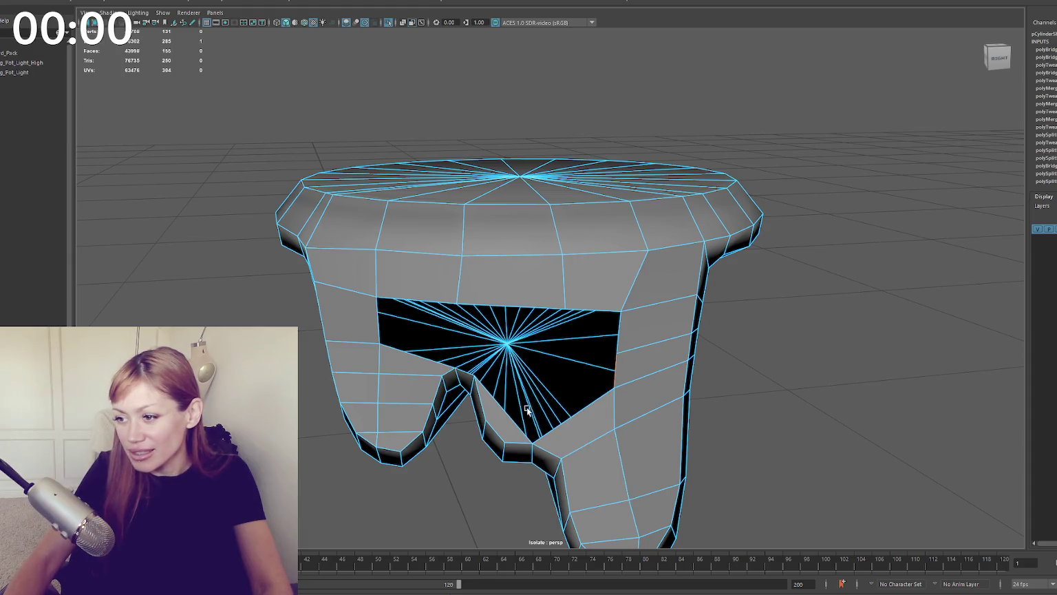
{"action": "right_click_drag", "start_coordinate": [509, 415], "coordinate": [608, 336], "text": "shift"}
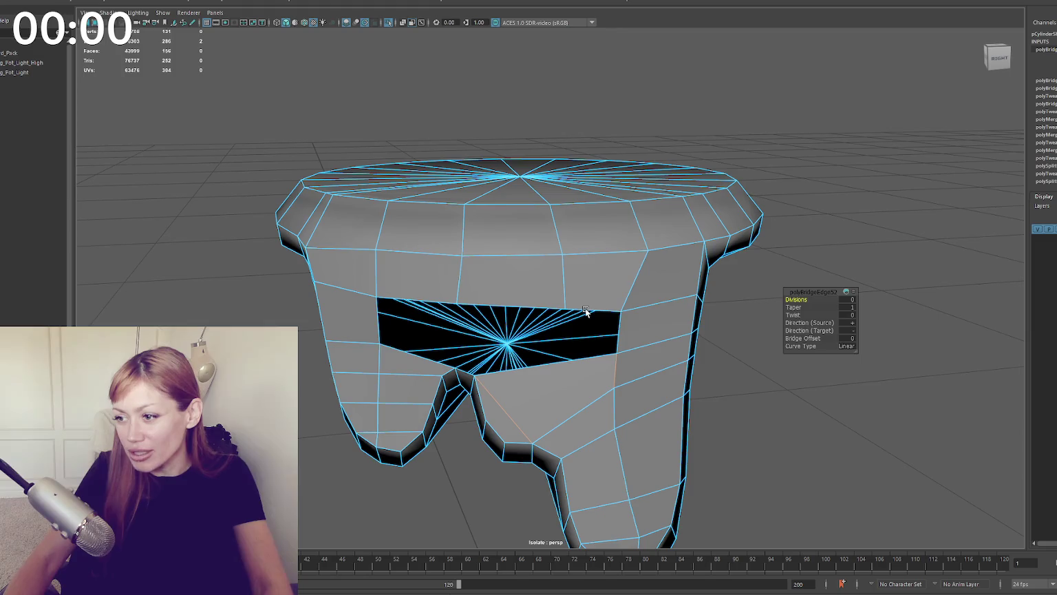
Step: Bridge the remaining top, middle and bottom gaps until the hole is closed
{"action": "left_click", "coordinate": [435, 303]}
{"action": "left_click", "coordinate": [417, 355], "text": "shift"}
{"action": "right_click_drag", "start_coordinate": [417, 354], "coordinate": [461, 346], "text": "shift"}
{"action": "left_click", "coordinate": [486, 302]}
{"action": "right_click_drag", "start_coordinate": [486, 302], "coordinate": [573, 311], "text": "shift"}
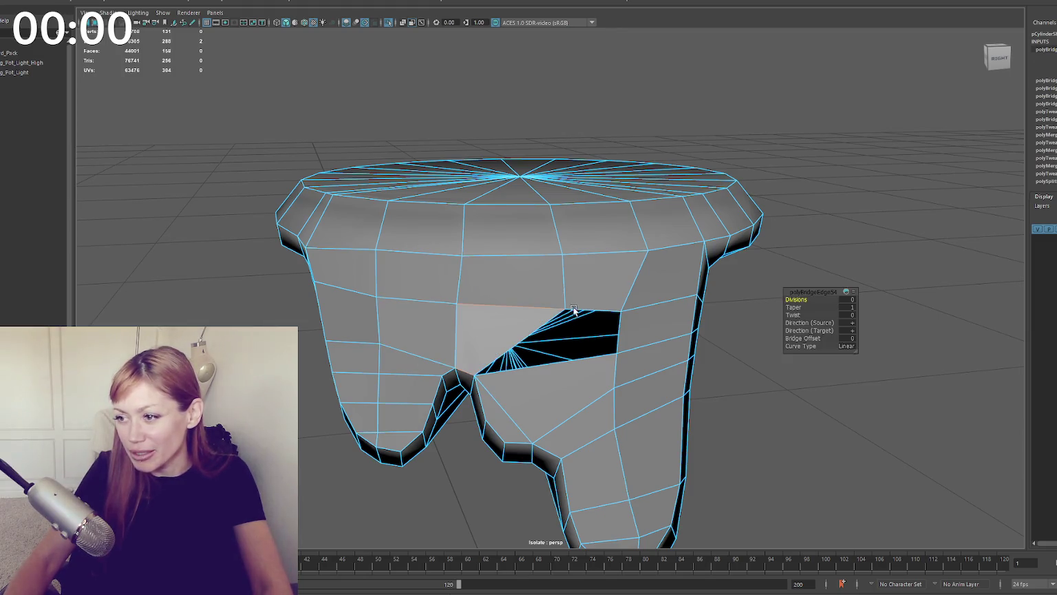
{"action": "left_click", "coordinate": [582, 357]}
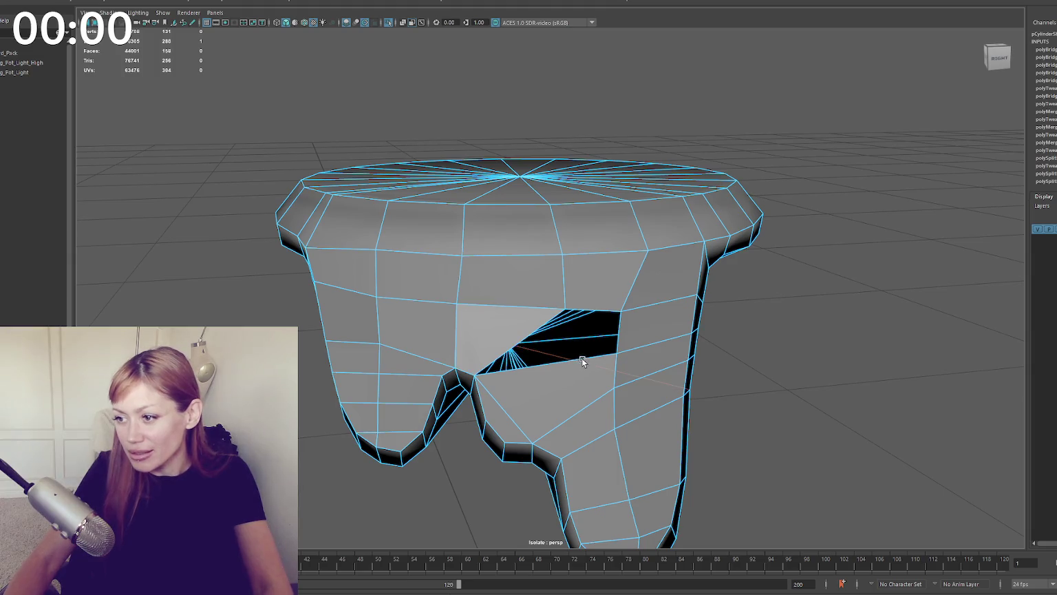
{"action": "left_click", "coordinate": [592, 311], "text": "shift"}
{"action": "right_click_drag", "start_coordinate": [592, 311], "coordinate": [767, 300], "text": "shift"}
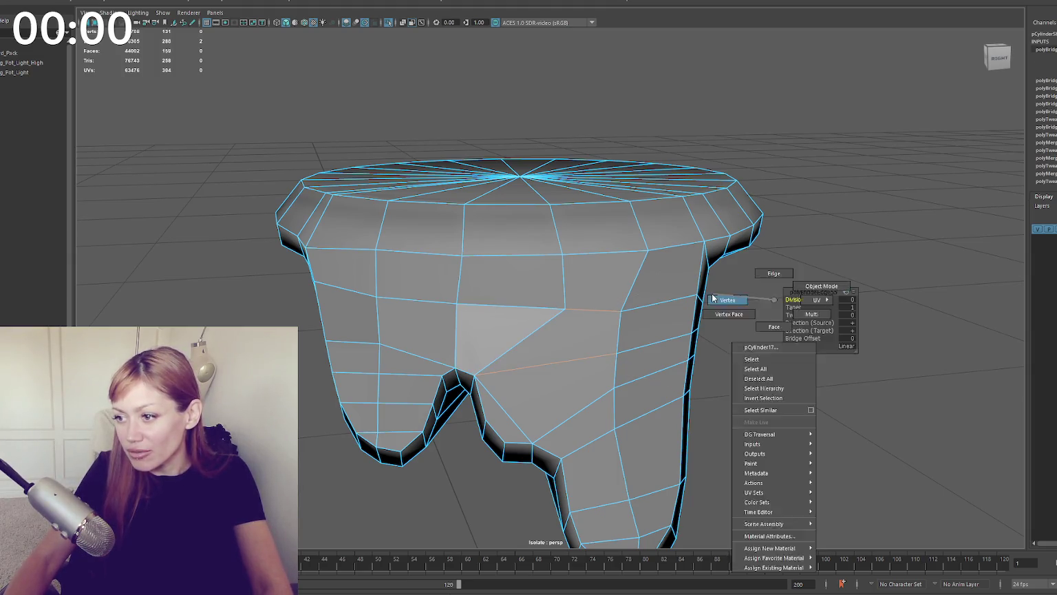
{"action": "left_click", "coordinate": [572, 309]}
{"action": "left_click", "coordinate": [567, 312]}
Step: Nudge a side vertex and a below-cap vertex, then pull up a cap rim vertex
{"action": "left_click_drag", "start_coordinate": [534, 311], "coordinate": [523, 311]}
{"action": "left_click", "coordinate": [376, 250]}
{"action": "left_click_drag", "start_coordinate": [372, 200], "coordinate": [372, 190]}
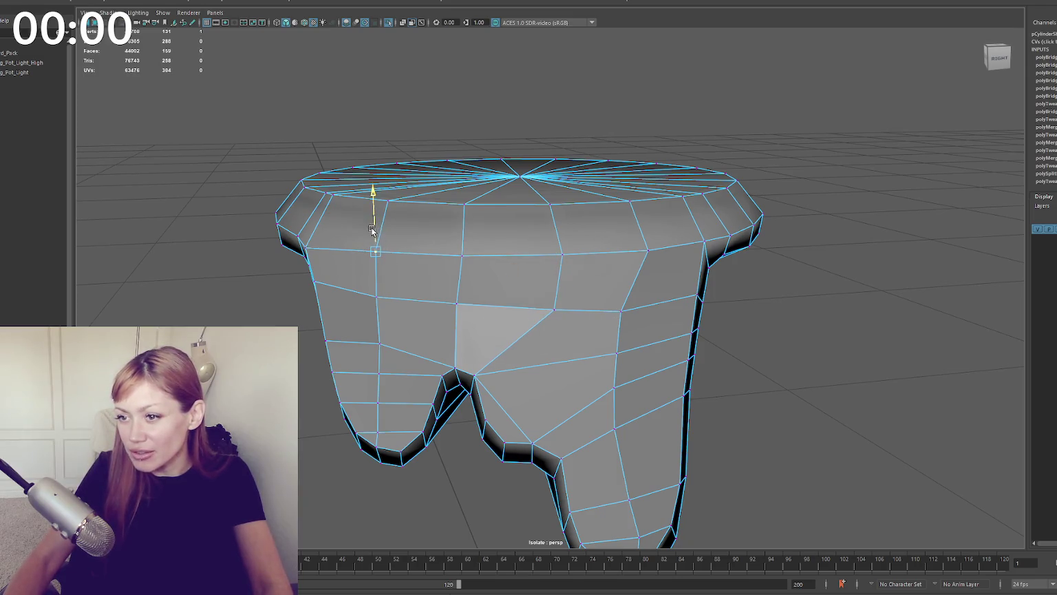
{"action": "mouse_move", "coordinate": [436, 250]}
{"action": "left_mouse_down", "text": "alt"}
{"action": "mouse_move", "coordinate": [352, 304]}
{"action": "mouse_move", "coordinate": [379, 411]}
{"action": "left_mouse_up", "text": "alt"}
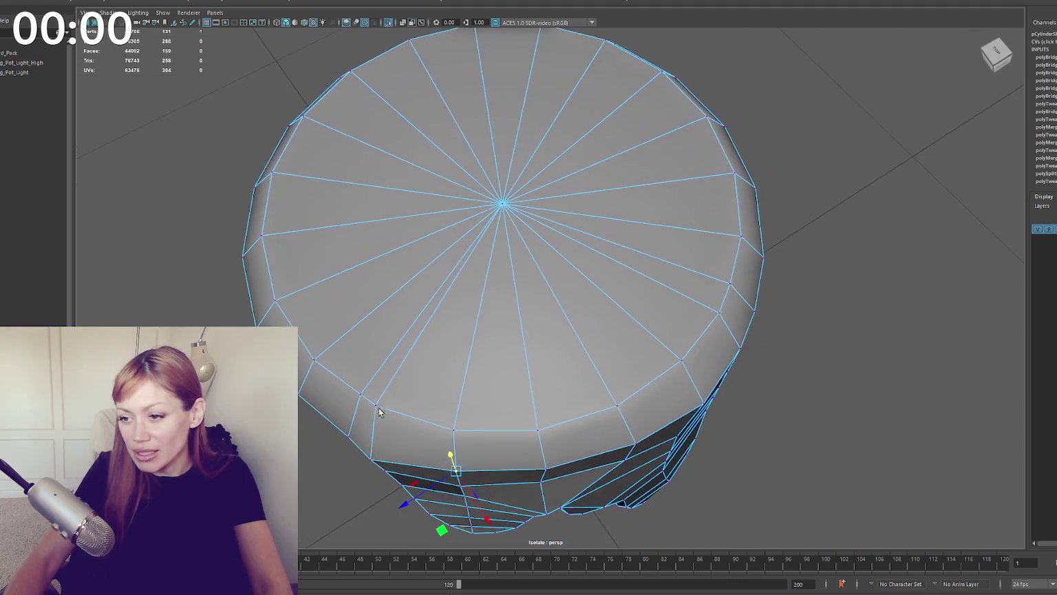
{"action": "left_click", "coordinate": [375, 471]}
{"action": "left_click", "coordinate": [373, 456]}
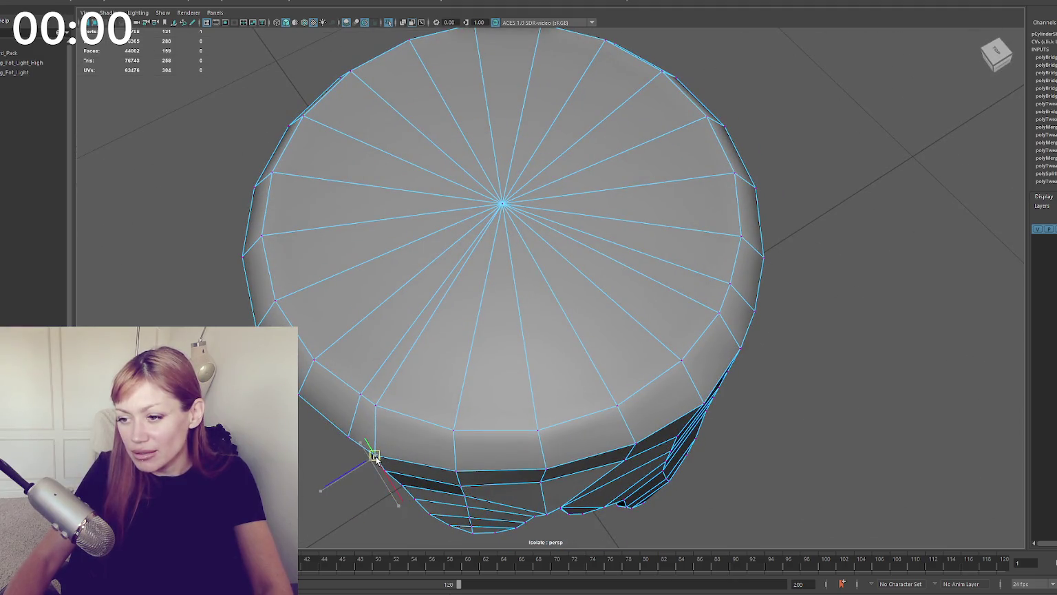
{"action": "middle_click_drag", "start_coordinate": [376, 407], "coordinate": [392, 410]}
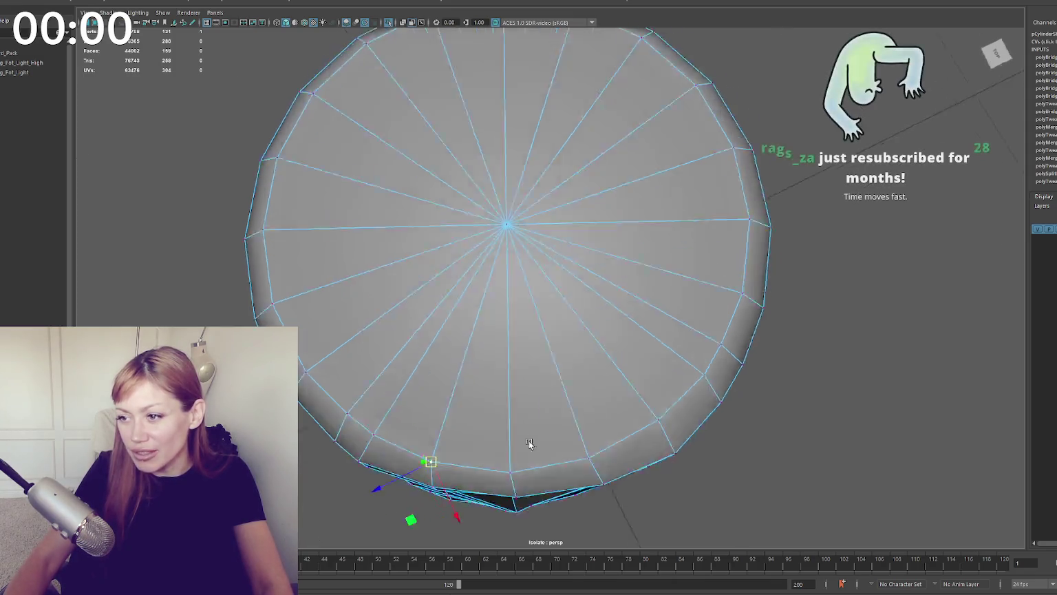
Step: From above, pull more cap rim vertices outward to straighten the edge
{"action": "left_click_drag", "start_coordinate": [520, 445], "coordinate": [516, 440], "text": "alt"}
{"action": "scroll", "coordinate": [515, 440], "scroll_direction": "down", "scroll_amount": 3}
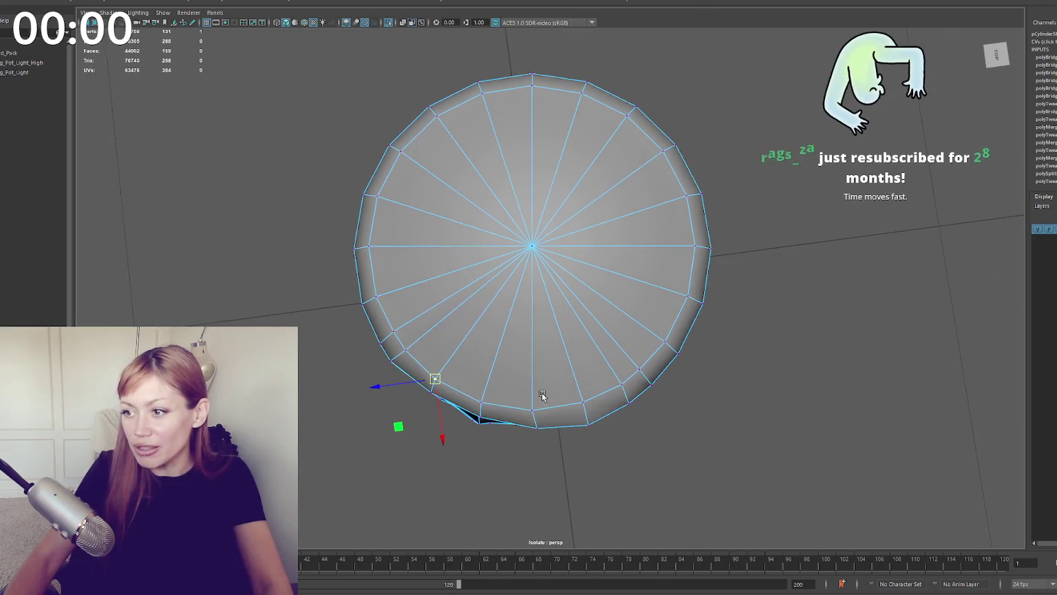
{"action": "left_click", "coordinate": [480, 419]}
{"action": "middle_click_drag", "start_coordinate": [480, 422], "coordinate": [477, 424]}
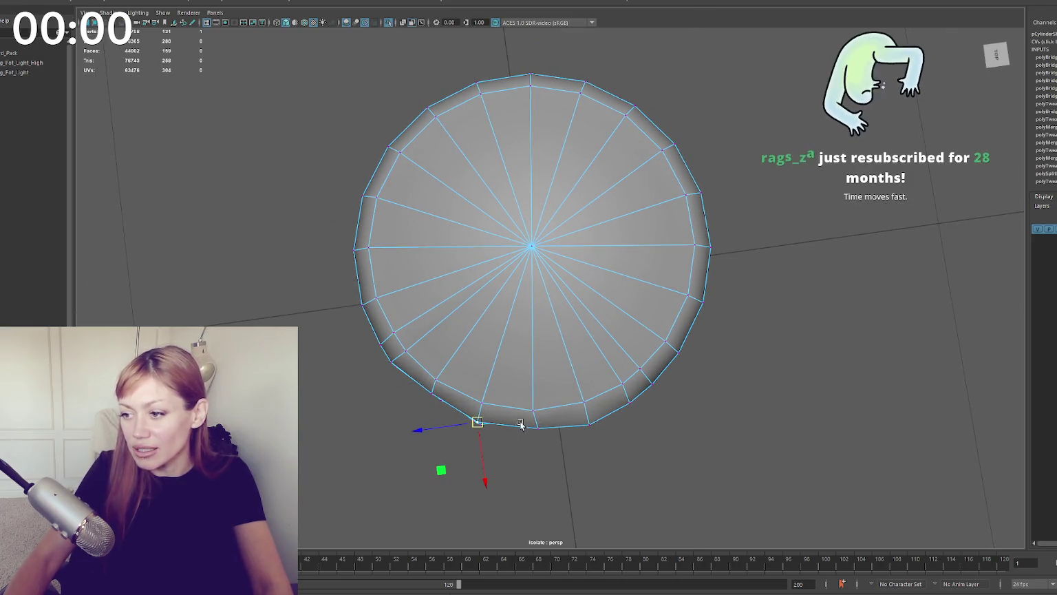
{"action": "left_click", "coordinate": [585, 424]}
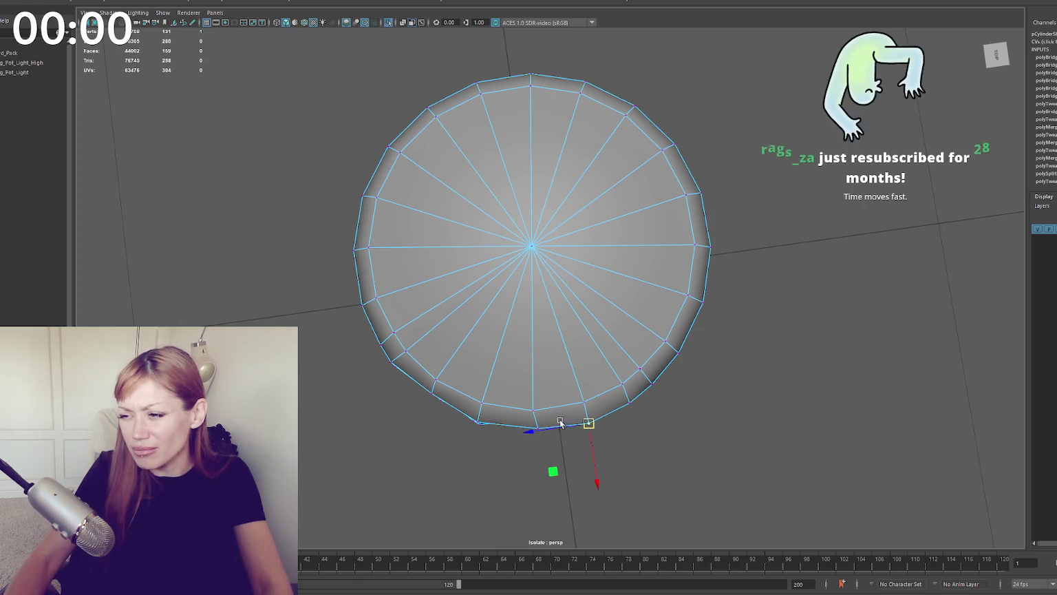
{"action": "left_click", "coordinate": [535, 414]}
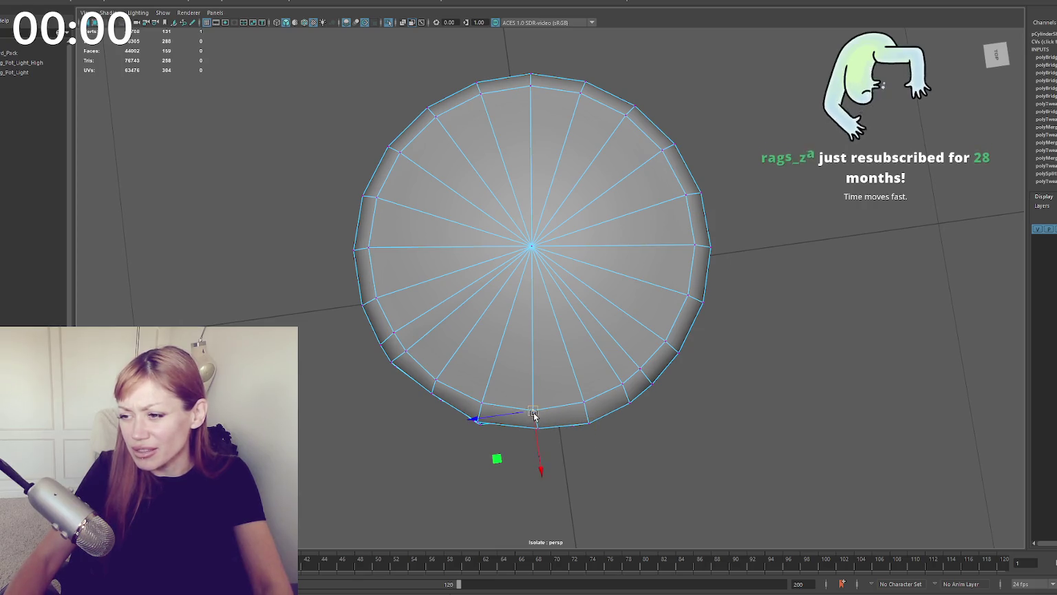
{"action": "left_click", "coordinate": [433, 397]}
{"action": "mouse_move", "coordinate": [523, 407]}
{"action": "left_mouse_down", "text": "alt"}
{"action": "mouse_move", "coordinate": [530, 343]}
{"action": "mouse_move", "coordinate": [567, 347]}
{"action": "mouse_move", "coordinate": [523, 353]}
{"action": "mouse_move", "coordinate": [605, 342]}
{"action": "mouse_move", "coordinate": [613, 330]}
{"action": "mouse_move", "coordinate": [600, 400]}
{"action": "mouse_move", "coordinate": [530, 389]}
{"action": "left_mouse_up", "text": "alt"}
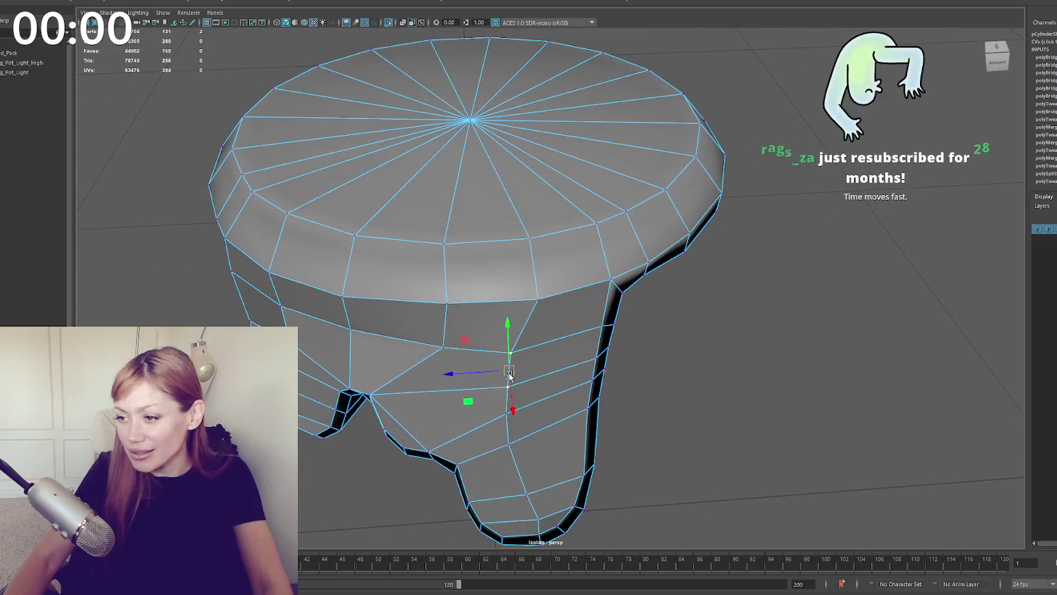
Step: Move a patched-side vertex down and cut an edge downward from the top vertex
{"action": "left_click", "coordinate": [506, 414]}
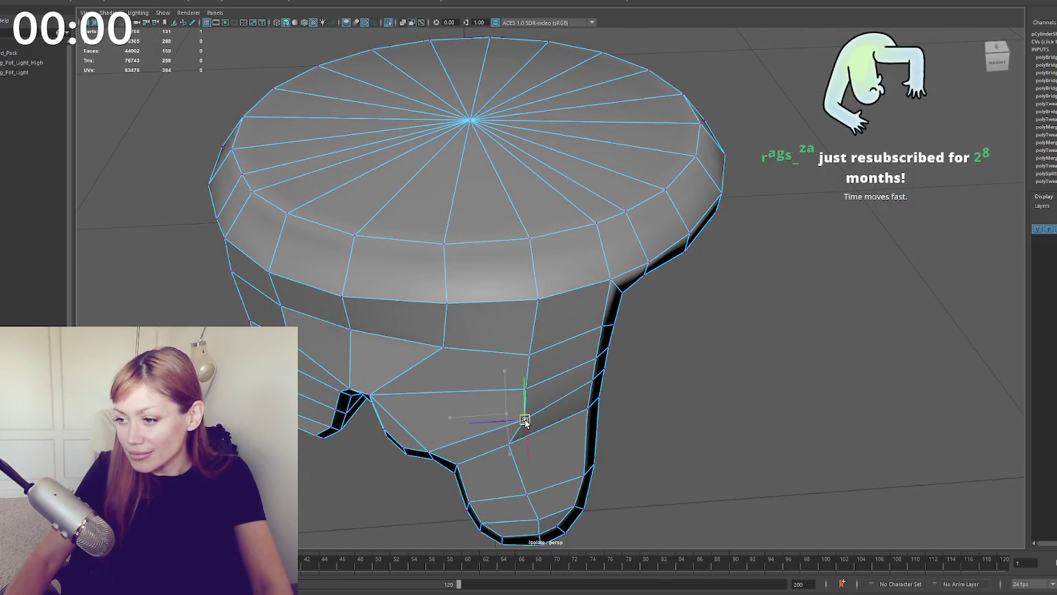
{"action": "left_click_drag", "start_coordinate": [519, 417], "coordinate": [509, 445]}
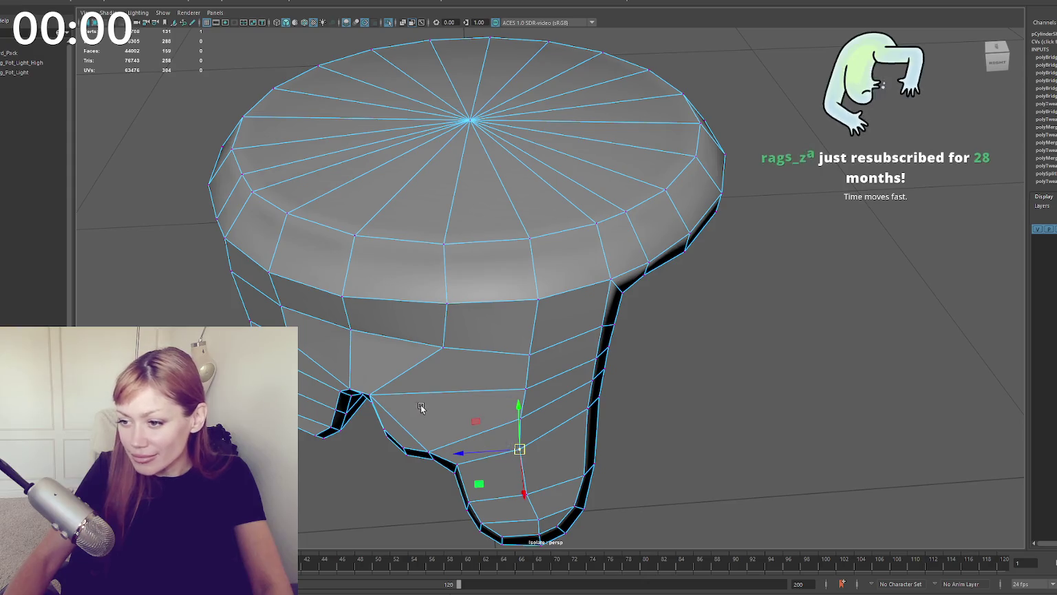
{"action": "left_click_drag", "start_coordinate": [427, 412], "coordinate": [486, 378], "text": "alt"}
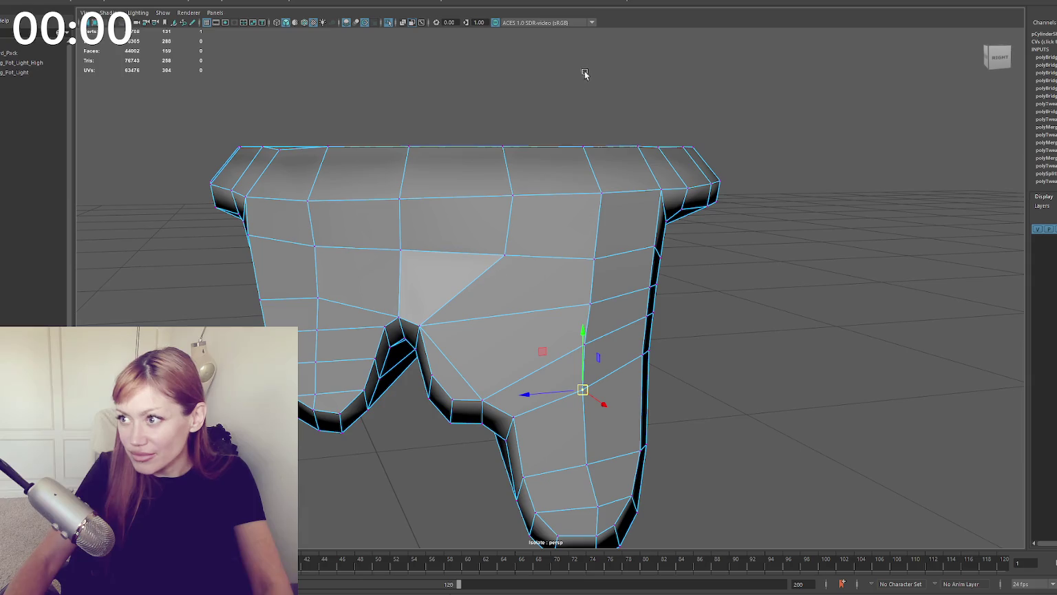
{"action": "key", "text": "q"}
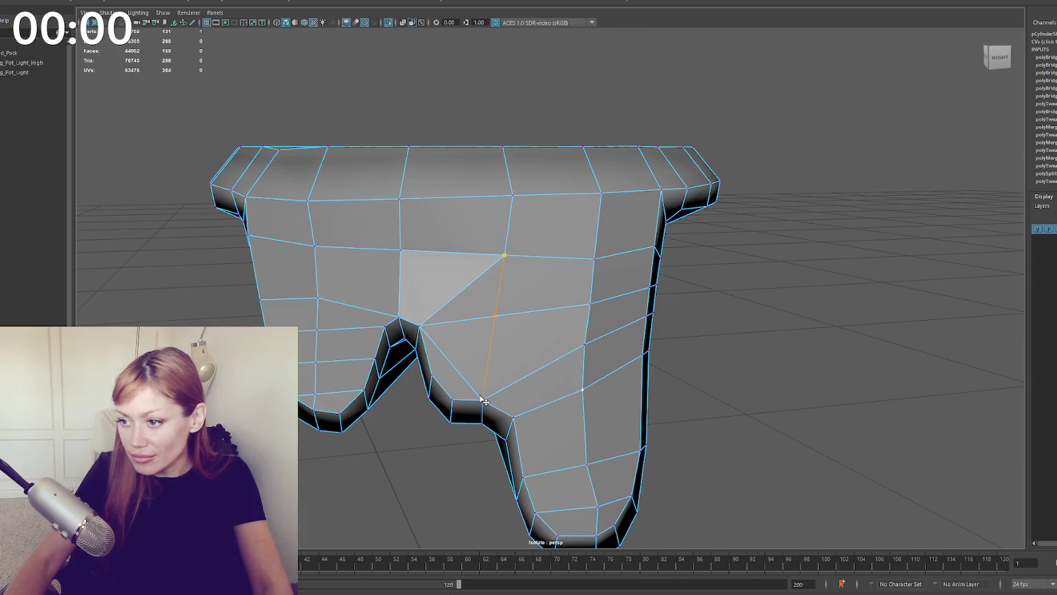
{"action": "left_click", "coordinate": [484, 401]}
Step: Delete the diagonal edges running through the patch's centre face
{"action": "right_click_drag", "start_coordinate": [765, 277], "coordinate": [764, 239]}
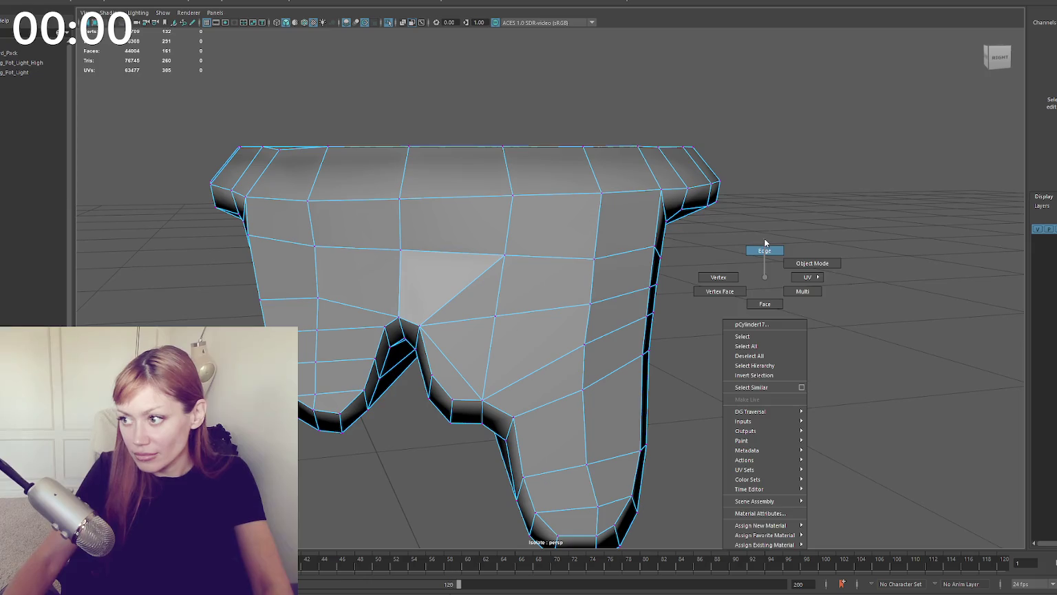
{"action": "left_click", "coordinate": [470, 295]}
{"action": "key", "text": "w"}
{"action": "left_click_drag", "start_coordinate": [472, 295], "coordinate": [492, 295], "text": "alt"}
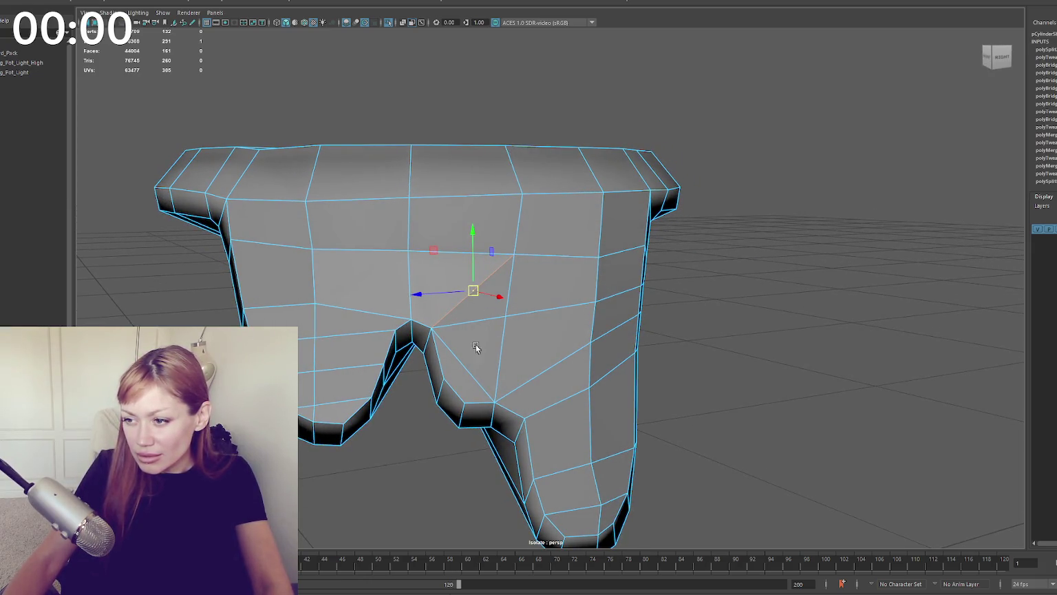
{"action": "left_click", "coordinate": [464, 366]}
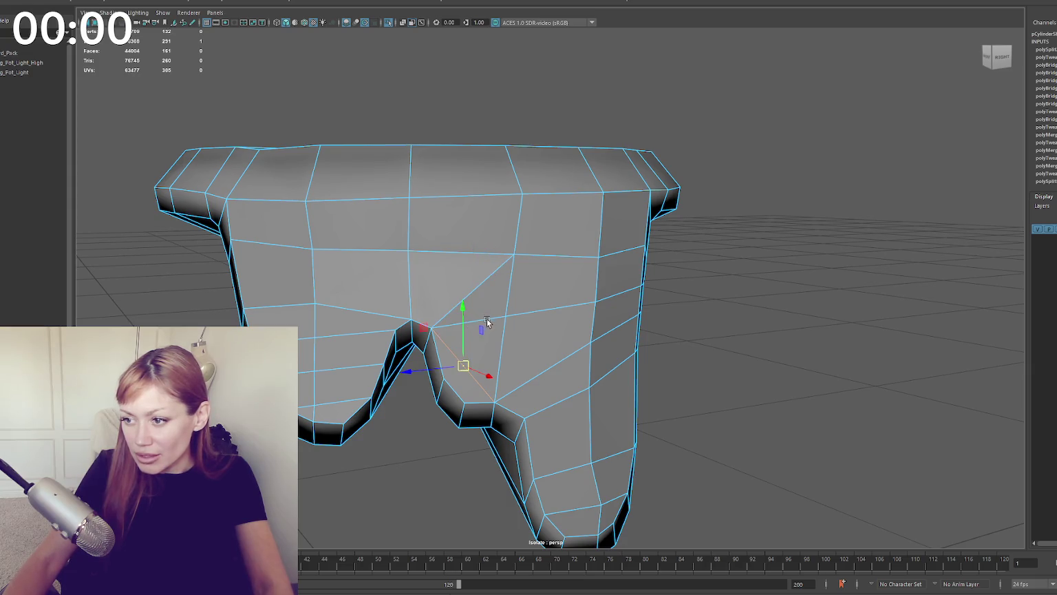
{"action": "left_click", "coordinate": [483, 283], "text": "shift"}
{"action": "key", "text": "Delete"}
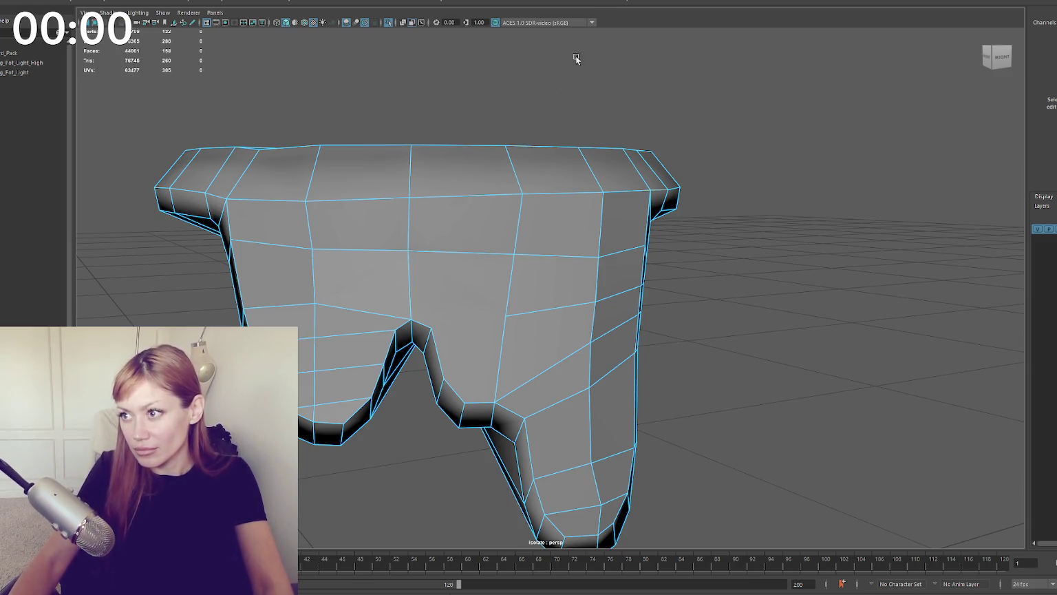
Step: Cut a horizontal edge across the patch and delete the leftover diagonal edge
{"action": "left_click", "coordinate": [410, 303]}
{"action": "left_click", "coordinate": [504, 314]}
{"action": "key", "text": "q"}
{"action": "left_click", "coordinate": [387, 317]}
{"action": "key", "text": "Delete"}
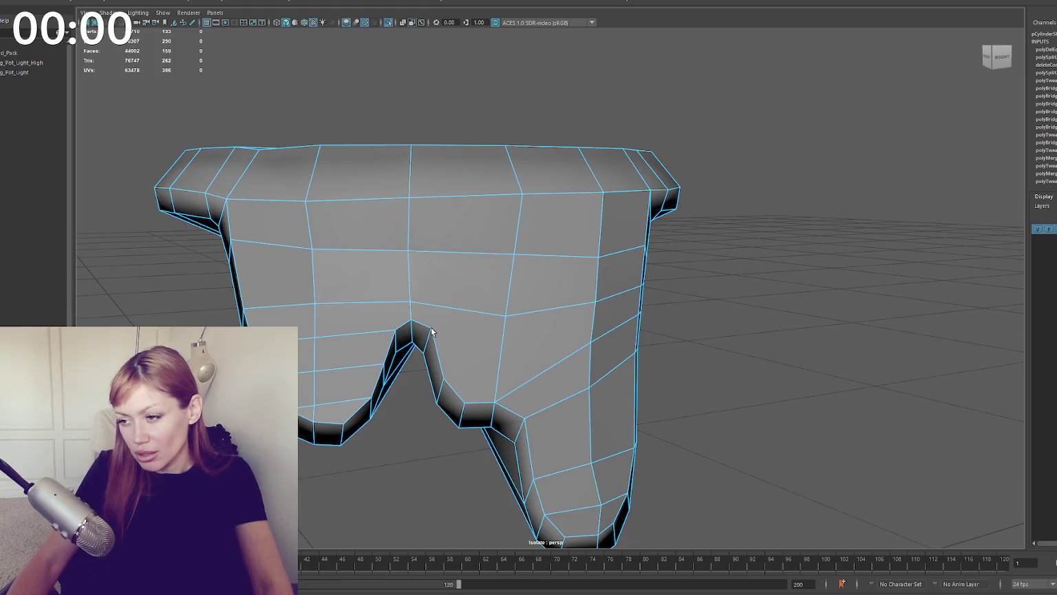
Step: Orbit around the pot, test-select rim vertices, then select the whole pot mesh from a front view
{"action": "mouse_move", "coordinate": [439, 333]}
{"action": "left_mouse_down", "text": "alt"}
{"action": "mouse_move", "coordinate": [479, 330]}
{"action": "mouse_move", "coordinate": [469, 333]}
{"action": "left_mouse_up", "text": "alt"}
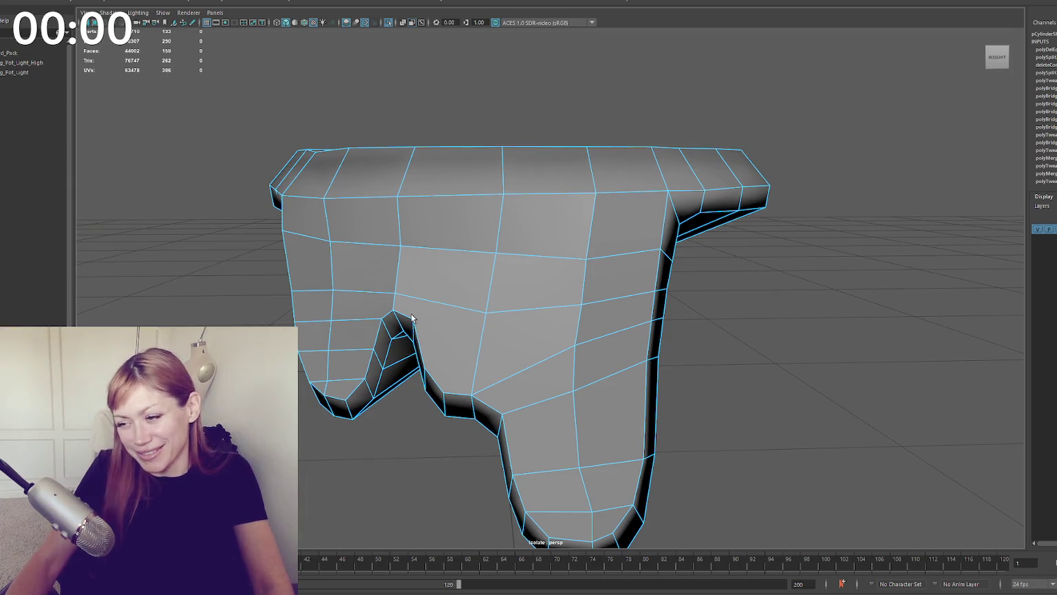
{"action": "left_click_drag", "start_coordinate": [448, 314], "coordinate": [493, 338], "text": "alt"}
{"action": "mouse_move", "coordinate": [420, 288]}
{"action": "left_mouse_down", "text": "alt"}
{"action": "mouse_move", "coordinate": [481, 289]}
{"action": "mouse_move", "coordinate": [675, 258]}
{"action": "mouse_move", "coordinate": [525, 277]}
{"action": "mouse_move", "coordinate": [561, 279]}
{"action": "mouse_move", "coordinate": [565, 295]}
{"action": "left_mouse_up", "text": "alt"}
{"action": "left_click", "coordinate": [524, 276]}
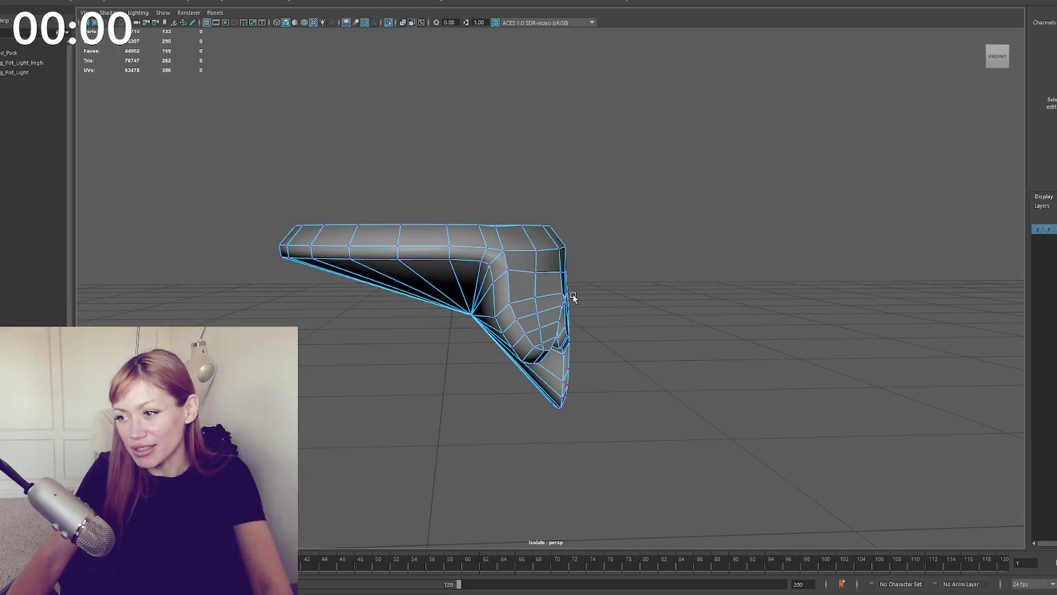
{"action": "left_click", "coordinate": [534, 300]}
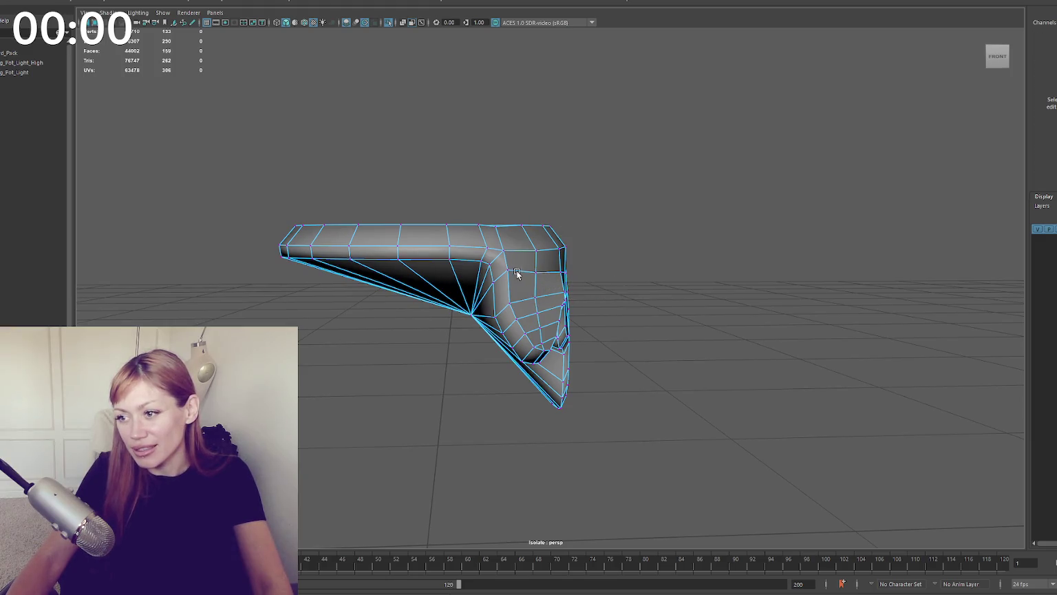
{"action": "left_click", "coordinate": [517, 273]}
{"action": "right_click_drag", "start_coordinate": [548, 241], "coordinate": [604, 224]}
{"action": "left_click_drag", "start_coordinate": [604, 225], "coordinate": [482, 250], "text": "alt"}
{"action": "left_click", "coordinate": [482, 250]}
{"action": "right_click_drag", "start_coordinate": [761, 259], "coordinate": [800, 289]}
{"action": "mouse_move", "coordinate": [650, 314]}
{"action": "left_mouse_down", "text": "alt"}
{"action": "mouse_move", "coordinate": [749, 289]}
{"action": "mouse_move", "coordinate": [675, 294]}
{"action": "left_mouse_up", "text": "alt"}
{"action": "left_click", "coordinate": [619, 269]}
{"action": "mouse_move", "coordinate": [620, 268]}
{"action": "left_mouse_down", "text": "alt"}
{"action": "mouse_move", "coordinate": [570, 240]}
{"action": "mouse_move", "coordinate": [570, 254]}
{"action": "mouse_move", "coordinate": [587, 236]}
{"action": "mouse_move", "coordinate": [554, 227]}
{"action": "left_mouse_up", "text": "alt"}
Step: Pick a vertex on the drip mesh in vertex mode and zoom around to inspect the wavy edge
{"action": "right_click_drag", "start_coordinate": [554, 227], "coordinate": [523, 227]}
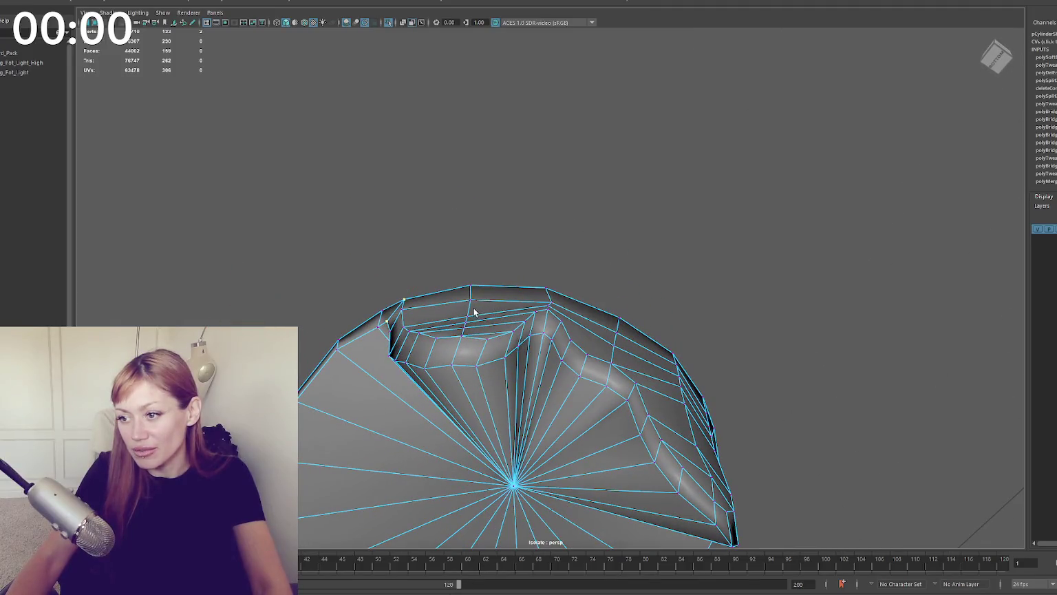
{"action": "left_click", "coordinate": [459, 331]}
{"action": "mouse_move", "coordinate": [537, 275]}
{"action": "left_mouse_down", "text": "alt"}
{"action": "mouse_move", "coordinate": [546, 263]}
{"action": "mouse_move", "coordinate": [683, 272]}
{"action": "left_mouse_up", "text": "alt"}
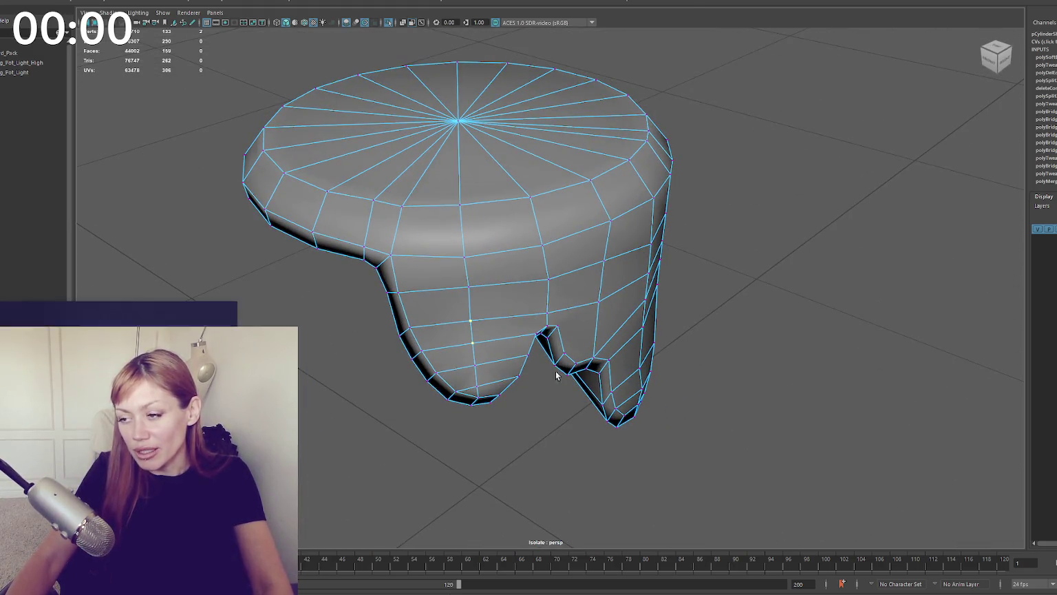
{"action": "scroll", "coordinate": [556, 375], "scroll_direction": "down", "scroll_amount": 5}
{"action": "left_click_drag", "start_coordinate": [619, 309], "coordinate": [727, 231], "text": "alt"}
{"action": "left_click", "coordinate": [712, 248]}
{"action": "scroll", "coordinate": [727, 231], "scroll_direction": "up", "scroll_amount": 3}
{"action": "left_click_drag", "start_coordinate": [587, 266], "coordinate": [609, 297], "text": "alt"}
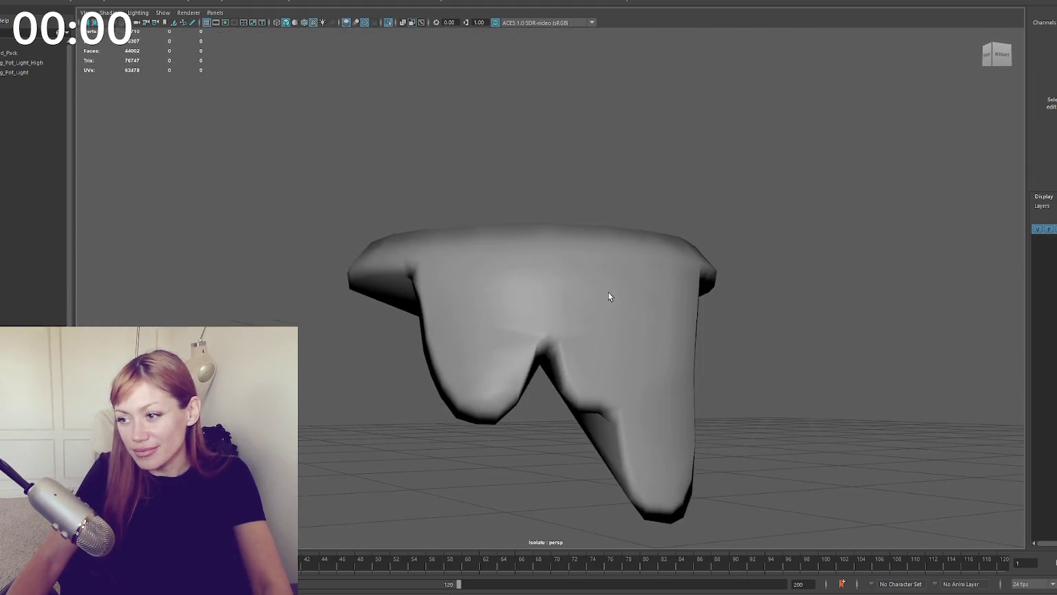
{"action": "left_click", "coordinate": [534, 286]}
{"action": "scroll", "coordinate": [581, 305], "scroll_direction": "up", "scroll_amount": 1}
{"action": "scroll", "coordinate": [573, 319], "scroll_direction": "up", "scroll_amount": 2}
{"action": "scroll", "coordinate": [573, 319], "scroll_direction": "up", "scroll_amount": 2}
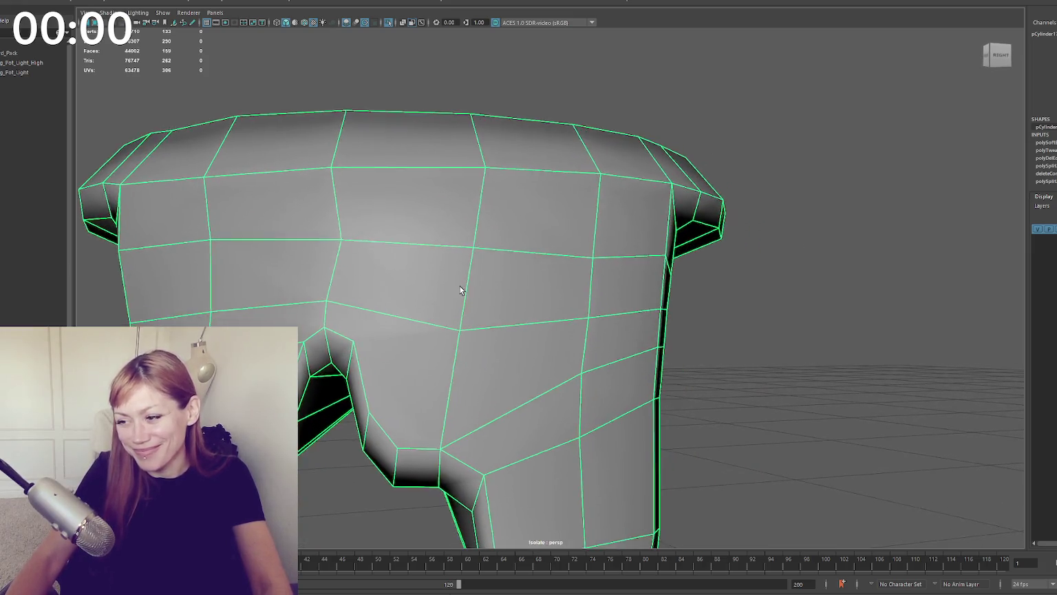
{"action": "scroll", "coordinate": [460, 289], "scroll_direction": "down", "scroll_amount": 4}
{"action": "mouse_move", "coordinate": [501, 287]}
{"action": "left_mouse_down", "text": "alt"}
{"action": "mouse_move", "coordinate": [543, 401]}
{"action": "mouse_move", "coordinate": [675, 370]}
{"action": "mouse_move", "coordinate": [620, 374]}
{"action": "mouse_move", "coordinate": [708, 378]}
{"action": "mouse_move", "coordinate": [694, 378]}
{"action": "left_mouse_up", "text": "alt"}
{"action": "scroll", "coordinate": [621, 374], "scroll_direction": "up", "scroll_amount": 1}
{"action": "left_click", "coordinate": [652, 338]}
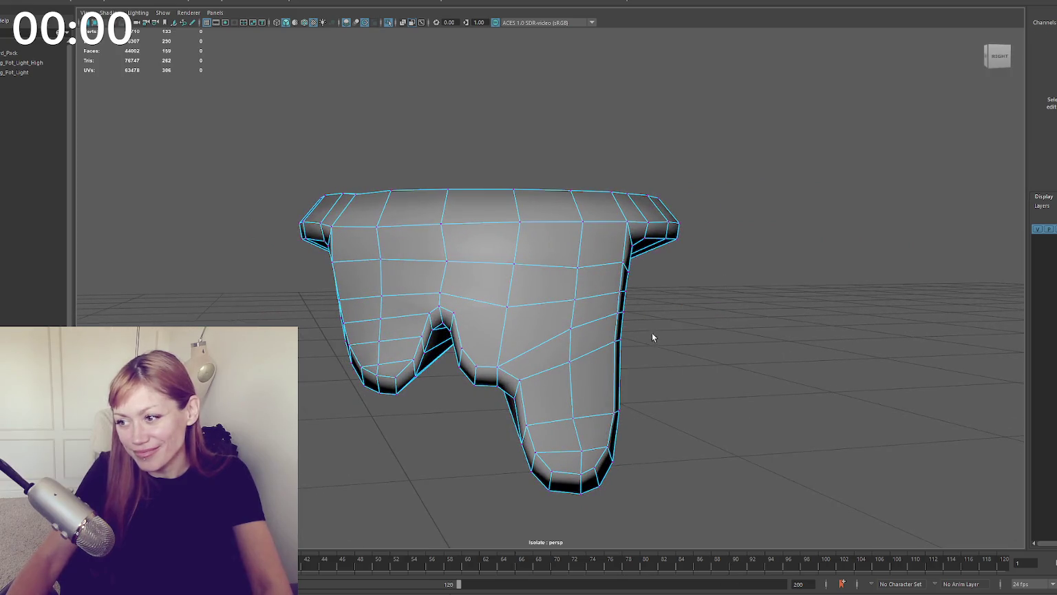
Step: Merge two right-edge vertices of the drip and select vertices along the right drip
{"action": "left_click", "coordinate": [618, 341]}
{"action": "left_click", "coordinate": [624, 295], "text": "shift"}
{"action": "right_click_drag", "start_coordinate": [624, 295], "coordinate": [592, 329], "text": "shift"}
{"action": "left_click", "coordinate": [570, 326]}
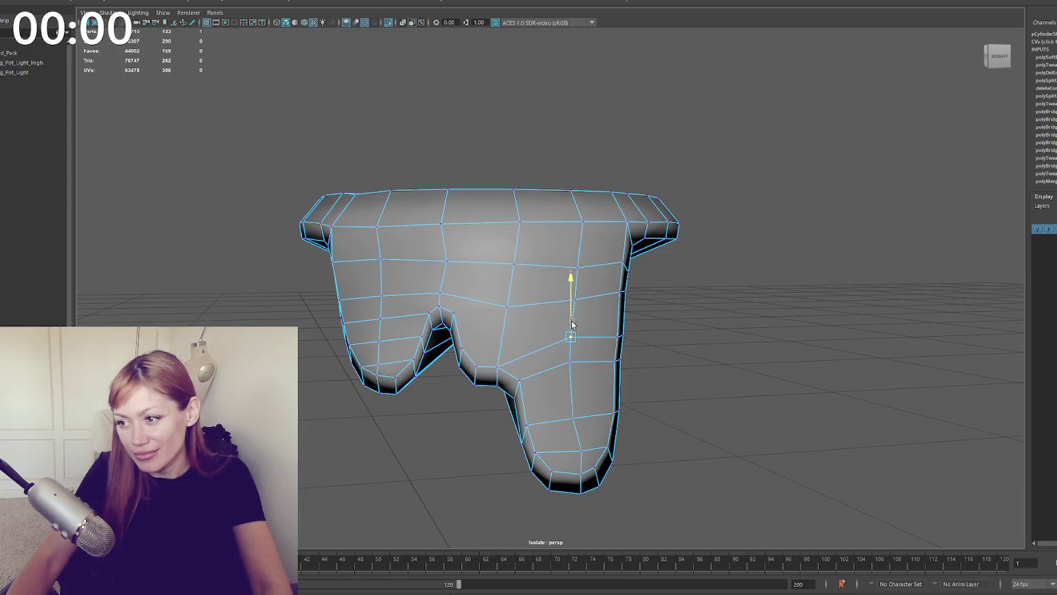
{"action": "mouse_move", "coordinate": [625, 319]}
{"action": "left_mouse_down", "text": "alt"}
{"action": "mouse_move", "coordinate": [609, 319]}
{"action": "mouse_move", "coordinate": [619, 362]}
{"action": "left_mouse_up", "text": "alt"}
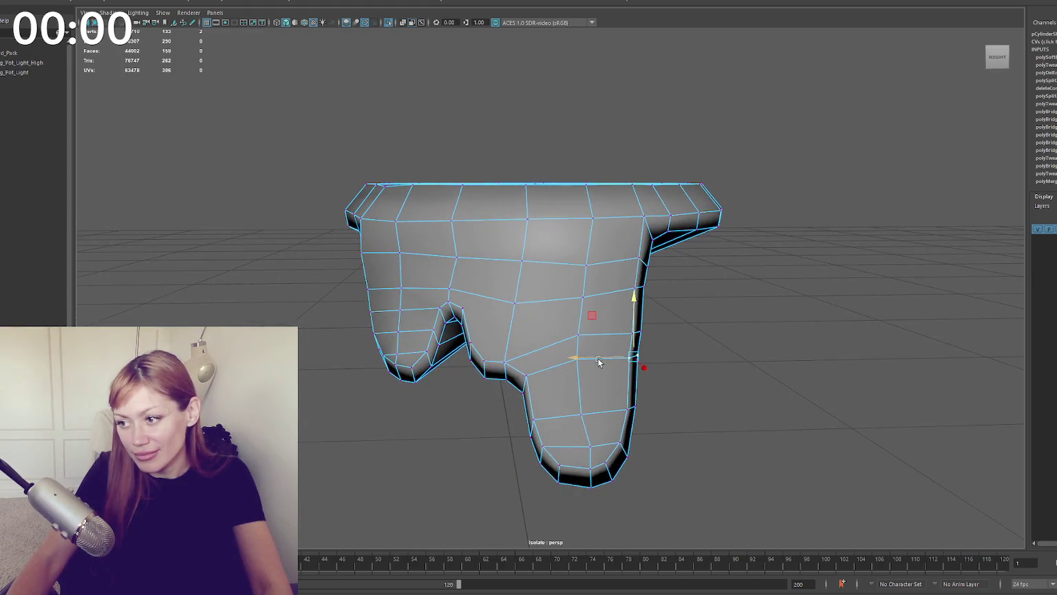
{"action": "left_click_drag", "start_coordinate": [656, 400], "coordinate": [603, 412], "text": "shift"}
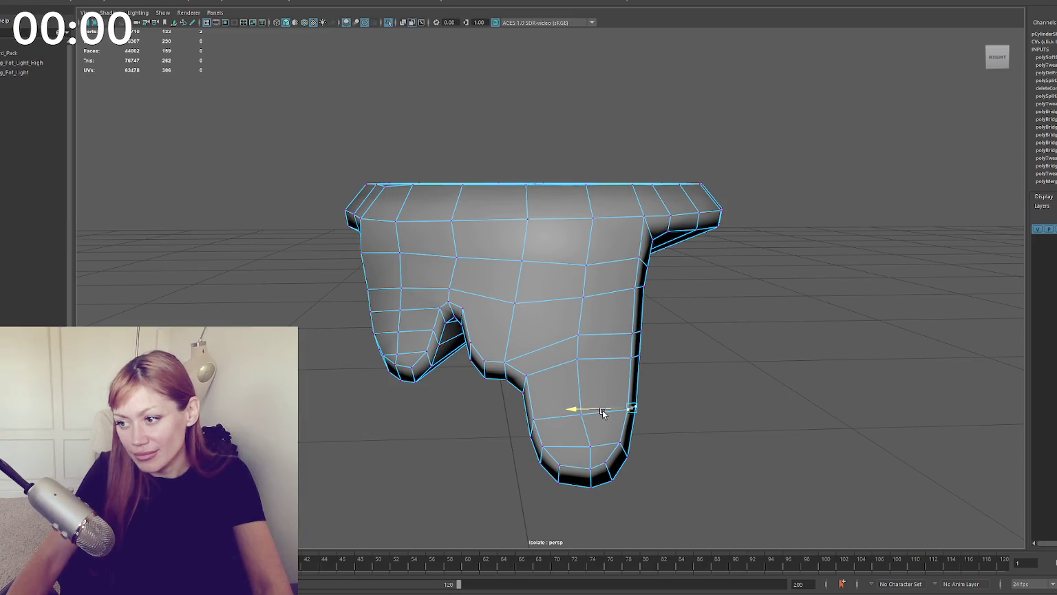
{"action": "left_click_drag", "start_coordinate": [481, 335], "coordinate": [485, 338], "text": "alt"}
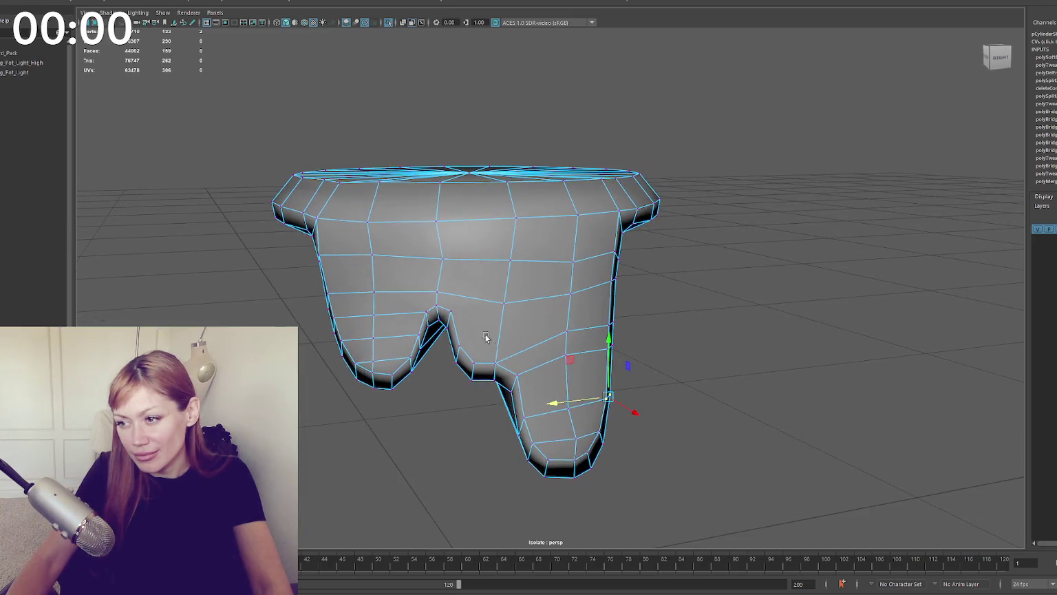
Step: Cut a new edge loop across the drips with the Multi-Cut tool
{"action": "key", "text": "ctrl+shift+x"}
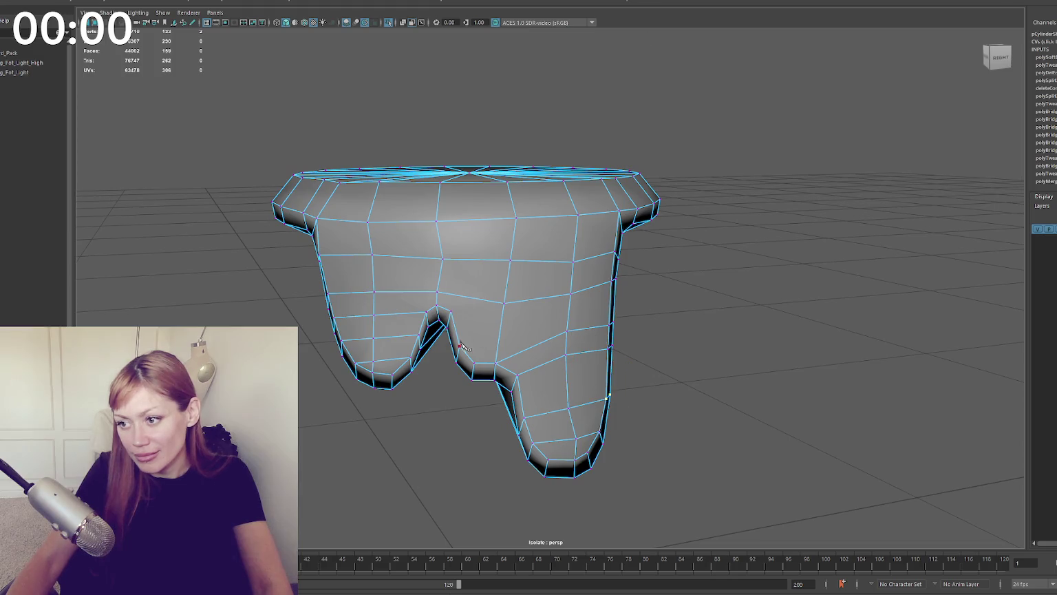
{"action": "mouse_move", "coordinate": [646, 309]}
{"action": "left_mouse_down", "text": "alt"}
{"action": "mouse_move", "coordinate": [611, 307]}
{"action": "mouse_move", "coordinate": [734, 317]}
{"action": "left_mouse_up", "text": "alt"}
{"action": "left_click", "coordinate": [660, 316], "text": "ctrl"}
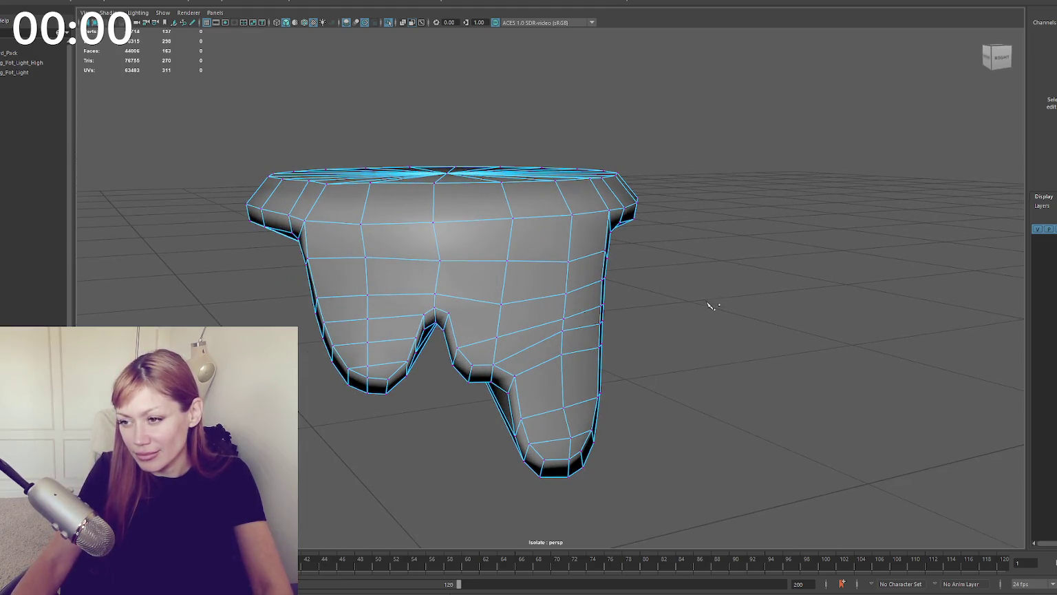
{"action": "right_click_drag", "start_coordinate": [712, 305], "coordinate": [671, 287]}
{"action": "left_click", "coordinate": [433, 313]}
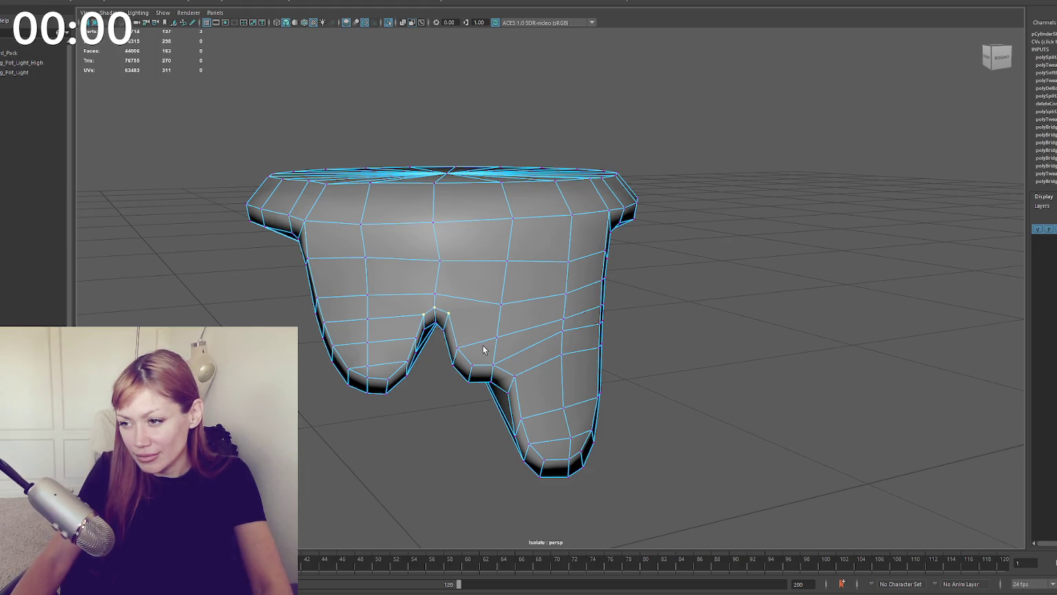
{"action": "left_click", "coordinate": [453, 317]}
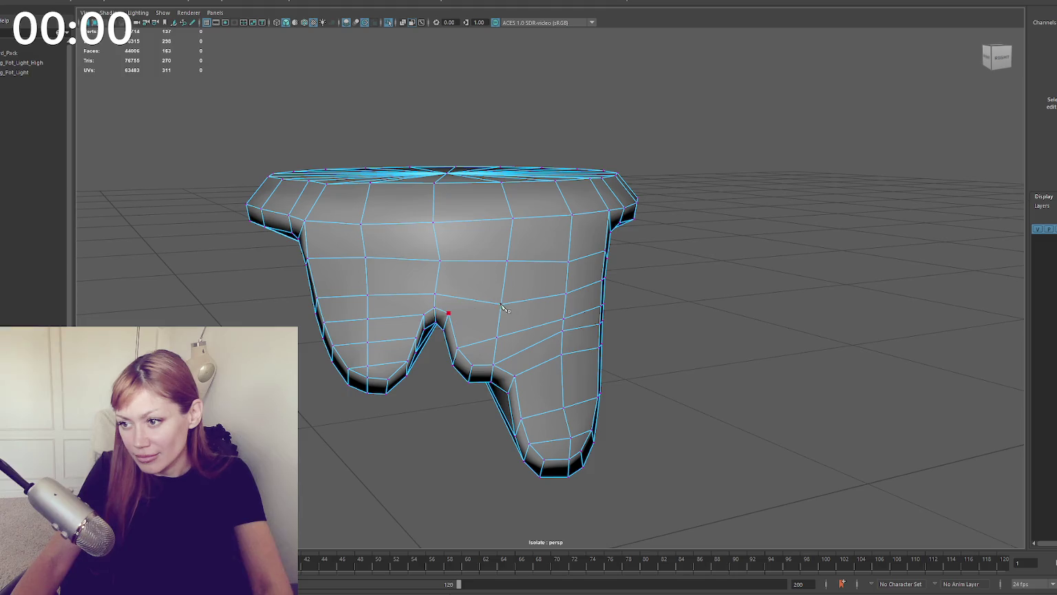
Step: Cut a short new edge near the notch and select a drip vertex
{"action": "left_click", "coordinate": [503, 305]}
{"action": "key", "text": "Return"}
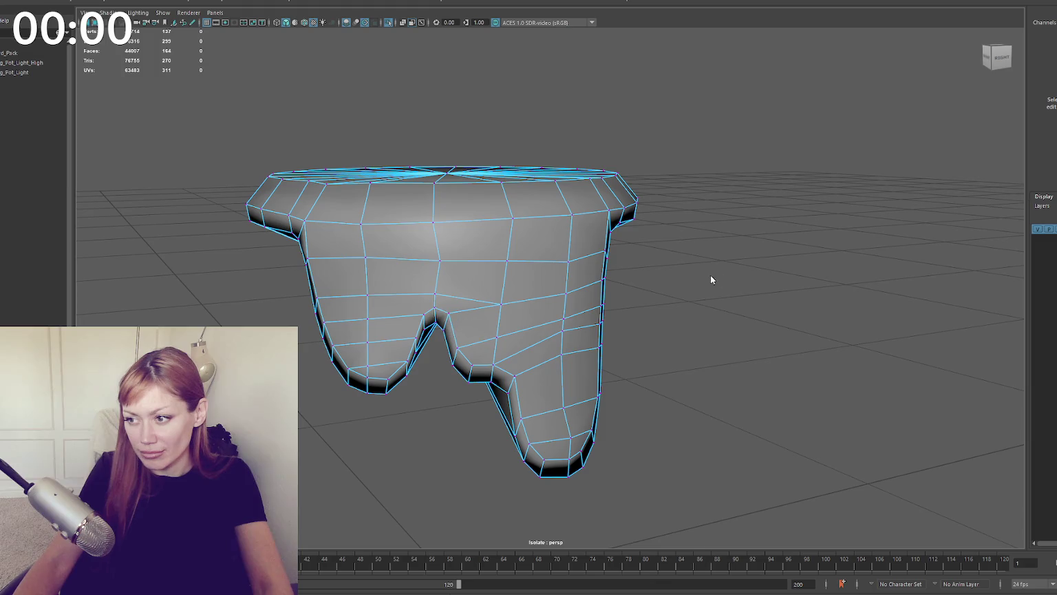
{"action": "left_click", "coordinate": [435, 261]}
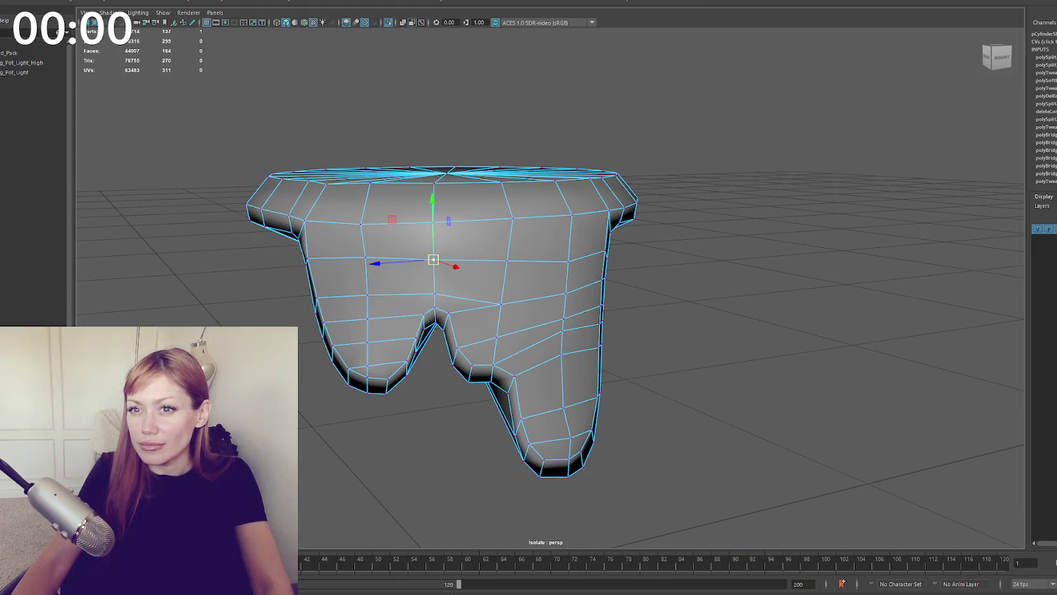
{"action": "key", "text": "F8"}
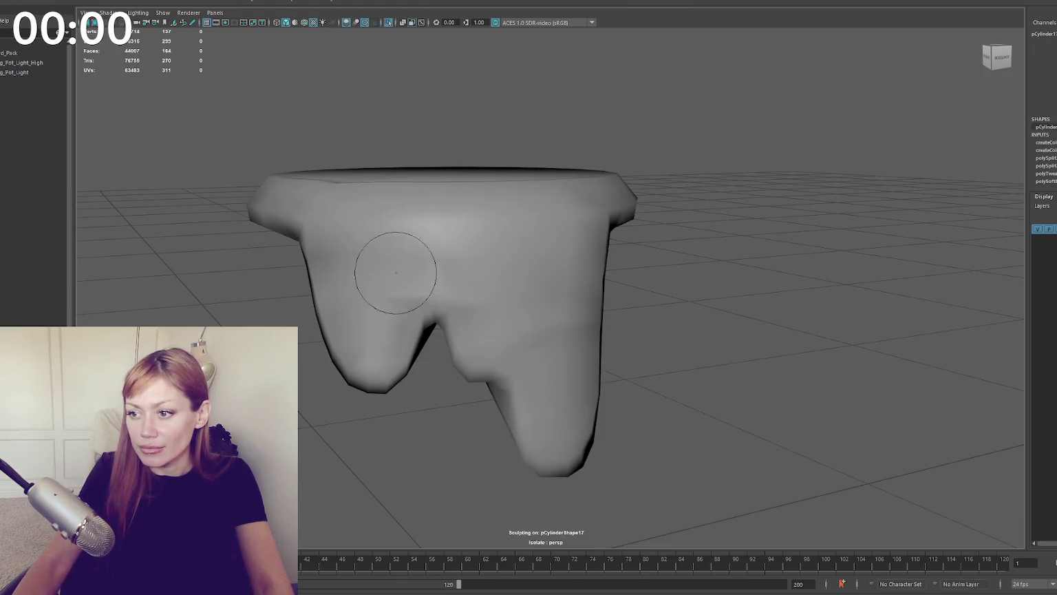
Step: Brush over the notch to soften it, check the right drip, then return to the Move tool
{"action": "left_click_drag", "start_coordinate": [504, 370], "coordinate": [508, 389]}
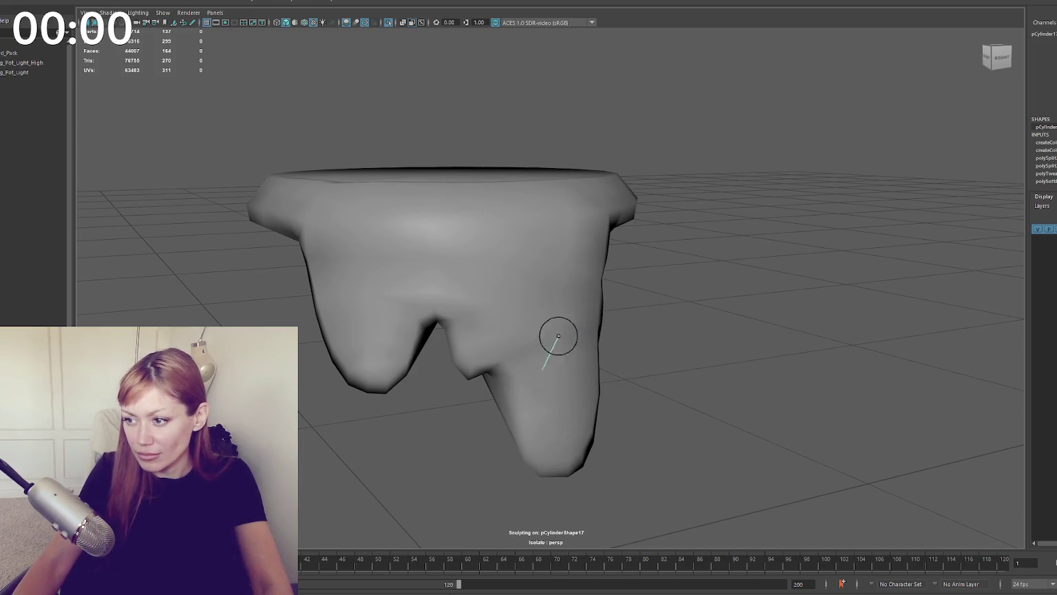
{"action": "mouse_move", "coordinate": [496, 308]}
{"action": "left_mouse_down", "text": "alt"}
{"action": "mouse_move", "coordinate": [530, 307]}
{"action": "mouse_move", "coordinate": [470, 282]}
{"action": "left_mouse_up", "text": "alt"}
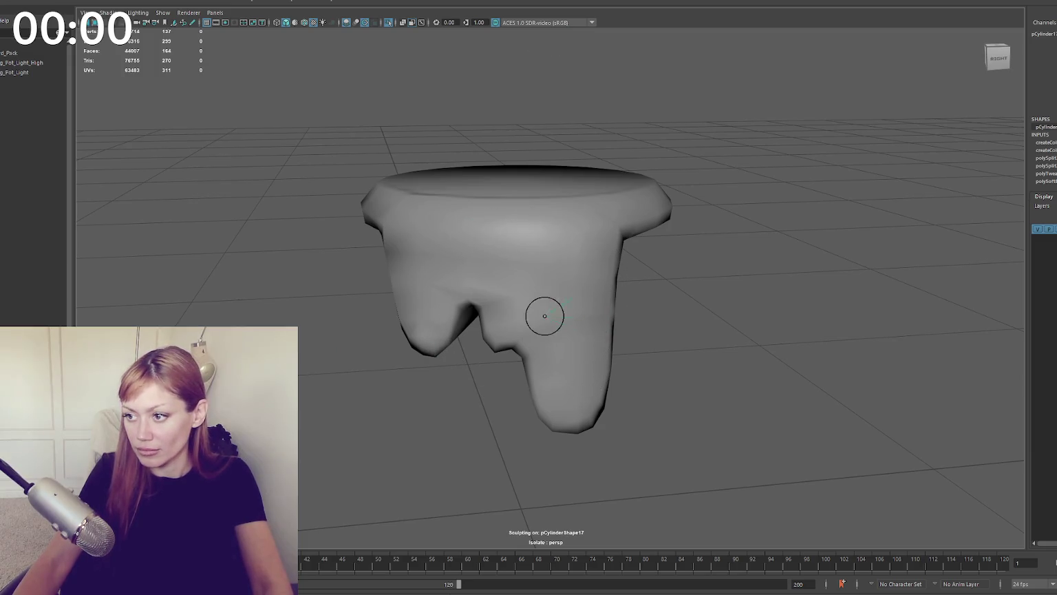
{"action": "mouse_move", "coordinate": [448, 319]}
{"action": "left_mouse_down", "text": "alt"}
{"action": "mouse_move", "coordinate": [413, 323]}
{"action": "mouse_move", "coordinate": [423, 301]}
{"action": "mouse_move", "coordinate": [585, 261]}
{"action": "left_mouse_up", "text": "alt"}
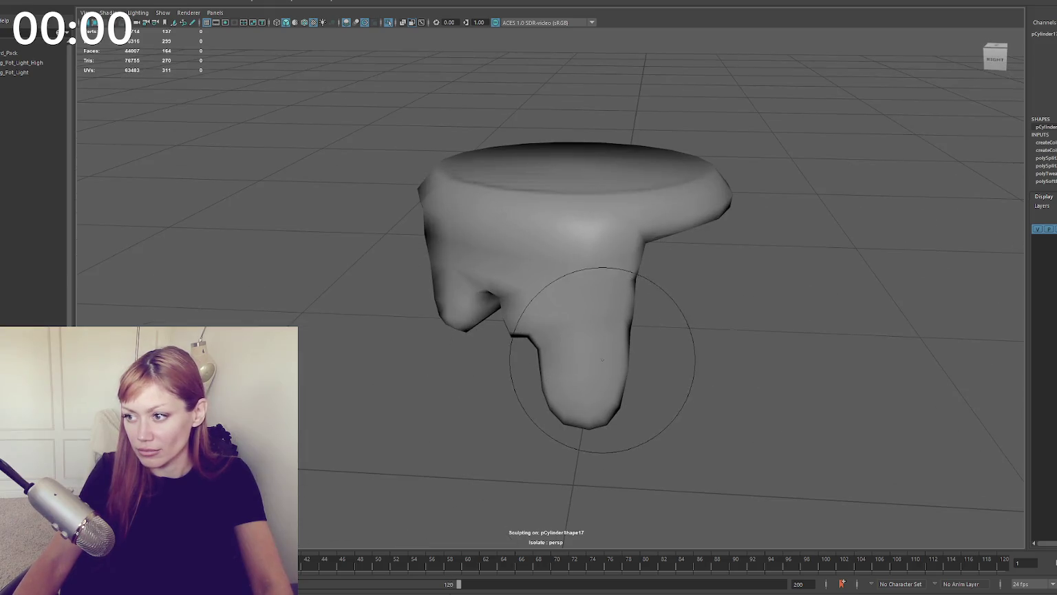
{"action": "key", "text": "w"}
{"action": "mouse_move", "coordinate": [628, 308]}
{"action": "left_mouse_down", "text": "alt"}
{"action": "mouse_move", "coordinate": [744, 297]}
{"action": "mouse_move", "coordinate": [711, 308]}
{"action": "left_mouse_up", "text": "alt"}
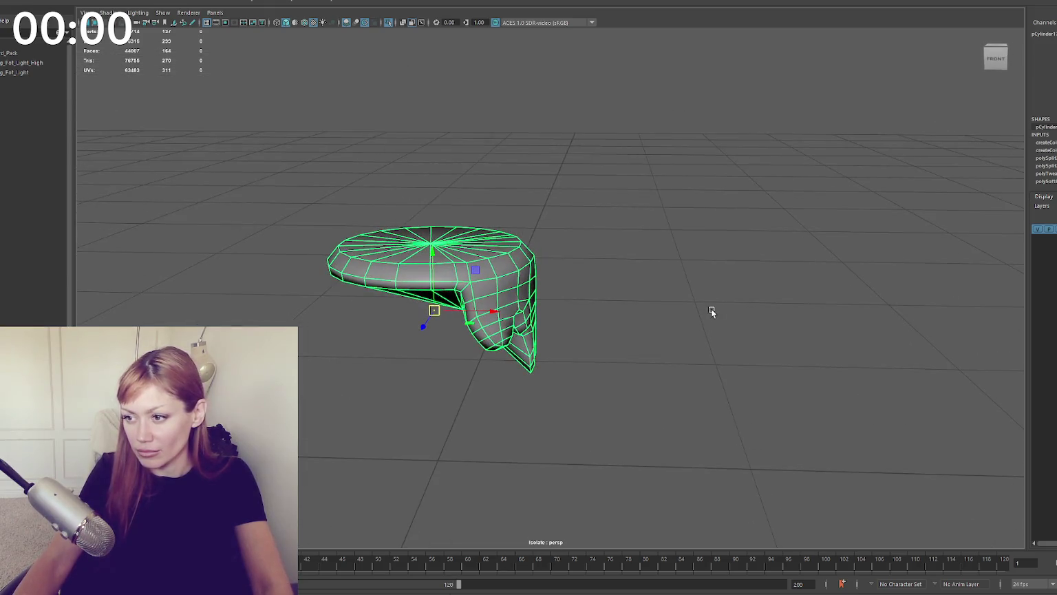
Step: Frame the drip mesh in vertex mode and nudge its top-edge rim vertices vertically
{"action": "key", "text": "F9"}
{"action": "left_click", "coordinate": [535, 272]}
{"action": "key", "text": "f"}
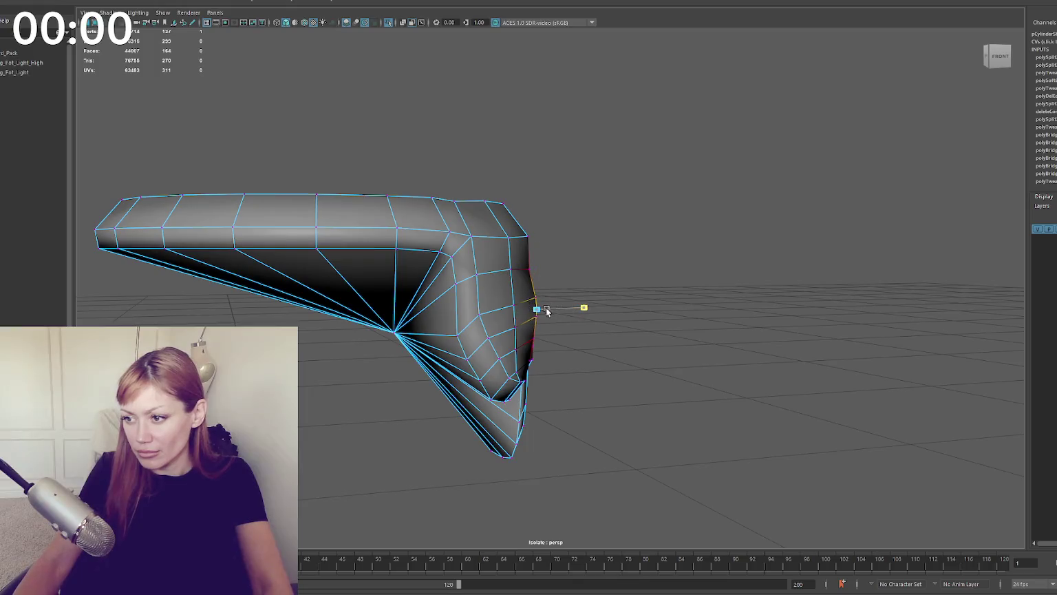
{"action": "left_click", "coordinate": [563, 312]}
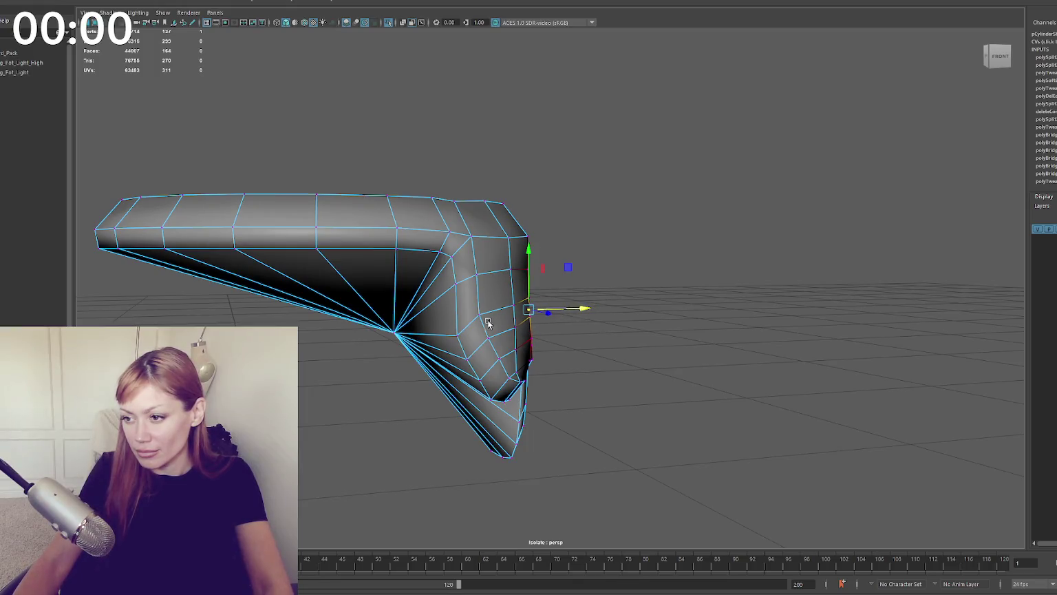
{"action": "left_click", "coordinate": [477, 316]}
{"action": "left_click", "coordinate": [508, 236]}
{"action": "left_click", "coordinate": [458, 210]}
{"action": "left_click", "coordinate": [453, 199]}
{"action": "left_click_drag", "start_coordinate": [456, 183], "coordinate": [456, 181]}
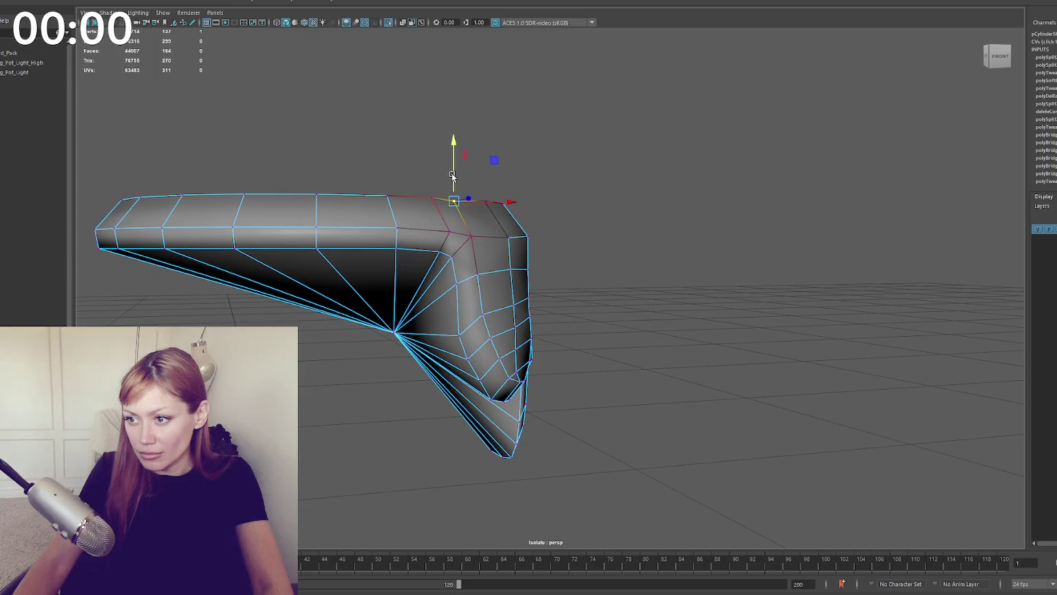
{"action": "left_click", "coordinate": [457, 201]}
{"action": "left_click", "coordinate": [453, 201]}
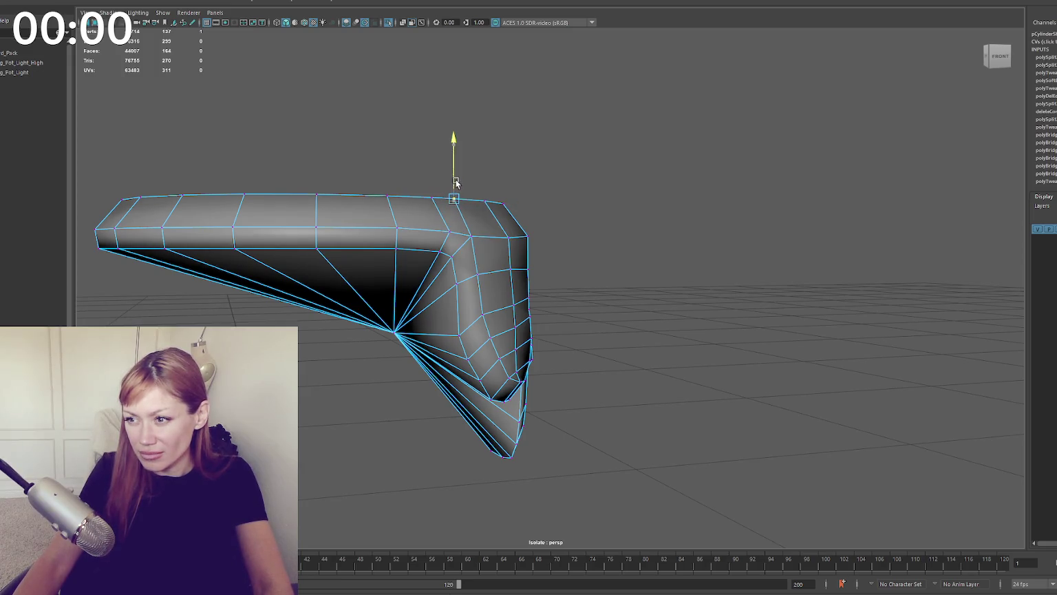
{"action": "left_click", "coordinate": [471, 235]}
{"action": "left_click", "coordinate": [522, 246]}
Step: From the right side, lower a drip vertex and adjust neighbouring drip vertices before leaving vertex mode
{"action": "left_click_drag", "start_coordinate": [522, 246], "coordinate": [355, 243], "text": "alt"}
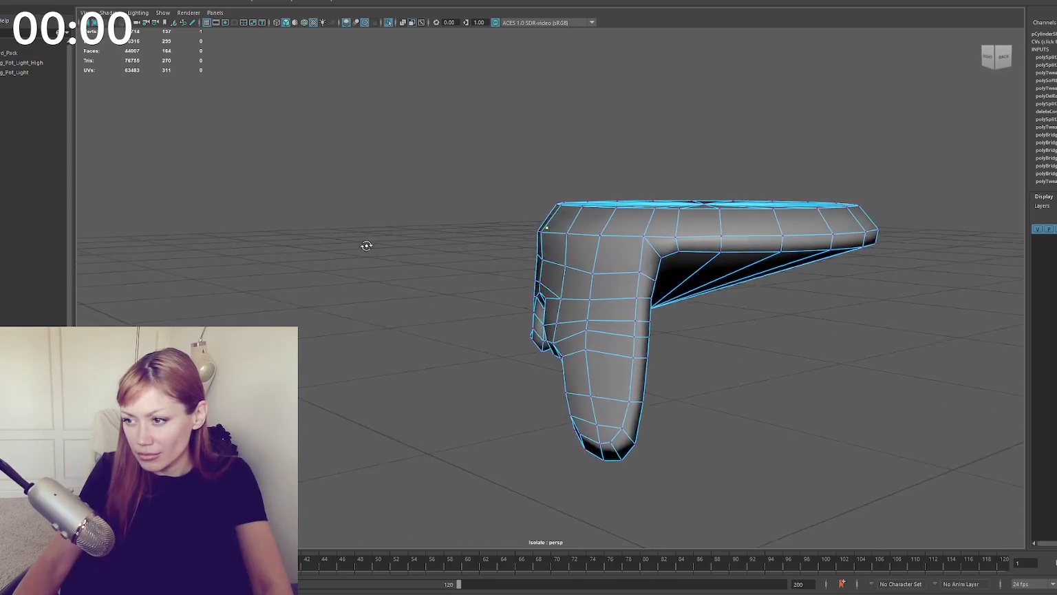
{"action": "left_click", "coordinate": [585, 353]}
{"action": "left_click_drag", "start_coordinate": [587, 311], "coordinate": [585, 322]}
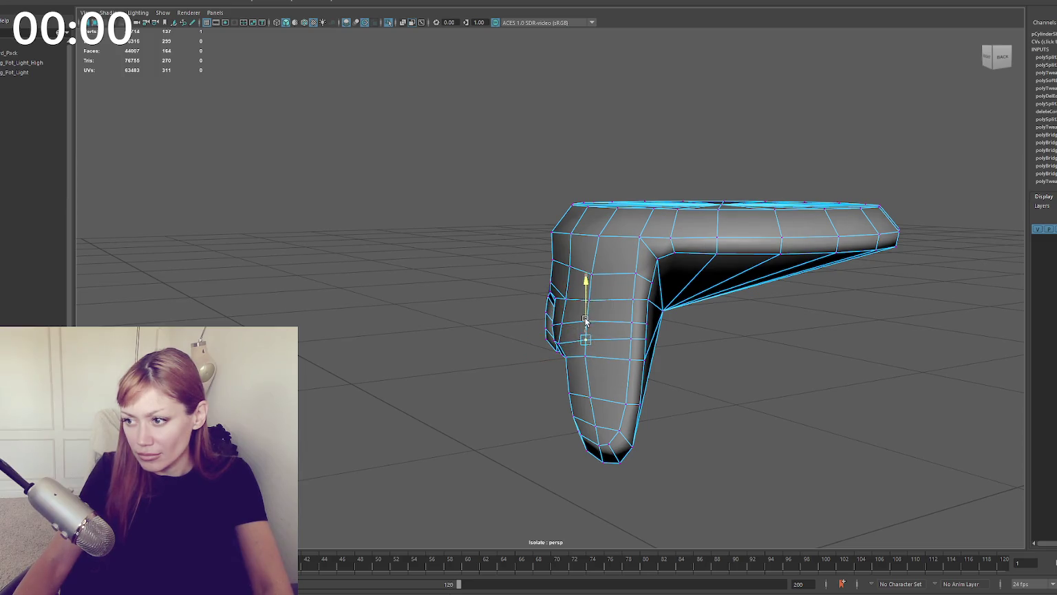
{"action": "left_click", "coordinate": [591, 269]}
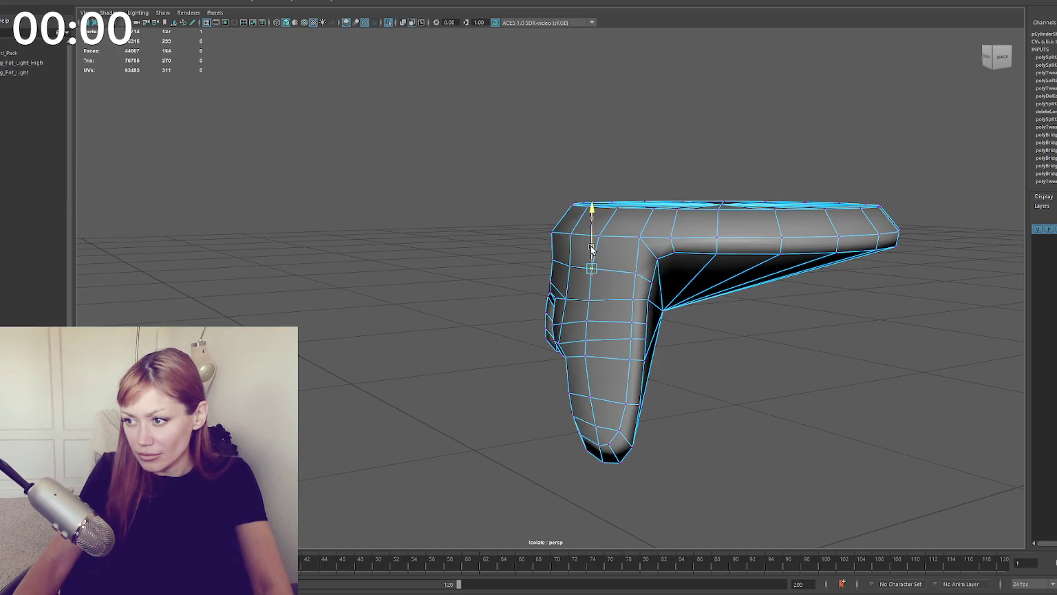
{"action": "left_click", "coordinate": [641, 237]}
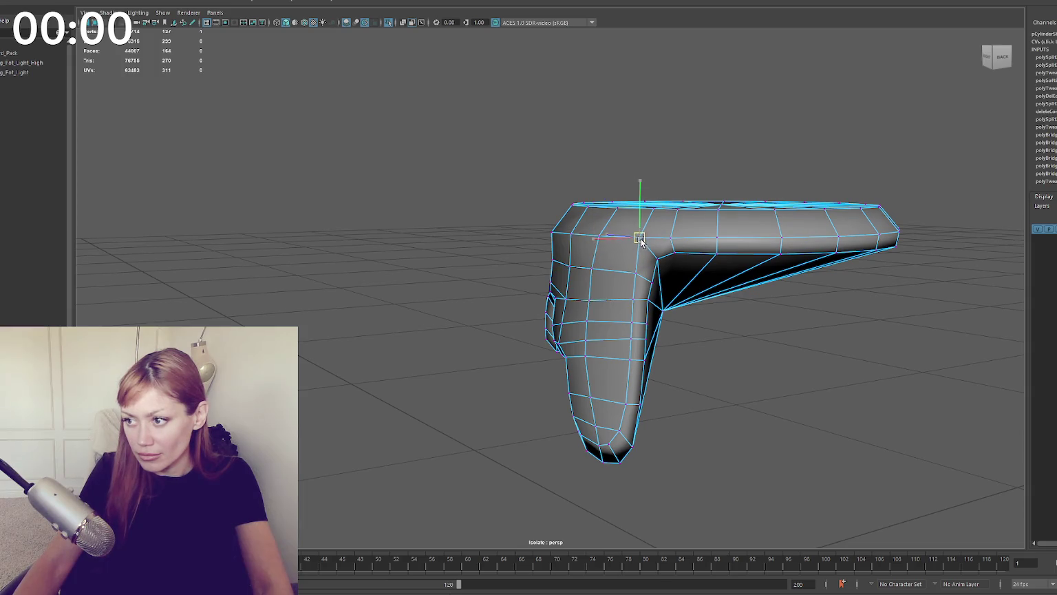
{"action": "mouse_move", "coordinate": [661, 264]}
{"action": "left_mouse_down", "text": "alt"}
{"action": "mouse_move", "coordinate": [681, 231]}
{"action": "mouse_move", "coordinate": [744, 247]}
{"action": "left_mouse_up", "text": "alt"}
{"action": "left_click", "coordinate": [466, 266]}
{"action": "left_click", "coordinate": [520, 266]}
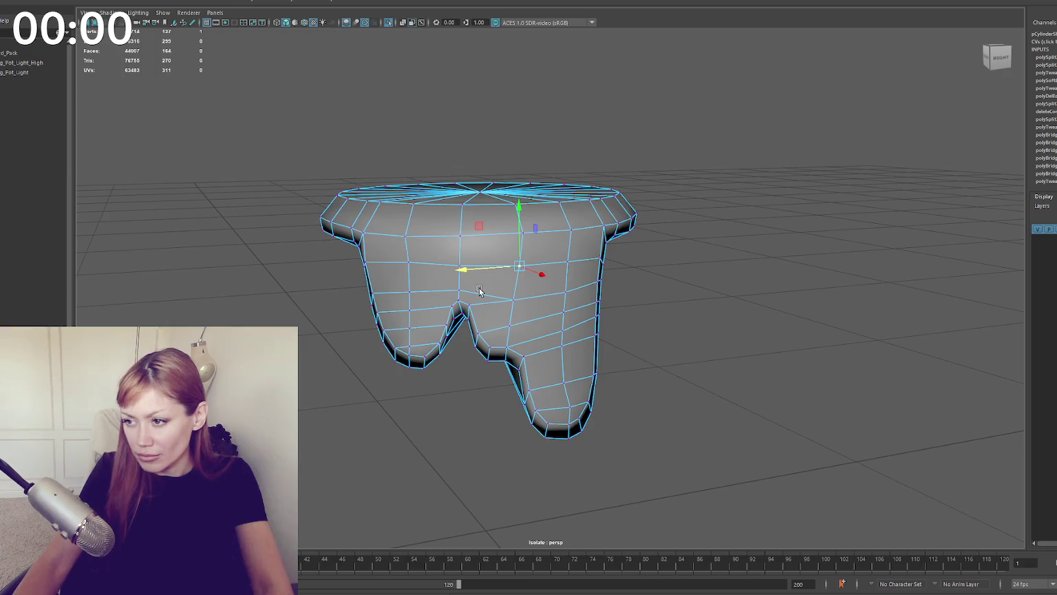
{"action": "key", "text": "F8"}
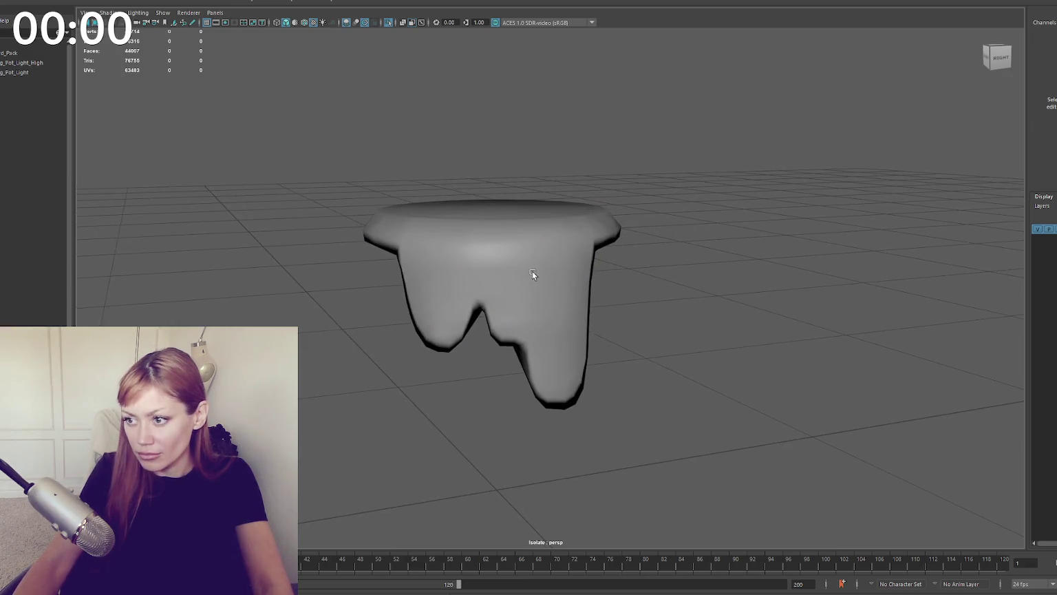
Step: Isolate the paint bucket together with its handle in the viewport
{"action": "key", "text": "ctrl+1"}
{"action": "scroll", "coordinate": [642, 307], "scroll_direction": "up", "scroll_amount": 3}
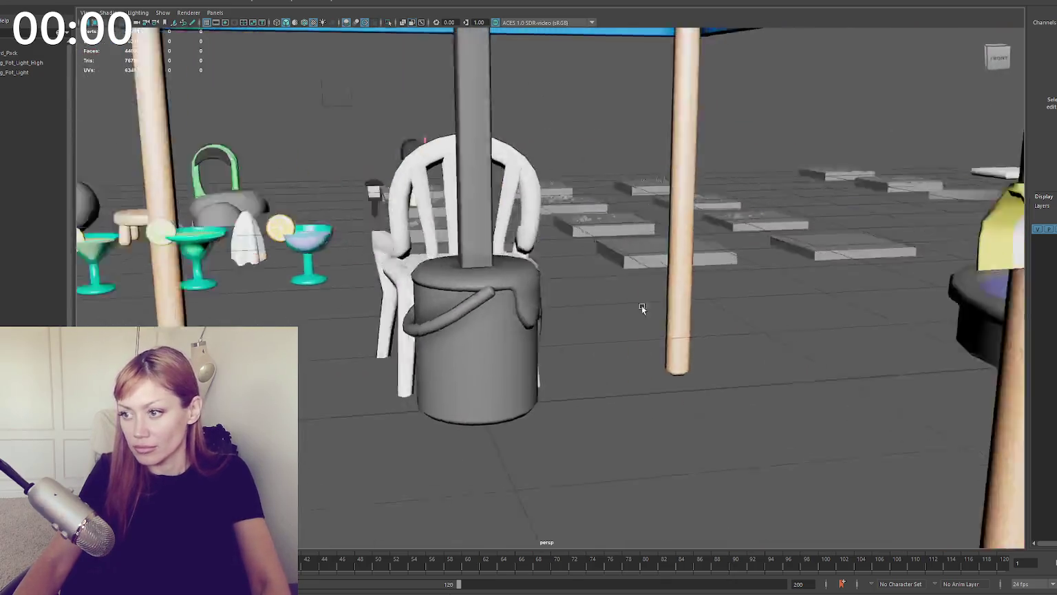
{"action": "left_click_drag", "start_coordinate": [641, 308], "coordinate": [536, 314], "text": "alt"}
{"action": "left_click", "coordinate": [485, 358]}
{"action": "left_click", "coordinate": [481, 339], "text": "shift"}
{"action": "key", "text": "ctrl+1"}
{"action": "mouse_move", "coordinate": [482, 339]}
{"action": "left_mouse_down", "text": "alt"}
{"action": "mouse_move", "coordinate": [621, 299]}
{"action": "mouse_move", "coordinate": [540, 296]}
{"action": "mouse_move", "coordinate": [719, 290]}
{"action": "mouse_move", "coordinate": [341, 406]}
{"action": "left_mouse_up", "text": "alt"}
{"action": "left_click", "coordinate": [668, 286]}
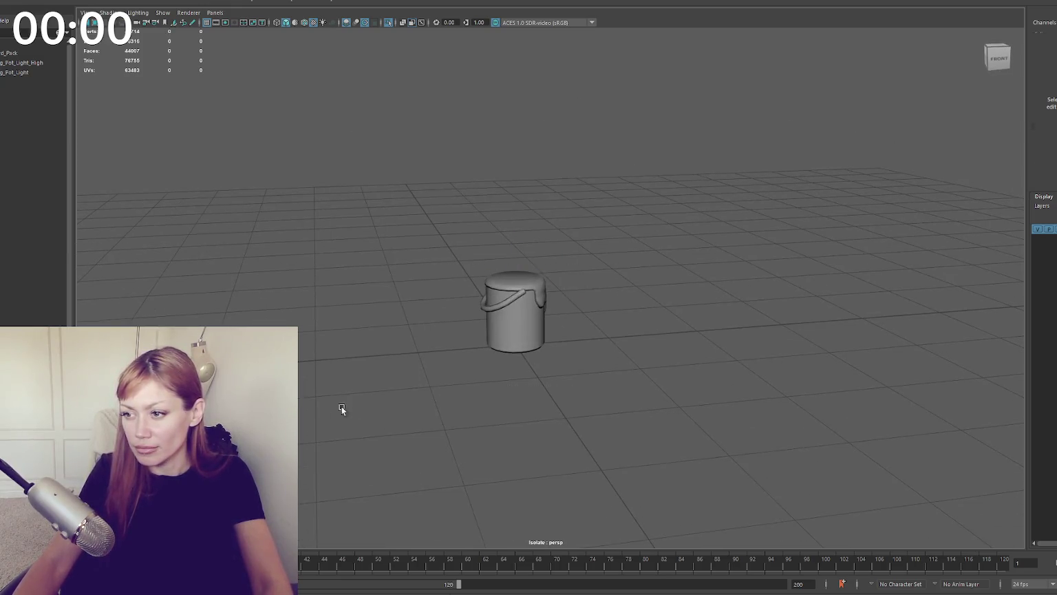
{"action": "key", "text": "ctrl+z"}
Step: Combine bucket and handle into one mesh, delete its history, and frame it shaded
{"action": "left_click", "coordinate": [114, 4]}
{"action": "left_click", "coordinate": [138, 50]}
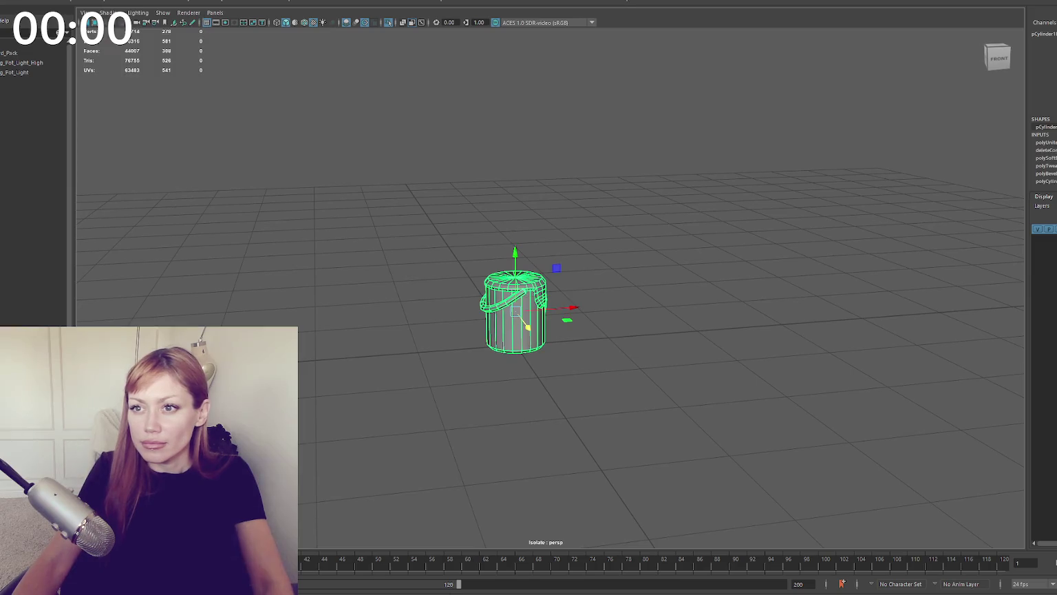
{"action": "key", "text": "alt+shift+d"}
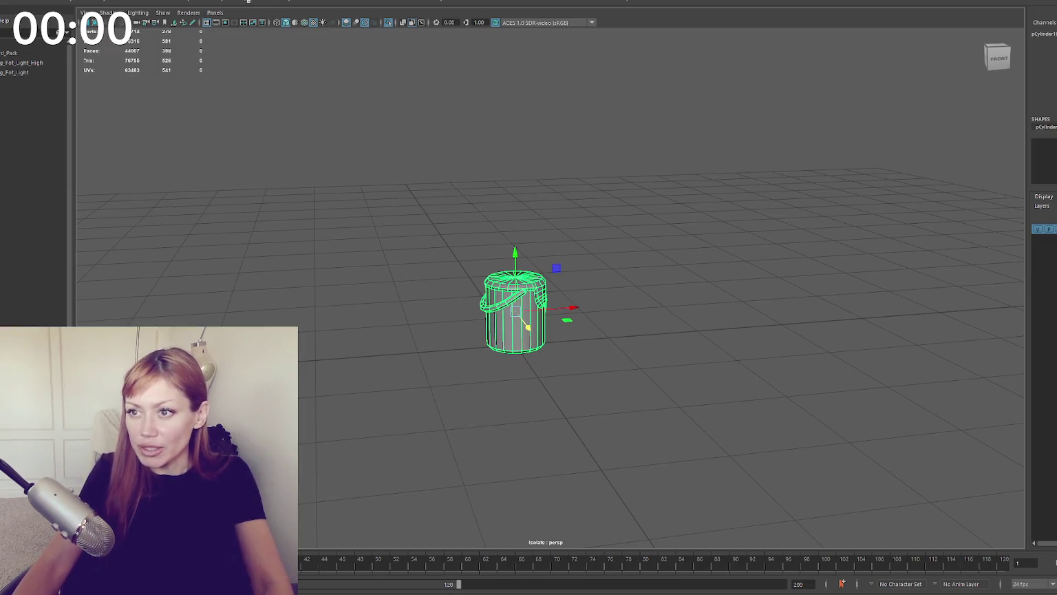
{"action": "key", "text": "5"}
{"action": "key", "text": "f"}
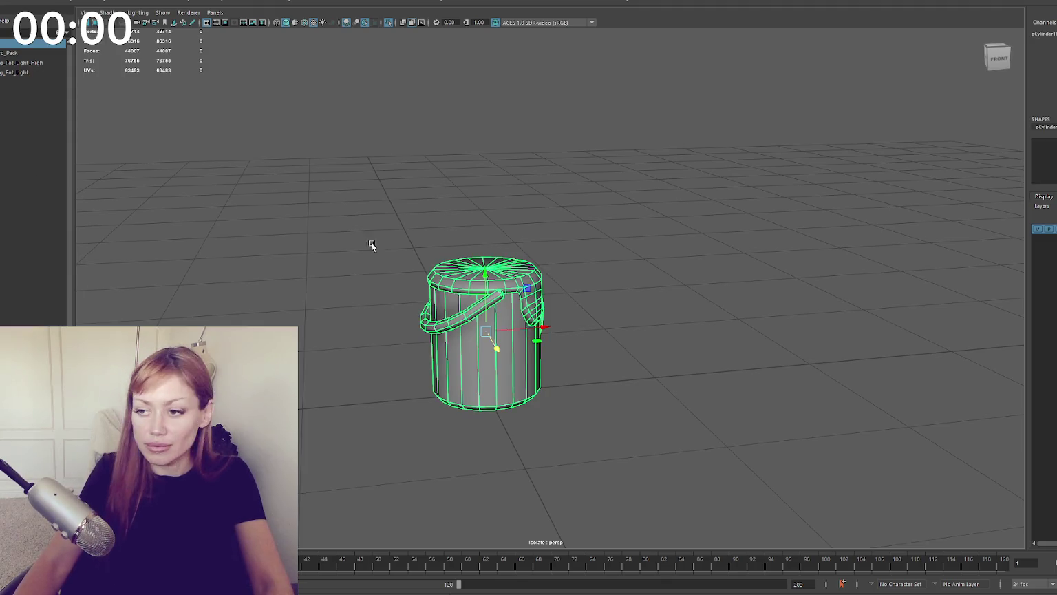
{"action": "key", "text": "F11"}
Step: Assign the dark paint material to the bucket's top cap faces
{"action": "left_click", "coordinate": [500, 270]}
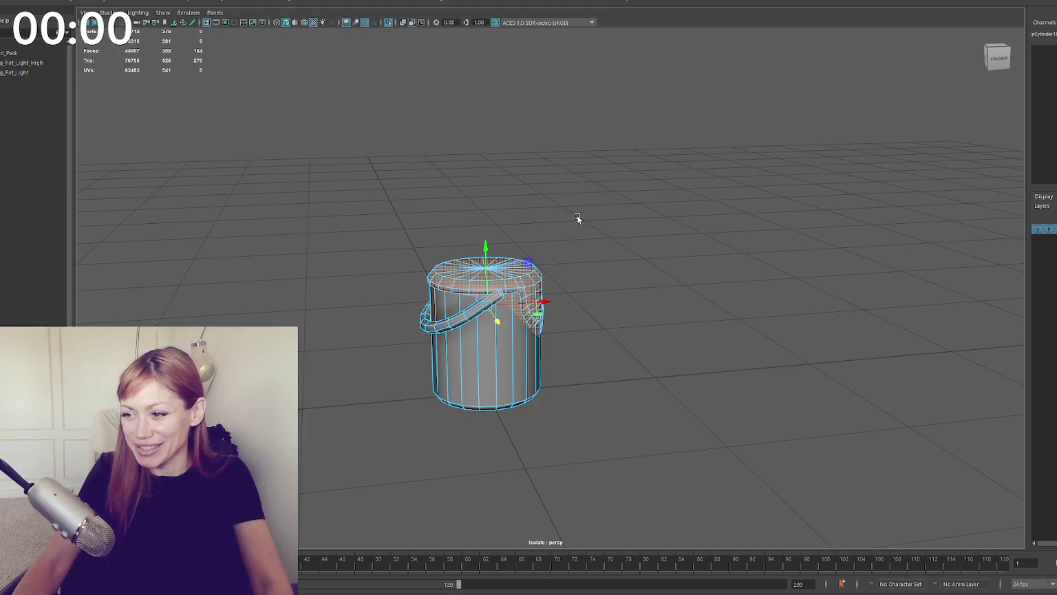
{"action": "left_click_drag", "start_coordinate": [577, 216], "coordinate": [556, 177], "text": "alt"}
{"action": "right_click_drag", "start_coordinate": [557, 178], "coordinate": [565, 445]}
{"action": "mouse_move", "coordinate": [557, 445]}
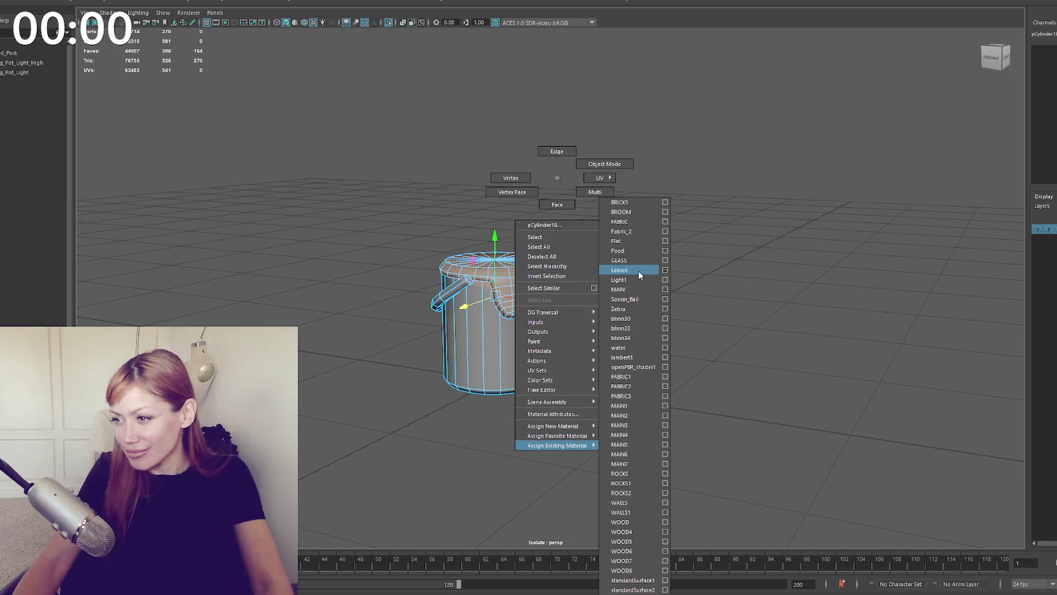
{"action": "left_click", "coordinate": [629, 241]}
{"action": "mouse_move", "coordinate": [618, 203]}
{"action": "left_mouse_down", "text": "alt"}
{"action": "mouse_move", "coordinate": [465, 199]}
{"action": "mouse_move", "coordinate": [631, 221]}
{"action": "mouse_move", "coordinate": [797, 212]}
{"action": "mouse_move", "coordinate": [660, 203]}
{"action": "mouse_move", "coordinate": [652, 238]}
{"action": "left_mouse_up", "text": "alt"}
Step: Put the bucket into vertex mode from a low side view
{"action": "right_click_drag", "start_coordinate": [618, 246], "coordinate": [570, 248]}
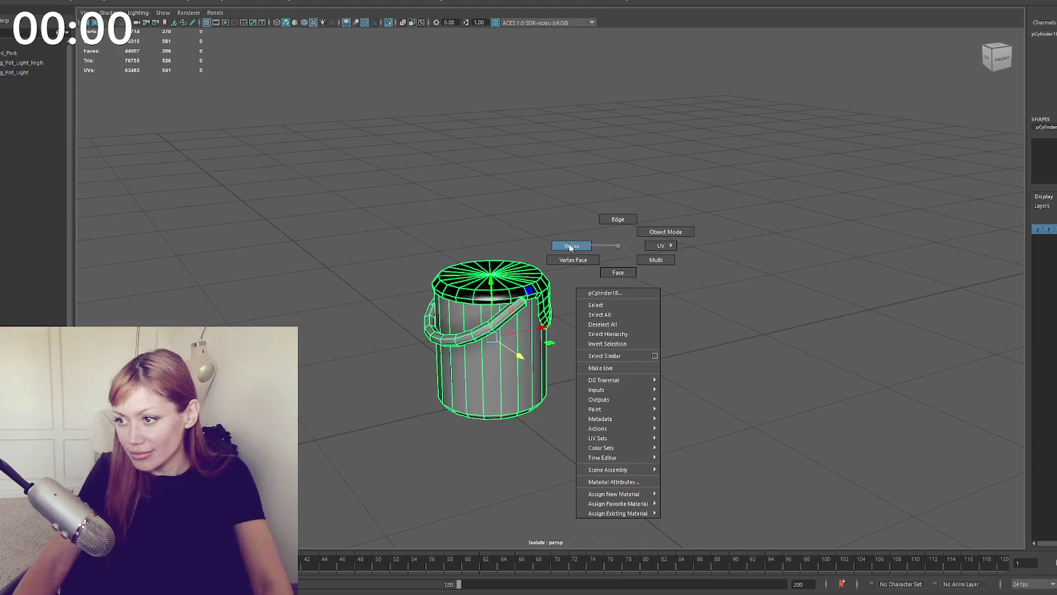
{"action": "left_click", "coordinate": [490, 278]}
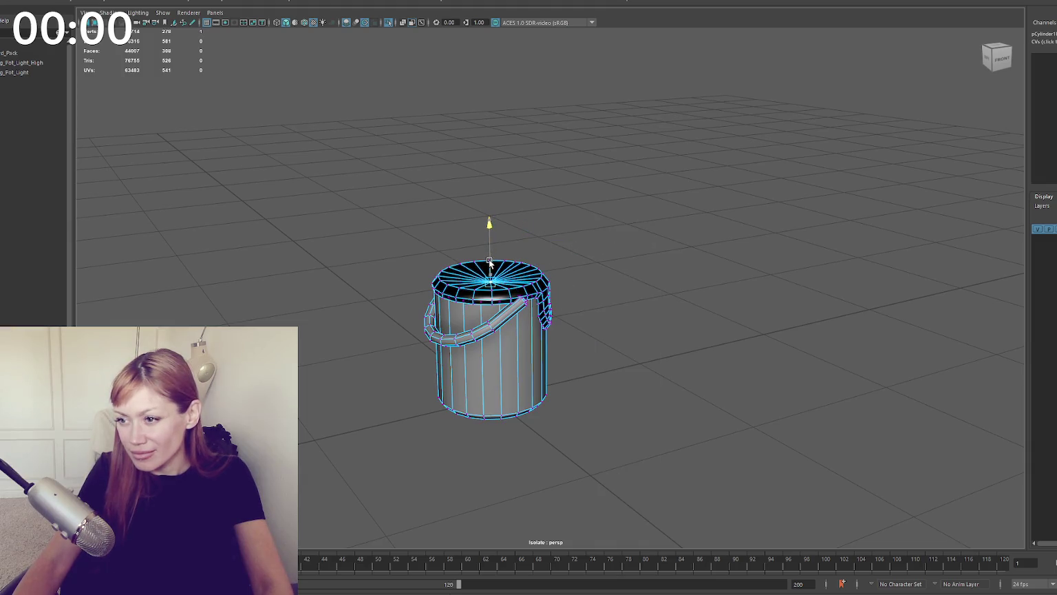
{"action": "right_click_drag", "start_coordinate": [582, 237], "coordinate": [623, 227]}
{"action": "mouse_move", "coordinate": [623, 227]}
{"action": "left_mouse_down", "text": "alt"}
{"action": "mouse_move", "coordinate": [618, 212]}
{"action": "mouse_move", "coordinate": [668, 215]}
{"action": "mouse_move", "coordinate": [468, 315]}
{"action": "left_mouse_up", "text": "alt"}
{"action": "left_click", "coordinate": [543, 278]}
{"action": "key", "text": "F8"}
Step: Compare wireframe, shaded and textured display, then return the bucket to object mode
{"action": "key", "text": "4"}
{"action": "key", "text": "5"}
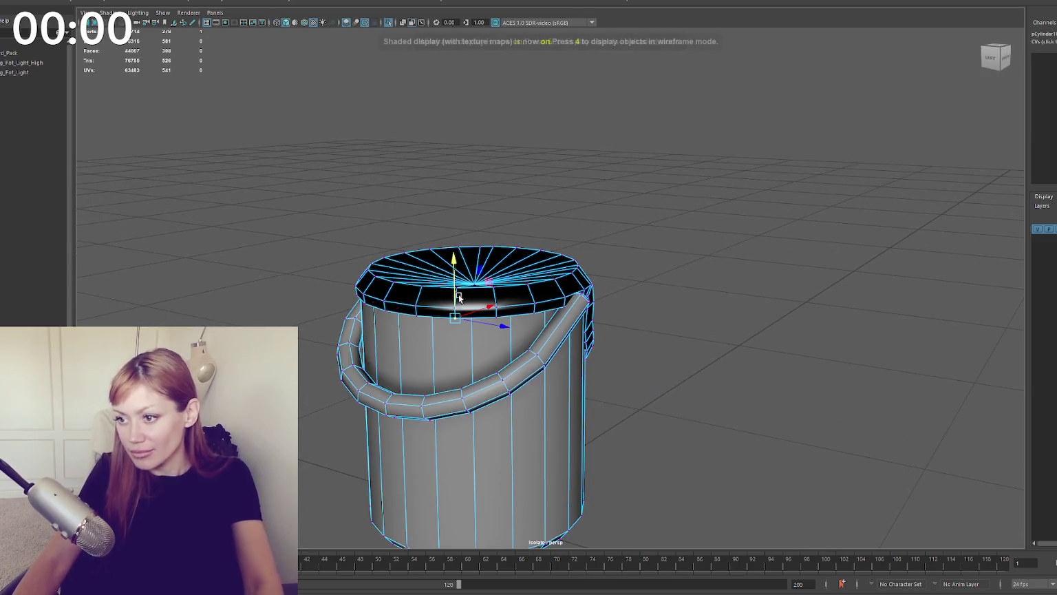
{"action": "mouse_move", "coordinate": [488, 298]}
{"action": "left_mouse_down", "text": "alt"}
{"action": "mouse_move", "coordinate": [571, 337]}
{"action": "mouse_move", "coordinate": [566, 370]}
{"action": "mouse_move", "coordinate": [802, 240]}
{"action": "left_mouse_up", "text": "alt"}
{"action": "key", "text": "4"}
{"action": "key", "text": "6"}
{"action": "right_click", "coordinate": [802, 241]}
{"action": "left_click", "coordinate": [819, 229]}
{"action": "scroll", "coordinate": [543, 254], "scroll_direction": "down", "scroll_amount": 3}
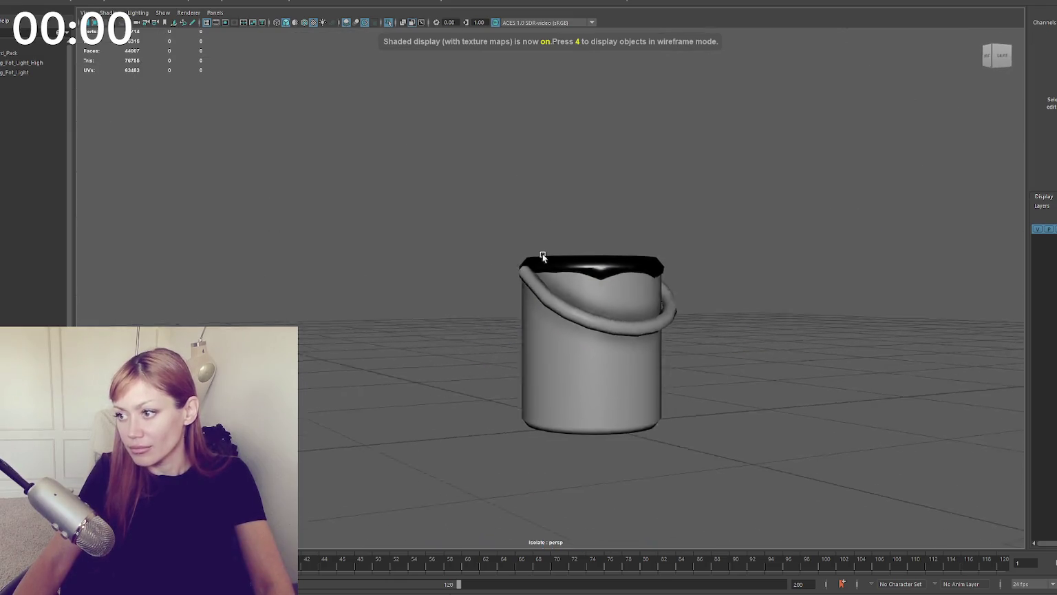
Step: Pull two paint rim vertices down to form drips on the bucket's side
{"action": "left_click_drag", "start_coordinate": [542, 254], "coordinate": [569, 260], "text": "alt"}
{"action": "scroll", "coordinate": [568, 260], "scroll_direction": "up", "scroll_amount": 5}
{"action": "left_click", "coordinate": [604, 276]}
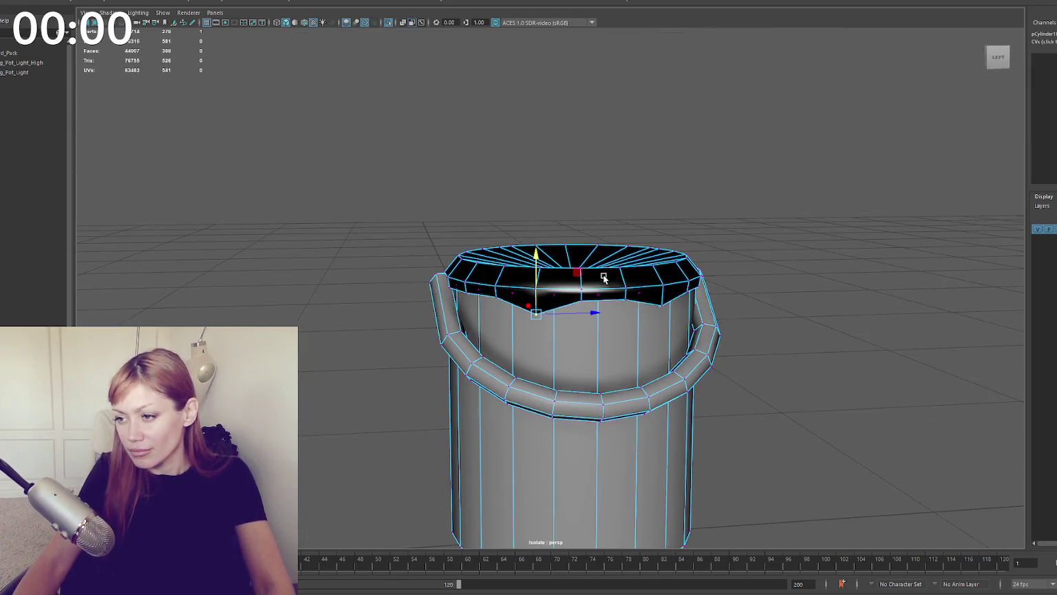
{"action": "left_click", "coordinate": [582, 294]}
{"action": "left_click_drag", "start_coordinate": [582, 295], "coordinate": [600, 300]}
{"action": "left_click", "coordinate": [512, 292]}
{"action": "left_click_drag", "start_coordinate": [512, 292], "coordinate": [511, 309]}
Step: Reselect the bucket in vertex mode and check the drips in wireframe and textured views
{"action": "right_click", "coordinate": [668, 225]}
{"action": "scroll", "coordinate": [555, 236], "scroll_direction": "down", "scroll_amount": 3}
{"action": "left_click", "coordinate": [555, 262]}
{"action": "key", "text": "F9"}
{"action": "left_click", "coordinate": [553, 292]}
{"action": "left_click", "coordinate": [651, 267]}
{"action": "mouse_move", "coordinate": [651, 267]}
{"action": "left_mouse_down", "text": "alt"}
{"action": "mouse_move", "coordinate": [580, 271]}
{"action": "mouse_move", "coordinate": [633, 285]}
{"action": "left_mouse_up", "text": "alt"}
{"action": "left_click", "coordinate": [617, 294]}
{"action": "left_click", "coordinate": [745, 222]}
{"action": "mouse_move", "coordinate": [745, 221]}
{"action": "left_mouse_down", "text": "alt"}
{"action": "mouse_move", "coordinate": [673, 255]}
{"action": "mouse_move", "coordinate": [830, 254]}
{"action": "mouse_move", "coordinate": [742, 270]}
{"action": "left_mouse_up", "text": "alt"}
{"action": "left_click", "coordinate": [709, 289]}
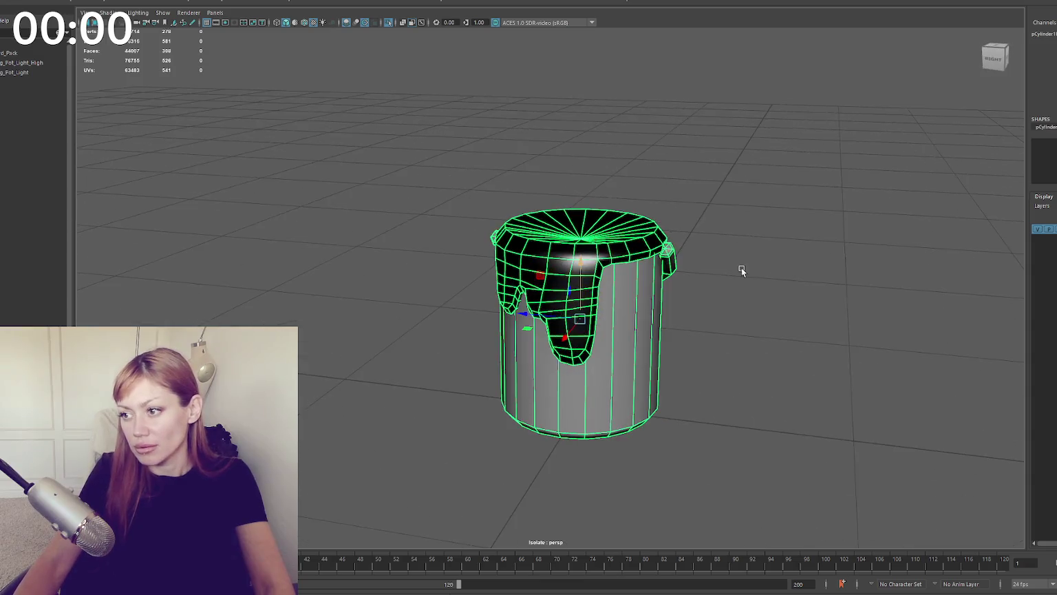
{"action": "key", "text": "4"}
{"action": "left_click", "coordinate": [451, 227]}
{"action": "scroll", "coordinate": [467, 230], "scroll_direction": "down", "scroll_amount": 3}
{"action": "key", "text": "6"}
Step: Add a polygon cube, flatten it and move it to the left of the bucket
{"action": "left_click_drag", "start_coordinate": [466, 228], "coordinate": [544, 210], "text": "alt"}
{"action": "scroll", "coordinate": [543, 210], "scroll_direction": "up", "scroll_amount": 5}
{"action": "scroll", "coordinate": [550, 207], "scroll_direction": "down", "scroll_amount": 1}
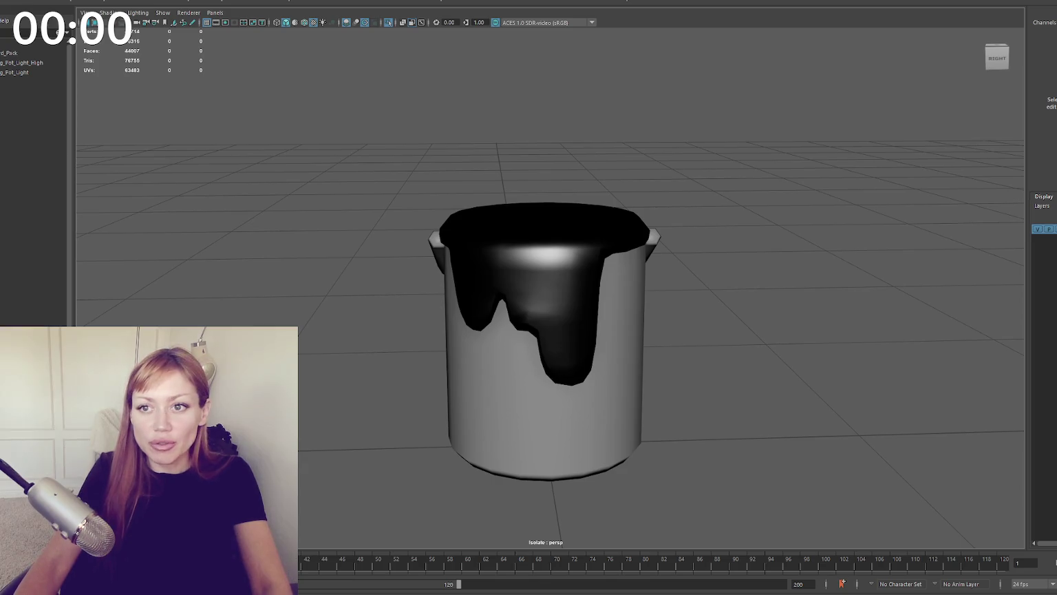
{"action": "right_click_drag", "start_coordinate": [530, 351], "coordinate": [568, 345], "text": "shift"}
{"action": "mouse_move", "coordinate": [546, 324]}
{"action": "left_mouse_down"}
{"action": "mouse_move", "coordinate": [545, 341]}
{"action": "mouse_move", "coordinate": [247, 347]}
{"action": "left_mouse_up"}
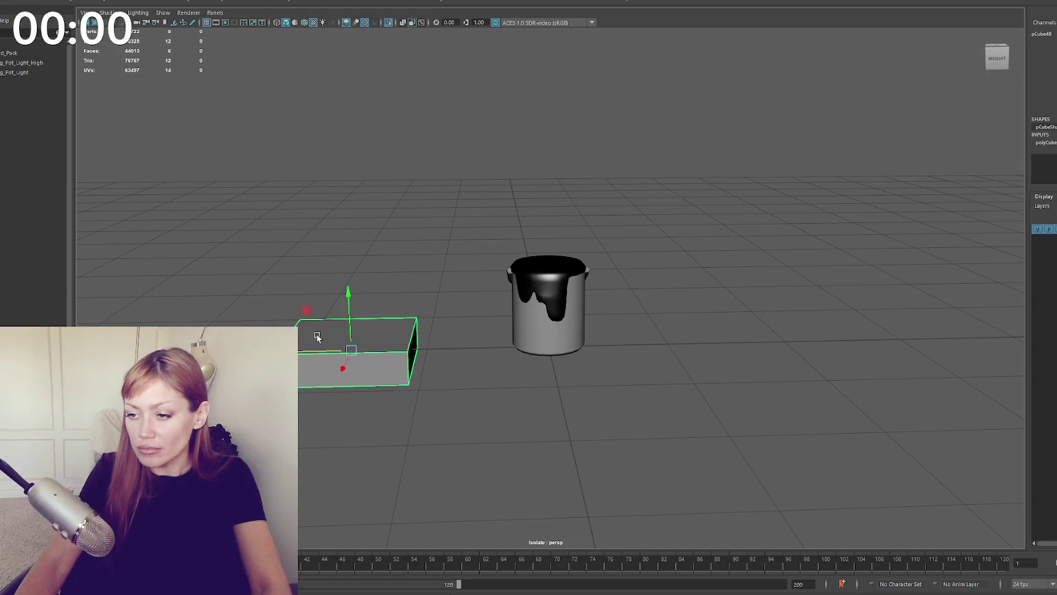
Step: Stretch the flat box lengthwise, duplicate it, and slide the copy to the left
{"action": "left_click_drag", "start_coordinate": [492, 347], "coordinate": [551, 94]}
{"action": "key", "text": "ctrl+d"}
{"action": "key", "text": "w"}
{"action": "left_click_drag", "start_coordinate": [326, 337], "coordinate": [215, 337]}
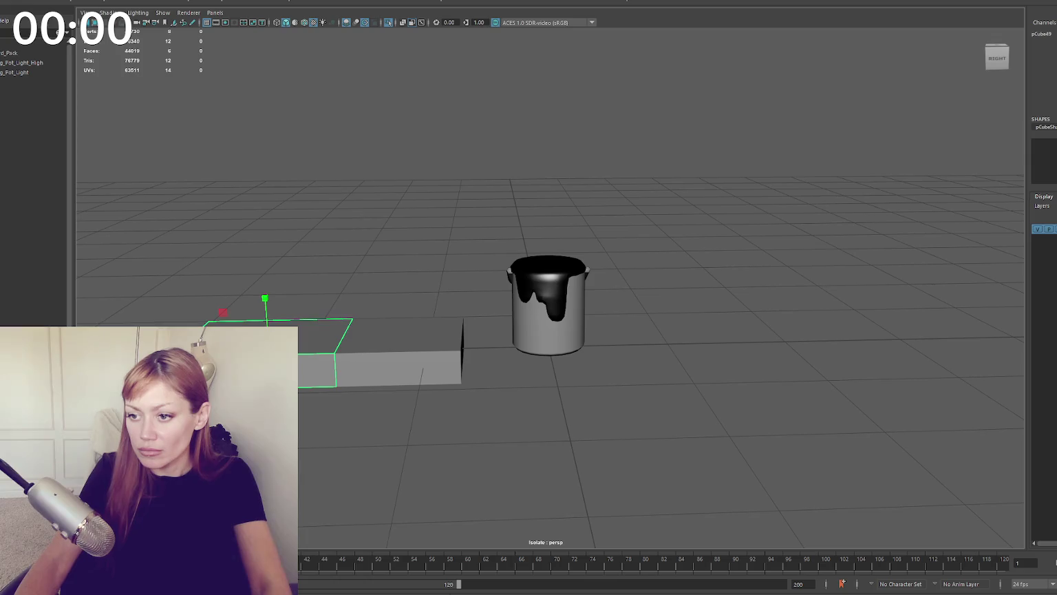
{"action": "middle_click_drag", "start_coordinate": [276, 349], "coordinate": [358, 349], "text": "alt"}
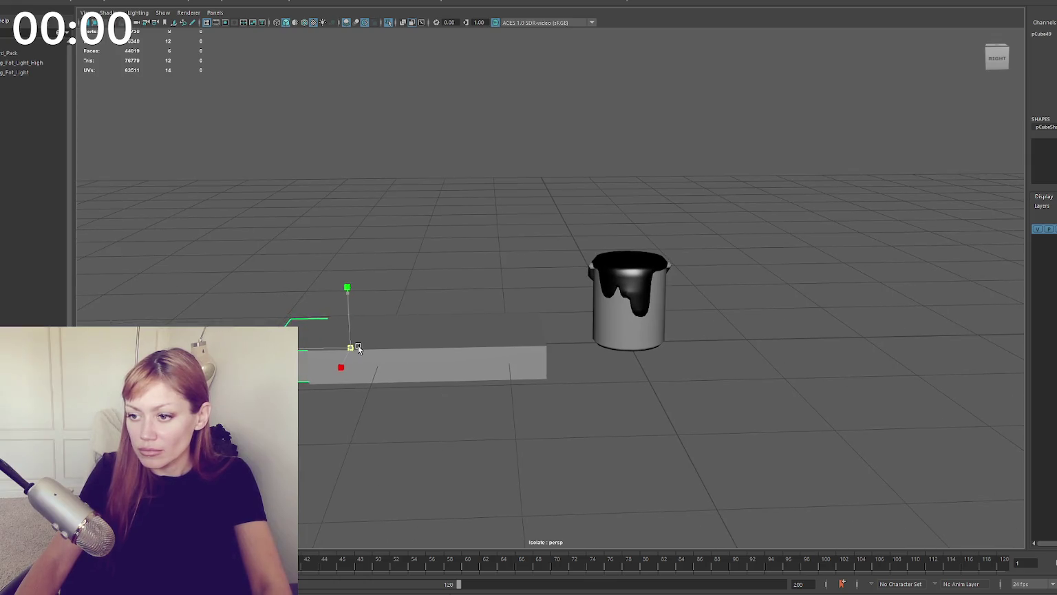
{"action": "left_click", "coordinate": [319, 436]}
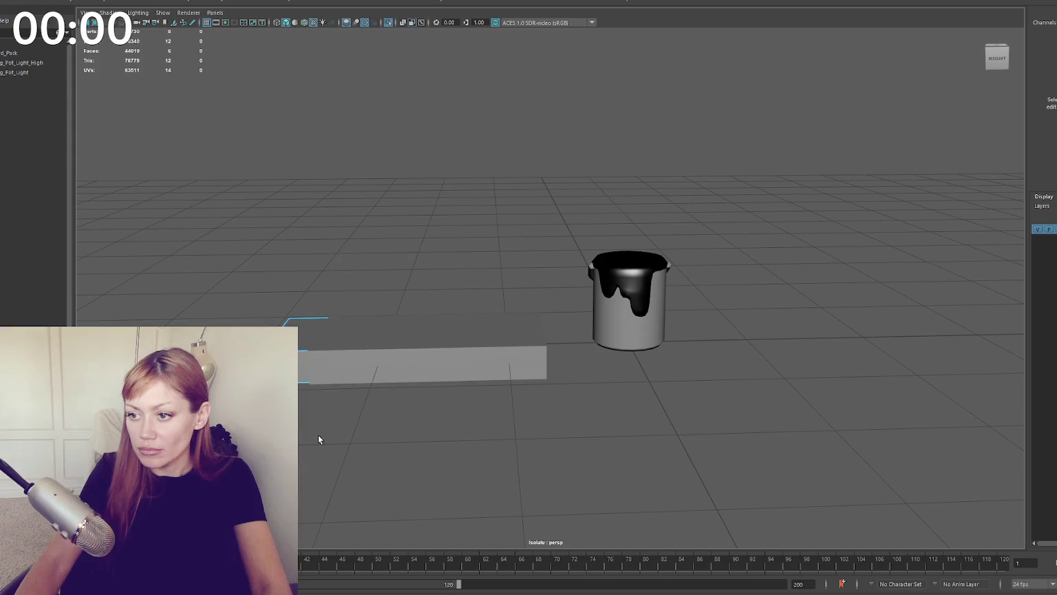
{"action": "right_click_drag", "start_coordinate": [338, 207], "coordinate": [410, 164]}
{"action": "left_click", "coordinate": [302, 349]}
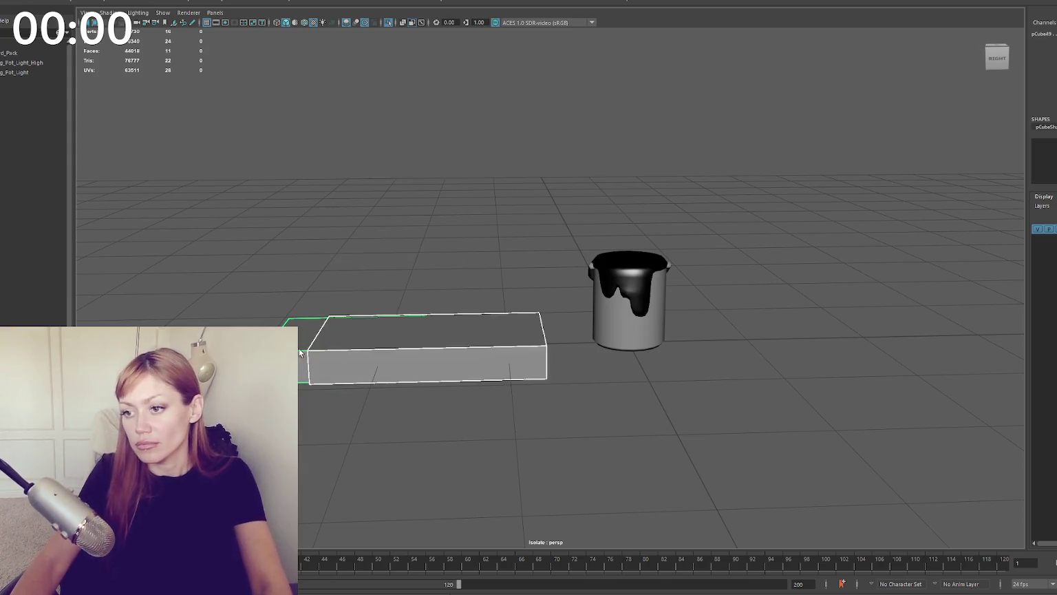
{"action": "key", "text": "ctrl+b"}
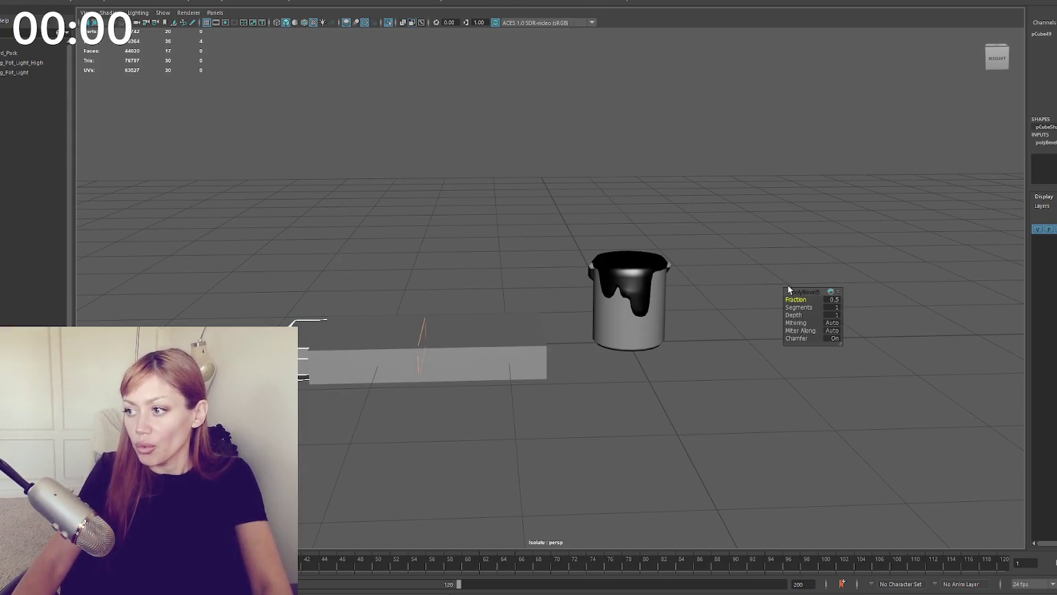
{"action": "key", "text": "ctrl+z"}
Step: Insert two edge loops across the duplicated box
{"action": "left_click", "coordinate": [487, 344]}
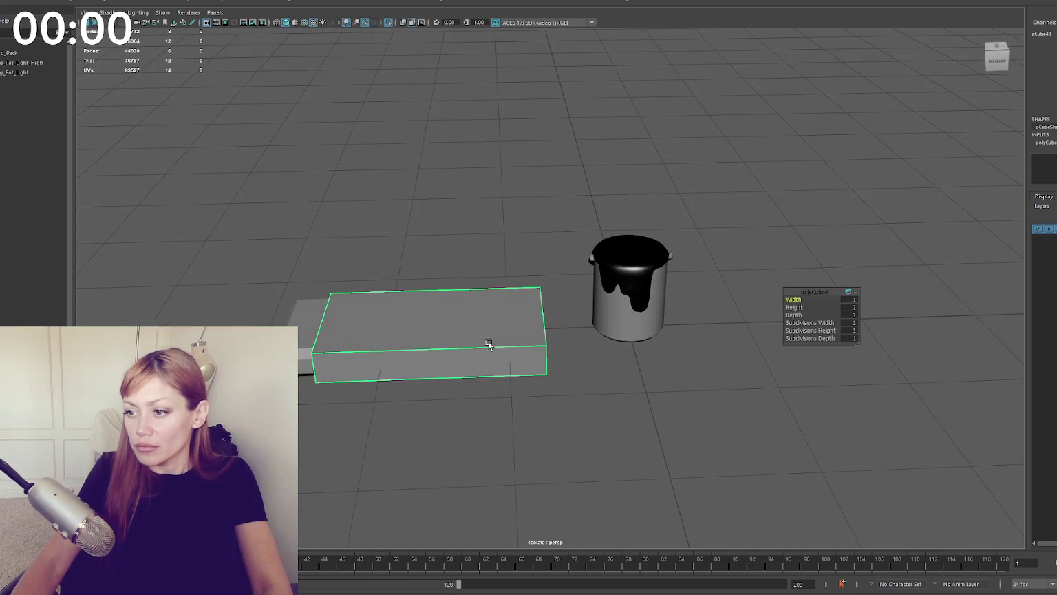
{"action": "left_click", "coordinate": [497, 346]}
{"action": "right_click", "coordinate": [450, 206]}
{"action": "left_click", "coordinate": [437, 339]}
{"action": "right_click", "coordinate": [466, 234]}
{"action": "key", "text": "q"}
Step: Scale the box's end faces and end section narrower to form a long tapered extension
{"action": "left_click_drag", "start_coordinate": [481, 278], "coordinate": [548, 395]}
{"action": "key", "text": "r"}
{"action": "left_click_drag", "start_coordinate": [492, 343], "coordinate": [427, 323]}
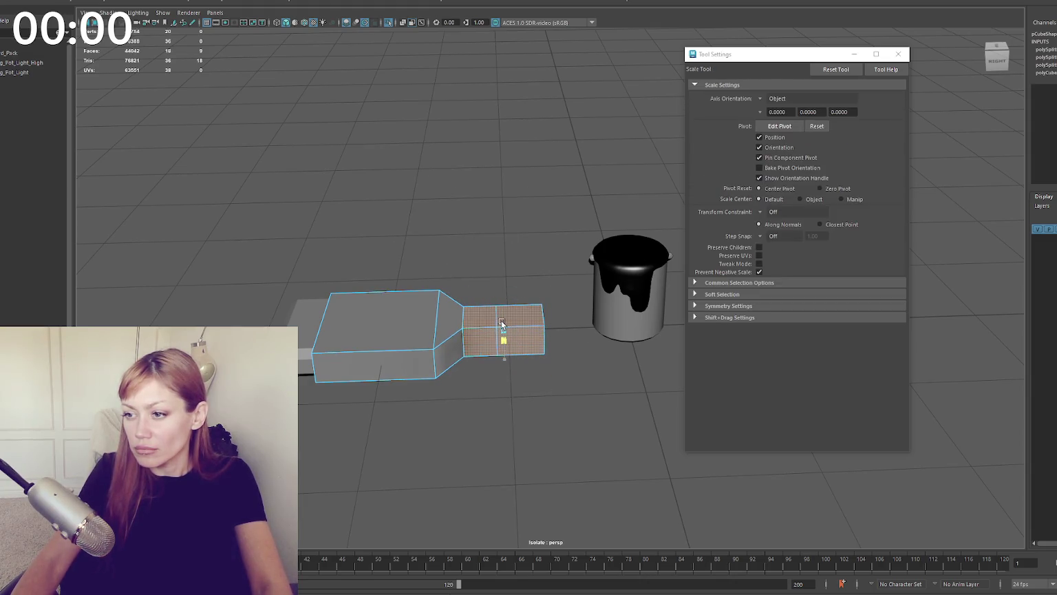
{"action": "key", "text": "q"}
{"action": "left_click_drag", "start_coordinate": [373, 193], "coordinate": [570, 398]}
{"action": "key", "text": "r"}
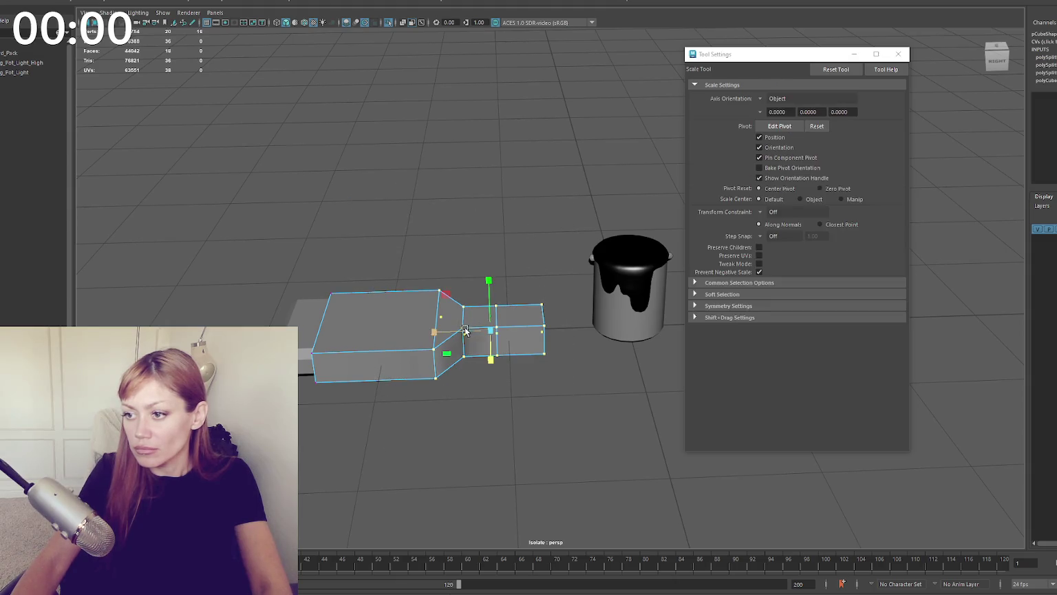
{"action": "left_click_drag", "start_coordinate": [475, 329], "coordinate": [424, 329]}
{"action": "key", "text": "q"}
{"action": "left_click", "coordinate": [373, 206]}
{"action": "left_click_drag", "start_coordinate": [349, 220], "coordinate": [447, 396]}
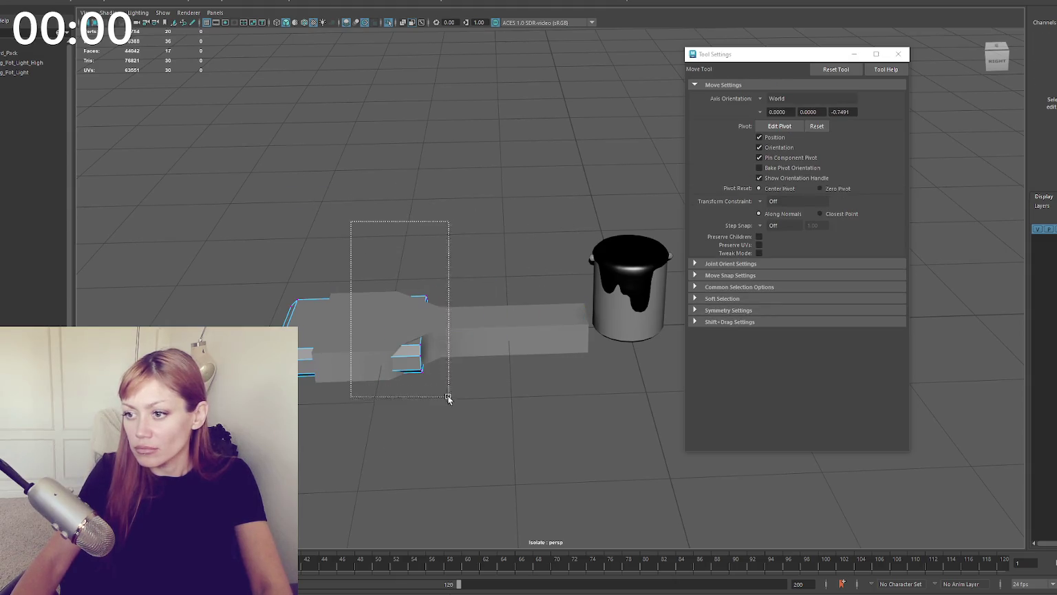
Step: Shift the selected vertices left and scale the whole mesh slightly longer and lower
{"action": "key", "text": "r"}
{"action": "key", "text": "w"}
{"action": "left_click_drag", "start_coordinate": [353, 336], "coordinate": [331, 340]}
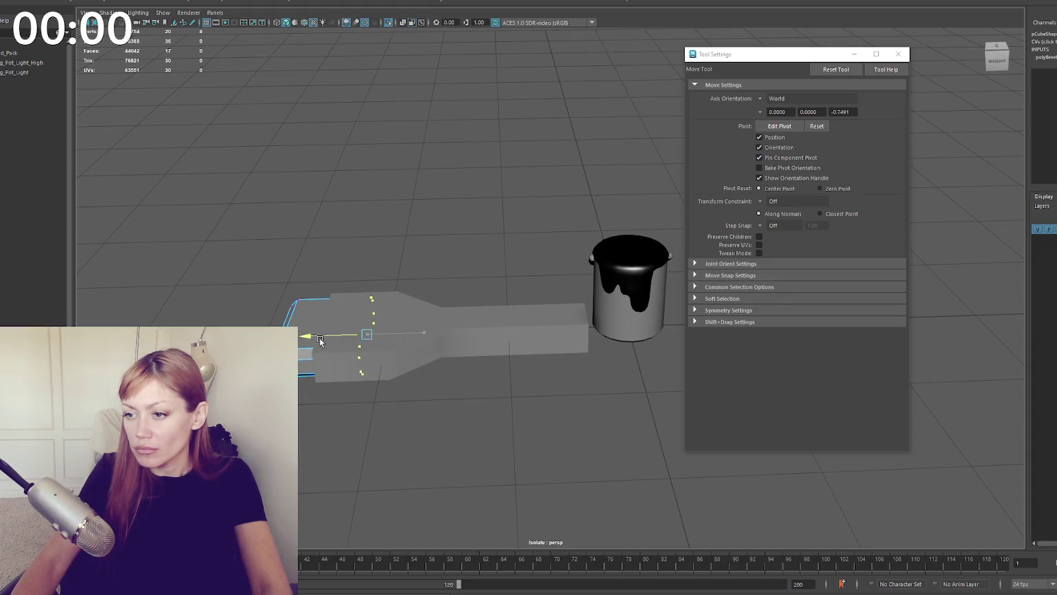
{"action": "left_click", "coordinate": [379, 230]}
{"action": "right_click", "coordinate": [359, 207], "text": "shift"}
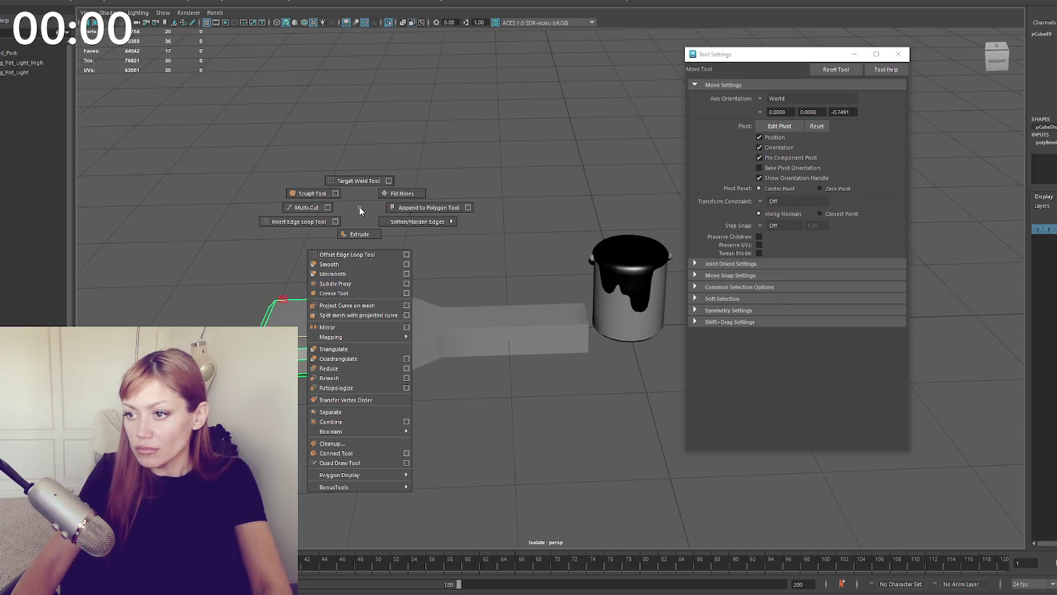
{"action": "left_click", "coordinate": [424, 329]}
{"action": "key", "text": "r"}
{"action": "left_click_drag", "start_coordinate": [422, 331], "coordinate": [432, 275]}
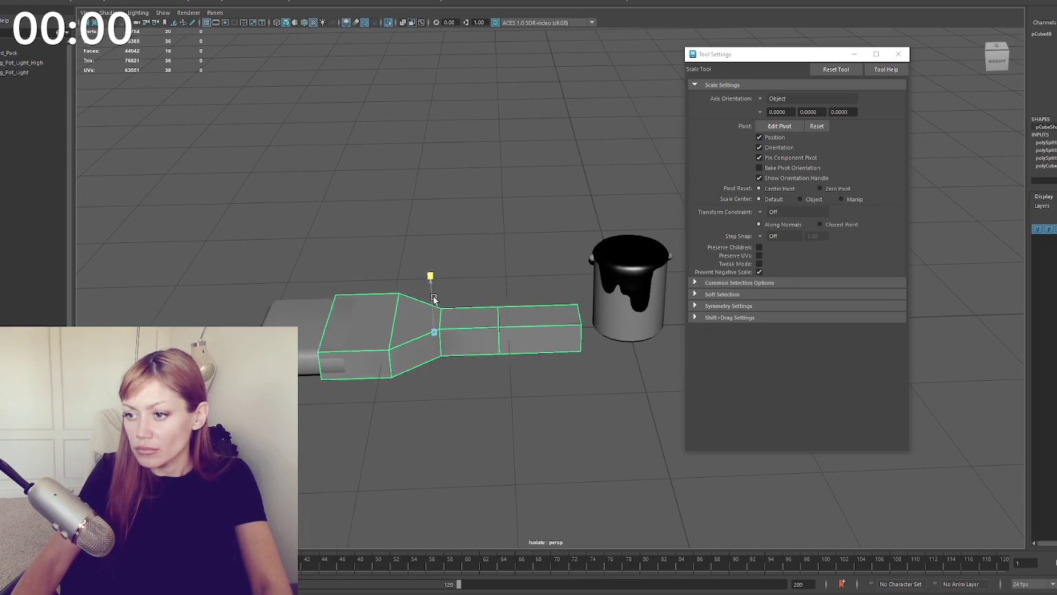
{"action": "mouse_move", "coordinate": [432, 324]}
{"action": "left_mouse_down"}
{"action": "mouse_move", "coordinate": [429, 353]}
{"action": "mouse_move", "coordinate": [419, 332]}
{"action": "left_mouse_up"}
{"action": "key", "text": "w"}
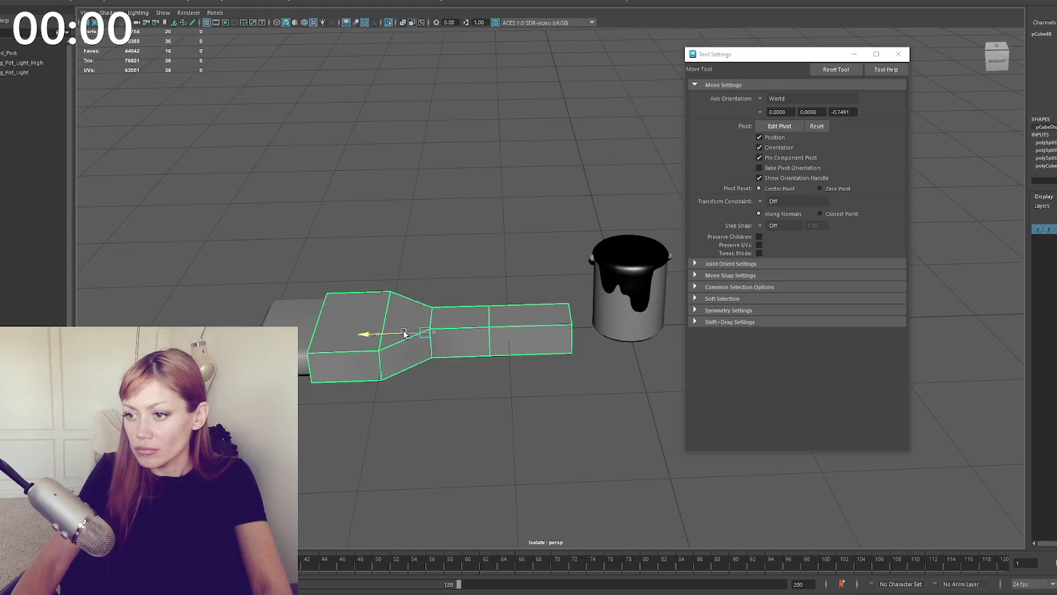
Step: Make the narrow end faces of the brush slightly taller
{"action": "right_click_drag", "start_coordinate": [497, 215], "coordinate": [474, 242]}
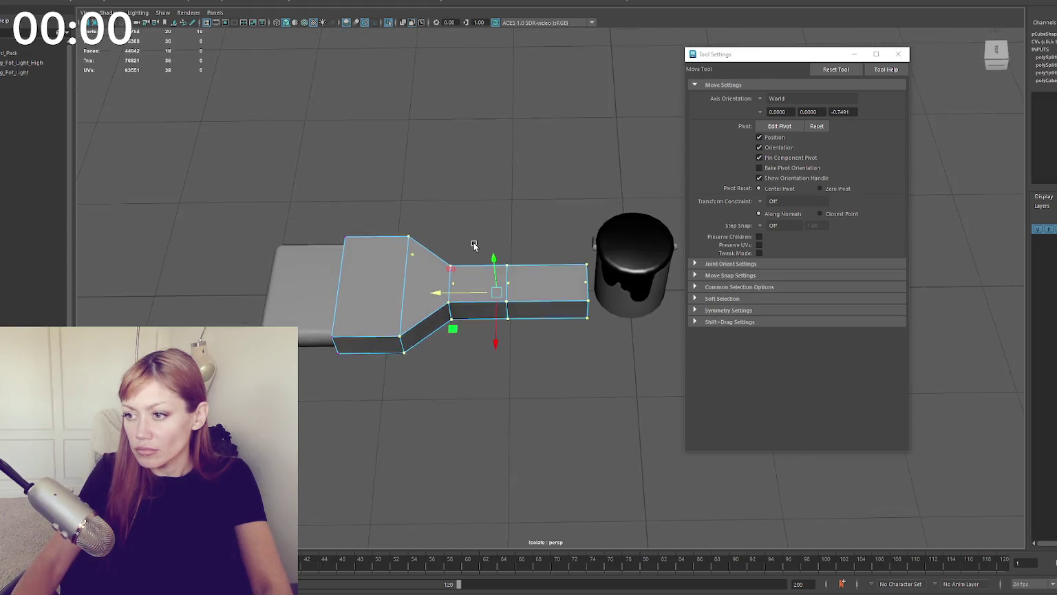
{"action": "mouse_move", "coordinate": [551, 220]}
{"action": "right_mouse_down"}
{"action": "mouse_move", "coordinate": [506, 219]}
{"action": "mouse_move", "coordinate": [552, 237]}
{"action": "right_mouse_up"}
{"action": "left_click", "coordinate": [562, 309]}
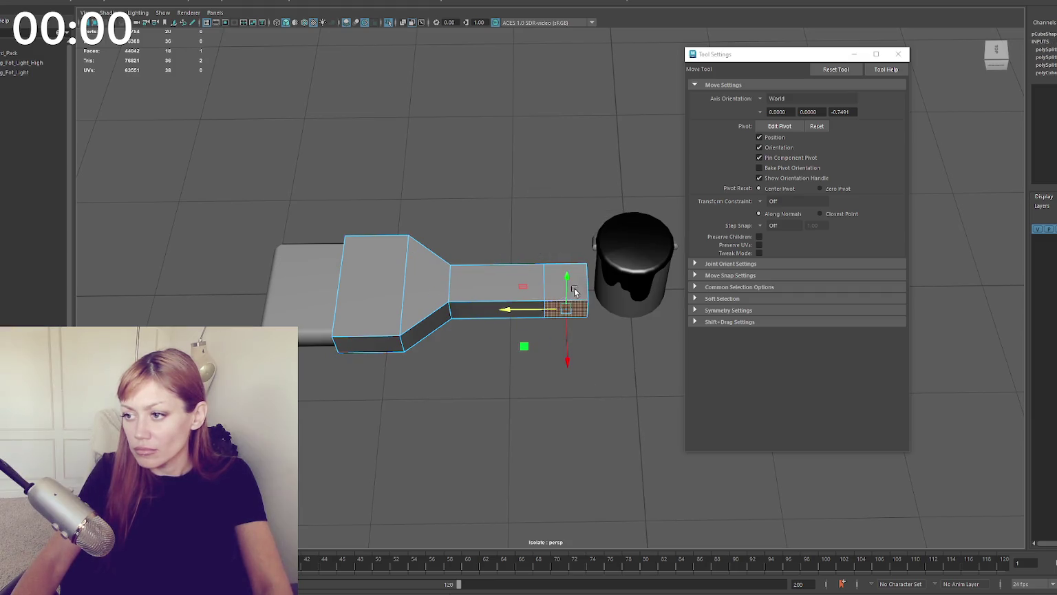
{"action": "key", "text": "r"}
{"action": "left_click_drag", "start_coordinate": [561, 323], "coordinate": [565, 335]}
Step: In wireframe view, select the vertical edges across all the brush sections
{"action": "left_click", "coordinate": [511, 207]}
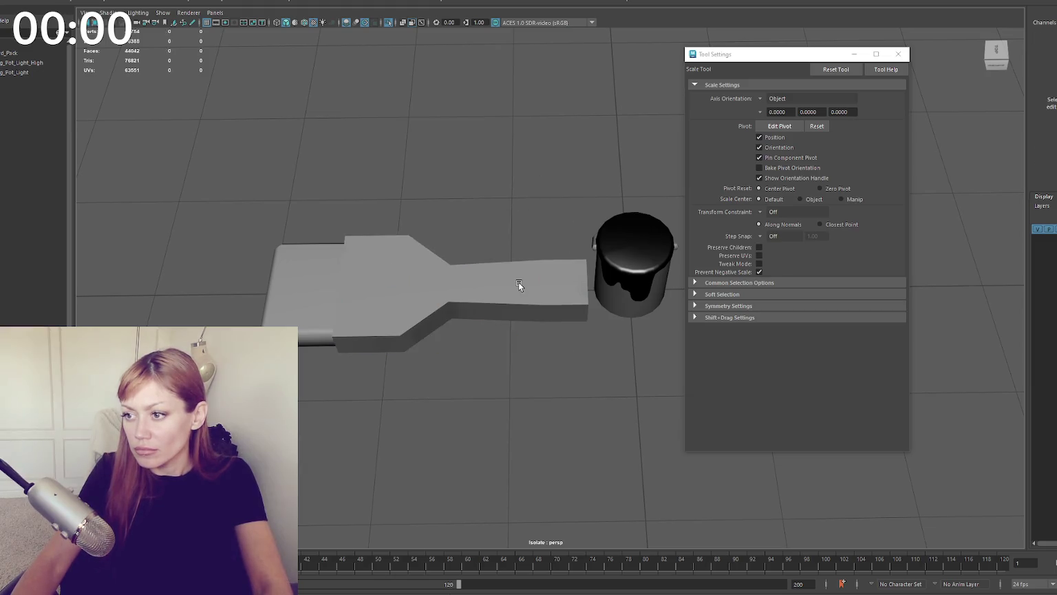
{"action": "right_click", "coordinate": [519, 281]}
{"action": "key", "text": "4"}
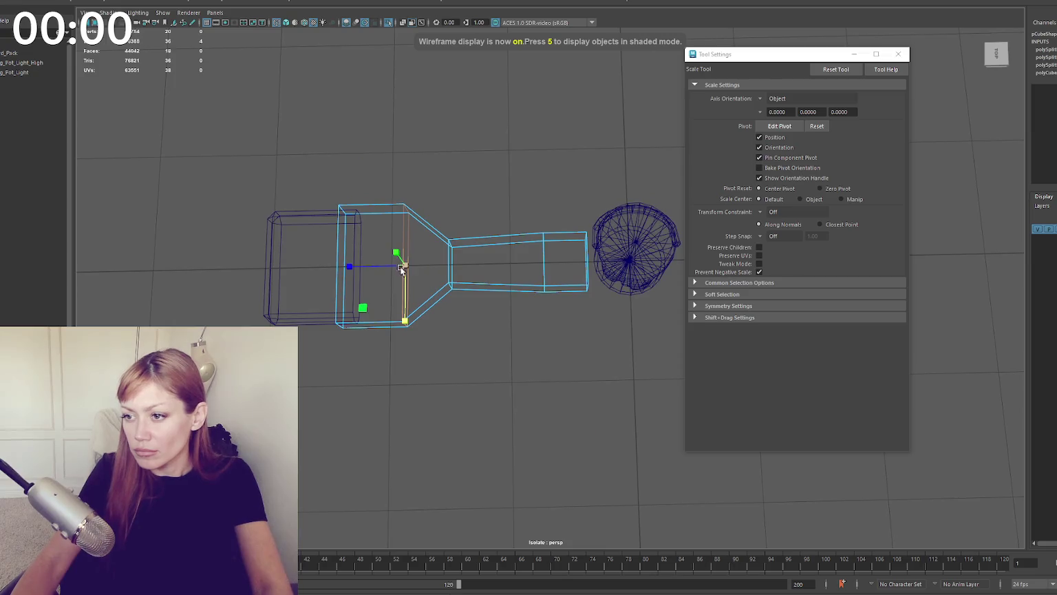
{"action": "key", "text": "q"}
{"action": "left_click", "coordinate": [403, 276]}
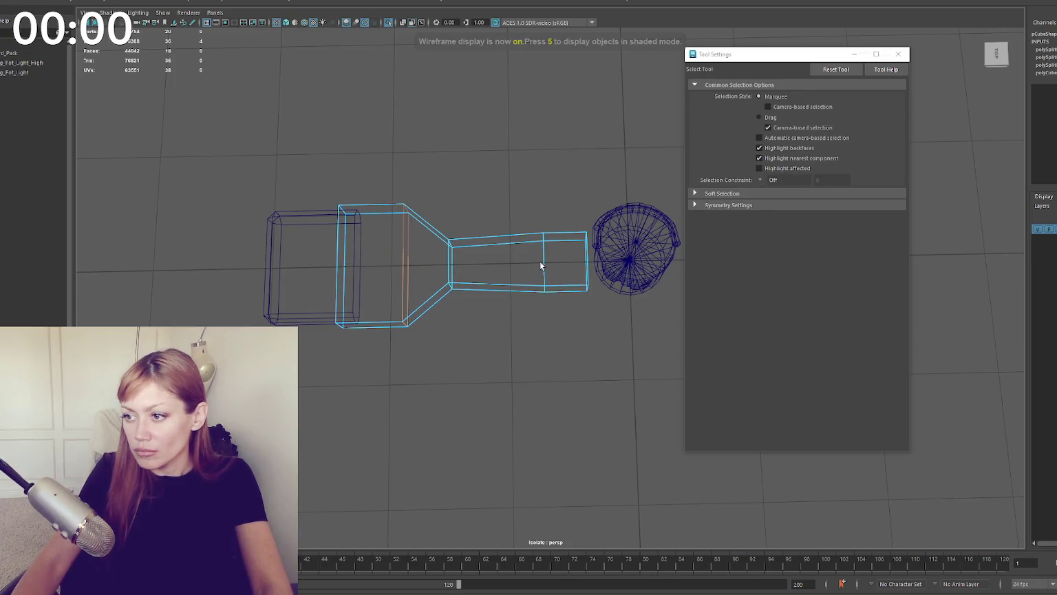
{"action": "left_click_drag", "start_coordinate": [328, 119], "coordinate": [690, 436]}
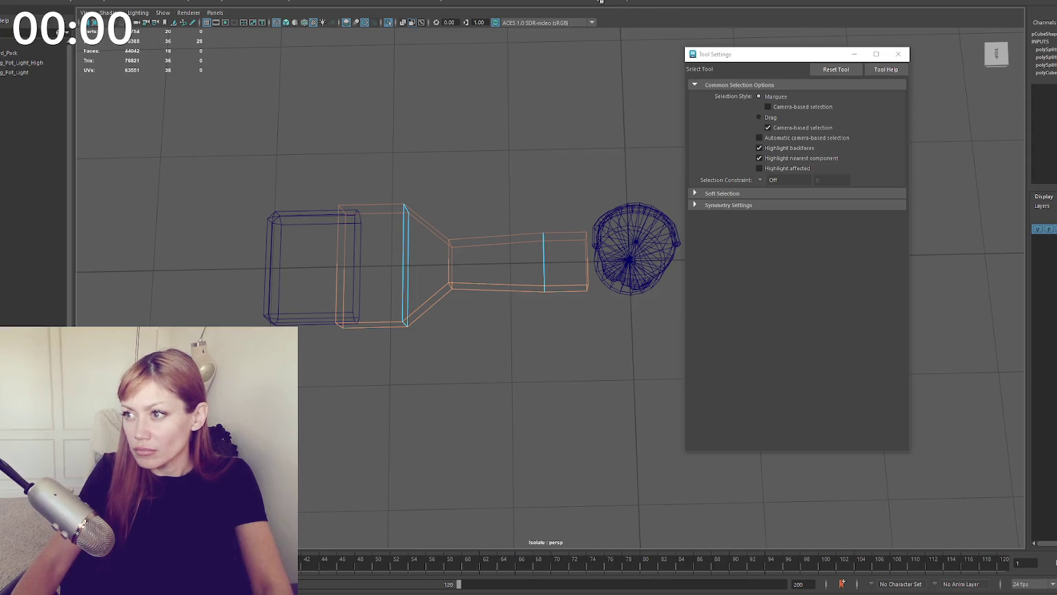
Step: Bevel the selected edges at fraction 0.5 with 1 segment, then view the brush shaded
{"action": "key", "text": "ctrl+b"}
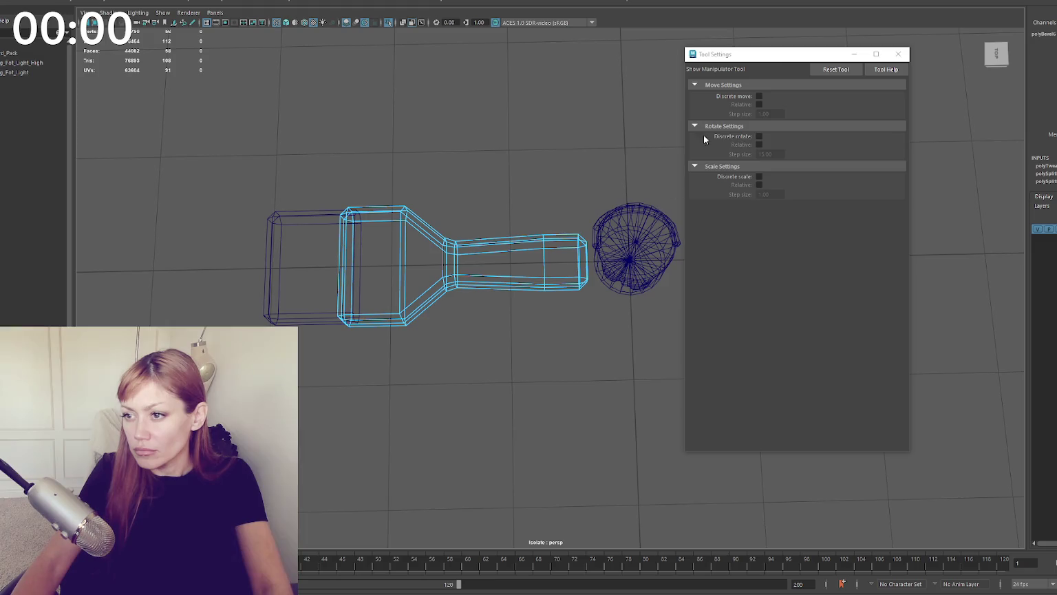
{"action": "left_click_drag", "start_coordinate": [757, 54], "coordinate": [953, 303]}
{"action": "left_click_drag", "start_coordinate": [811, 300], "coordinate": [807, 299]}
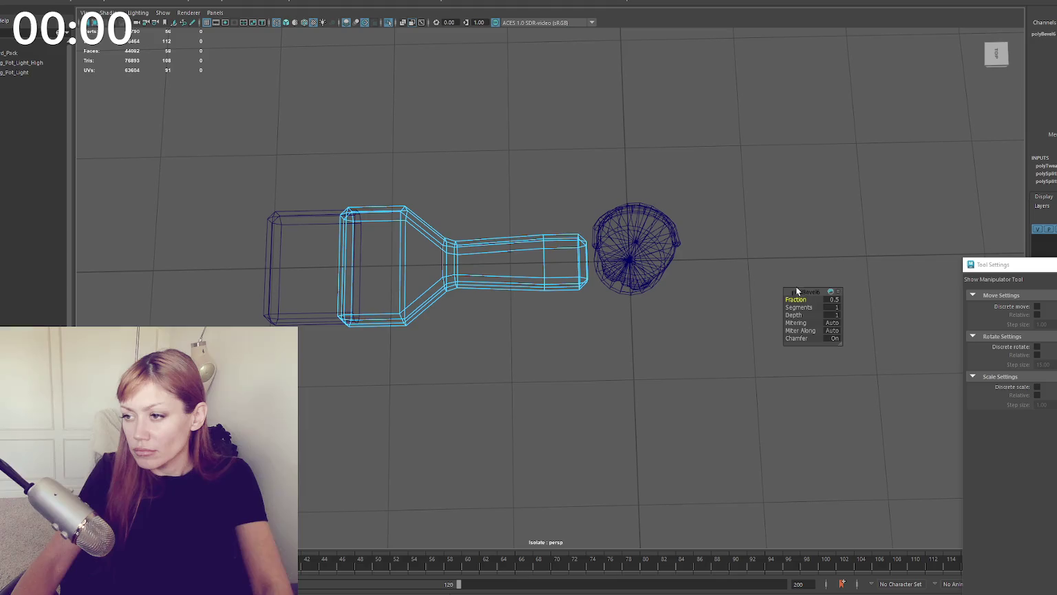
{"action": "key", "text": "q"}
{"action": "key", "text": "5"}
{"action": "left_click_drag", "start_coordinate": [481, 159], "coordinate": [303, 332]}
{"action": "right_click_drag", "start_coordinate": [416, 137], "coordinate": [539, 153], "text": "shift"}
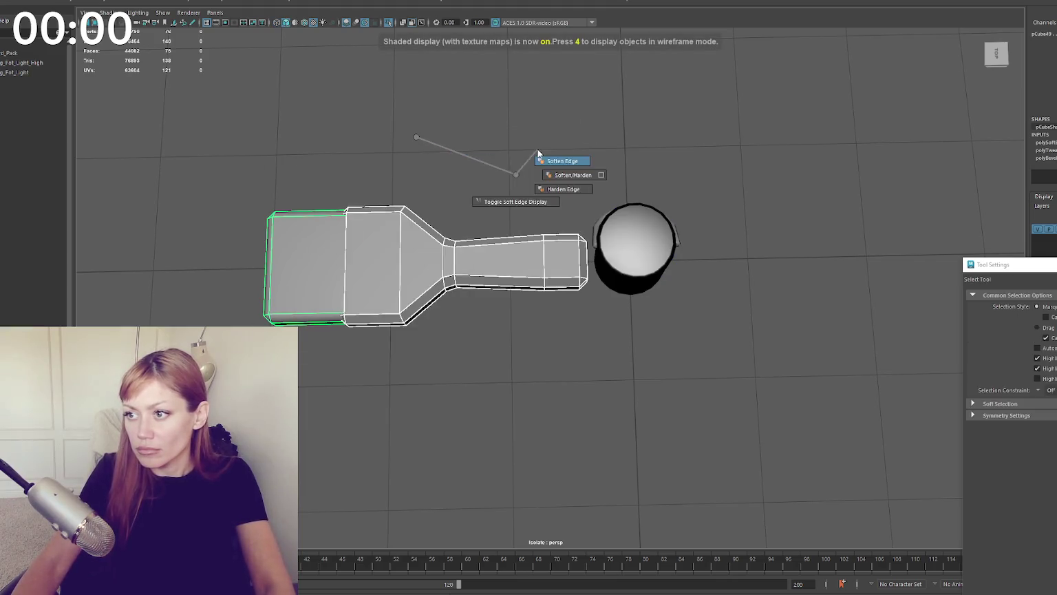
Step: Soften the brush's edges and switch to face selection
{"action": "left_click", "coordinate": [124, 2]}
{"action": "left_click", "coordinate": [131, 69]}
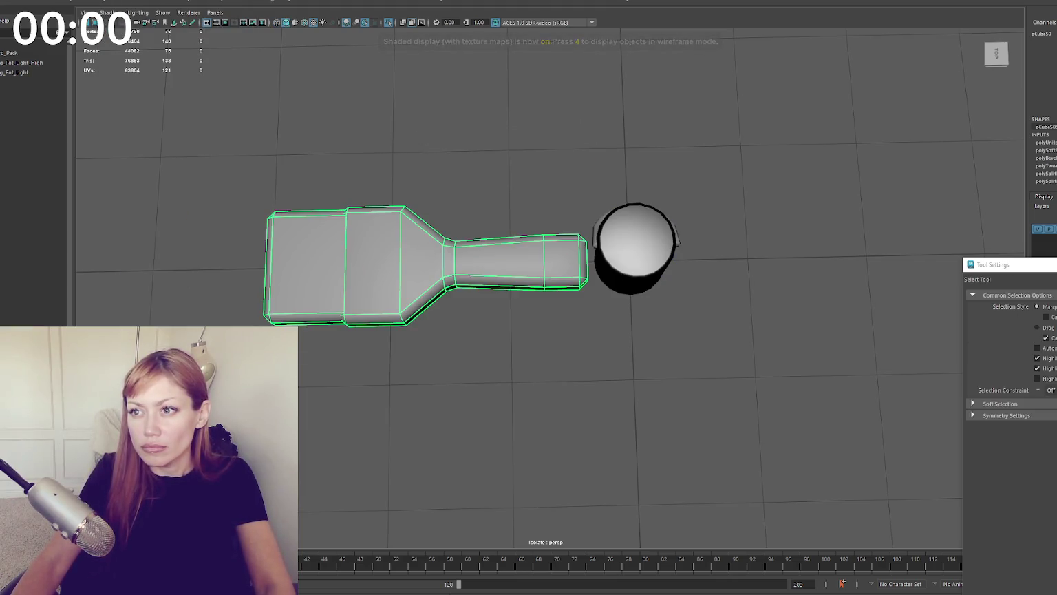
{"action": "key", "text": "ctrl+F11"}
Step: Apply a planar UV projection to the selected brush faces
{"action": "left_click", "coordinate": [313, 2]}
{"action": "left_click", "coordinate": [344, 82]}
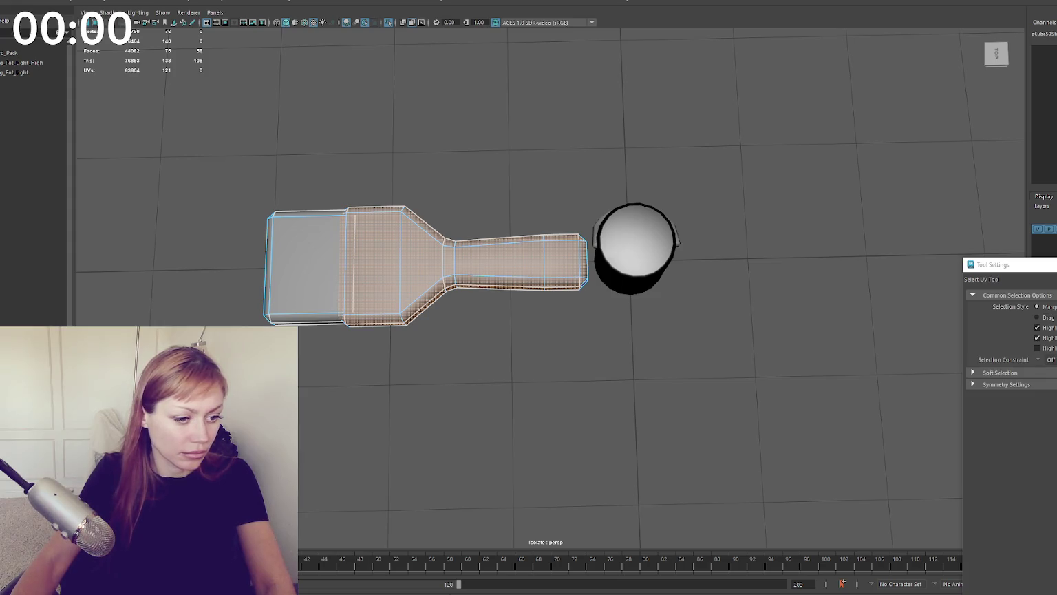
{"action": "left_click", "coordinate": [619, 2]}
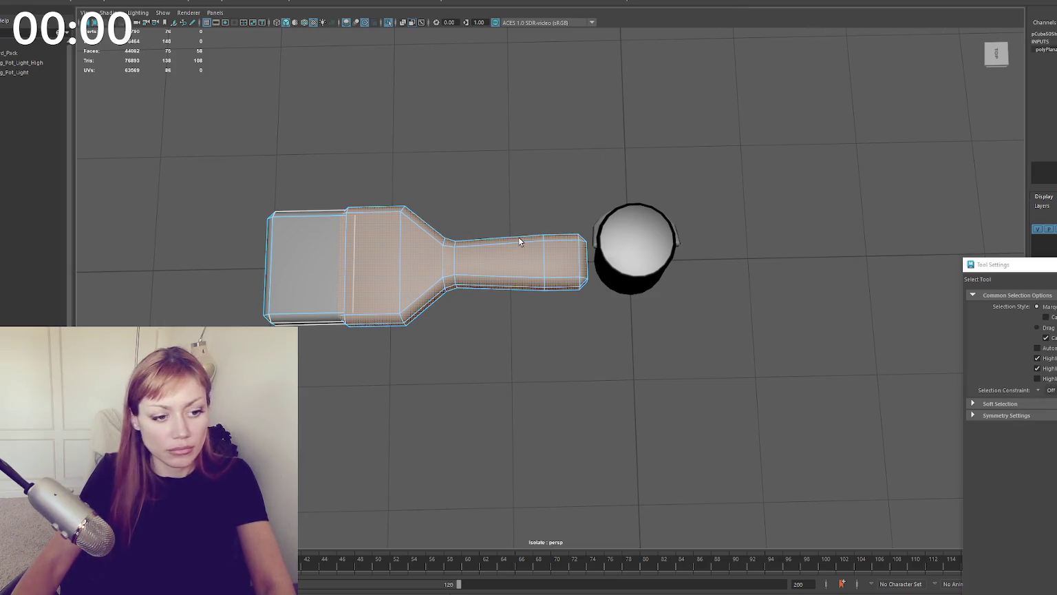
{"action": "left_click_drag", "start_coordinate": [519, 241], "coordinate": [524, 170], "text": "alt"}
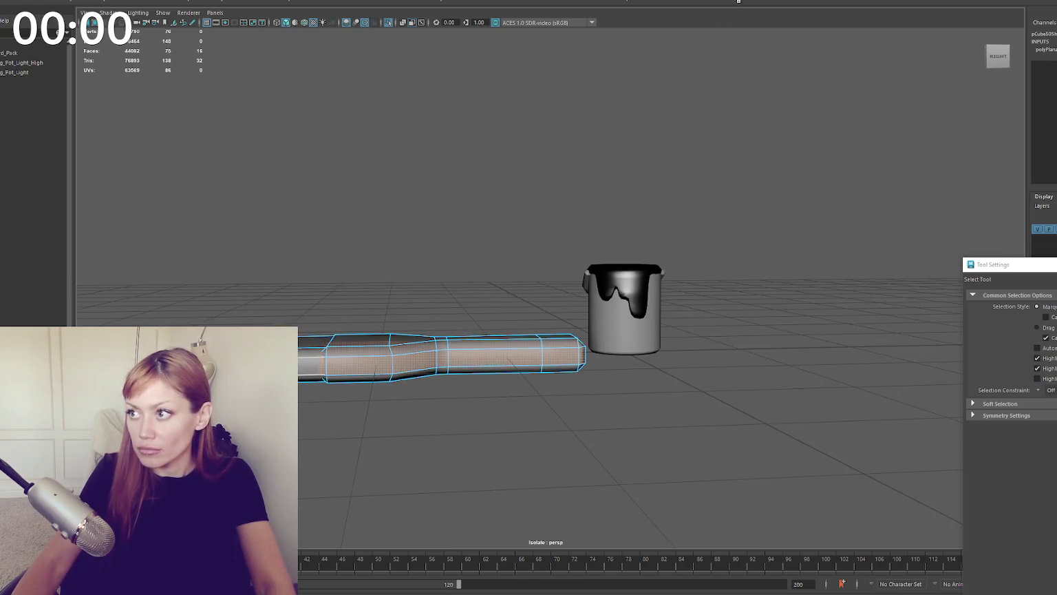
{"action": "left_click_drag", "start_coordinate": [482, 329], "coordinate": [402, 333], "text": "alt"}
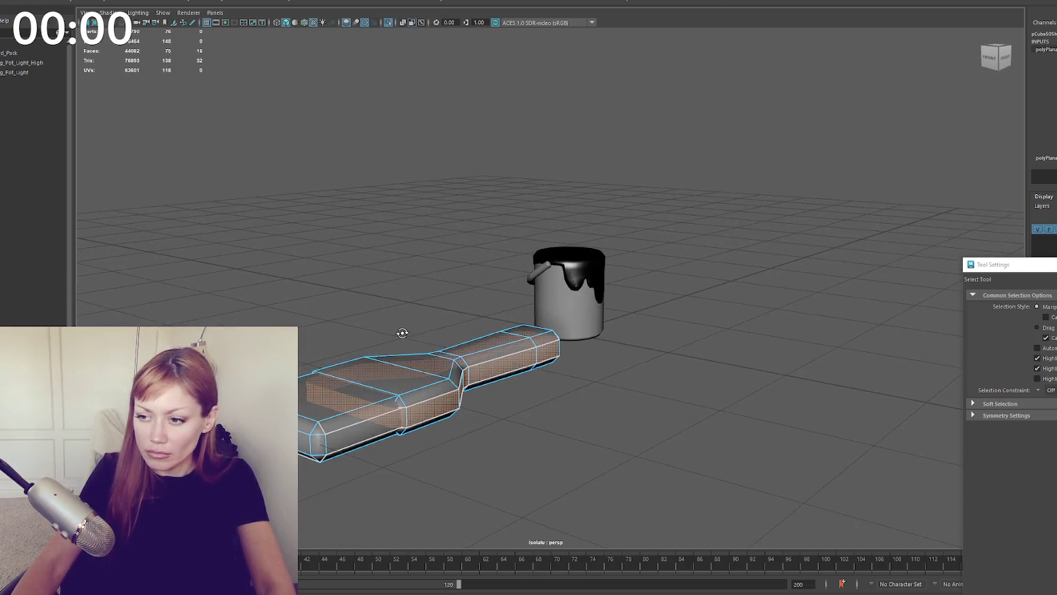
{"action": "key", "text": "4"}
{"action": "left_click", "coordinate": [347, 403]}
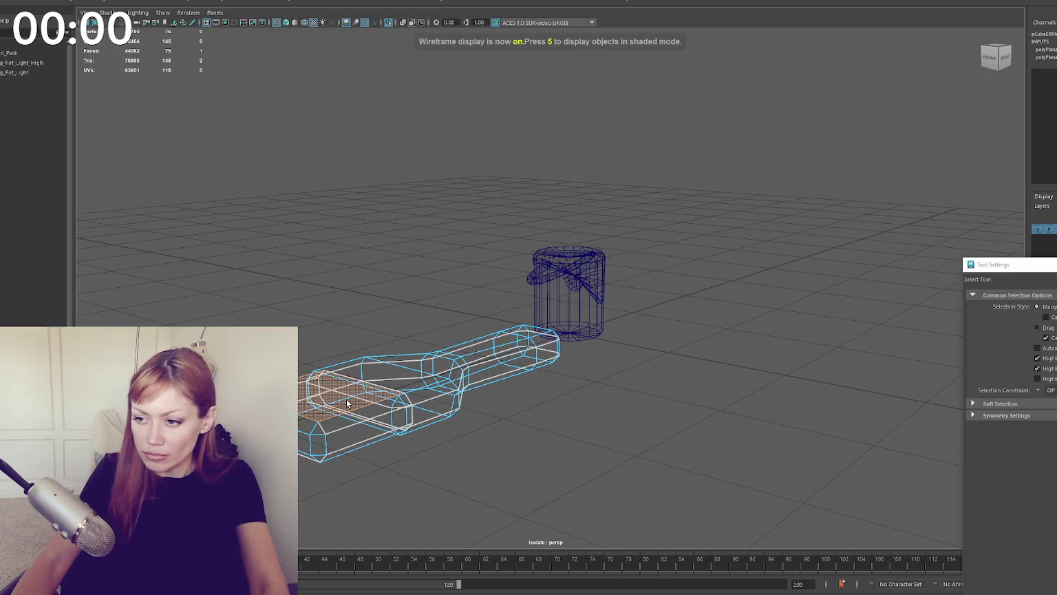
Step: Select the handle's top, bottom and side face loops and lay out their UVs
{"action": "left_click", "coordinate": [399, 417]}
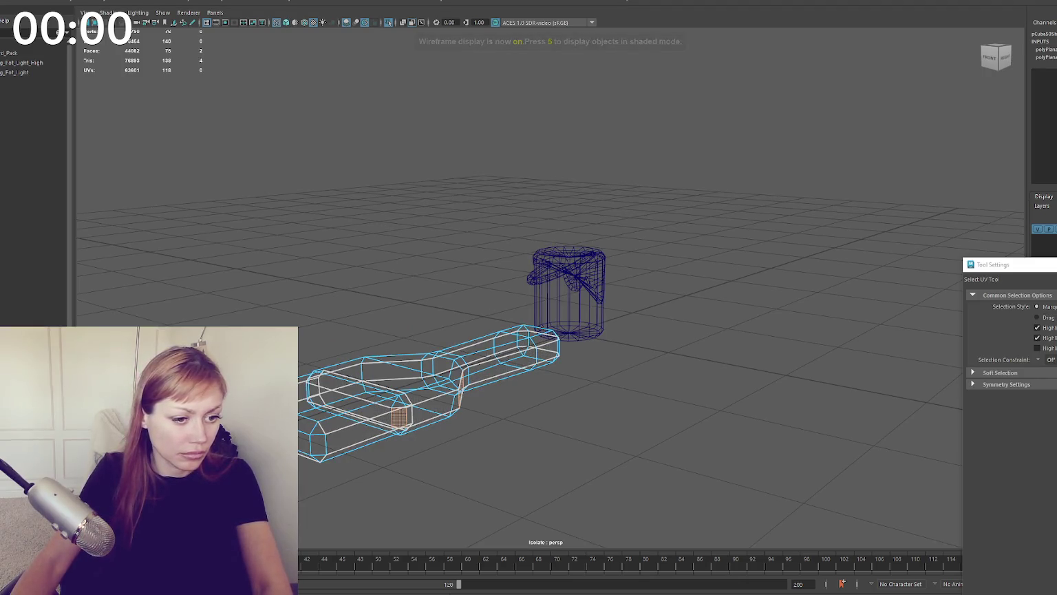
{"action": "key", "text": "w"}
{"action": "double_click", "coordinate": [482, 347], "text": "shift"}
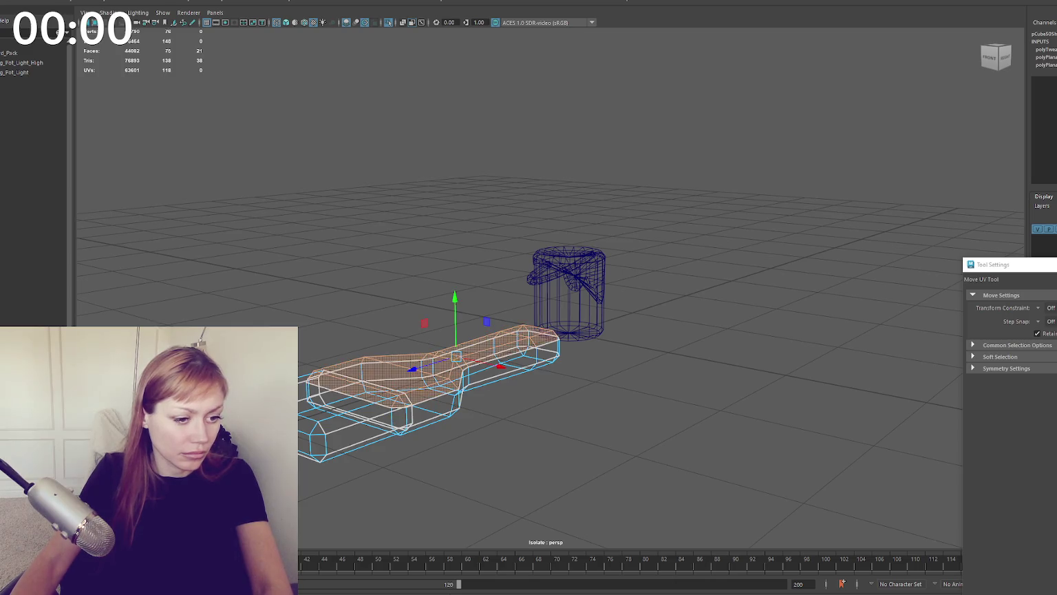
{"action": "left_click", "coordinate": [413, 389]}
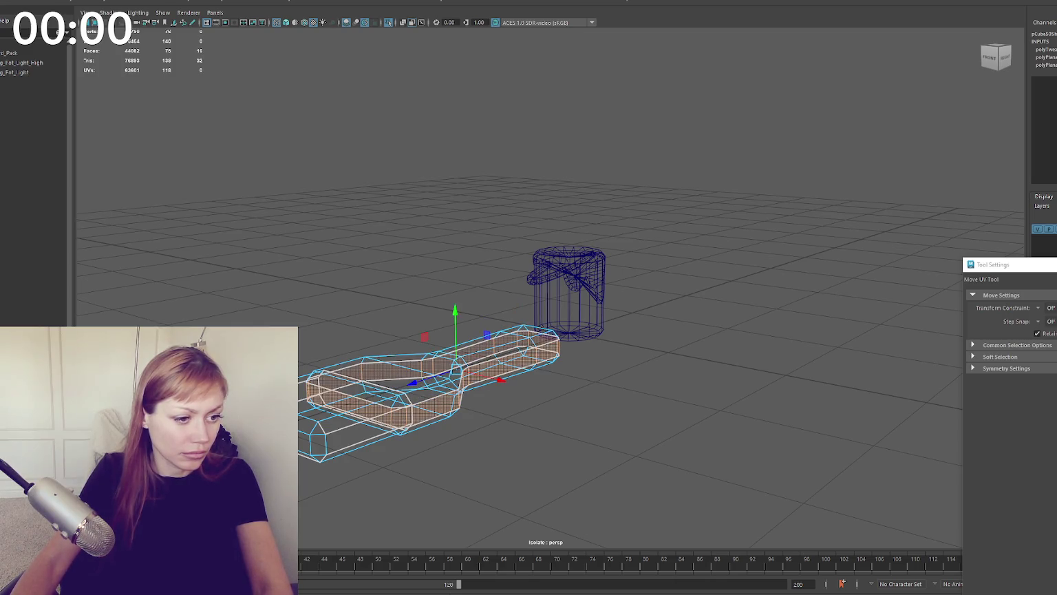
{"action": "key", "text": "q"}
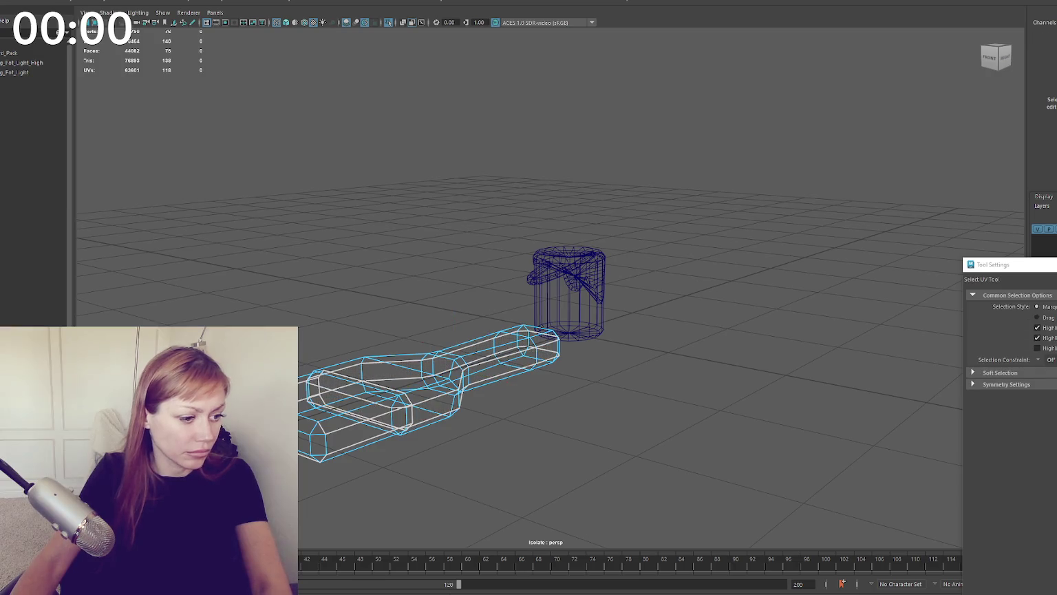
{"action": "left_click", "coordinate": [351, 403]}
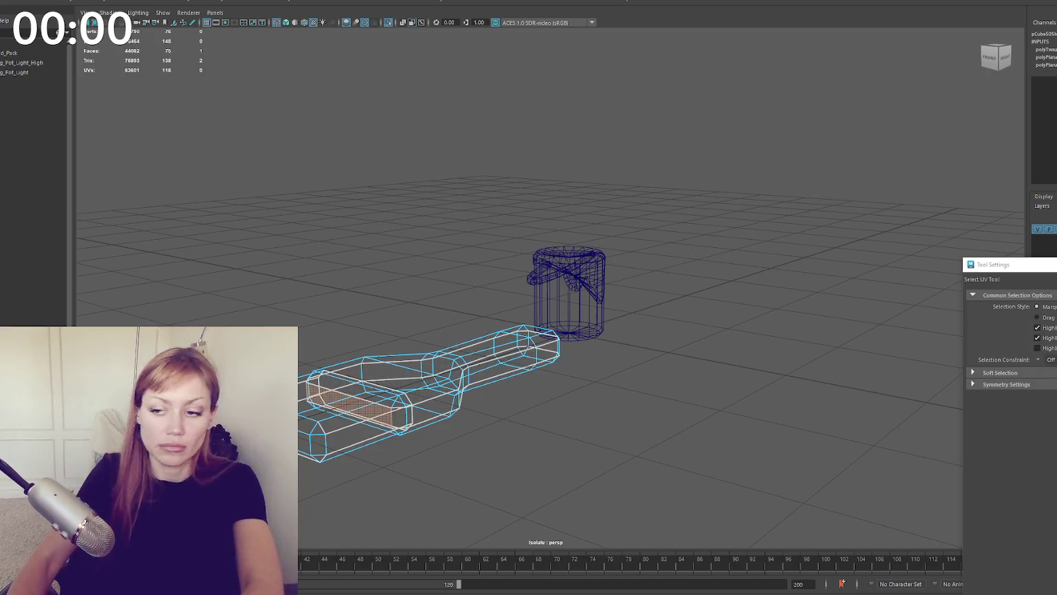
{"action": "double_click", "coordinate": [475, 361]}
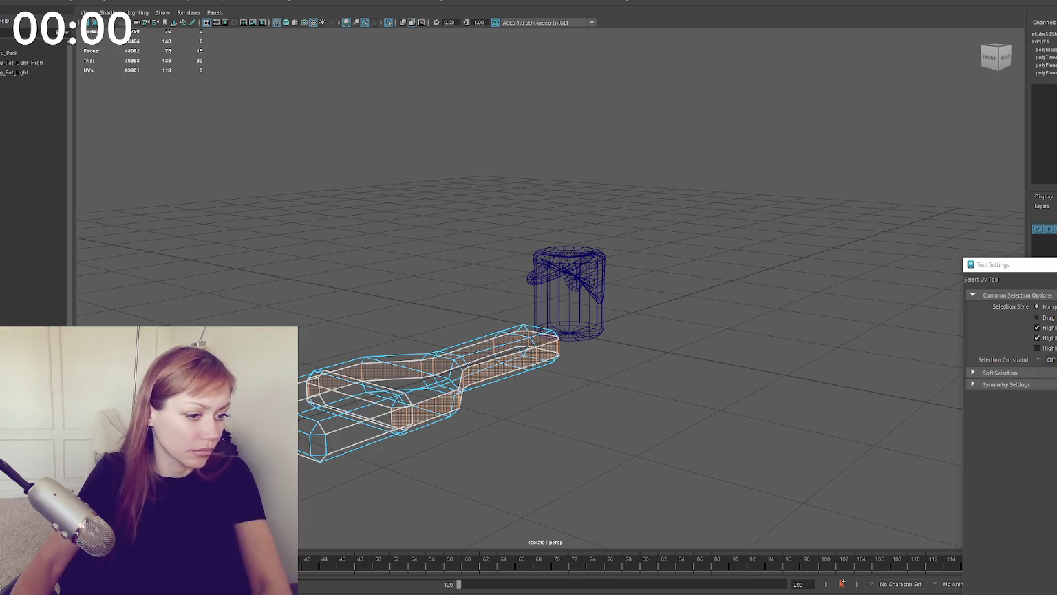
{"action": "double_click", "coordinate": [482, 375]}
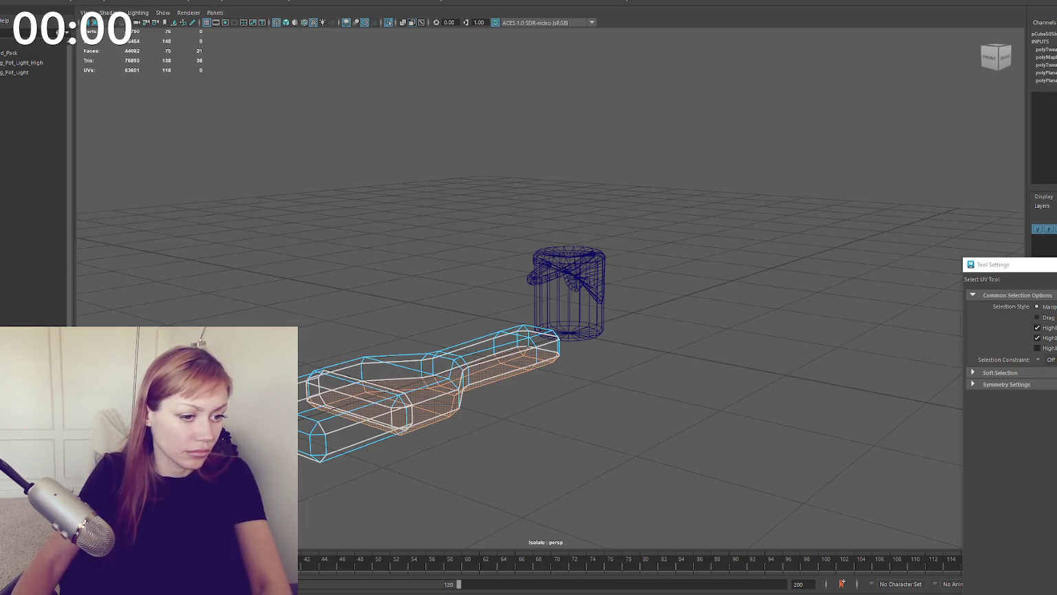
{"action": "double_click", "coordinate": [481, 355]}
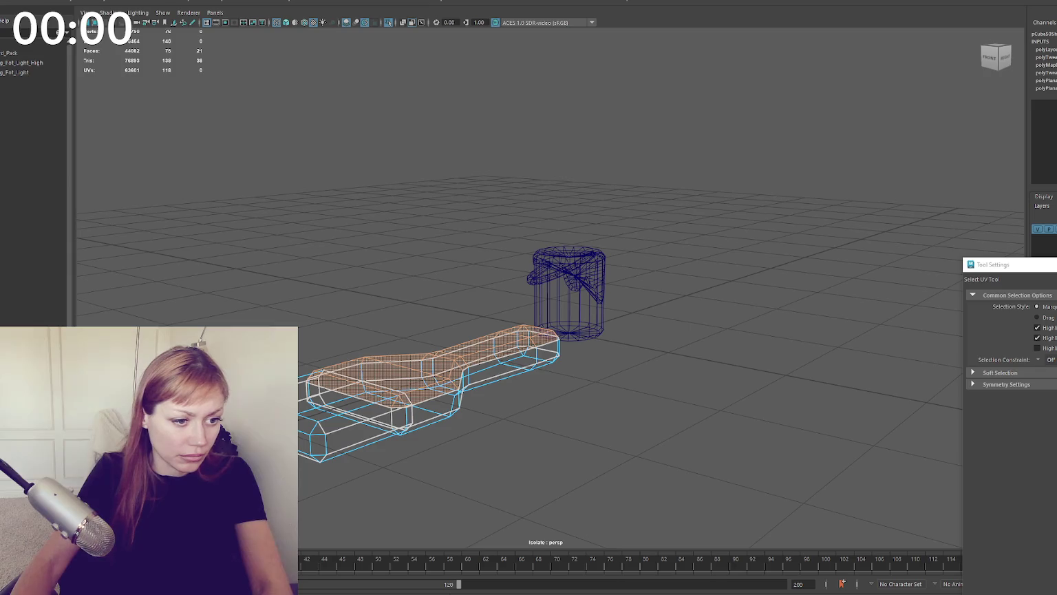
{"action": "left_click", "coordinate": [403, 415]}
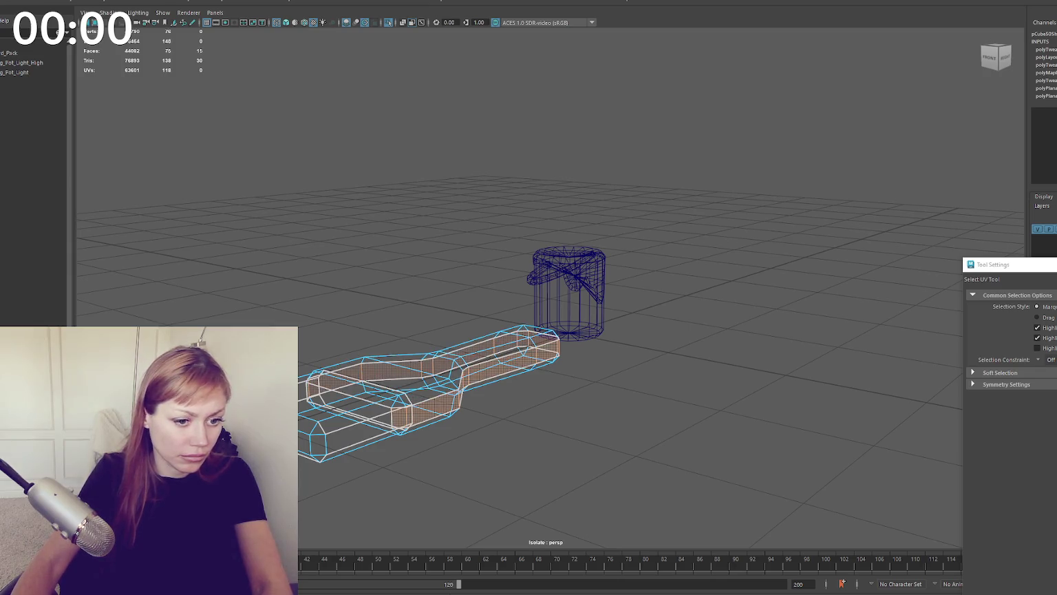
{"action": "left_click", "coordinate": [441, 396]}
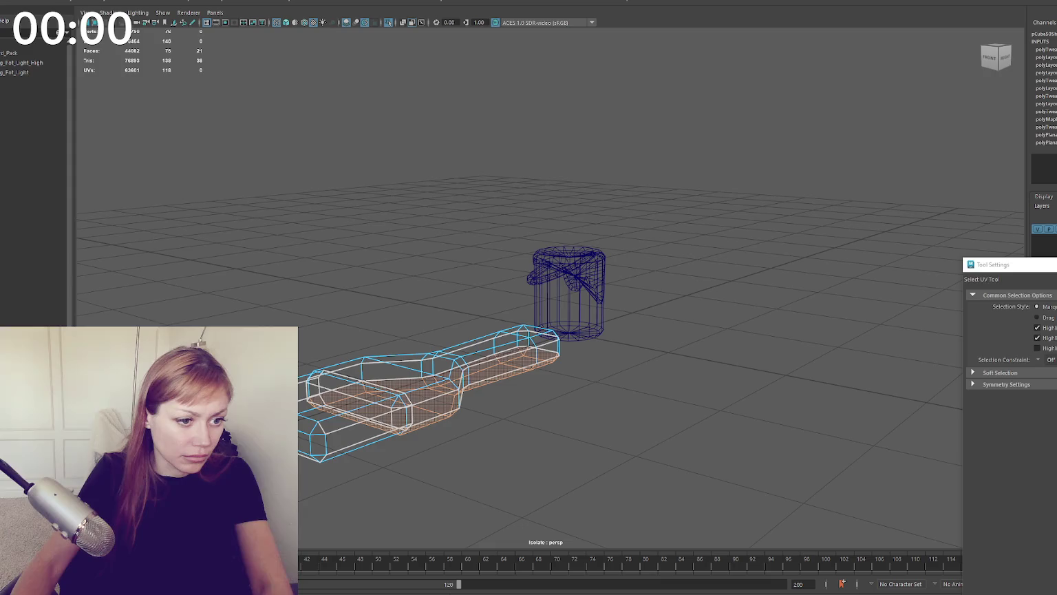
Step: Move the UVs of the handle end's top face and bottom strip, then return to shaded object mode
{"action": "key", "text": "w"}
{"action": "left_click", "coordinate": [441, 365]}
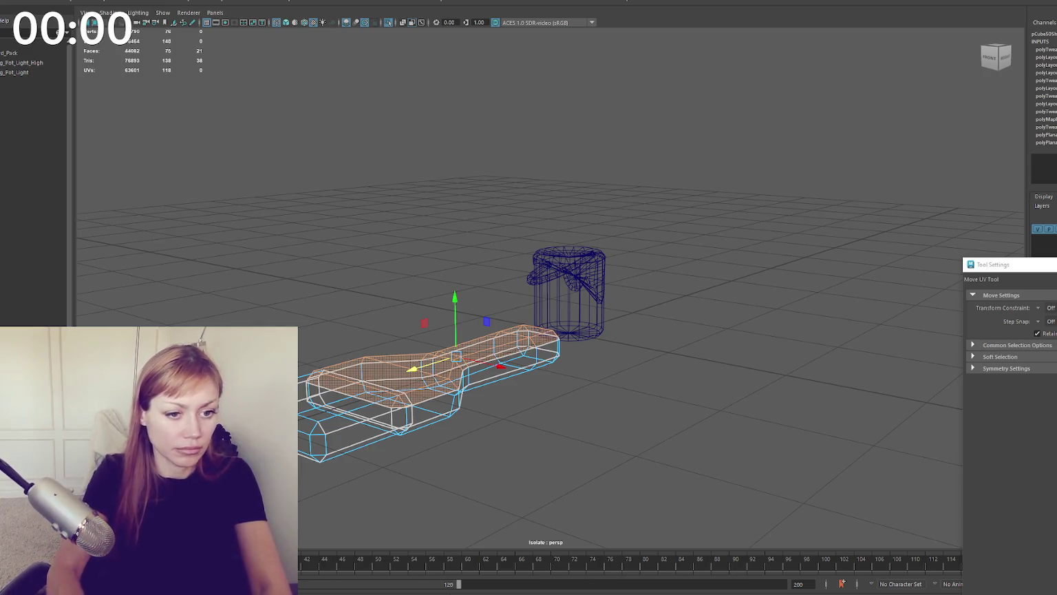
{"action": "key", "text": "shift+period"}
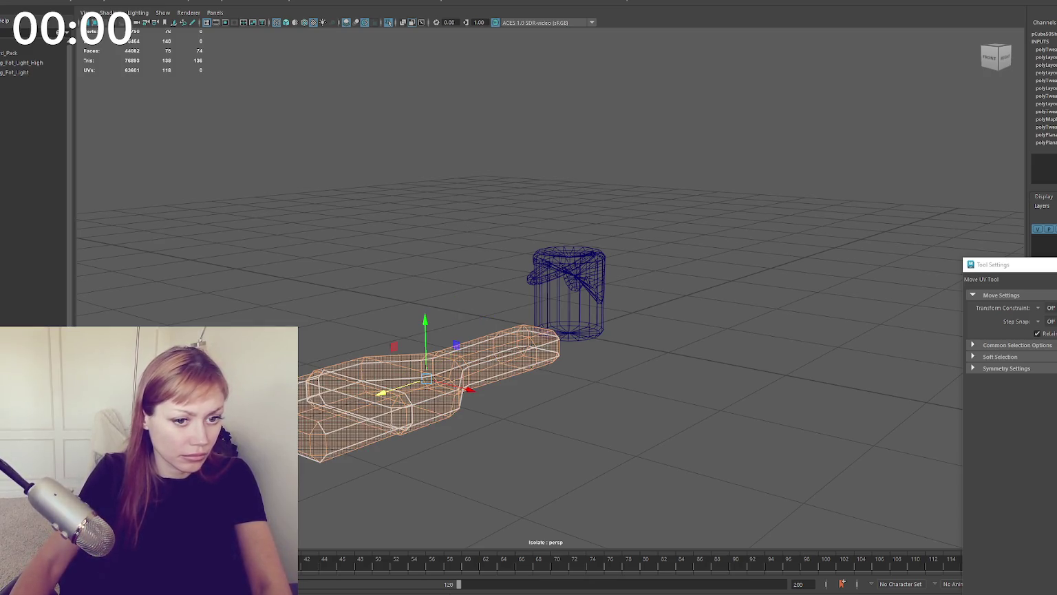
{"action": "key", "text": "shift+comma"}
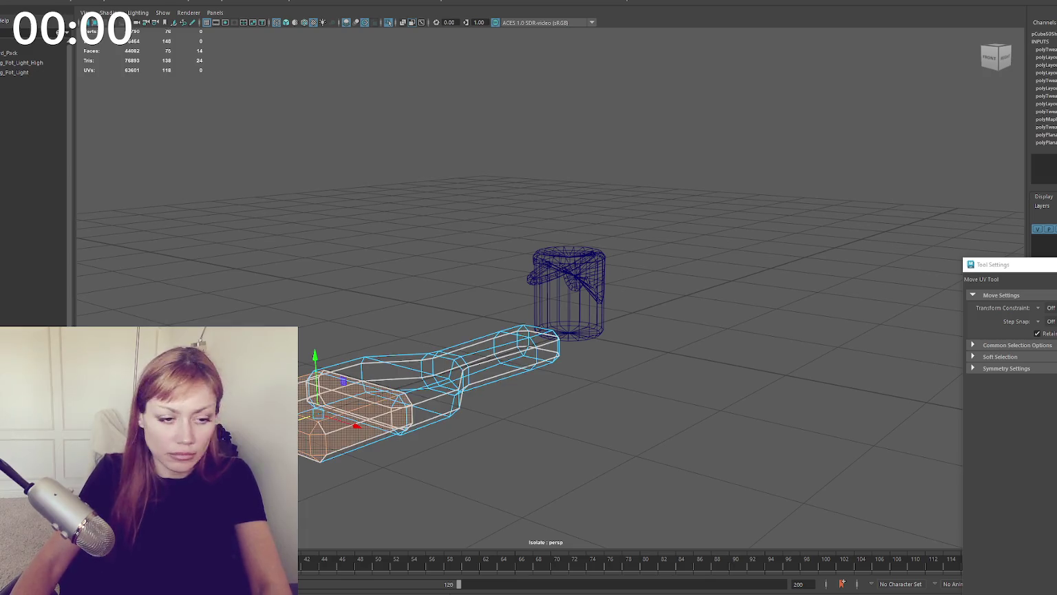
{"action": "key", "text": "w"}
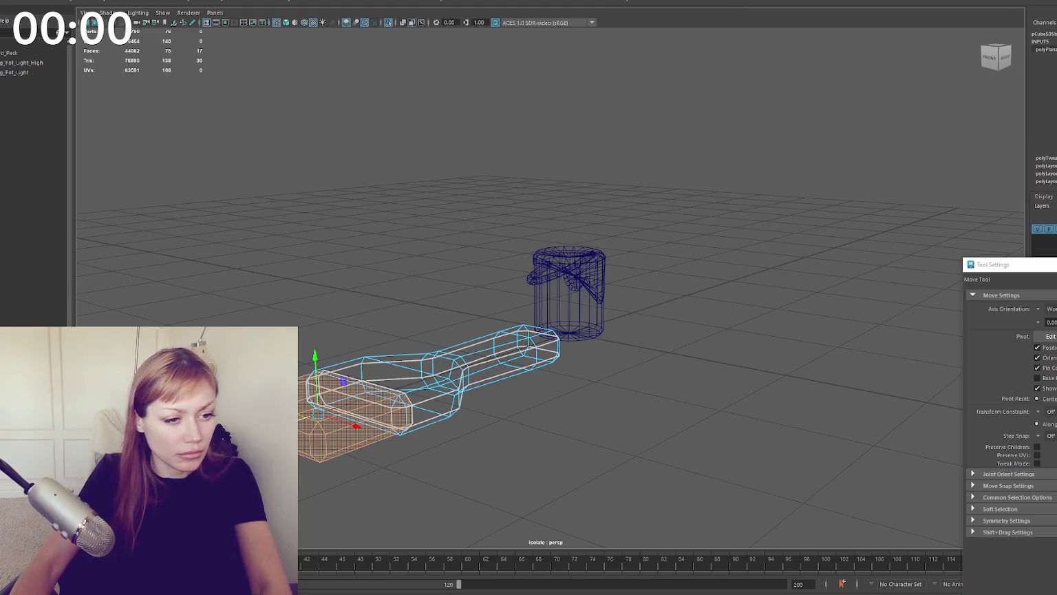
{"action": "key", "text": "q"}
{"action": "left_click", "coordinate": [333, 438]}
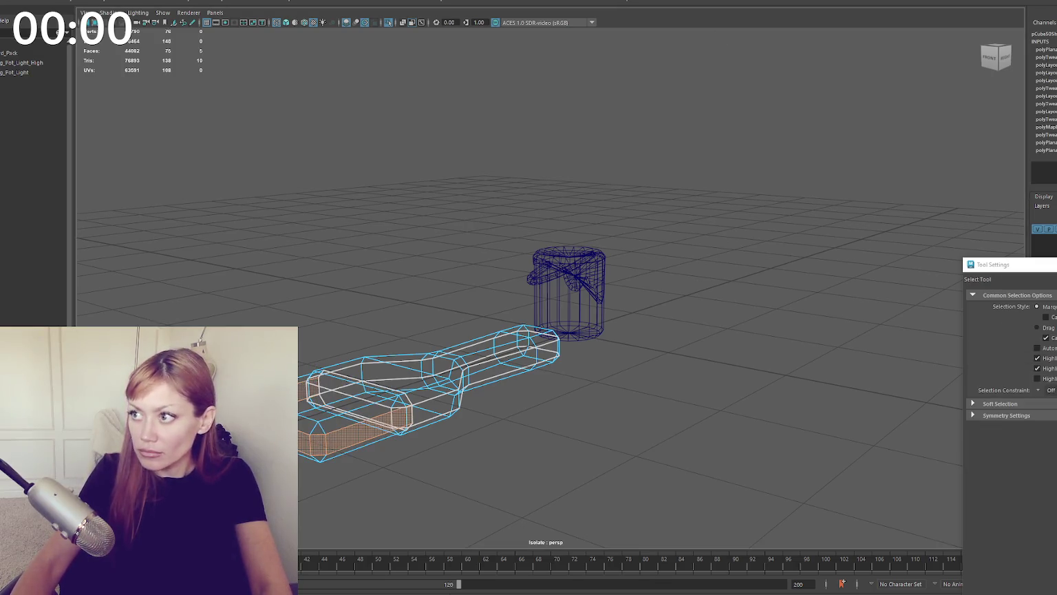
{"action": "key", "text": "F12"}
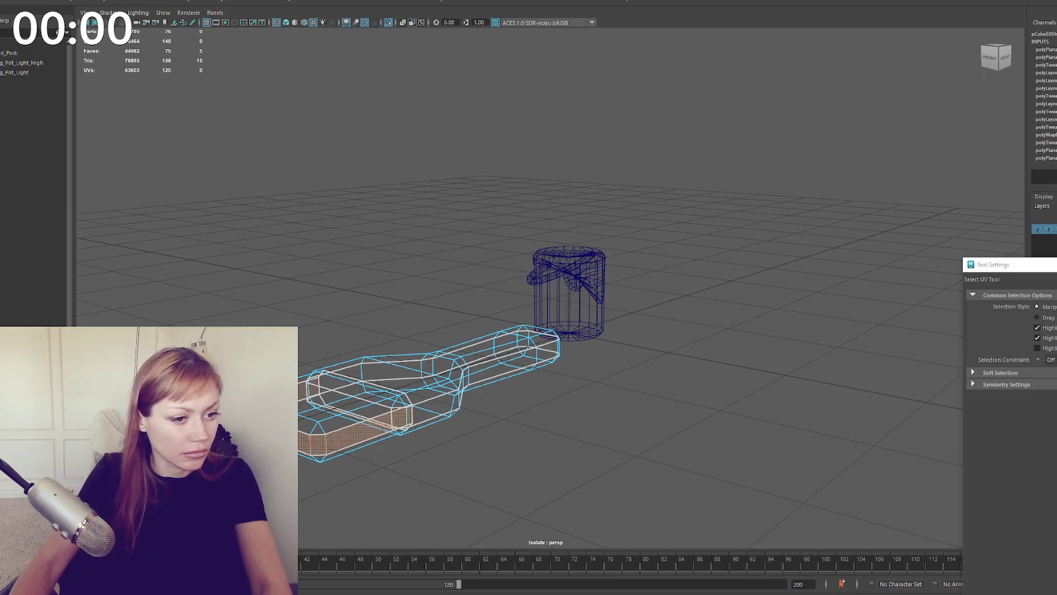
{"action": "key", "text": "w"}
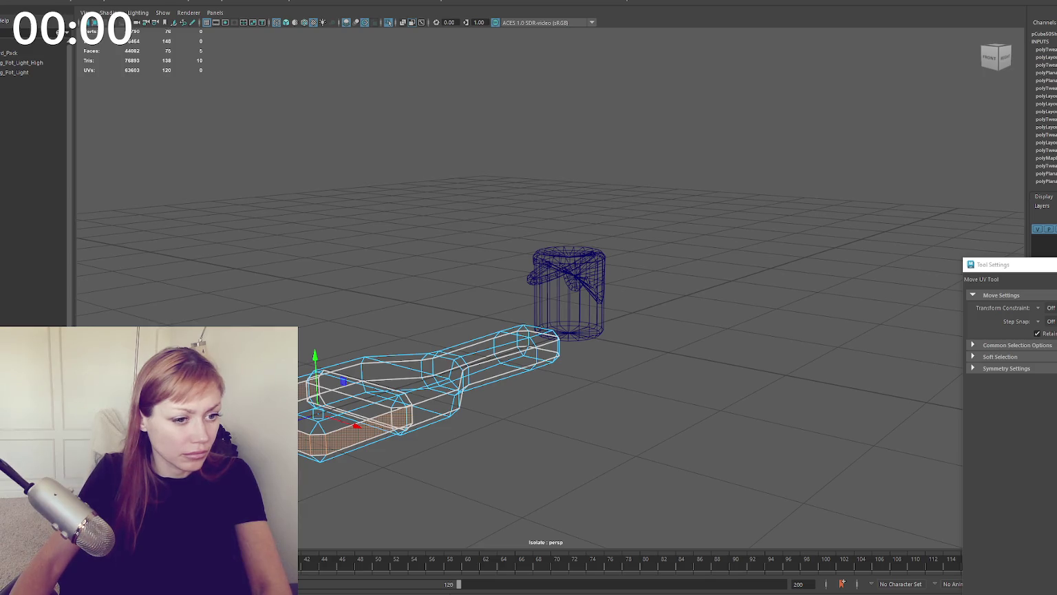
{"action": "left_click", "coordinate": [358, 396]}
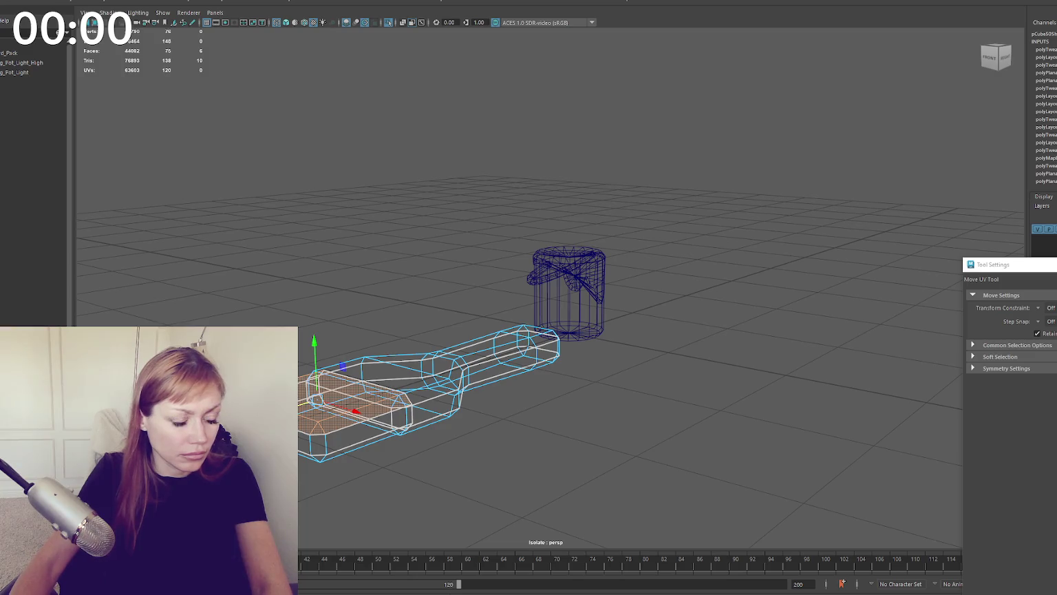
{"action": "left_click", "coordinate": [347, 440]}
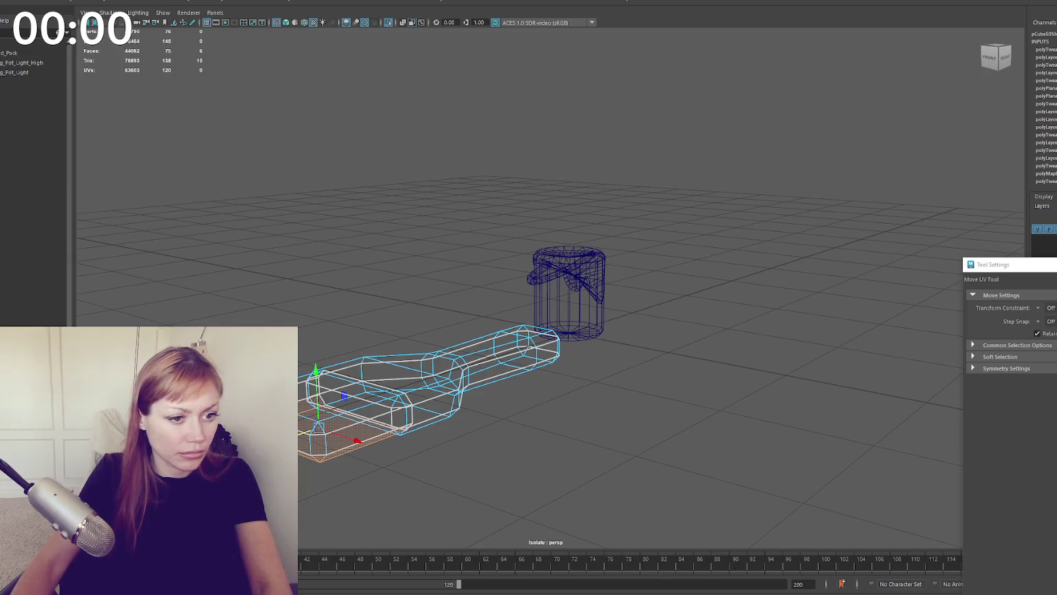
{"action": "right_click_drag", "start_coordinate": [361, 246], "coordinate": [413, 234]}
{"action": "key", "text": "5"}
{"action": "left_click", "coordinate": [404, 346]}
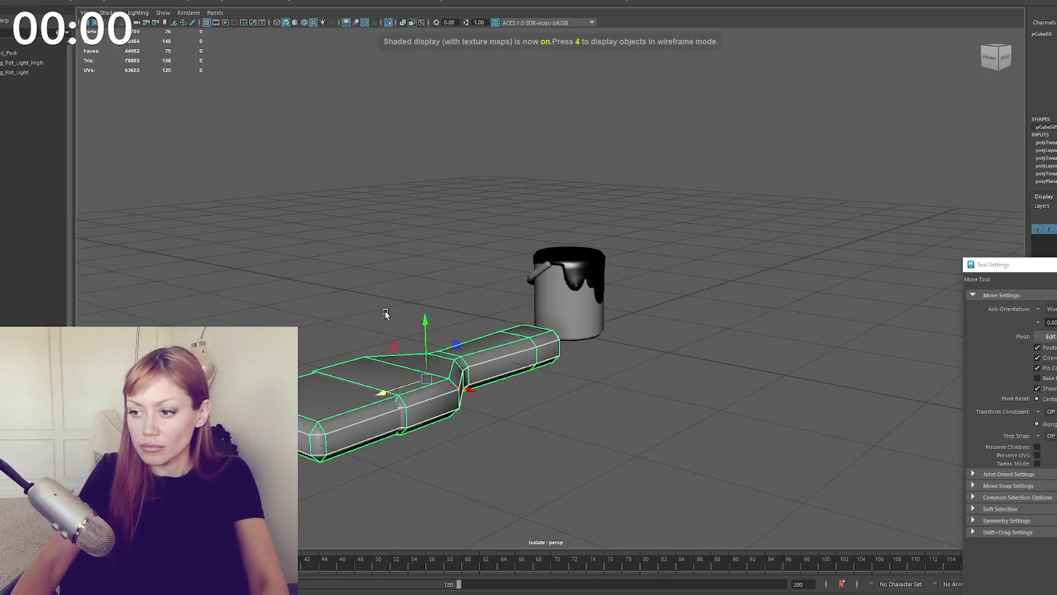
Step: Scale the paintbrush down and return to object mode
{"action": "key", "text": "F11"}
{"action": "left_click", "coordinate": [346, 397]}
{"action": "key", "text": "r"}
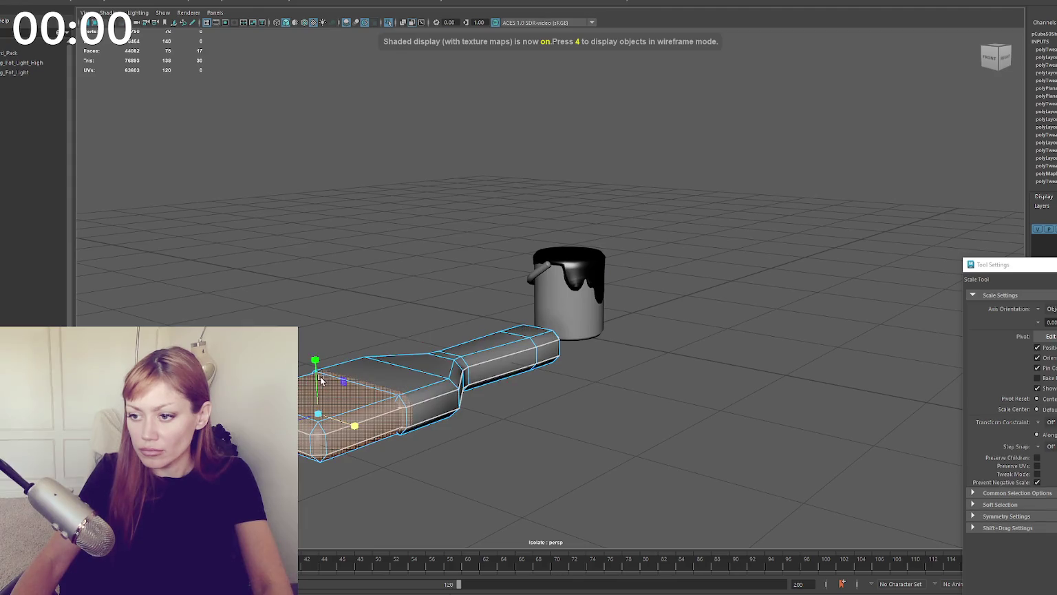
{"action": "mouse_move", "coordinate": [397, 269]}
{"action": "right_mouse_down"}
{"action": "mouse_move", "coordinate": [412, 504]}
{"action": "mouse_move", "coordinate": [479, 242]}
{"action": "right_mouse_up"}
{"action": "mouse_move", "coordinate": [444, 177]}
{"action": "left_mouse_down", "text": "alt"}
{"action": "mouse_move", "coordinate": [389, 353]}
{"action": "mouse_move", "coordinate": [372, 348]}
{"action": "mouse_move", "coordinate": [701, 314]}
{"action": "mouse_move", "coordinate": [747, 272]}
{"action": "left_mouse_up", "text": "alt"}
{"action": "key", "text": "w"}
Step: Move the shrunken brush to lie beside the paint bucket, then deselect it
{"action": "scroll", "coordinate": [700, 313], "scroll_direction": "down", "scroll_amount": 3}
{"action": "key", "text": "q"}
{"action": "left_click", "coordinate": [711, 275]}
{"action": "left_click_drag", "start_coordinate": [665, 322], "coordinate": [665, 320]}
{"action": "key", "text": "w"}
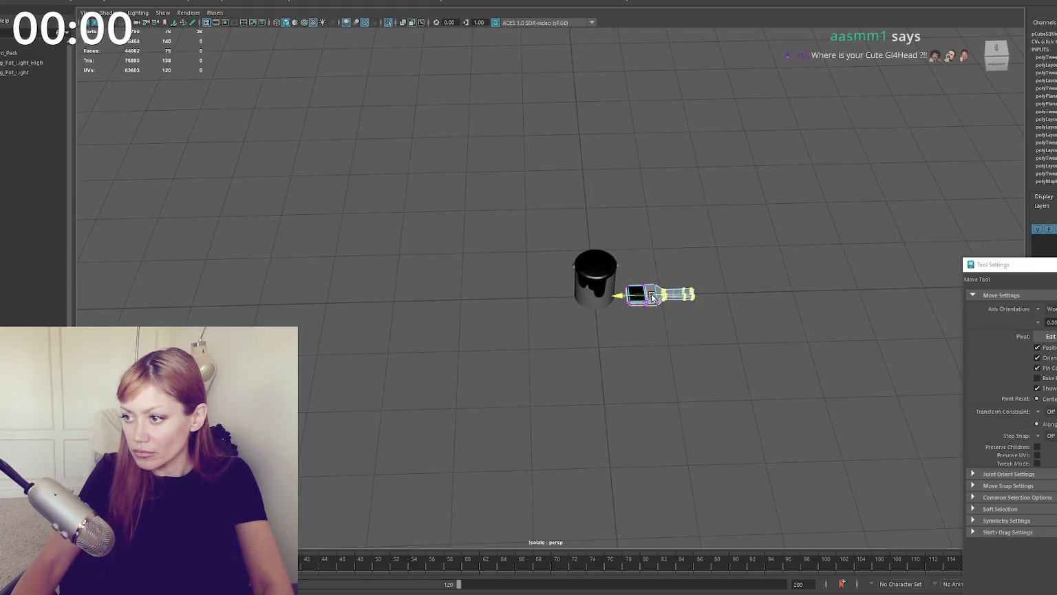
{"action": "key", "text": "q"}
{"action": "left_click_drag", "start_coordinate": [728, 268], "coordinate": [595, 283], "text": "alt"}
{"action": "left_click_drag", "start_coordinate": [676, 271], "coordinate": [556, 382]}
{"action": "key", "text": "w"}
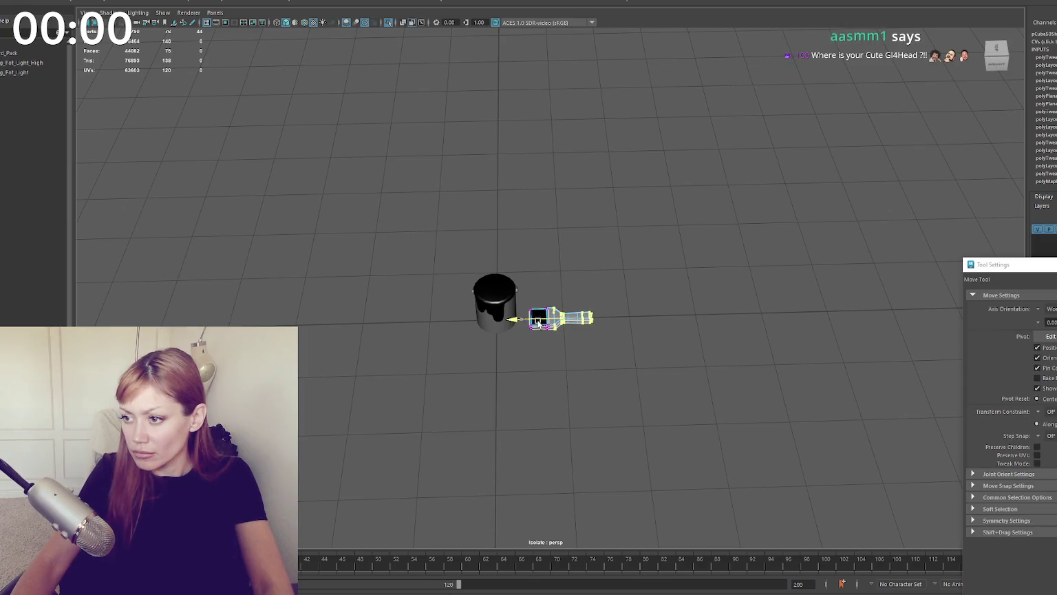
{"action": "left_click", "coordinate": [370, 217]}
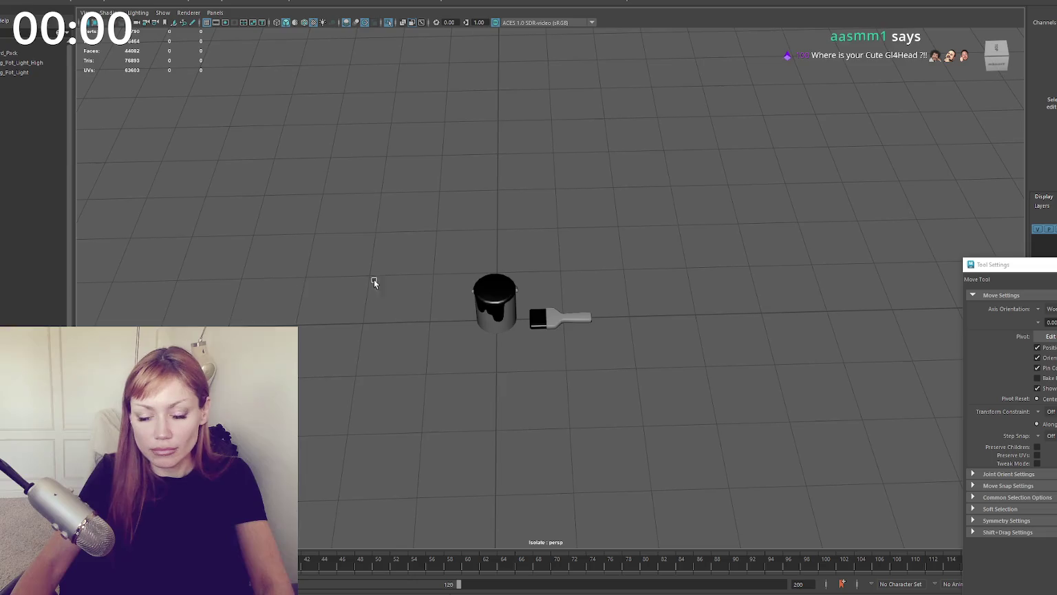
Step: Frame the view on the isolated paint can and orbit to a low side angle
{"action": "scroll", "coordinate": [387, 282], "scroll_direction": "up", "scroll_amount": 2}
{"action": "left_click_drag", "start_coordinate": [387, 282], "coordinate": [290, 240], "text": "alt"}
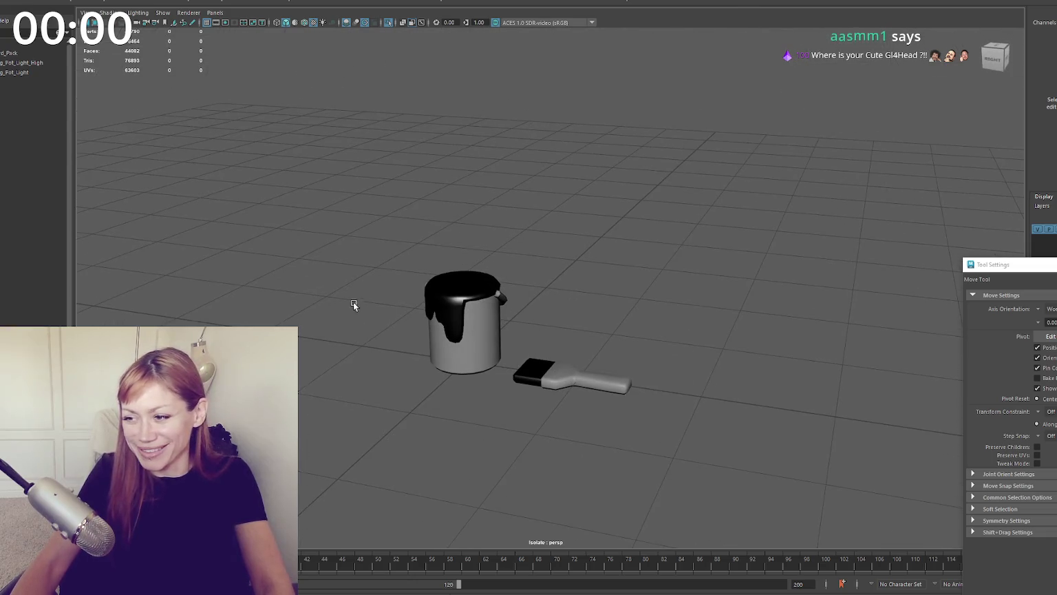
{"action": "left_click", "coordinate": [500, 296]}
{"action": "key", "text": "f"}
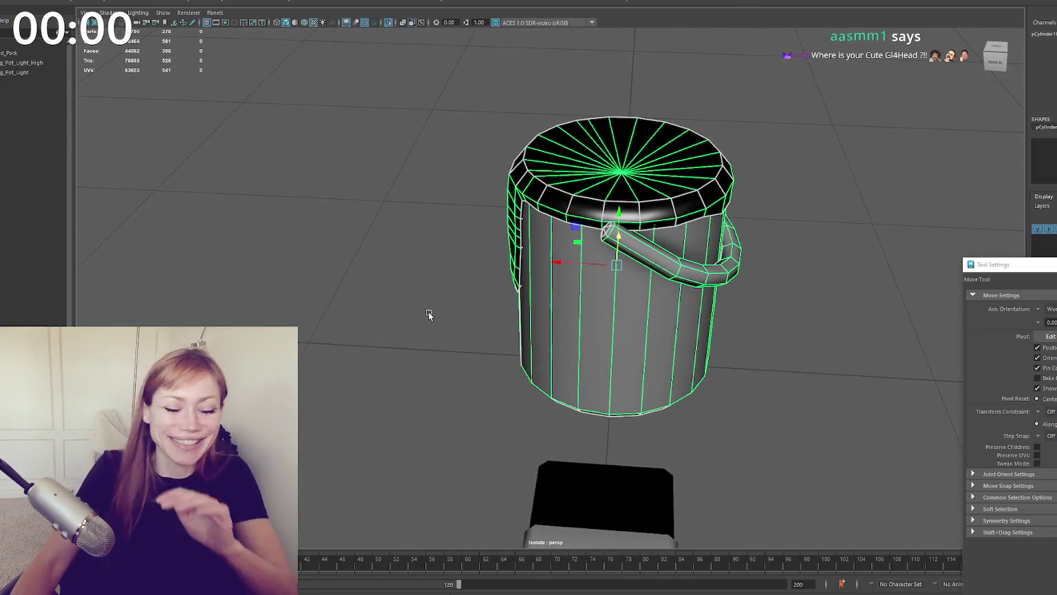
{"action": "left_click", "coordinate": [508, 305]}
{"action": "mouse_move", "coordinate": [508, 305]}
{"action": "left_mouse_down", "text": "alt"}
{"action": "mouse_move", "coordinate": [560, 302]}
{"action": "mouse_move", "coordinate": [357, 340]}
{"action": "mouse_move", "coordinate": [625, 286]}
{"action": "mouse_move", "coordinate": [745, 316]}
{"action": "left_mouse_up", "text": "alt"}
{"action": "scroll", "coordinate": [630, 310], "scroll_direction": "up", "scroll_amount": 3}
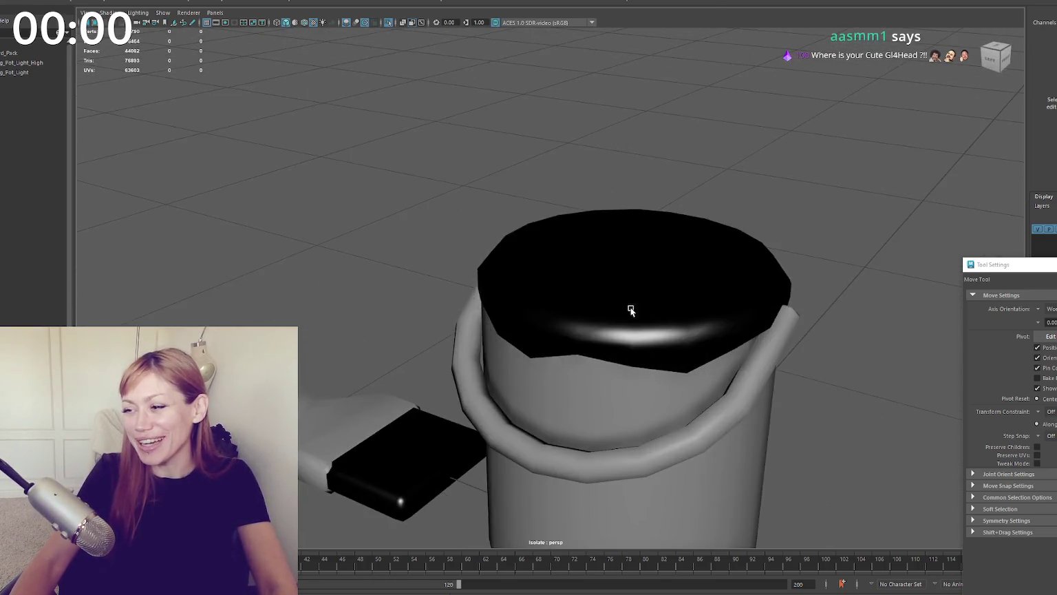
{"action": "left_click", "coordinate": [630, 309]}
{"action": "scroll", "coordinate": [378, 293], "scroll_direction": "down", "scroll_amount": 3}
{"action": "scroll", "coordinate": [555, 328], "scroll_direction": "down", "scroll_amount": 5}
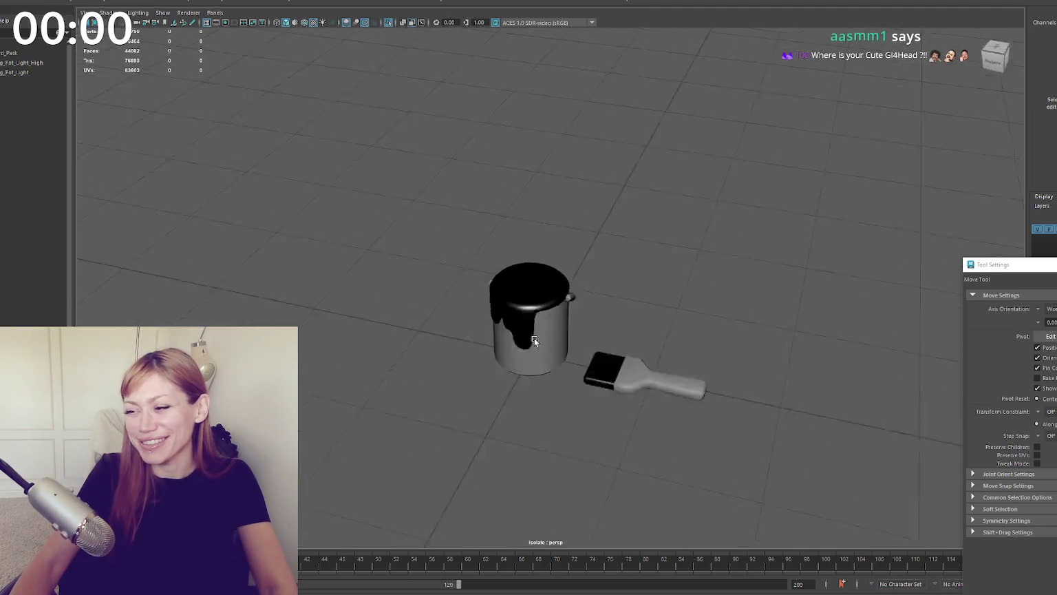
{"action": "left_click_drag", "start_coordinate": [554, 328], "coordinate": [568, 333], "text": "alt"}
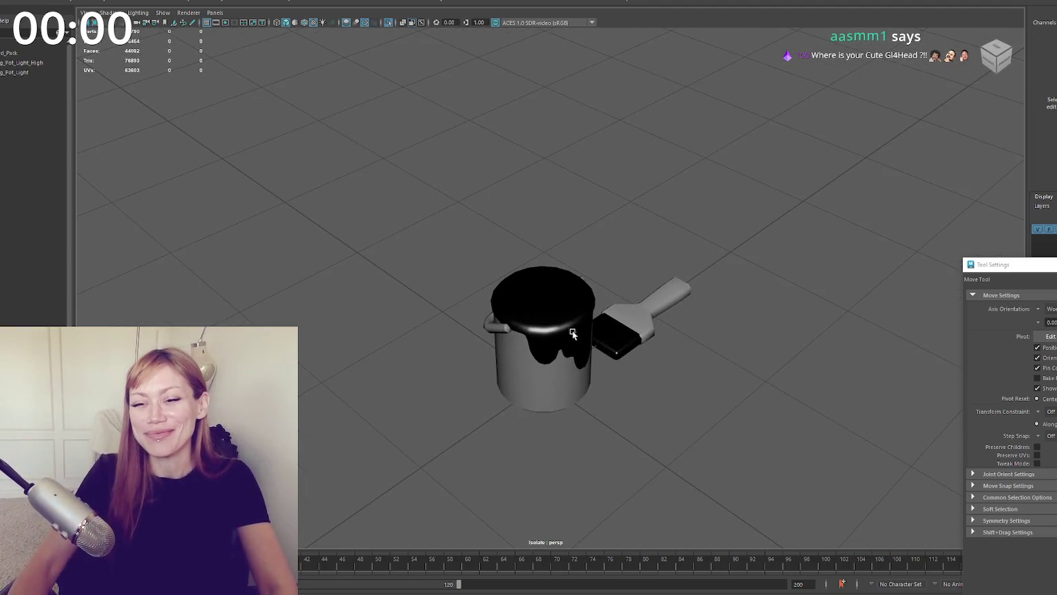
Step: Tumble around the can and brush, checking the can in component mode
{"action": "left_click", "coordinate": [569, 334]}
{"action": "left_click_drag", "start_coordinate": [568, 333], "coordinate": [523, 289], "text": "alt"}
{"action": "scroll", "coordinate": [523, 289], "scroll_direction": "up", "scroll_amount": 2}
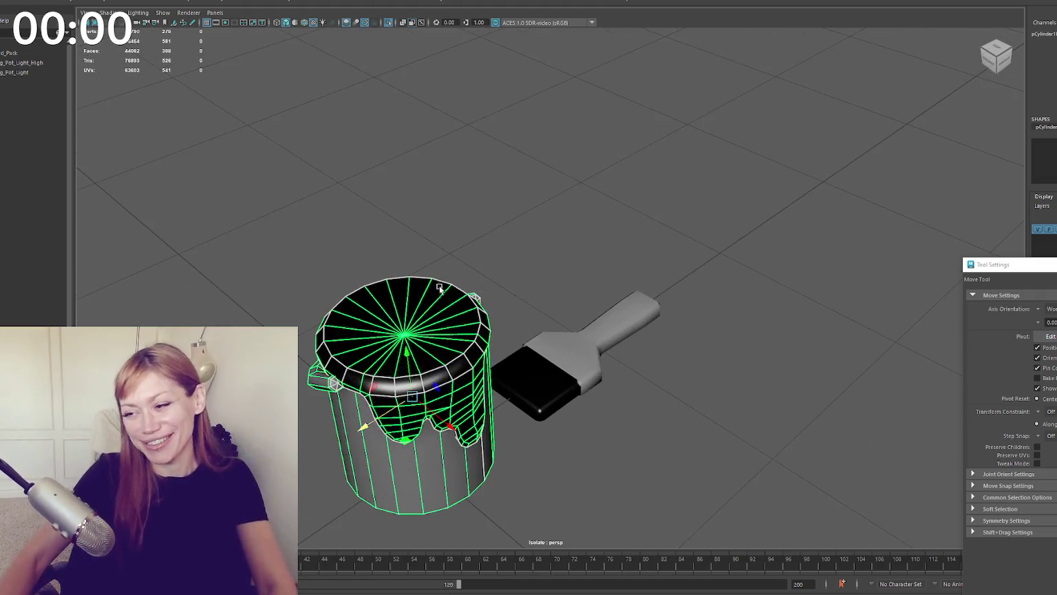
{"action": "mouse_move", "coordinate": [546, 330]}
{"action": "left_mouse_down", "text": "alt"}
{"action": "mouse_move", "coordinate": [448, 342]}
{"action": "mouse_move", "coordinate": [482, 358]}
{"action": "mouse_move", "coordinate": [578, 315]}
{"action": "left_mouse_up", "text": "alt"}
{"action": "left_click", "coordinate": [619, 461]}
{"action": "left_click", "coordinate": [475, 372]}
{"action": "left_click_drag", "start_coordinate": [547, 391], "coordinate": [483, 391], "text": "alt"}
{"action": "right_click_drag", "start_coordinate": [599, 330], "coordinate": [540, 322]}
{"action": "key", "text": "w"}
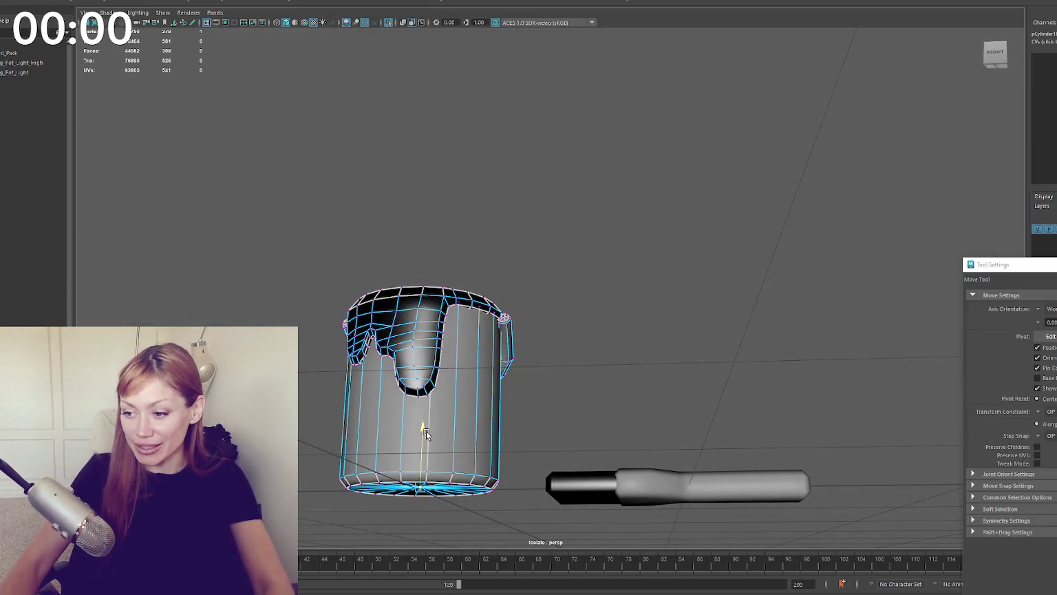
{"action": "left_click", "coordinate": [602, 267]}
{"action": "mouse_move", "coordinate": [602, 266]}
{"action": "left_mouse_down", "text": "alt"}
{"action": "mouse_move", "coordinate": [393, 339]}
{"action": "mouse_move", "coordinate": [537, 371]}
{"action": "mouse_move", "coordinate": [410, 471]}
{"action": "mouse_move", "coordinate": [537, 358]}
{"action": "mouse_move", "coordinate": [523, 372]}
{"action": "left_mouse_up", "text": "alt"}
{"action": "left_click", "coordinate": [585, 341]}
{"action": "left_click", "coordinate": [480, 380]}
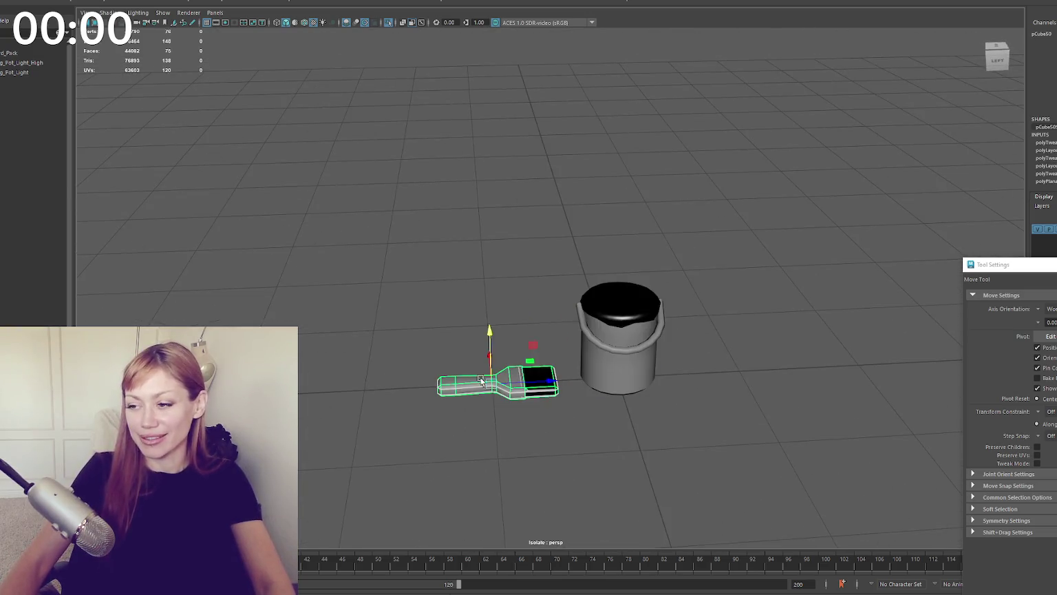
{"action": "right_click_drag", "start_coordinate": [351, 227], "coordinate": [310, 203]}
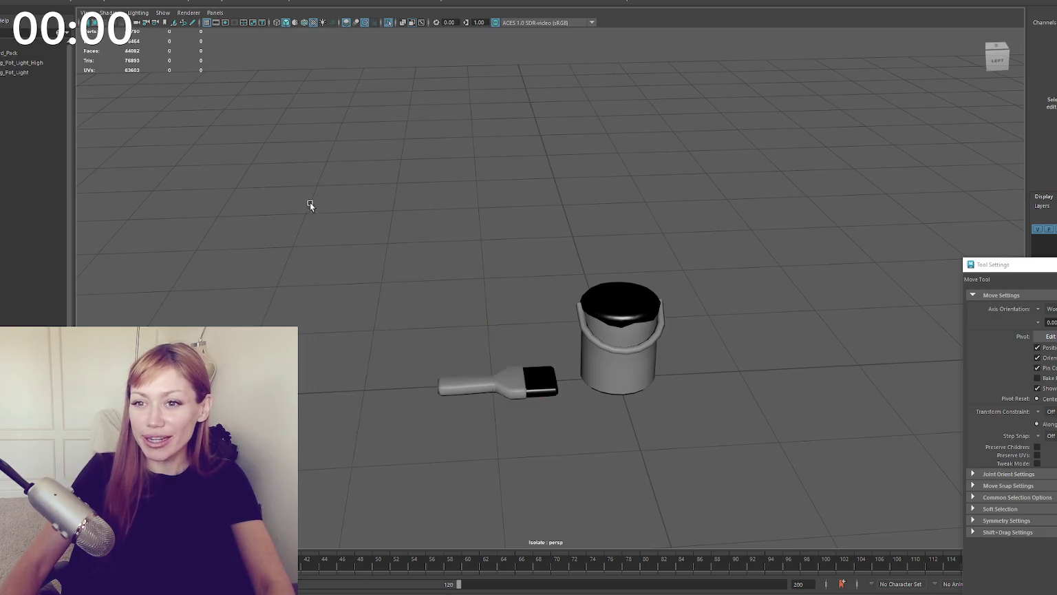
Step: Exit isolation to show the full gazebo scene with the can and brush
{"action": "key", "text": "ctrl+1"}
{"action": "left_click", "coordinate": [619, 344]}
{"action": "scroll", "coordinate": [582, 342], "scroll_direction": "down", "scroll_amount": 3}
{"action": "mouse_move", "coordinate": [581, 342]}
{"action": "left_mouse_down", "text": "alt"}
{"action": "mouse_move", "coordinate": [534, 343]}
{"action": "mouse_move", "coordinate": [573, 339]}
{"action": "mouse_move", "coordinate": [555, 444]}
{"action": "mouse_move", "coordinate": [548, 420]}
{"action": "mouse_move", "coordinate": [591, 420]}
{"action": "mouse_move", "coordinate": [570, 417]}
{"action": "mouse_move", "coordinate": [550, 379]}
{"action": "mouse_move", "coordinate": [541, 392]}
{"action": "mouse_move", "coordinate": [532, 381]}
{"action": "mouse_move", "coordinate": [610, 376]}
{"action": "left_mouse_up", "text": "alt"}
{"action": "left_click", "coordinate": [573, 339]}
Step: Select the paint can's bottom ring of vertices and adjust it with the Move tool
{"action": "key", "text": "r"}
{"action": "left_click", "coordinate": [532, 381]}
{"action": "key", "text": "q"}
{"action": "right_click_drag", "start_coordinate": [609, 376], "coordinate": [596, 402]}
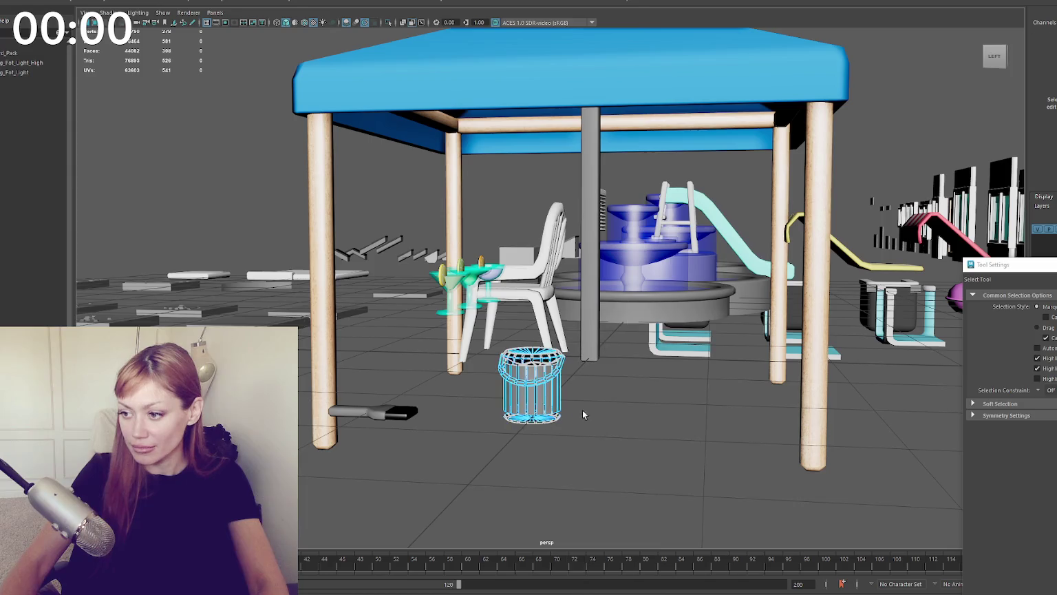
{"action": "left_click_drag", "start_coordinate": [596, 401], "coordinate": [484, 445]}
{"action": "right_click_drag", "start_coordinate": [585, 373], "coordinate": [593, 407]}
{"action": "key", "text": "w"}
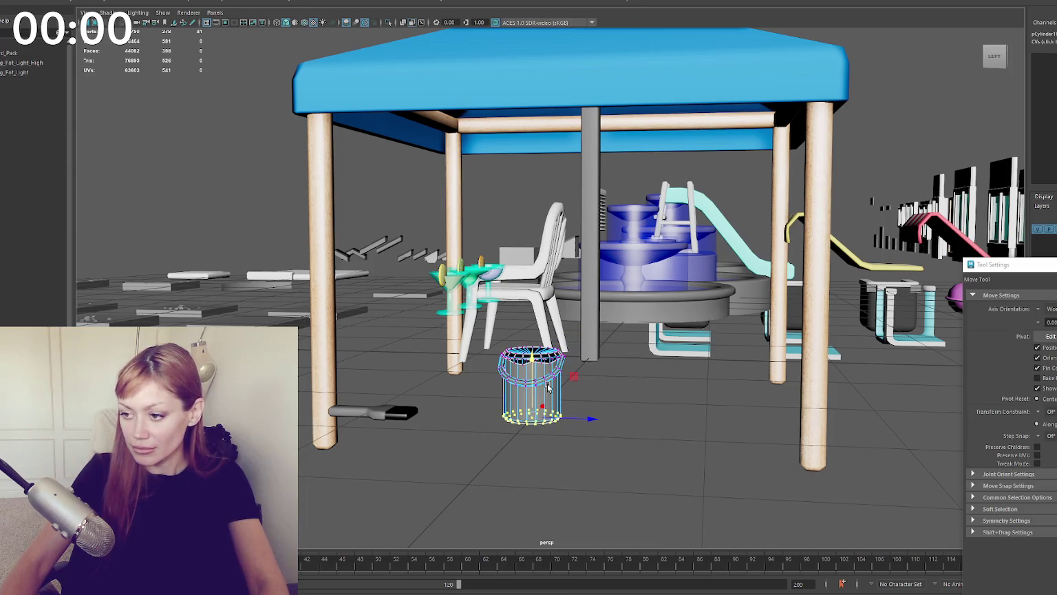
{"action": "key", "text": "F8"}
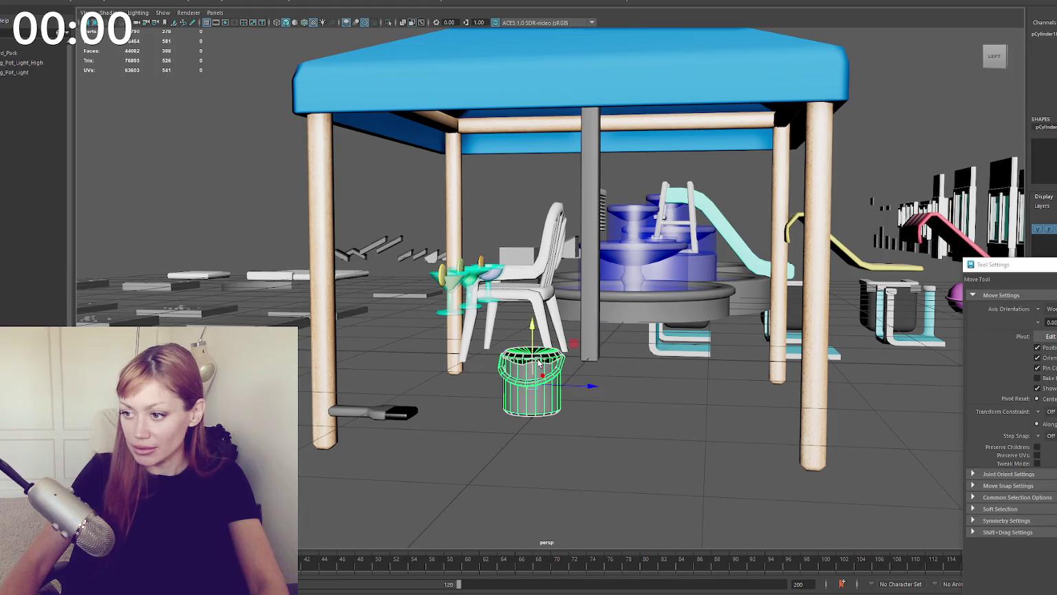
Step: Move the brush to the paint can's base, then move both in front of the gazebo
{"action": "left_click", "coordinate": [375, 412]}
{"action": "mouse_move", "coordinate": [372, 412]}
{"action": "left_mouse_down"}
{"action": "mouse_move", "coordinate": [551, 427]}
{"action": "mouse_move", "coordinate": [526, 447]}
{"action": "mouse_move", "coordinate": [570, 390]}
{"action": "left_mouse_up"}
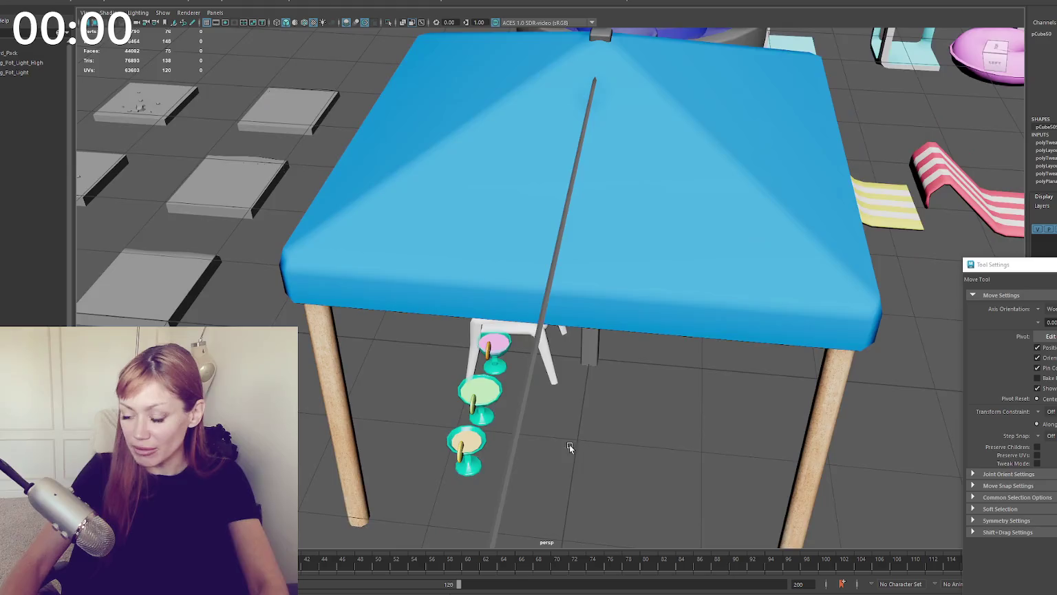
{"action": "left_click", "coordinate": [592, 406]}
{"action": "left_click_drag", "start_coordinate": [623, 350], "coordinate": [533, 523]}
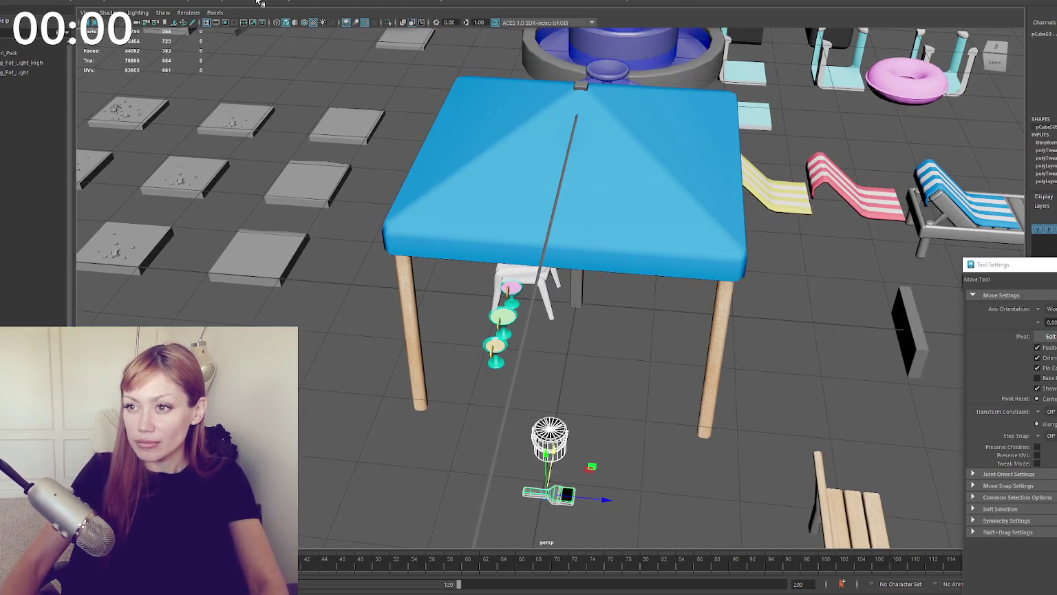
Step: Rename the paint can pCylinder1 to PaintCan
{"action": "left_click", "coordinate": [516, 432]}
{"action": "scroll", "coordinate": [12, 243], "scroll_direction": "up", "scroll_amount": 5}
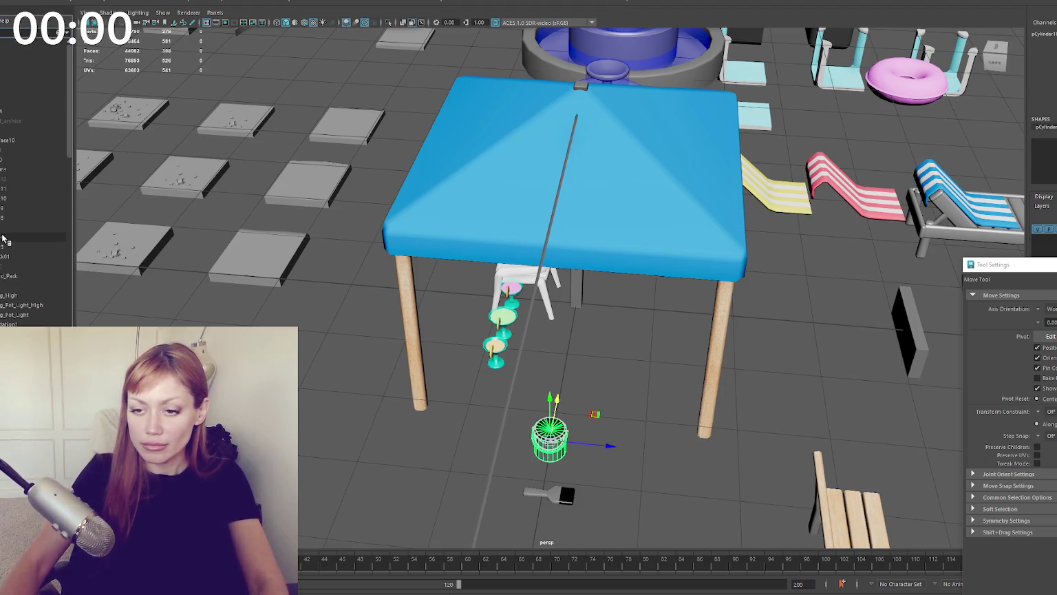
{"action": "scroll", "coordinate": [11, 243], "scroll_direction": "up", "scroll_amount": 2}
{"action": "scroll", "coordinate": [10, 207], "scroll_direction": "down", "scroll_amount": 3}
{"action": "scroll", "coordinate": [10, 173], "scroll_direction": "down", "scroll_amount": 3}
{"action": "scroll", "coordinate": [7, 172], "scroll_direction": "down", "scroll_amount": 5}
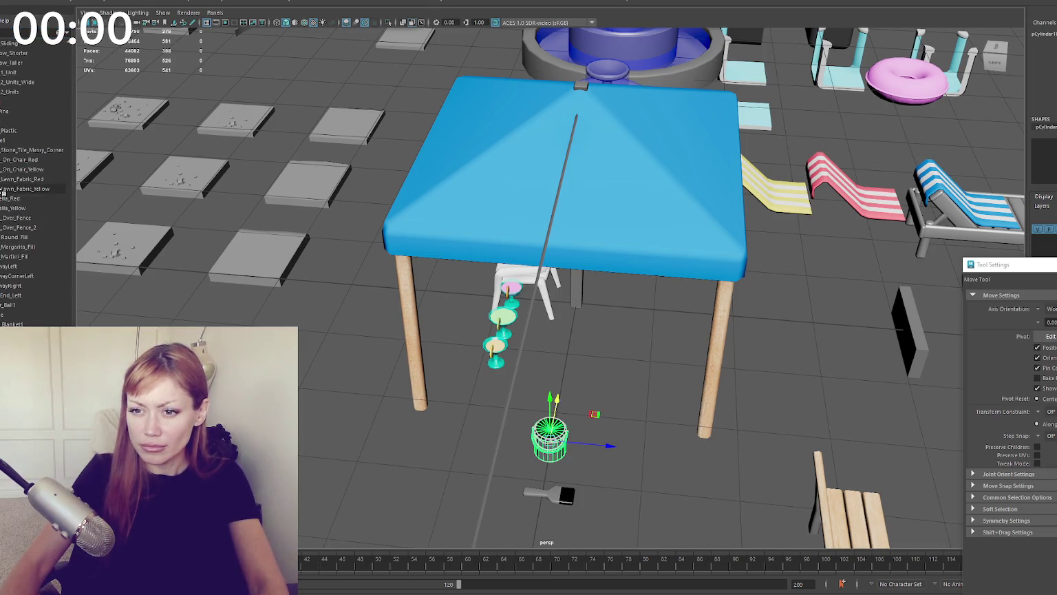
{"action": "right_click_drag", "start_coordinate": [385, 358], "coordinate": [383, 411]}
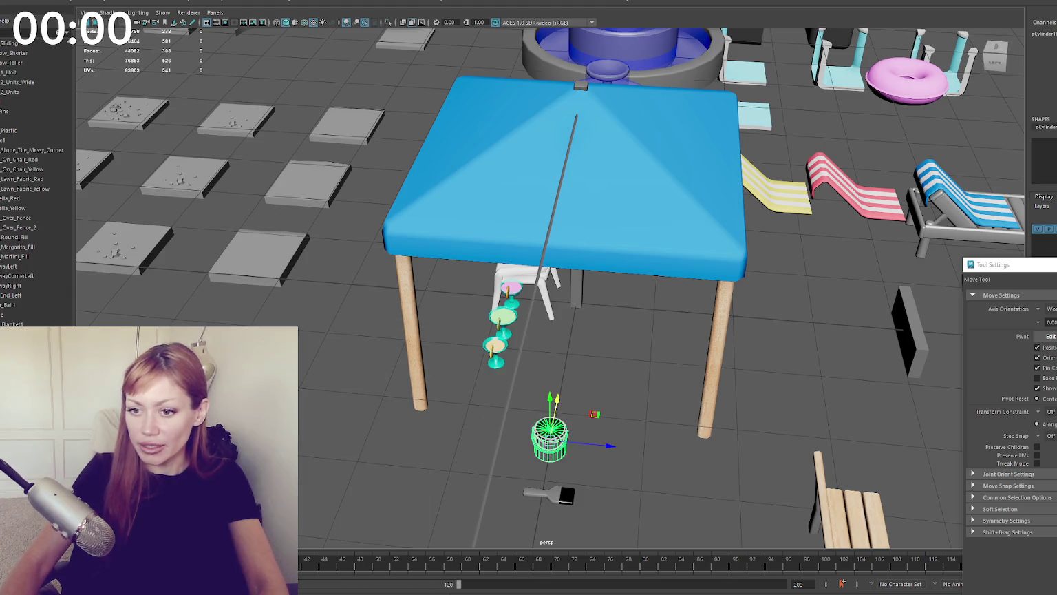
{"action": "scroll", "coordinate": [10, 172], "scroll_direction": "up", "scroll_amount": 5}
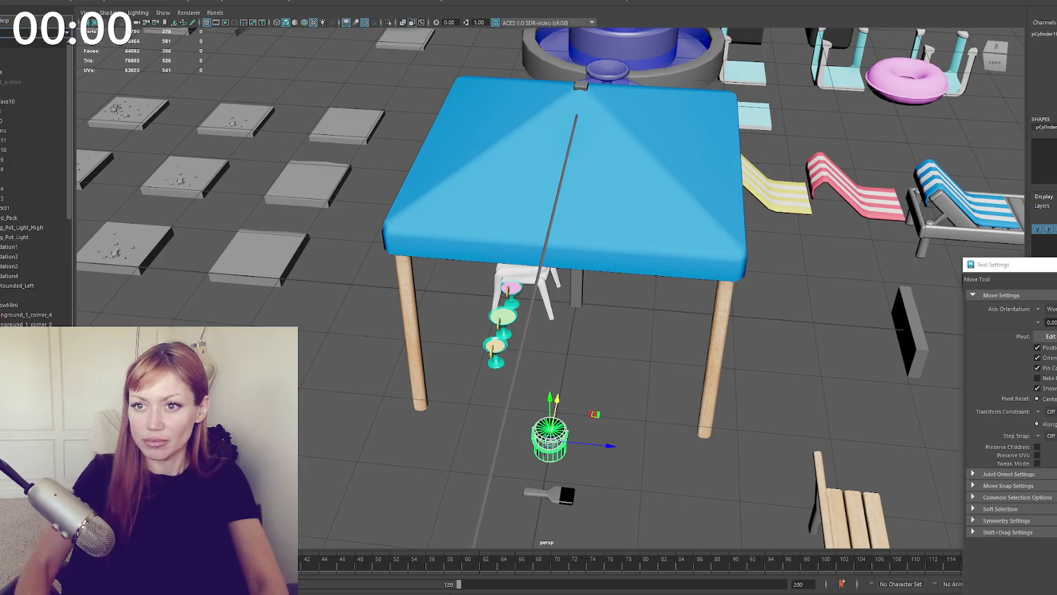
{"action": "scroll", "coordinate": [10, 173], "scroll_direction": "down", "scroll_amount": 5}
{"action": "scroll", "coordinate": [34, 172], "scroll_direction": "down", "scroll_amount": 5}
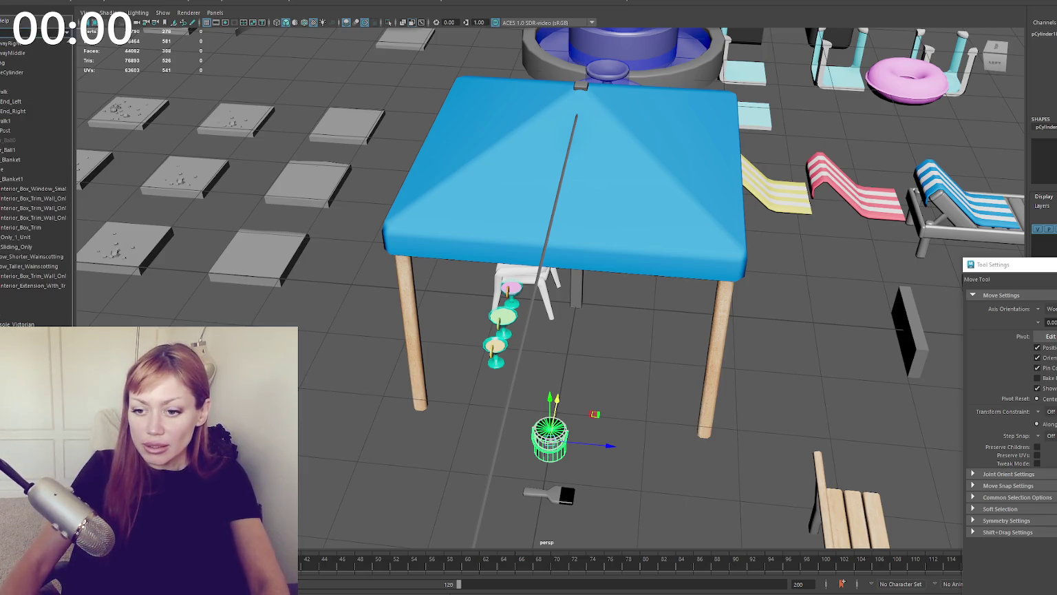
{"action": "type", "text": "PaintCan"}
{"action": "key", "text": "Return"}
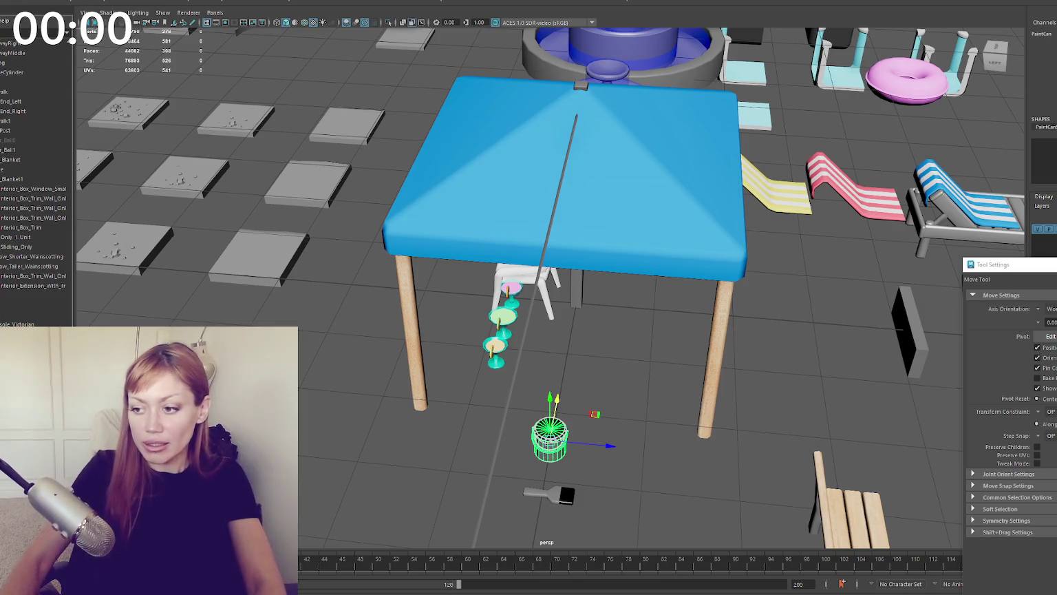
Step: Nest the paint can and brush under another group in the Outliner
{"action": "left_click", "coordinate": [551, 494]}
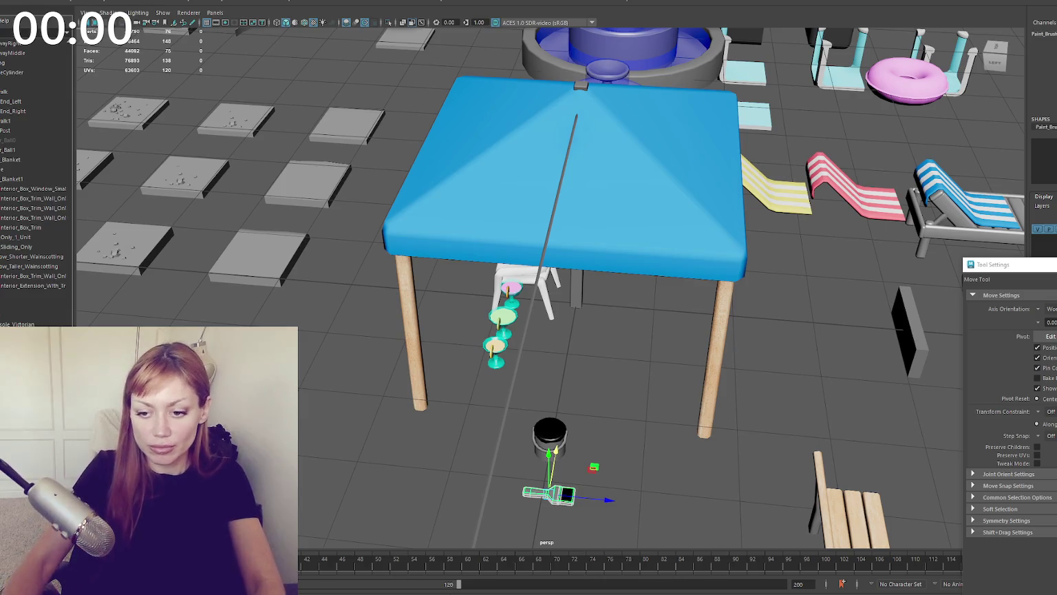
{"action": "left_click", "coordinate": [550, 434]}
{"action": "left_click", "coordinate": [551, 495]}
{"action": "left_click", "coordinate": [549, 434], "text": "shift"}
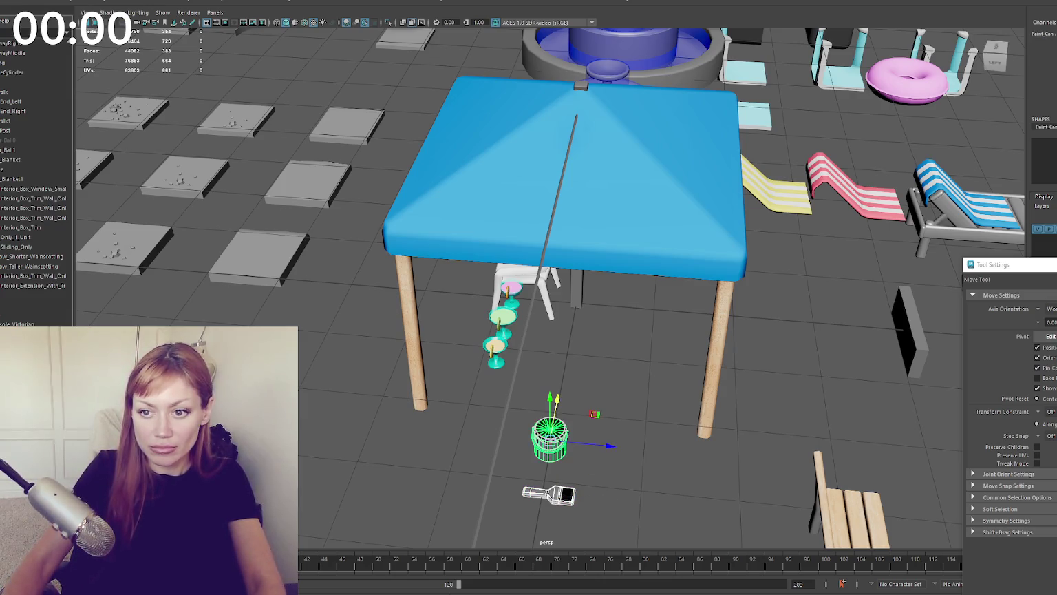
{"action": "middle_click_drag", "start_coordinate": [42, 294], "coordinate": [43, 296]}
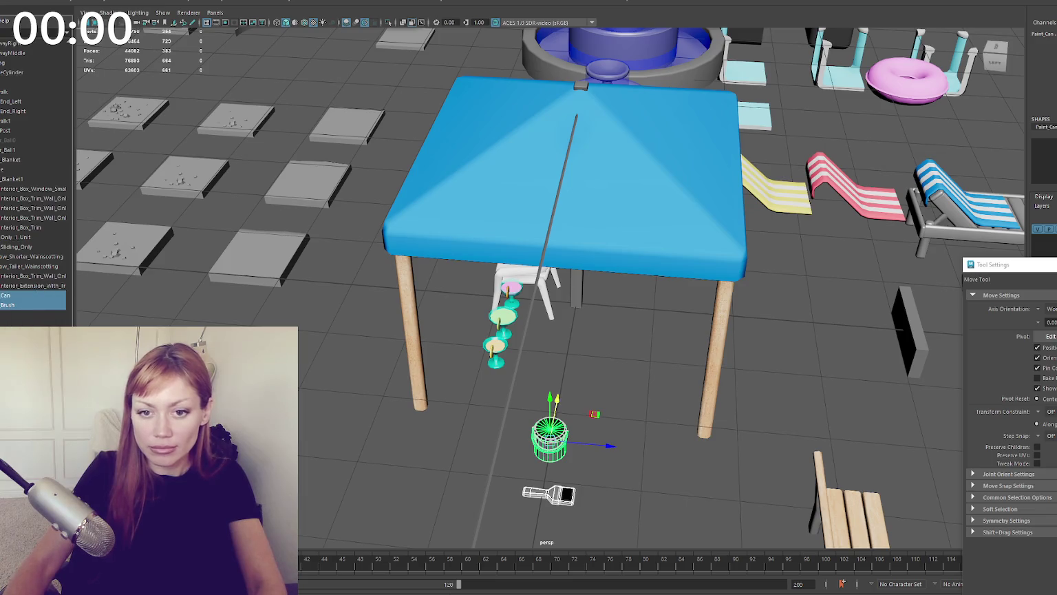
{"action": "key", "text": "Escape"}
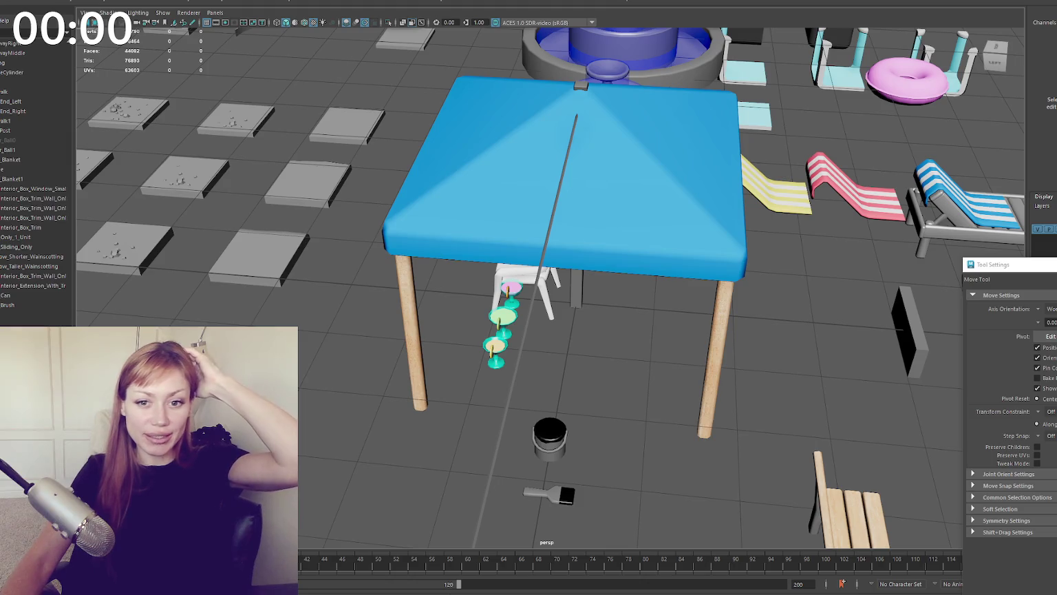
{"action": "key", "text": "alt+Tab"}
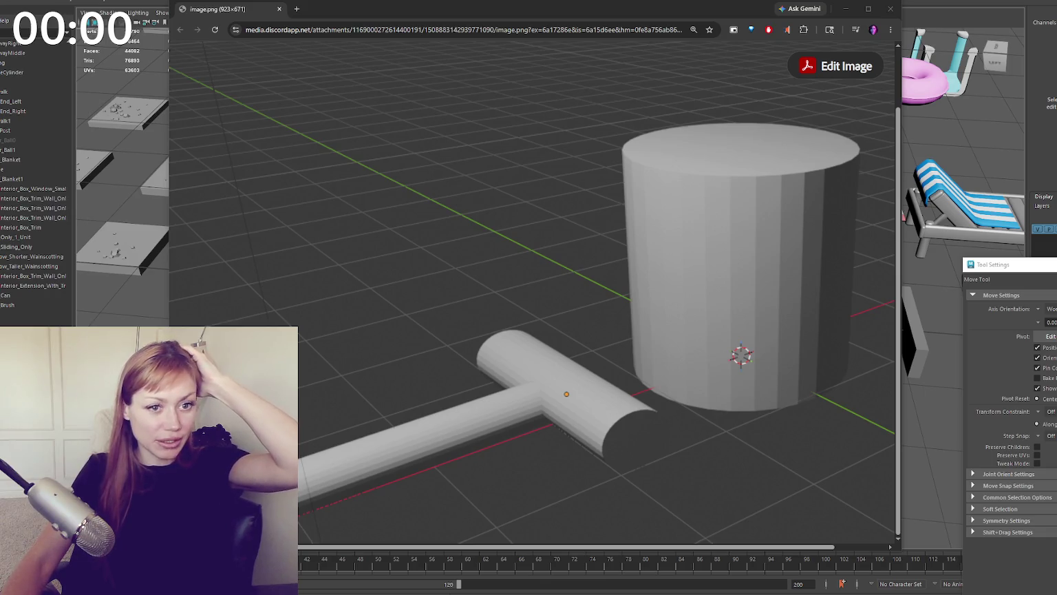
{"action": "key", "text": "alt+Tab"}
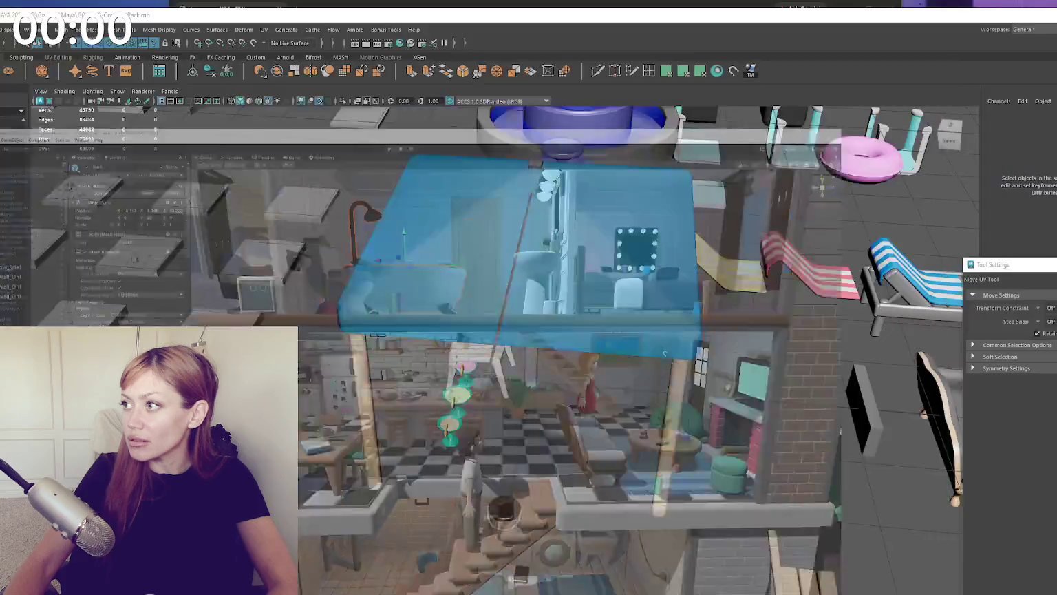
{"action": "key", "text": "w"}
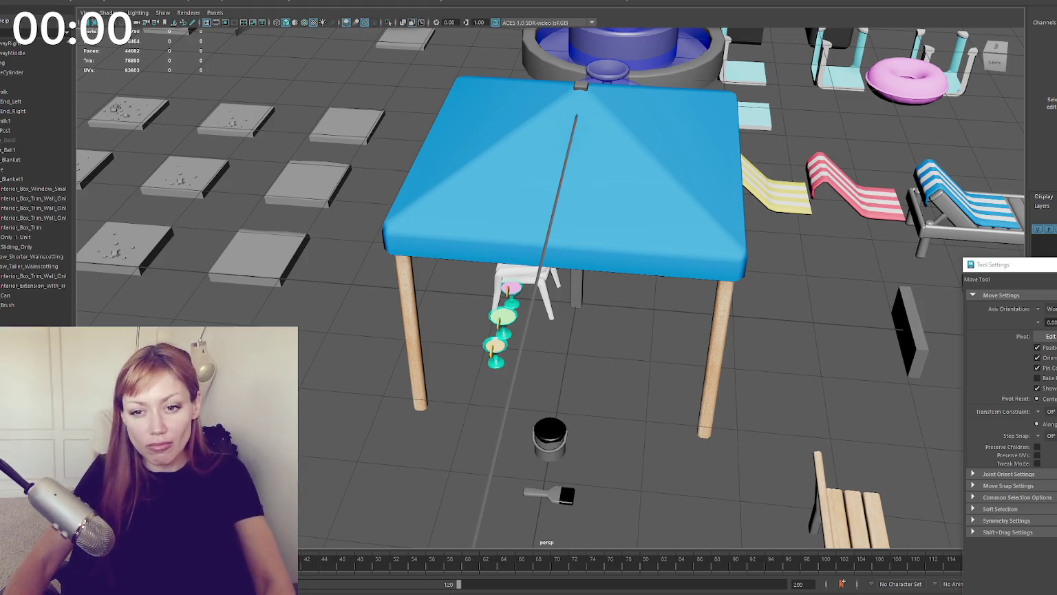
Step: Pull the view back to a wide shot of the whole scene under the gazebo
{"action": "mouse_move", "coordinate": [370, 394]}
{"action": "left_mouse_down", "text": "alt"}
{"action": "mouse_move", "coordinate": [461, 433]}
{"action": "mouse_move", "coordinate": [396, 432]}
{"action": "mouse_move", "coordinate": [358, 389]}
{"action": "mouse_move", "coordinate": [374, 389]}
{"action": "mouse_move", "coordinate": [375, 420]}
{"action": "left_mouse_up", "text": "alt"}
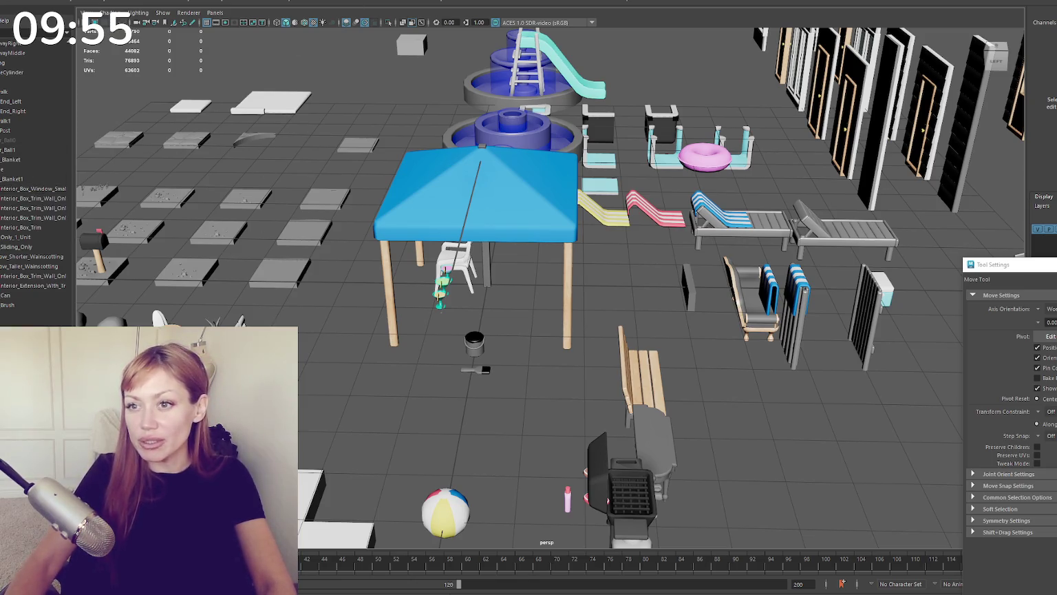
{"action": "scroll", "coordinate": [34, 172], "scroll_direction": "up", "scroll_amount": 5}
{"action": "scroll", "coordinate": [34, 172], "scroll_direction": "up", "scroll_amount": 5}
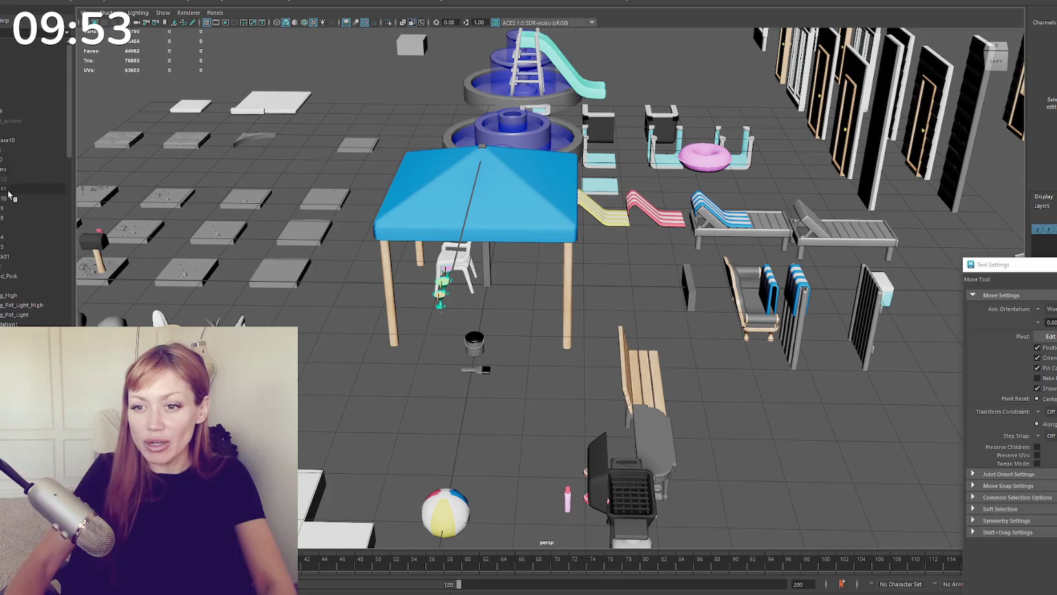
{"action": "scroll", "coordinate": [34, 172], "scroll_direction": "down", "scroll_amount": 5}
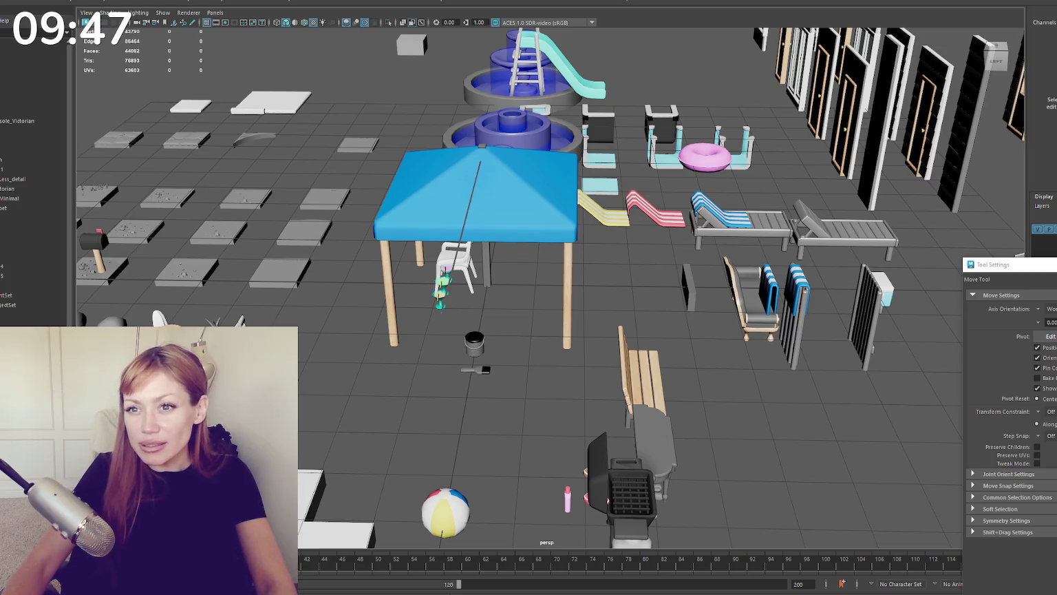
Step: Frame the new cube and isolate it in the viewport
{"action": "key", "text": "f"}
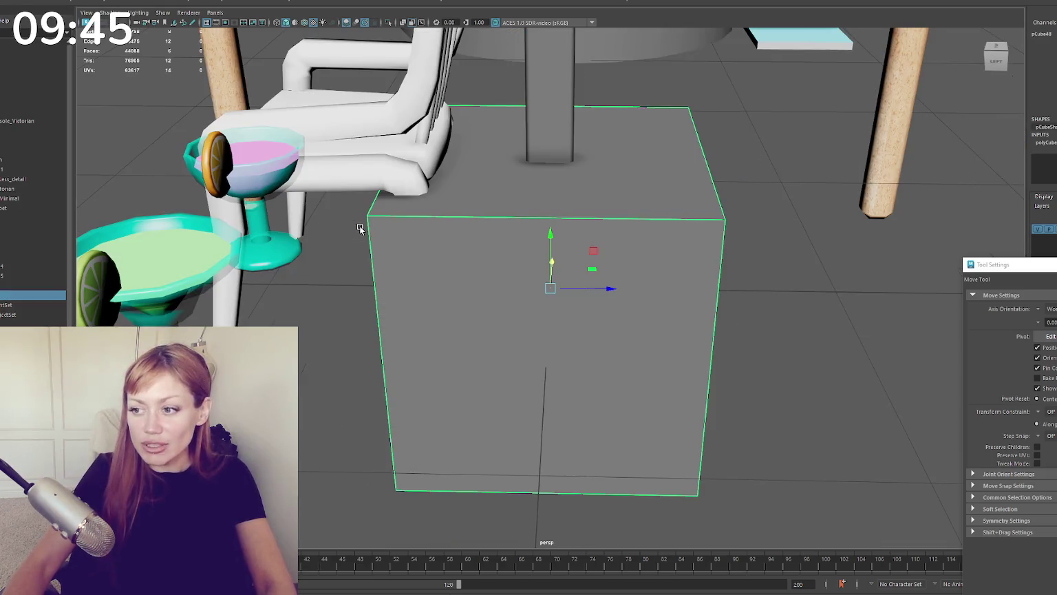
{"action": "key", "text": "ctrl+1"}
{"action": "scroll", "coordinate": [413, 207], "scroll_direction": "down", "scroll_amount": 3}
{"action": "scroll", "coordinate": [383, 187], "scroll_direction": "down", "scroll_amount": 1}
{"action": "left_click_drag", "start_coordinate": [382, 186], "coordinate": [383, 177], "text": "alt"}
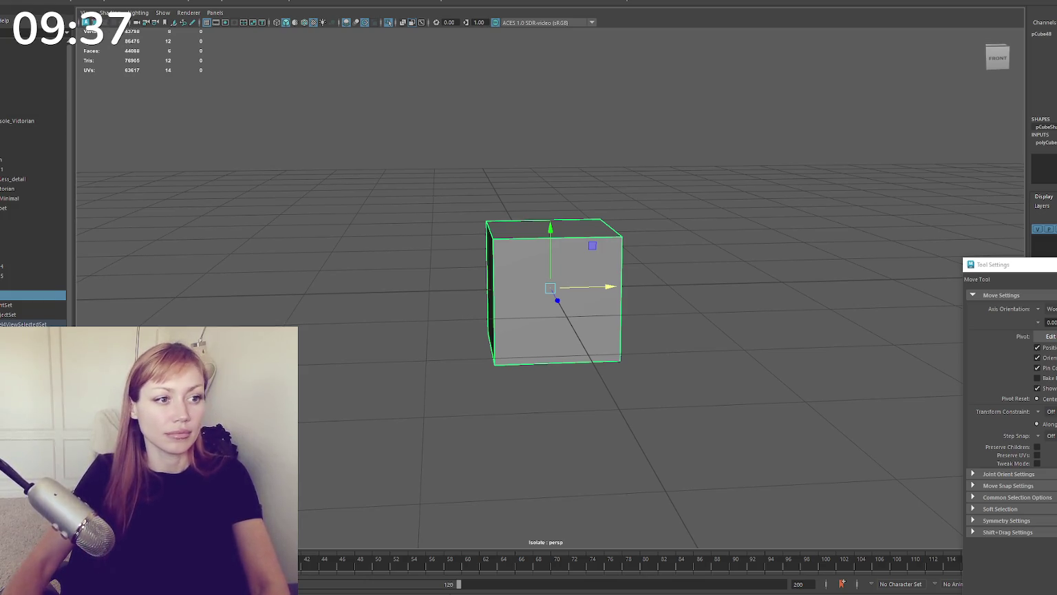
{"action": "scroll", "coordinate": [425, 169], "scroll_direction": "up", "scroll_amount": 2}
{"action": "scroll", "coordinate": [403, 164], "scroll_direction": "up", "scroll_amount": 3}
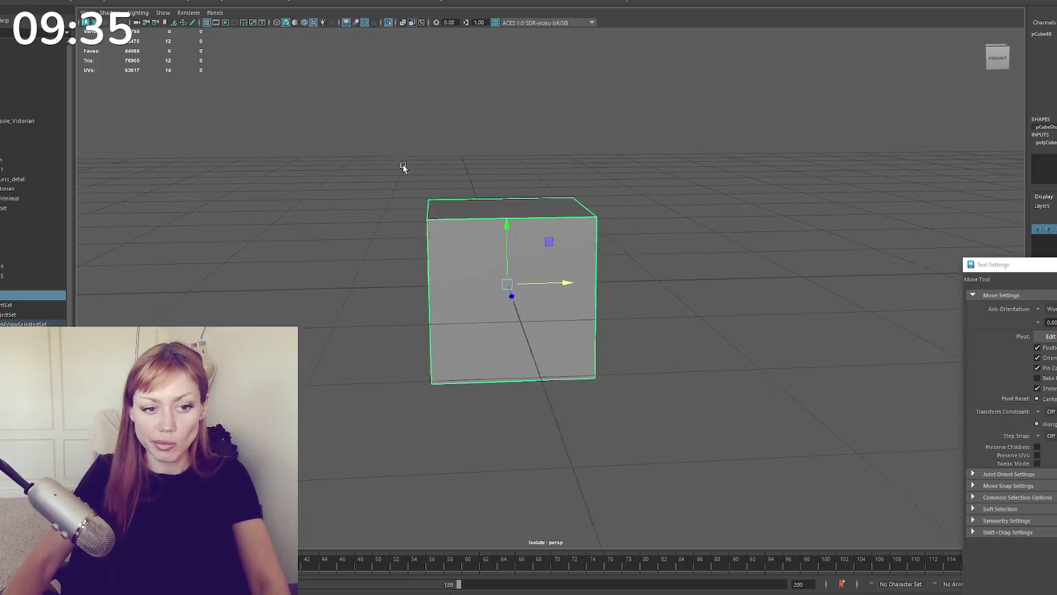
{"action": "scroll", "coordinate": [384, 164], "scroll_direction": "up", "scroll_amount": 3}
Step: Extrude the cube's front face, scale it inward, and delete the inner faces
{"action": "key", "text": "F11"}
{"action": "left_click", "coordinate": [490, 249]}
{"action": "key", "text": "ctrl+e"}
{"action": "key", "text": "r"}
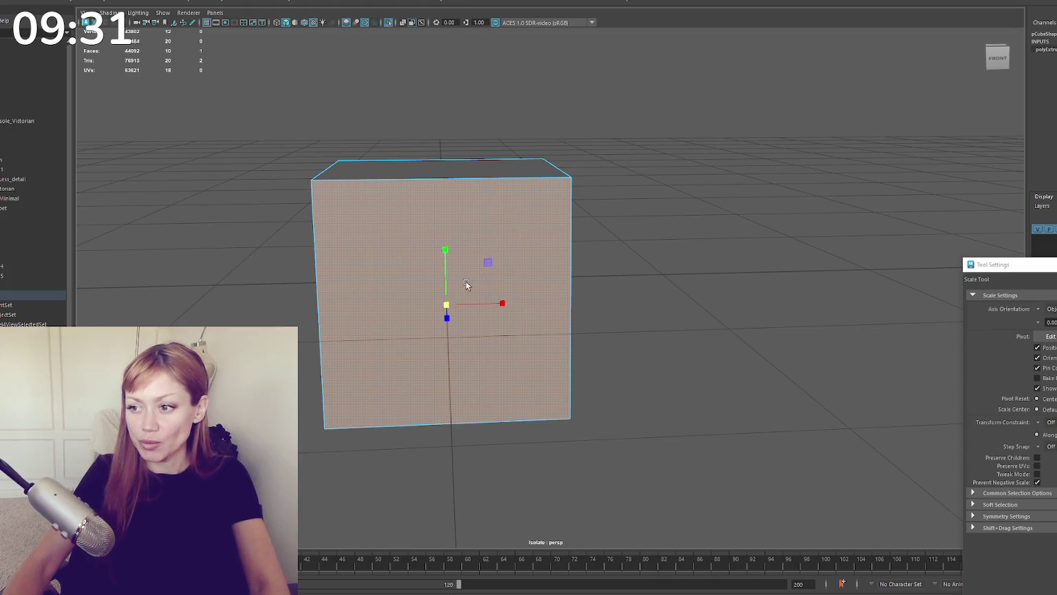
{"action": "left_click_drag", "start_coordinate": [446, 304], "coordinate": [400, 309]}
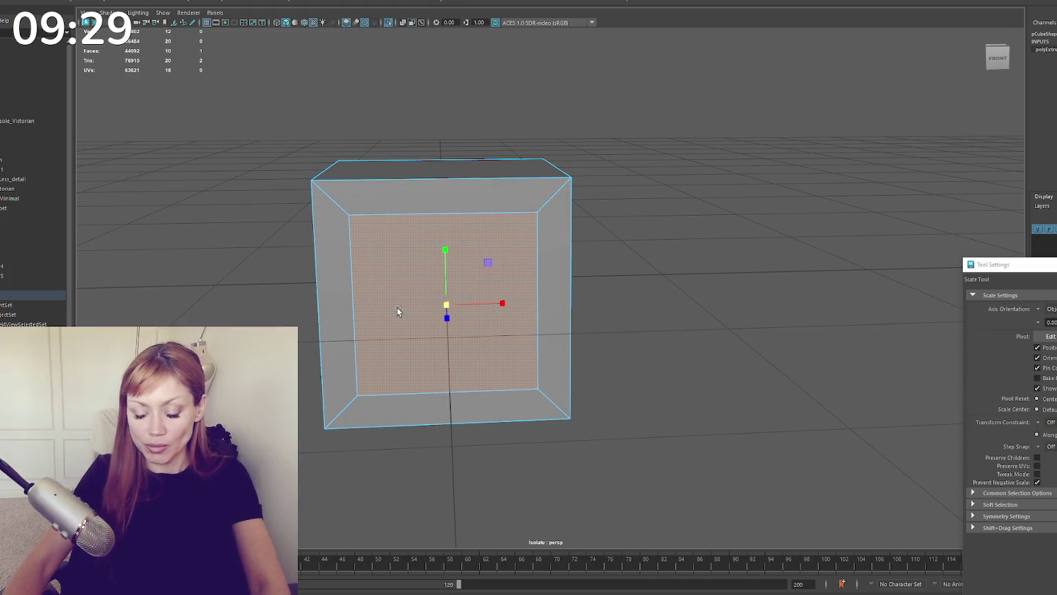
{"action": "key", "text": "Delete"}
{"action": "left_click", "coordinate": [421, 289]}
{"action": "key", "text": "Delete"}
{"action": "mouse_move", "coordinate": [472, 164]}
{"action": "left_mouse_down", "text": "alt"}
{"action": "mouse_move", "coordinate": [429, 182]}
{"action": "mouse_move", "coordinate": [593, 153]}
{"action": "mouse_move", "coordinate": [757, 381]}
{"action": "mouse_move", "coordinate": [501, 263]}
{"action": "mouse_move", "coordinate": [588, 256]}
{"action": "left_mouse_up", "text": "alt"}
{"action": "key", "text": "Delete"}
Step: Duplicate the frame, move the copy right, and insert an edge loop across its top
{"action": "left_click", "coordinate": [516, 205]}
{"action": "scroll", "coordinate": [475, 183], "scroll_direction": "up", "scroll_amount": 4}
{"action": "left_click", "coordinate": [457, 148]}
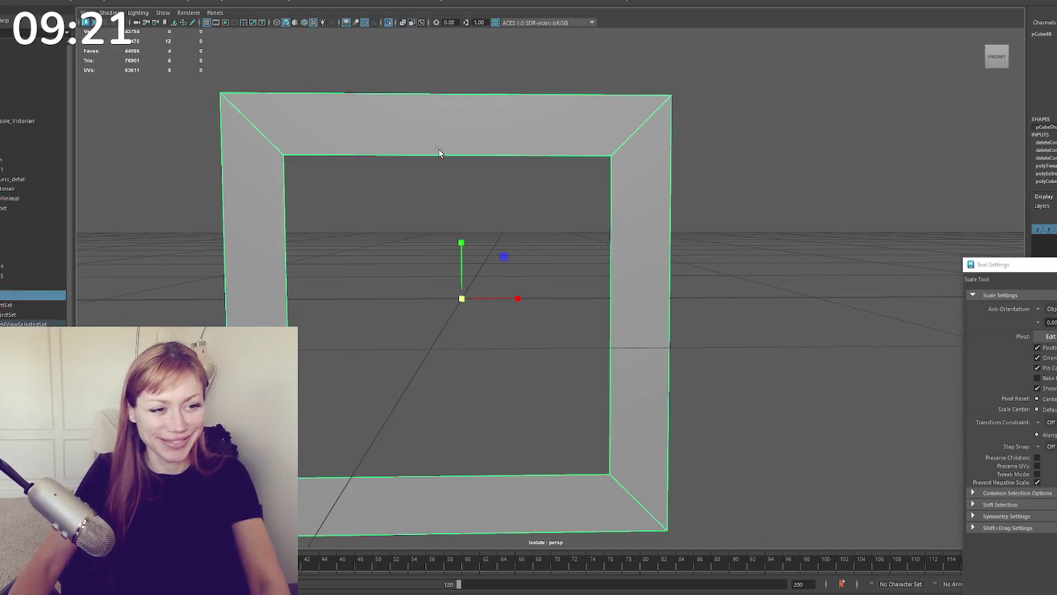
{"action": "scroll", "coordinate": [501, 124], "scroll_direction": "down", "scroll_amount": 3}
{"action": "left_click", "coordinate": [500, 200]}
{"action": "scroll", "coordinate": [509, 198], "scroll_direction": "down", "scroll_amount": 3}
{"action": "left_click", "coordinate": [513, 197]}
{"action": "scroll", "coordinate": [513, 197], "scroll_direction": "down", "scroll_amount": 3}
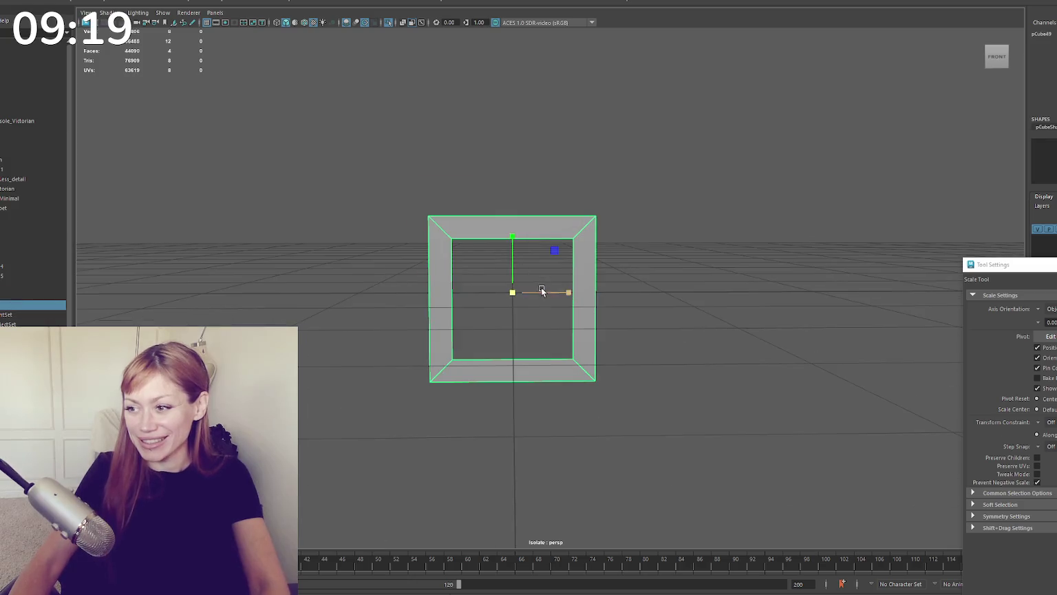
{"action": "key", "text": "ctrl+d"}
{"action": "key", "text": "w"}
{"action": "left_click_drag", "start_coordinate": [544, 293], "coordinate": [777, 292]}
{"action": "key", "text": "f"}
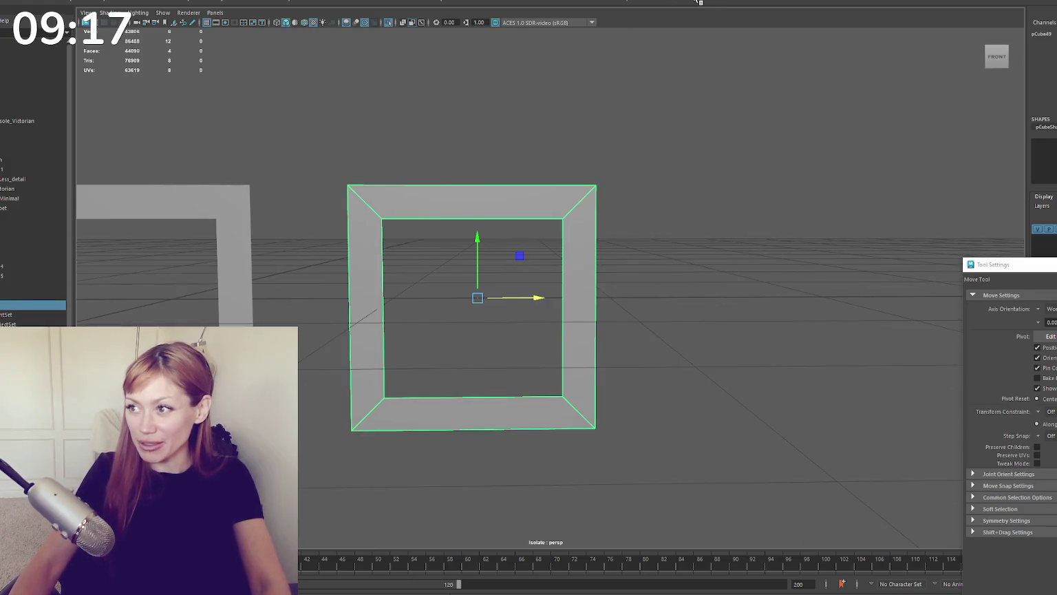
{"action": "right_click_drag", "start_coordinate": [485, 139], "coordinate": [466, 180], "text": "shift"}
{"action": "left_click_drag", "start_coordinate": [544, 183], "coordinate": [472, 185]}
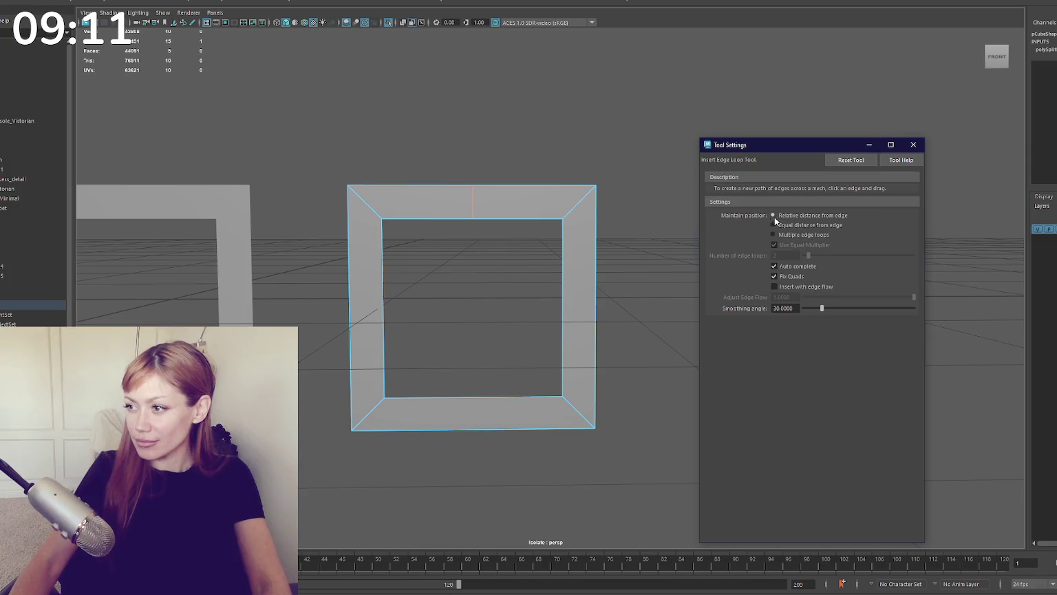
Step: Insert 8 evenly spaced edge loops across the copied frame's top bar
{"action": "double_click", "coordinate": [792, 255]}
{"action": "type", "text": "8"}
{"action": "key", "text": "Return"}
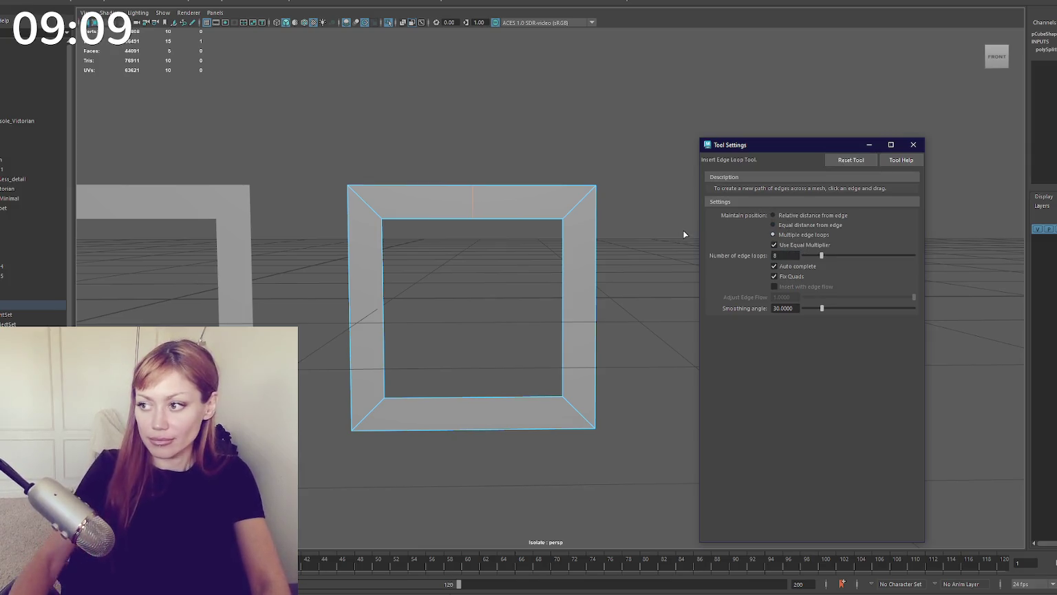
{"action": "left_click", "coordinate": [515, 218]}
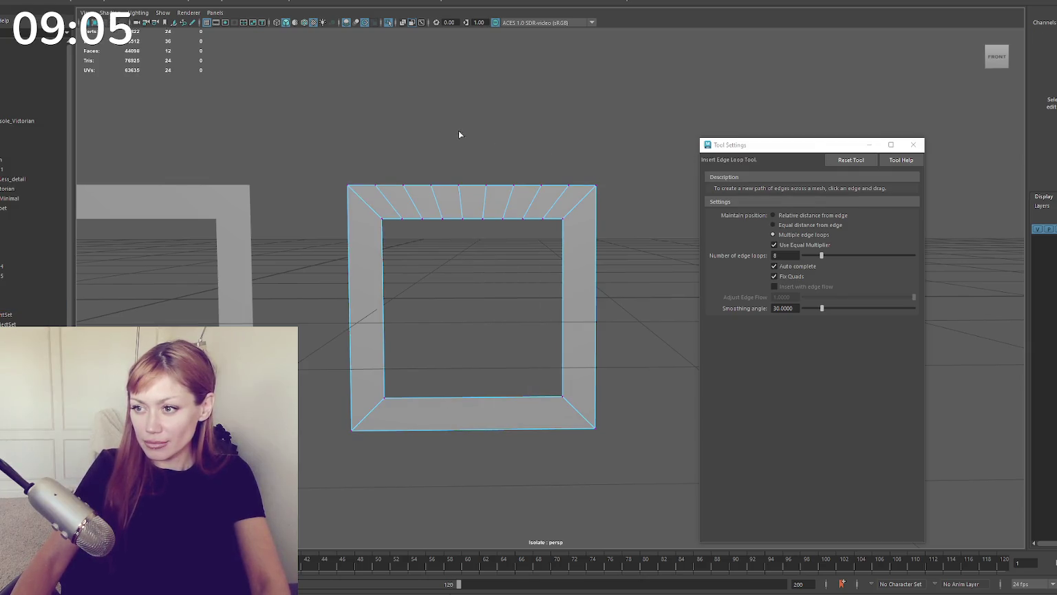
{"action": "key", "text": "q"}
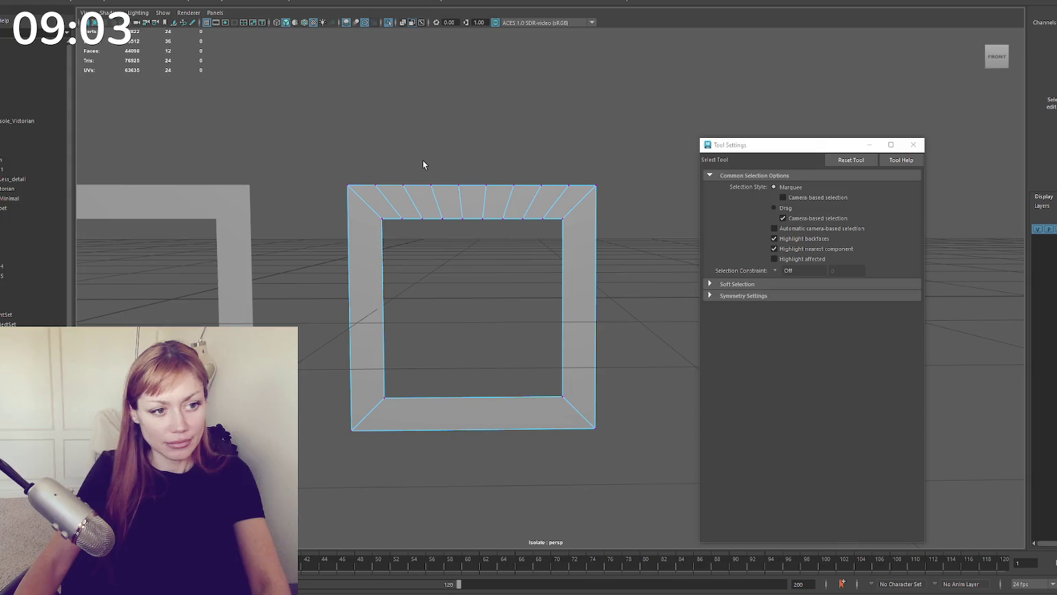
Step: Scale and lower alternating top-bar edges to form waves
{"action": "right_click_drag", "start_coordinate": [436, 196], "coordinate": [434, 176]}
{"action": "left_click", "coordinate": [433, 193]}
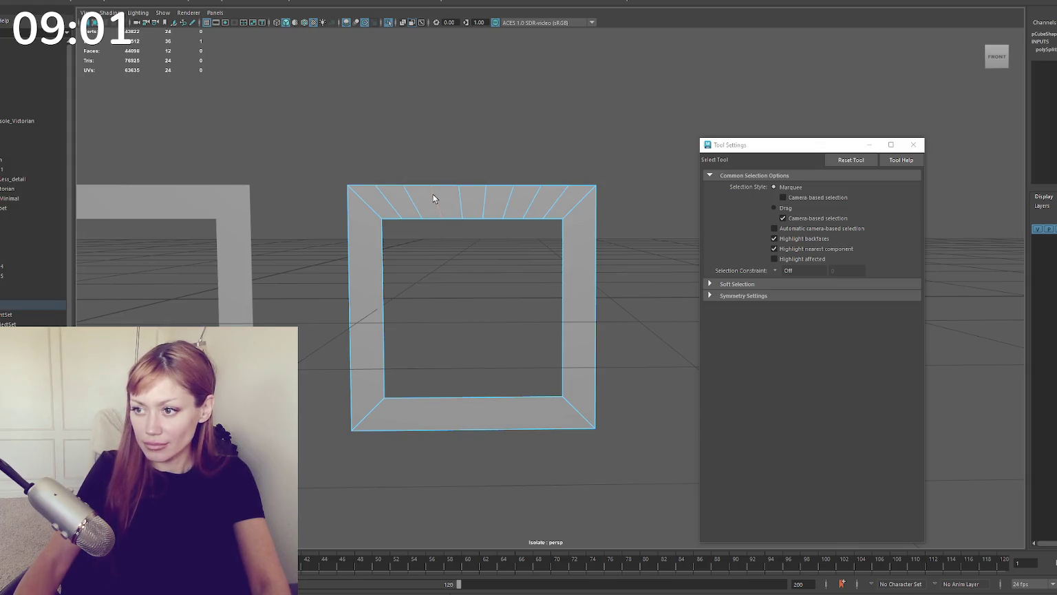
{"action": "left_click", "coordinate": [510, 205], "text": "shift"}
{"action": "key", "text": "r"}
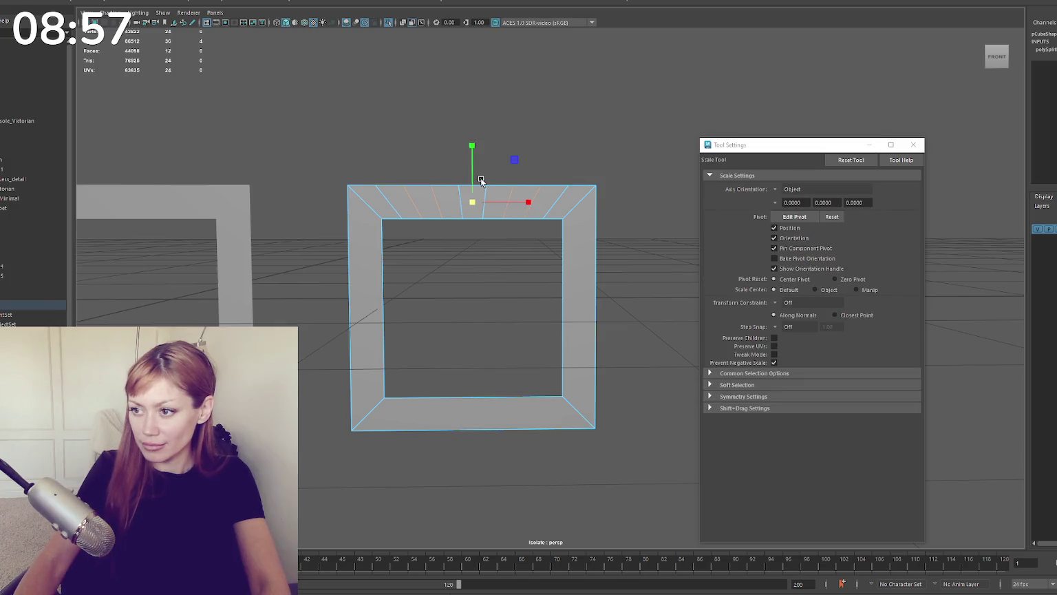
{"action": "left_click_drag", "start_coordinate": [472, 146], "coordinate": [476, 207]}
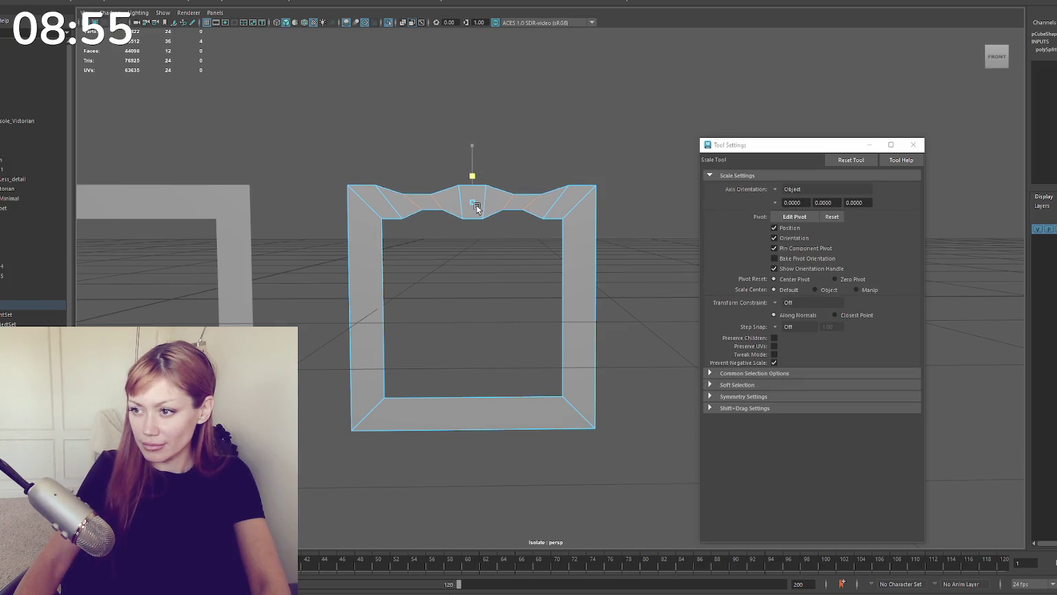
{"action": "key", "text": "w"}
{"action": "mouse_move", "coordinate": [476, 199]}
{"action": "left_mouse_down"}
{"action": "mouse_move", "coordinate": [476, 210]}
{"action": "mouse_move", "coordinate": [477, 188]}
{"action": "left_mouse_up"}
Step: Flatten the top bar's inner vertices into a straight line
{"action": "key", "text": "q"}
{"action": "right_click_drag", "start_coordinate": [515, 208], "coordinate": [472, 205]}
{"action": "left_click_drag", "start_coordinate": [499, 203], "coordinate": [566, 241]}
{"action": "key", "text": "r"}
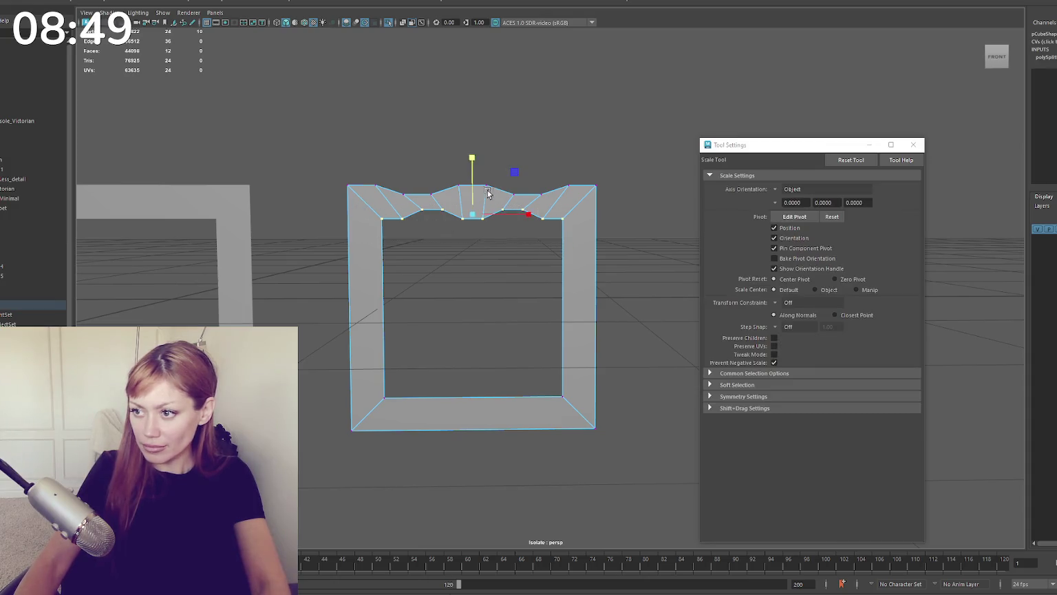
{"action": "left_click_drag", "start_coordinate": [472, 193], "coordinate": [490, 309]}
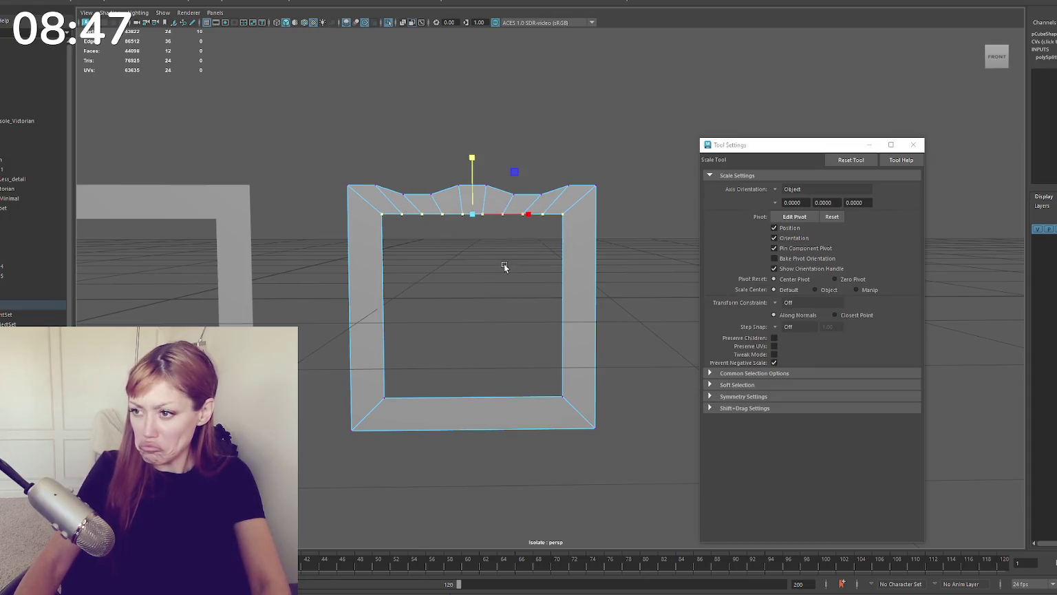
{"action": "right_click_drag", "start_coordinate": [484, 247], "coordinate": [585, 105]}
{"action": "left_click", "coordinate": [560, 322]}
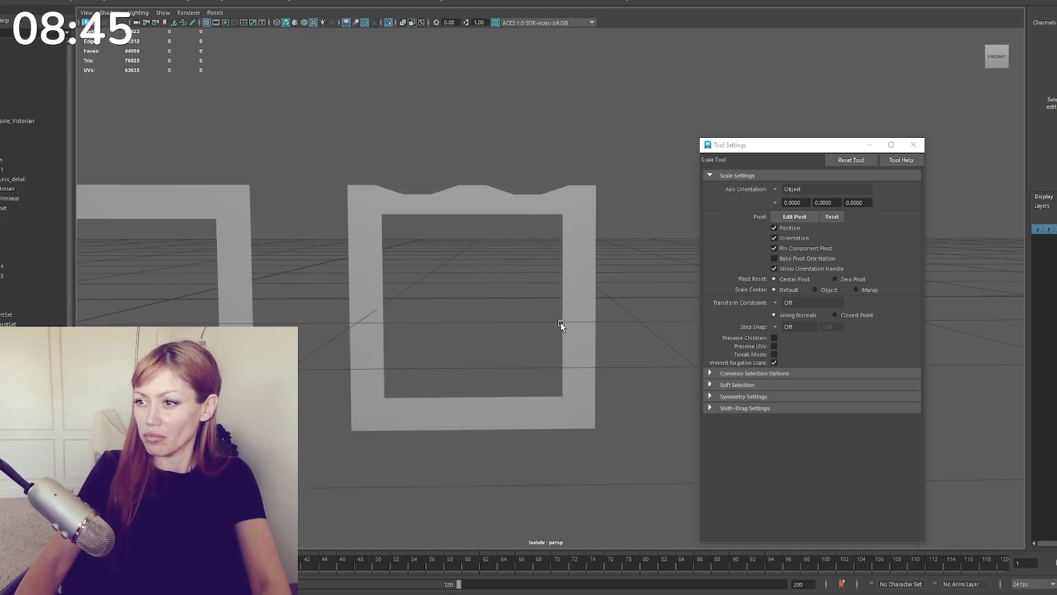
{"action": "key", "text": "ctrl+z"}
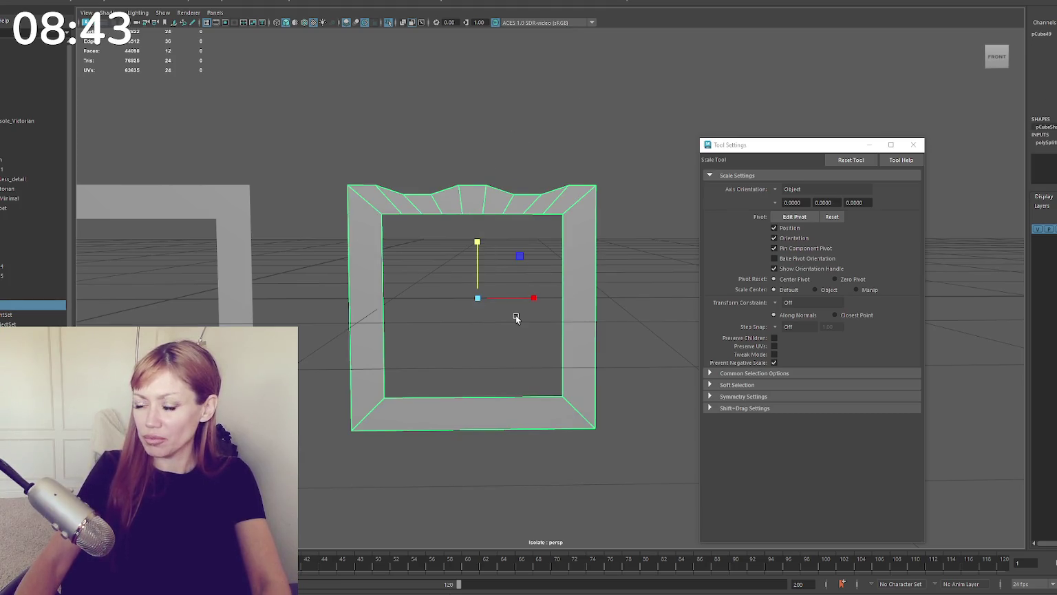
{"action": "left_click", "coordinate": [507, 193]}
{"action": "scroll", "coordinate": [530, 196], "scroll_direction": "down", "scroll_amount": 3}
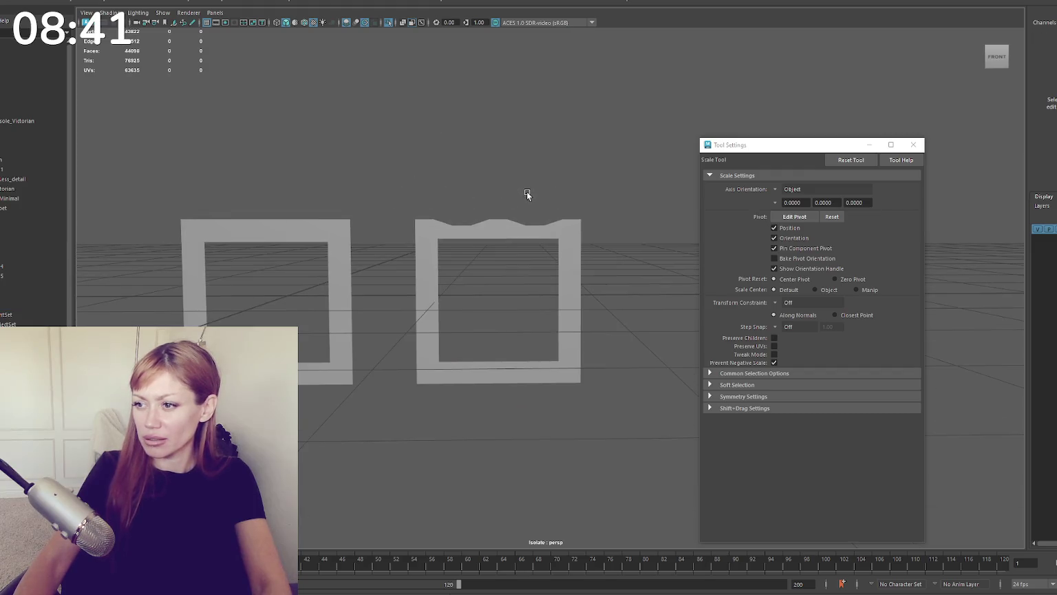
{"action": "scroll", "coordinate": [524, 192], "scroll_direction": "up", "scroll_amount": 3}
Step: Keep only the wavy top strip, then duplicate and rotate it 90° for the other three sides
{"action": "left_click", "coordinate": [485, 202]}
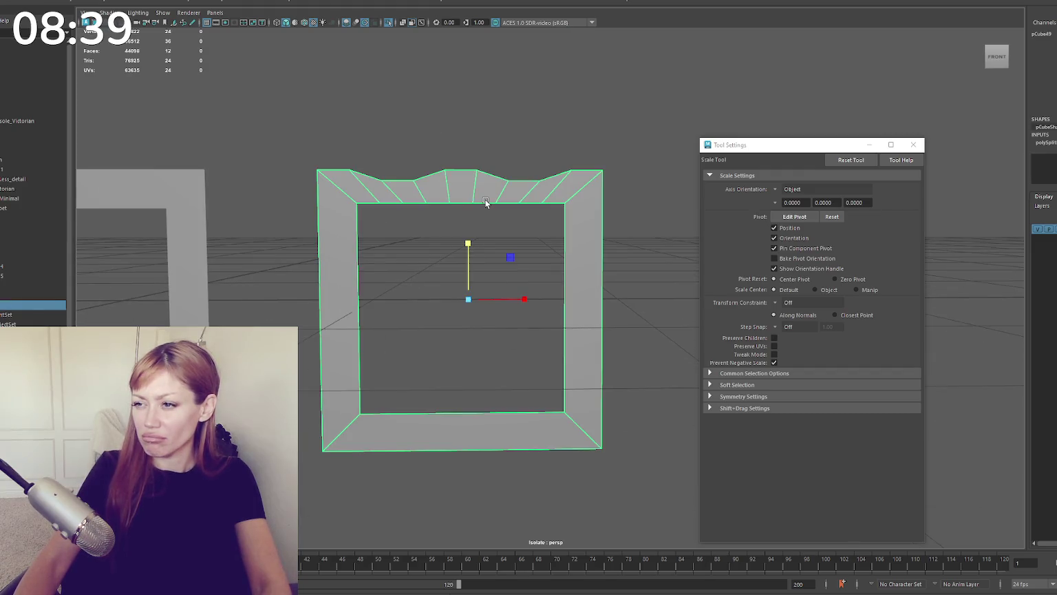
{"action": "right_click_drag", "start_coordinate": [491, 167], "coordinate": [530, 106]}
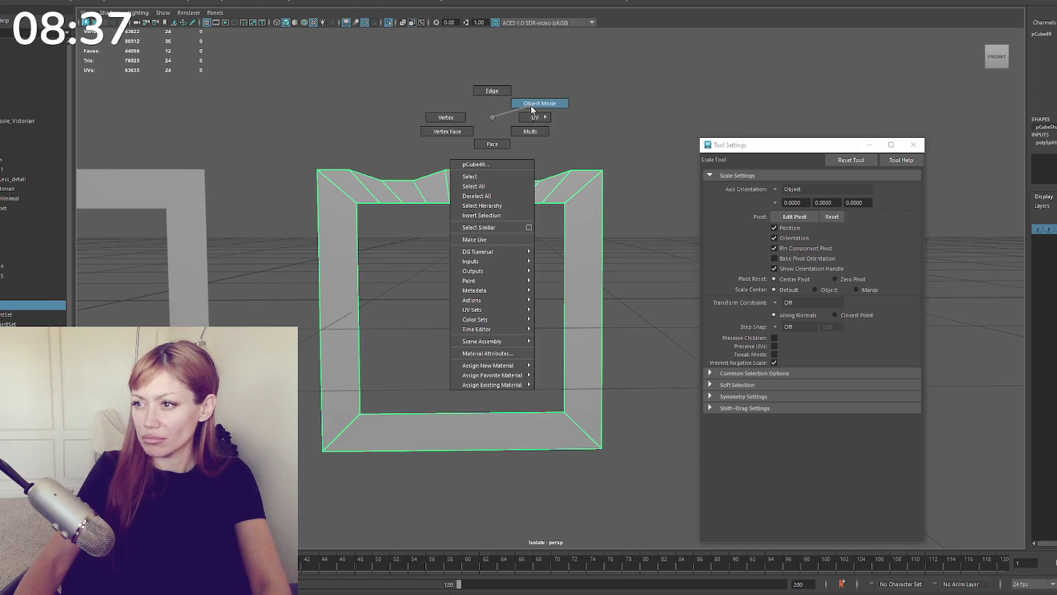
{"action": "key", "text": "Delete"}
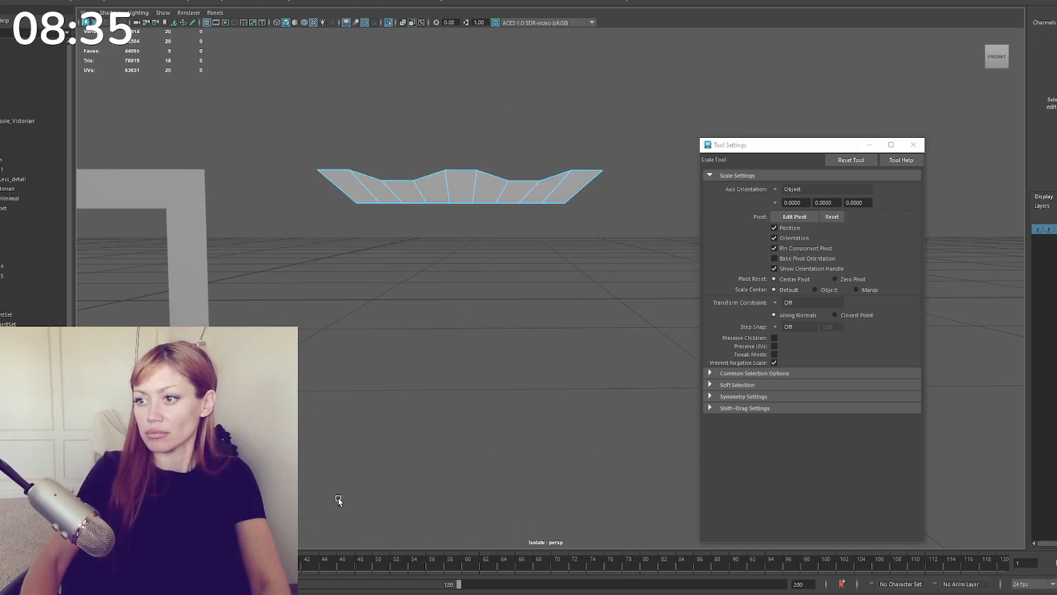
{"action": "left_click", "coordinate": [454, 201]}
{"action": "key", "text": "e"}
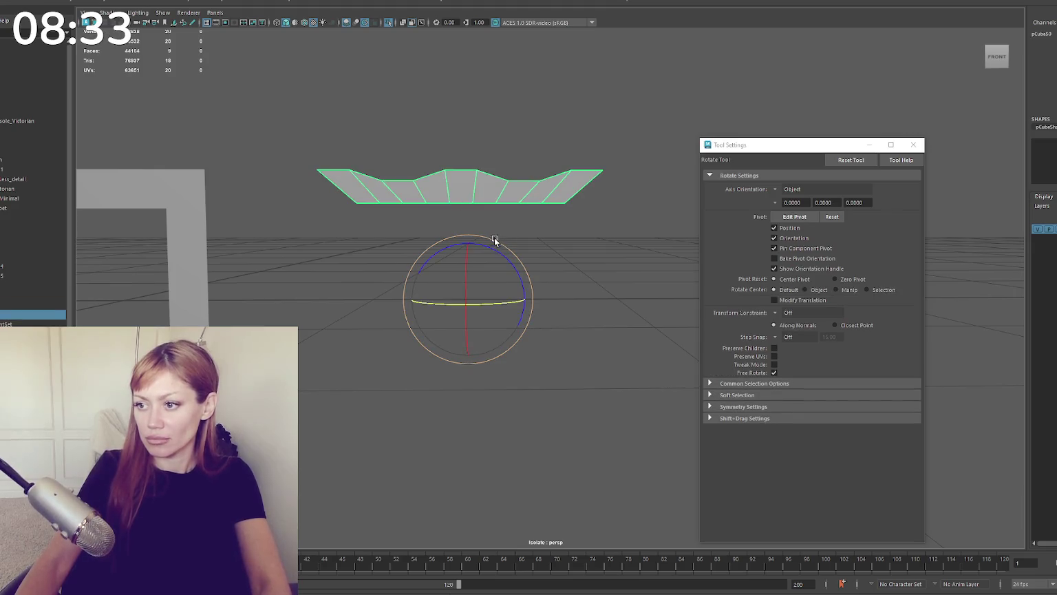
{"action": "left_click_drag", "start_coordinate": [487, 248], "coordinate": [521, 278]}
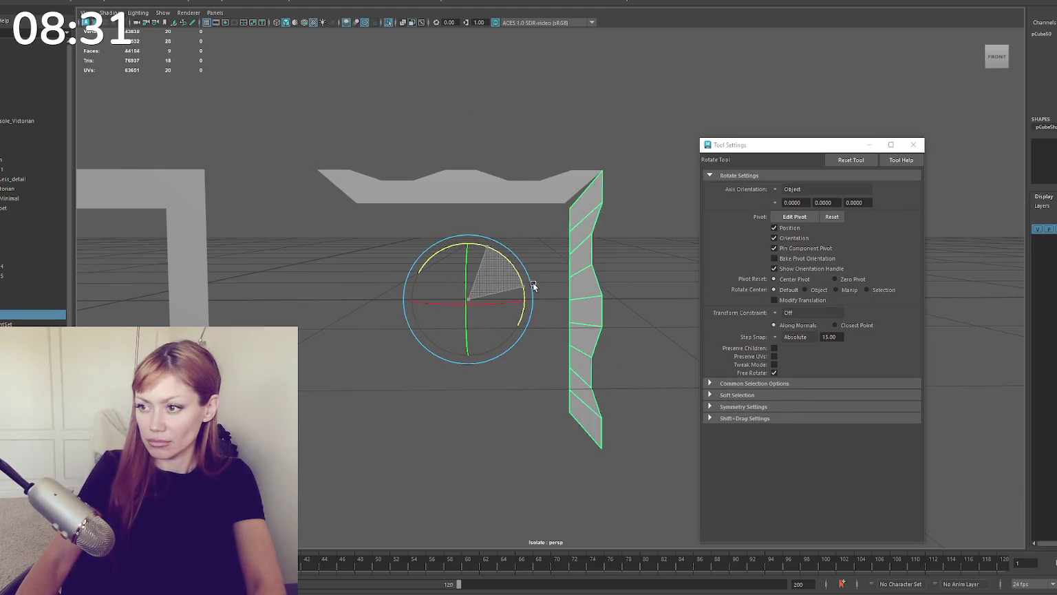
{"action": "key", "text": "ctrl+d"}
{"action": "left_click_drag", "start_coordinate": [504, 256], "coordinate": [530, 314]}
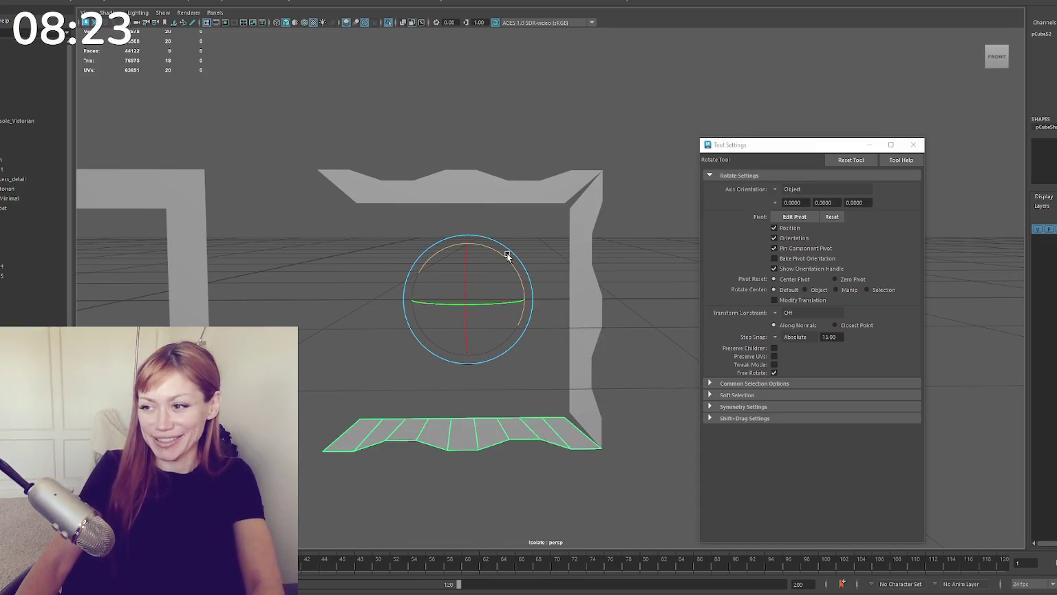
{"action": "left_click_drag", "start_coordinate": [507, 253], "coordinate": [538, 312]}
{"action": "key", "text": "w"}
{"action": "left_click_drag", "start_coordinate": [606, 130], "coordinate": [323, 448]}
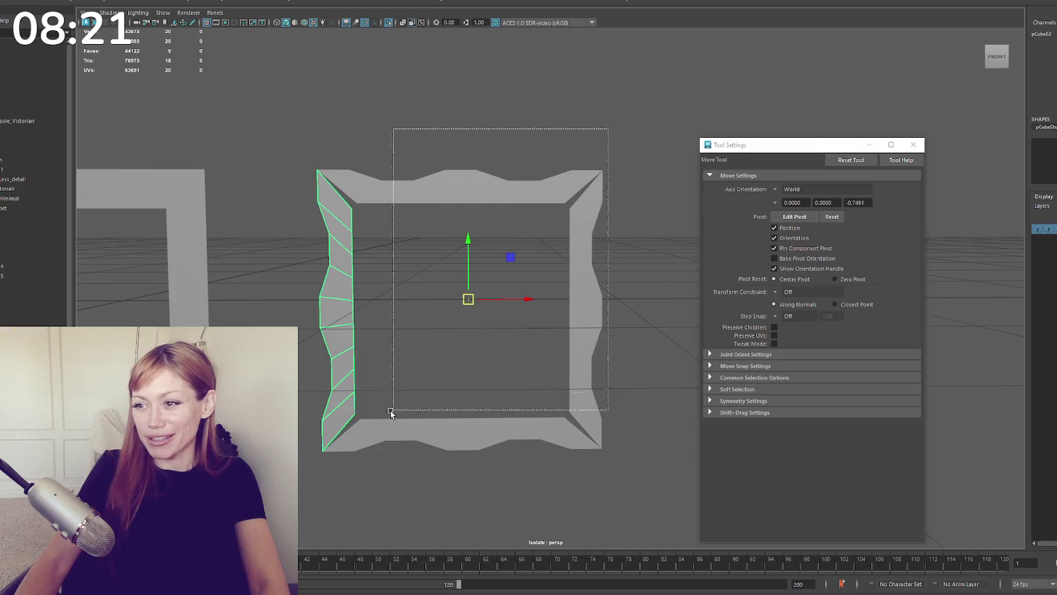
{"action": "left_click", "coordinate": [162, 82]}
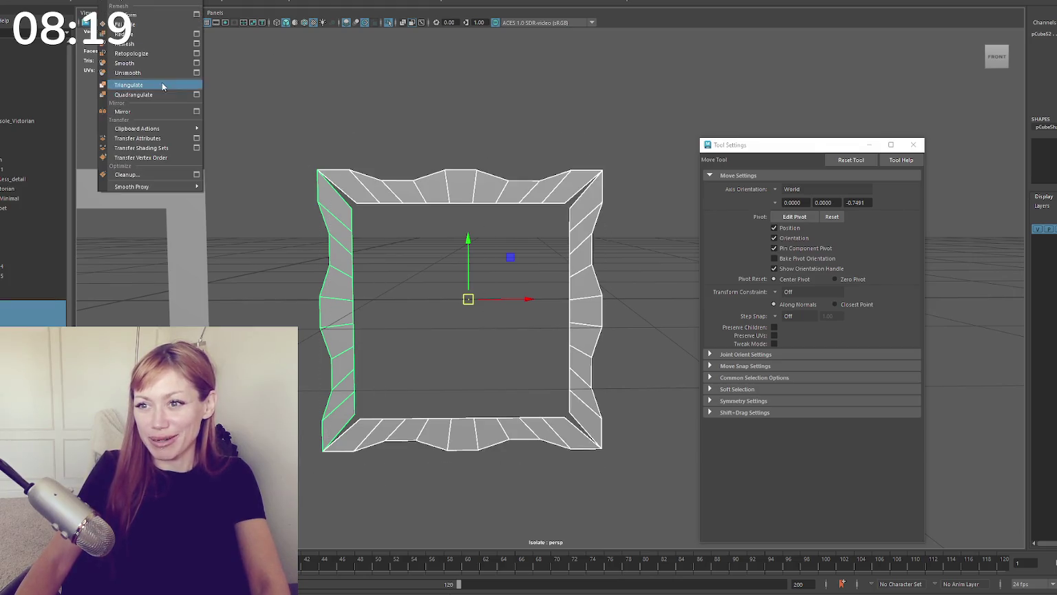
Step: Combine the four wavy pieces into one mesh and merge the inner corner vertices
{"action": "left_click", "coordinate": [180, 75]}
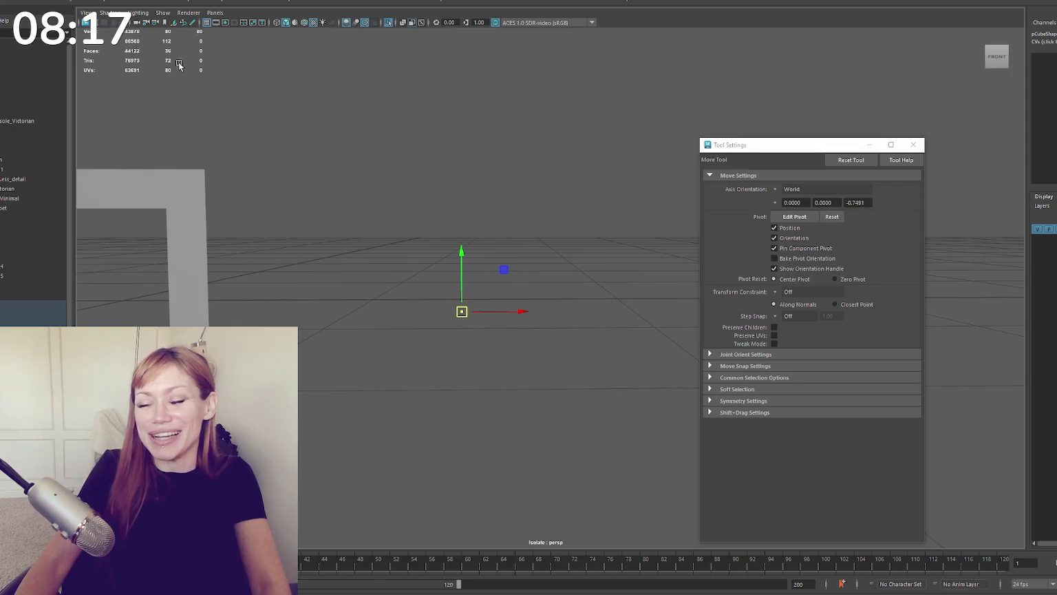
{"action": "key", "text": "ctrl+z"}
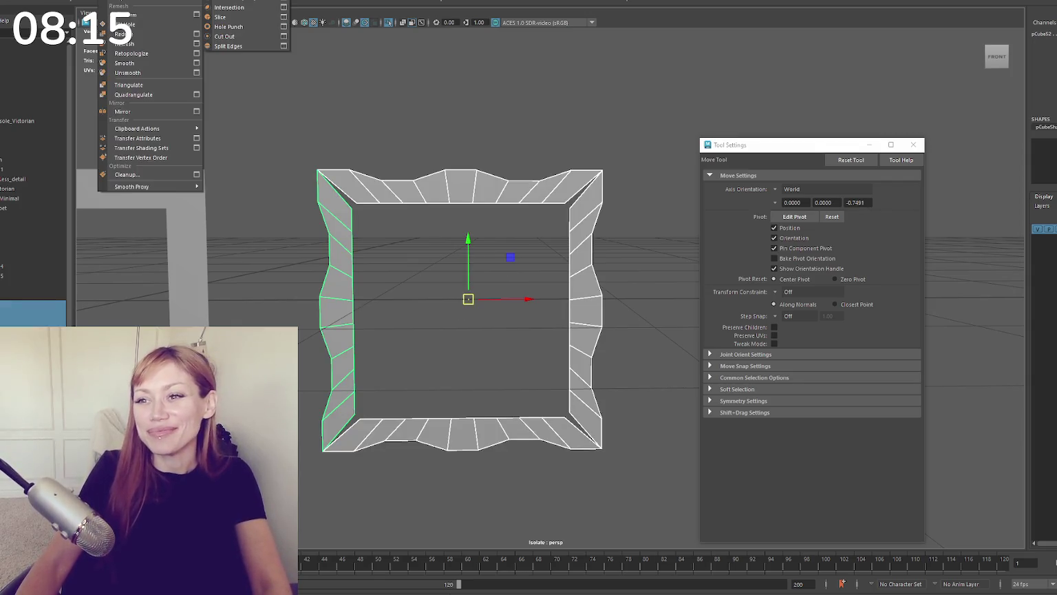
{"action": "left_click", "coordinate": [227, 14]}
{"action": "right_click_drag", "start_coordinate": [421, 135], "coordinate": [371, 125]}
{"action": "key", "text": "q"}
{"action": "left_click_drag", "start_coordinate": [342, 201], "coordinate": [365, 223]}
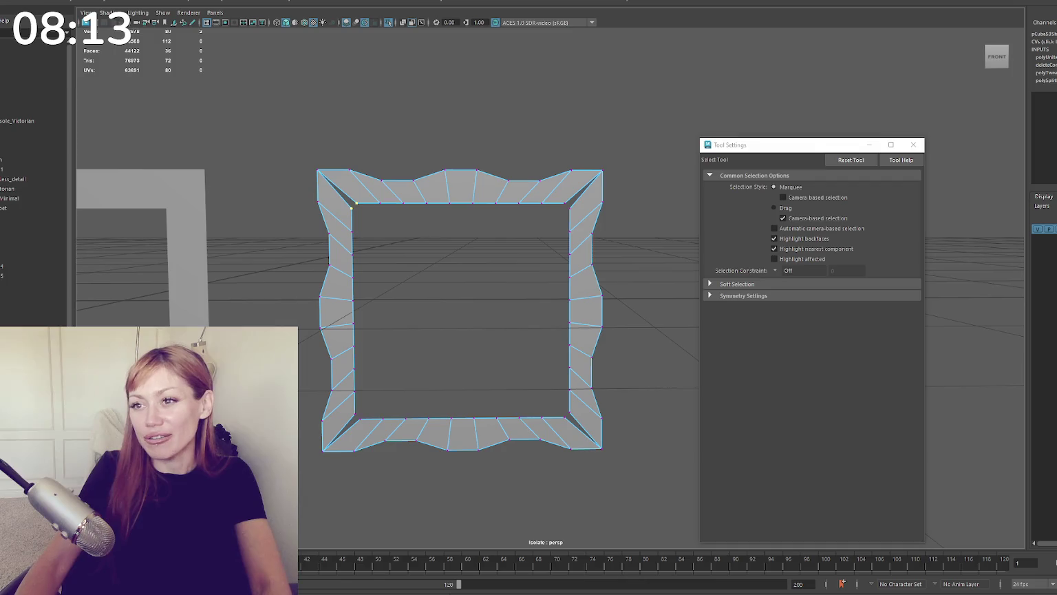
{"action": "left_click", "coordinate": [193, 76]}
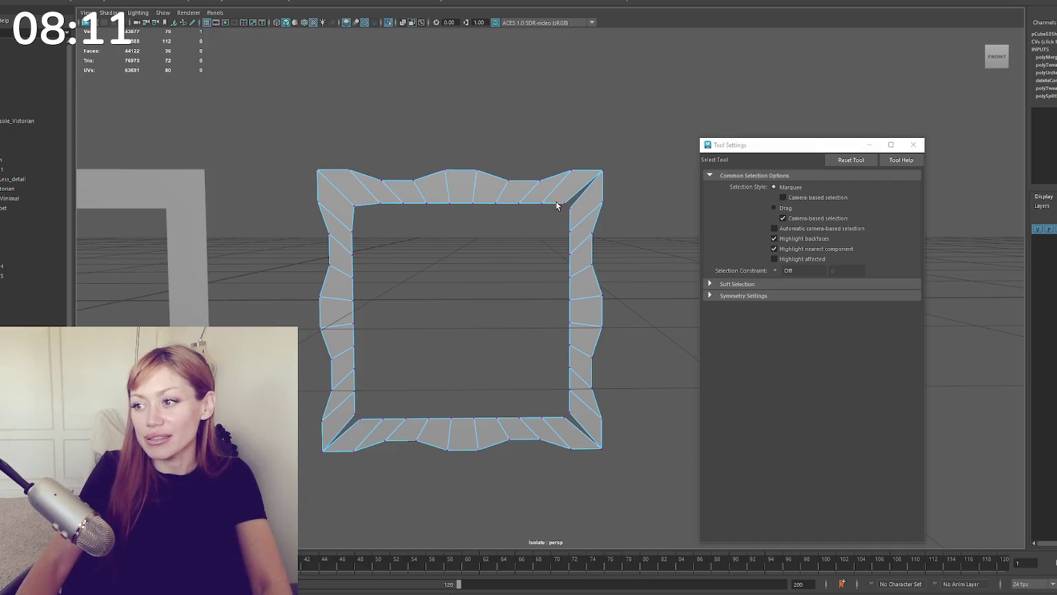
{"action": "key", "text": "g"}
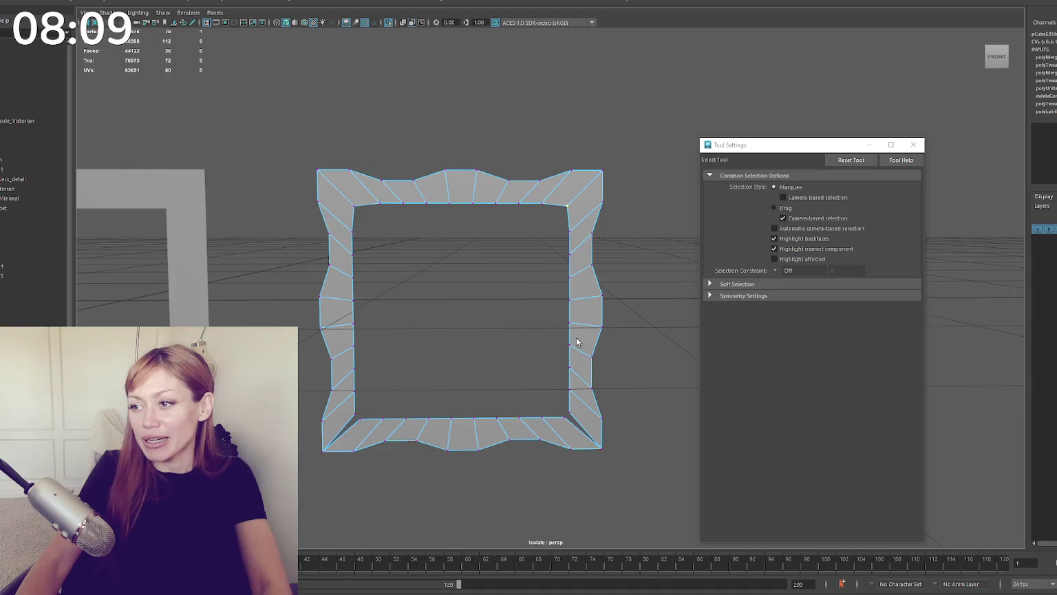
{"action": "key", "text": "g"}
{"action": "mouse_move", "coordinate": [371, 413]}
{"action": "left_mouse_down"}
{"action": "mouse_move", "coordinate": [347, 385]}
{"action": "mouse_move", "coordinate": [356, 420]}
{"action": "left_mouse_up"}
{"action": "key", "text": "w"}
{"action": "key", "text": "g"}
Step: Pull the inner bottom-right corner vertex slightly down, then return to object mode
{"action": "left_click_drag", "start_coordinate": [369, 217], "coordinate": [345, 193]}
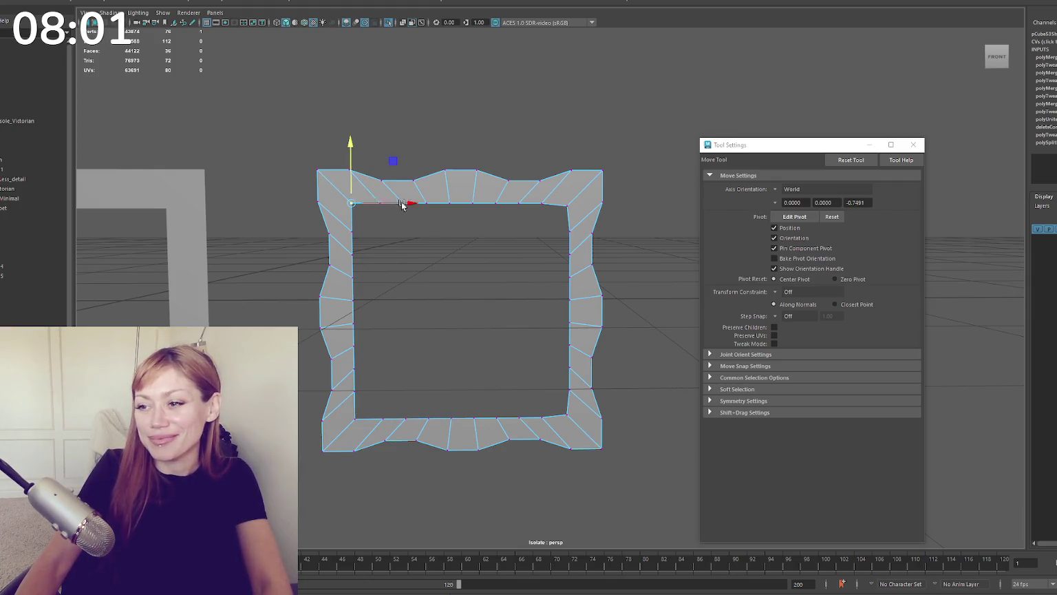
{"action": "left_click", "coordinate": [565, 195]}
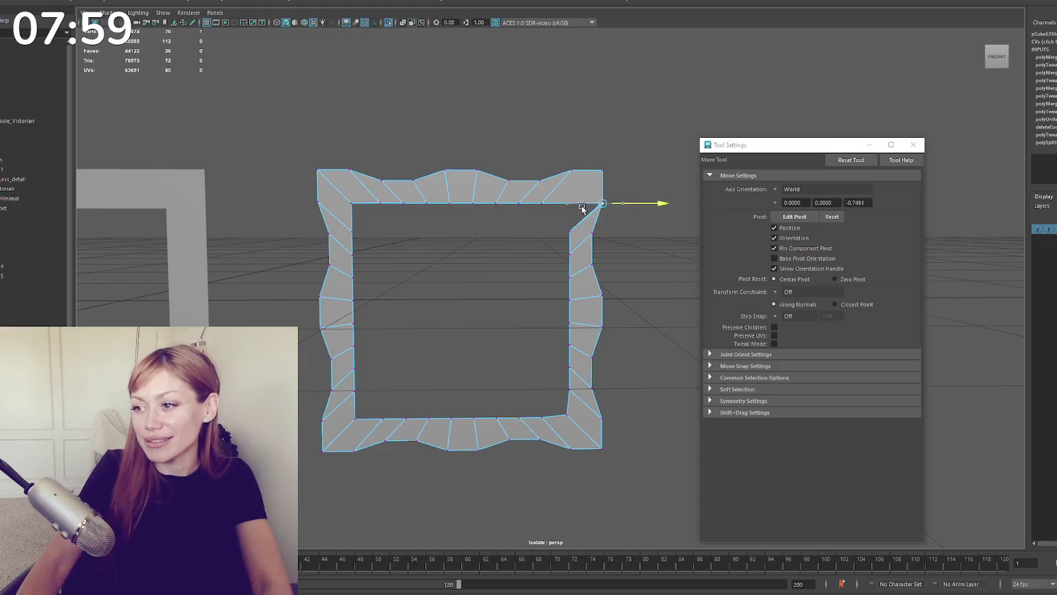
{"action": "left_click", "coordinate": [567, 413]}
{"action": "mouse_move", "coordinate": [565, 387]}
{"action": "left_mouse_down"}
{"action": "mouse_move", "coordinate": [546, 416]}
{"action": "mouse_move", "coordinate": [571, 418]}
{"action": "left_mouse_up"}
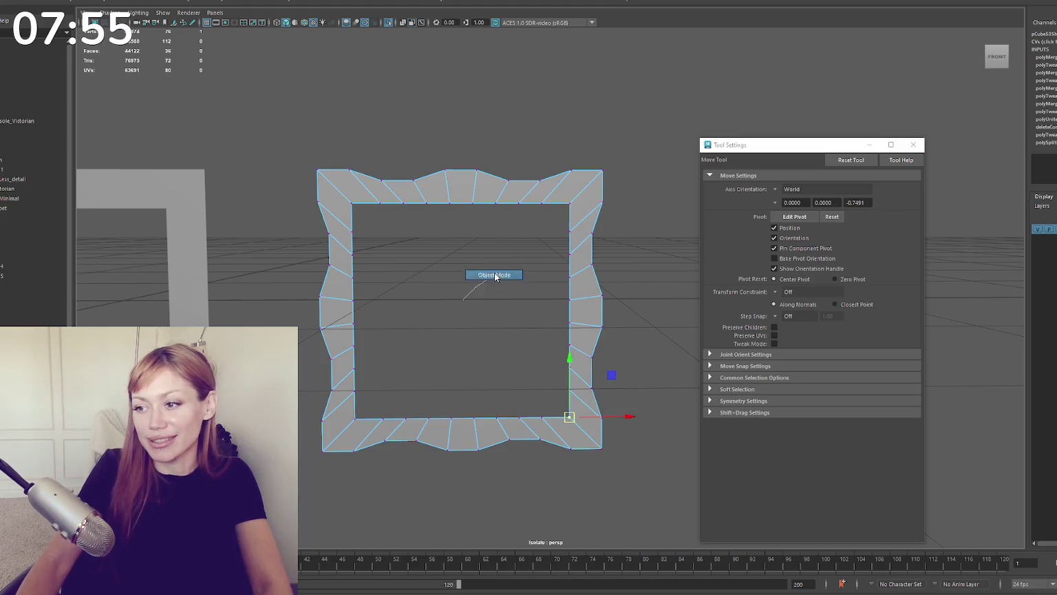
{"action": "right_click_drag", "start_coordinate": [449, 320], "coordinate": [443, 246]}
{"action": "mouse_move", "coordinate": [443, 245]}
{"action": "left_mouse_down", "text": "alt"}
{"action": "mouse_move", "coordinate": [512, 220]}
{"action": "mouse_move", "coordinate": [524, 233]}
{"action": "mouse_move", "coordinate": [493, 224]}
{"action": "left_mouse_up", "text": "alt"}
Step: Extrude the wavy frame's faces to give the flat outline thickness
{"action": "left_click_drag", "start_coordinate": [547, 292], "coordinate": [433, 307], "text": "alt"}
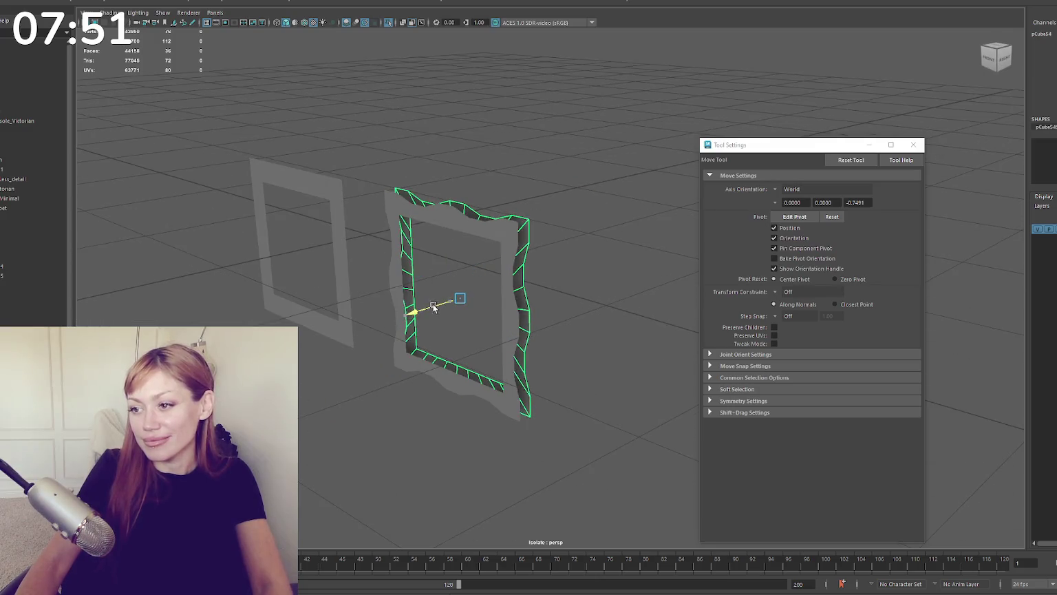
{"action": "left_click", "coordinate": [155, 2]}
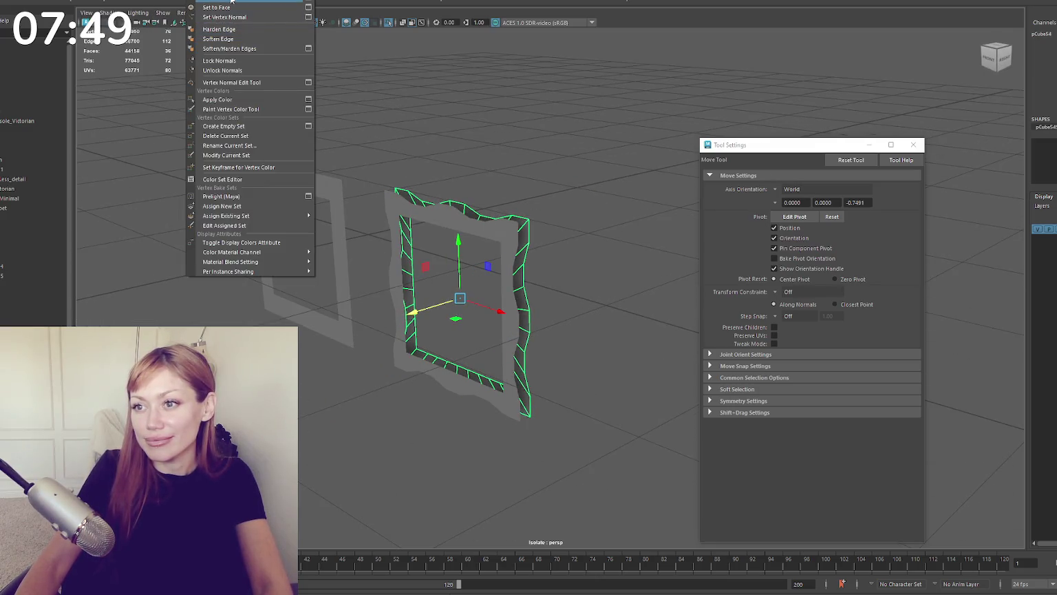
{"action": "left_click", "coordinate": [248, 4]}
{"action": "left_click", "coordinate": [199, 2]}
{"action": "scroll", "coordinate": [371, 68], "scroll_direction": "up", "scroll_amount": 5}
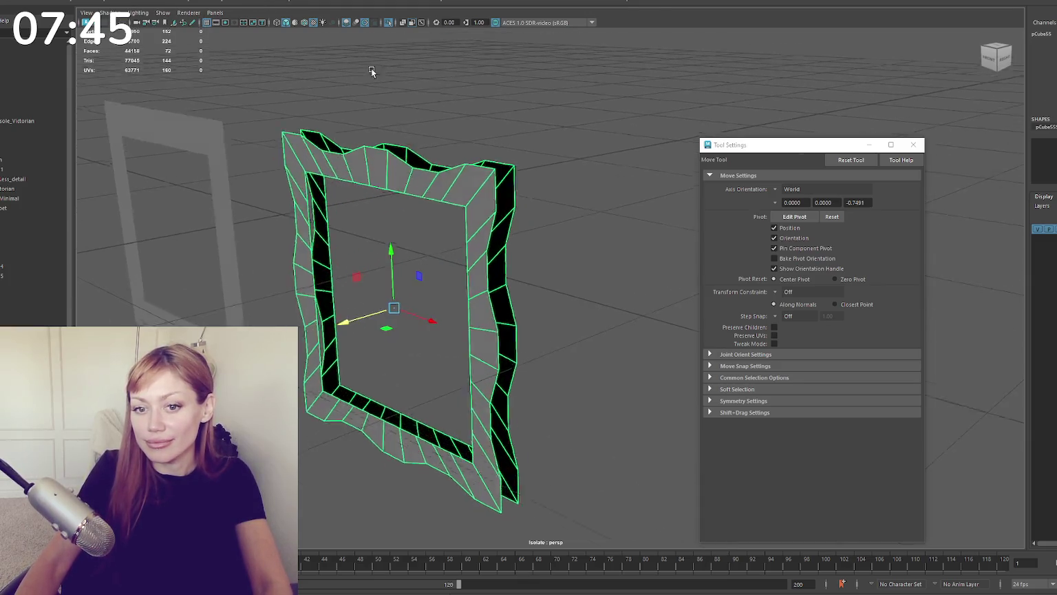
{"action": "left_click_drag", "start_coordinate": [371, 67], "coordinate": [446, 75], "text": "alt"}
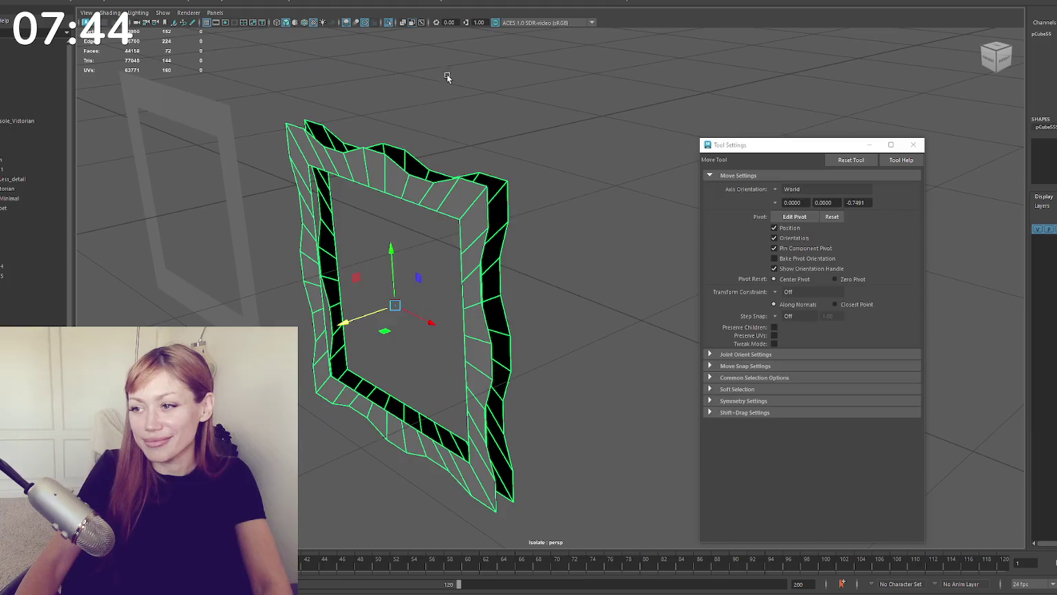
Step: Try bridging the edges at the frame's top-right corner to close the gap
{"action": "key", "text": "q"}
{"action": "key", "text": "F10"}
{"action": "left_click", "coordinate": [496, 178]}
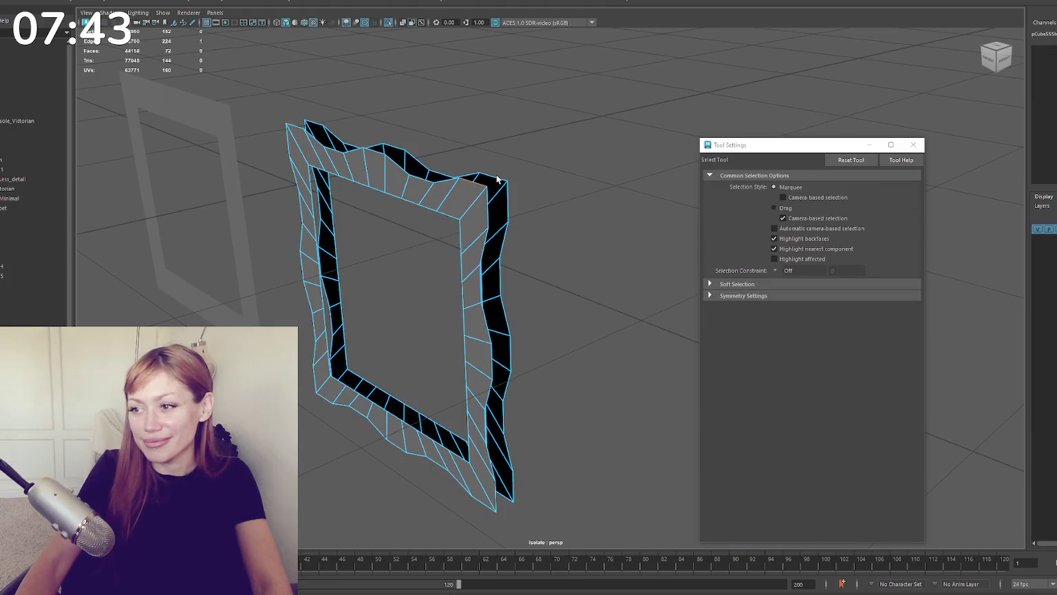
{"action": "right_click_drag", "start_coordinate": [487, 191], "coordinate": [494, 186], "text": "shift"}
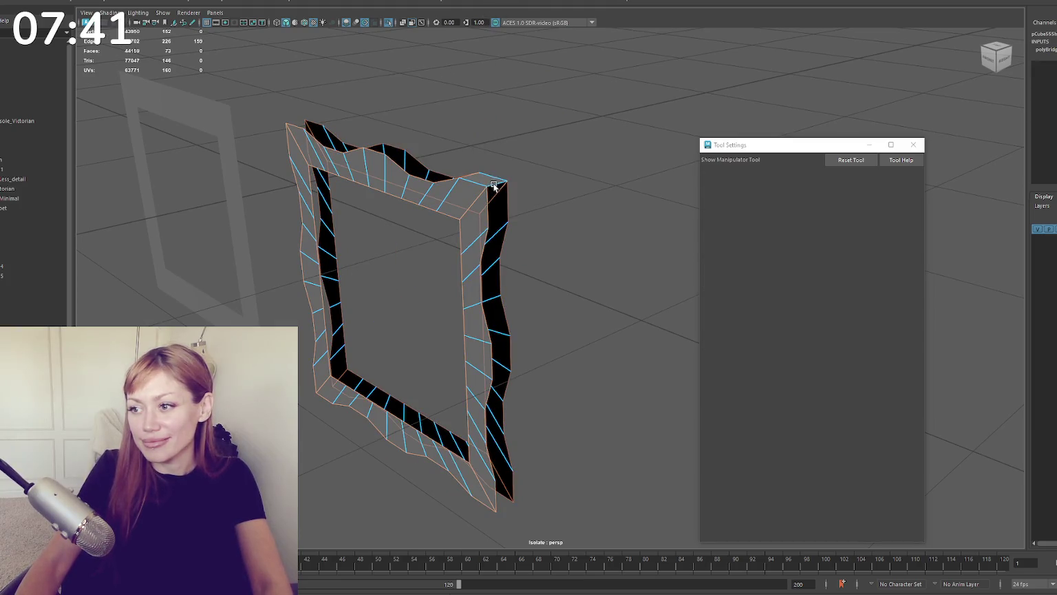
{"action": "left_click_drag", "start_coordinate": [490, 145], "coordinate": [510, 164], "text": "alt"}
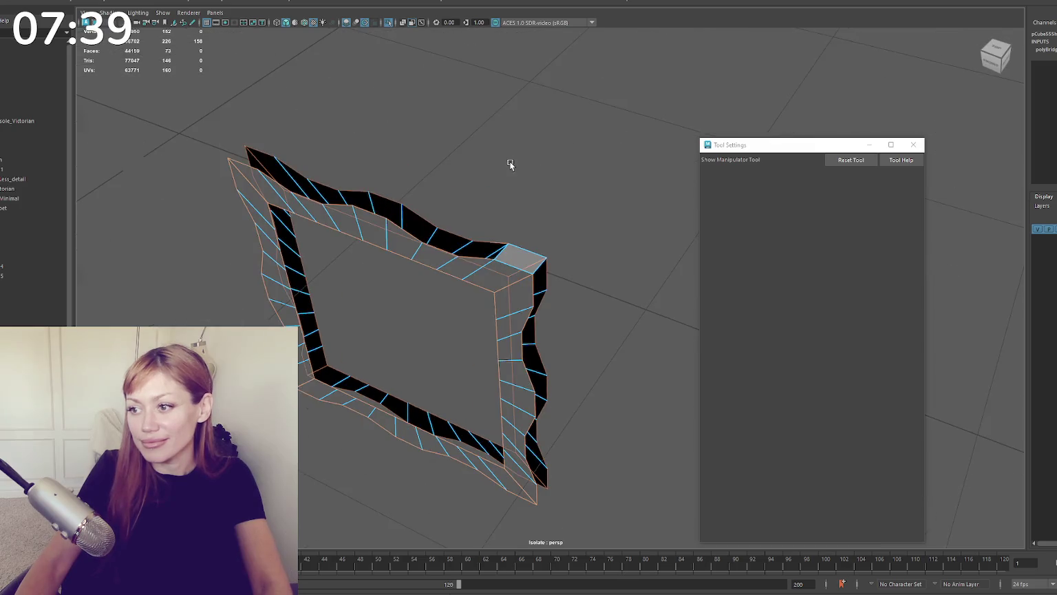
{"action": "left_click", "coordinate": [499, 122]}
{"action": "key", "text": "ctrl+z"}
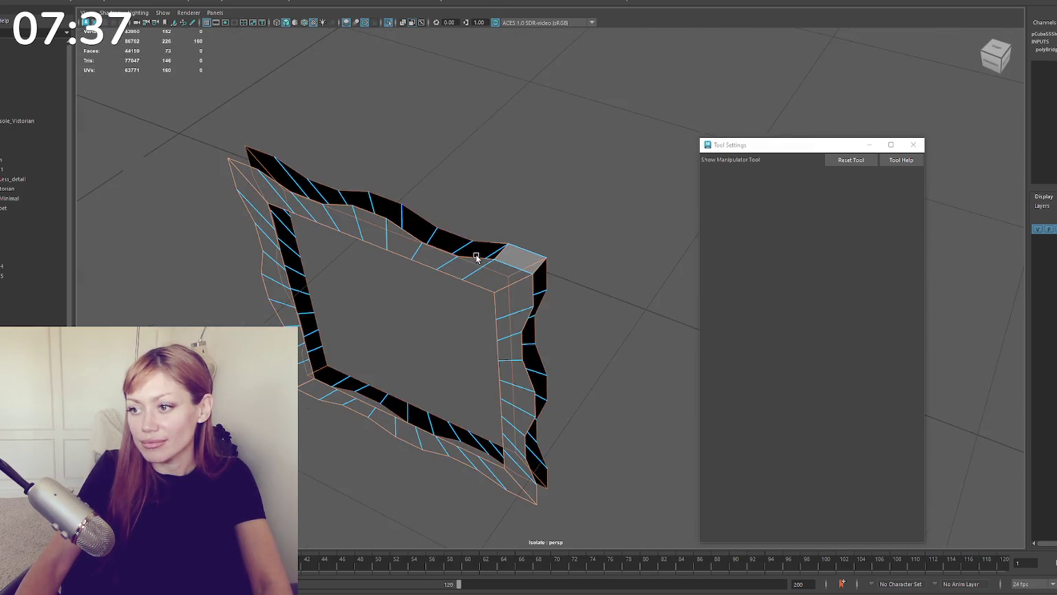
{"action": "left_click", "coordinate": [537, 272], "text": "shift"}
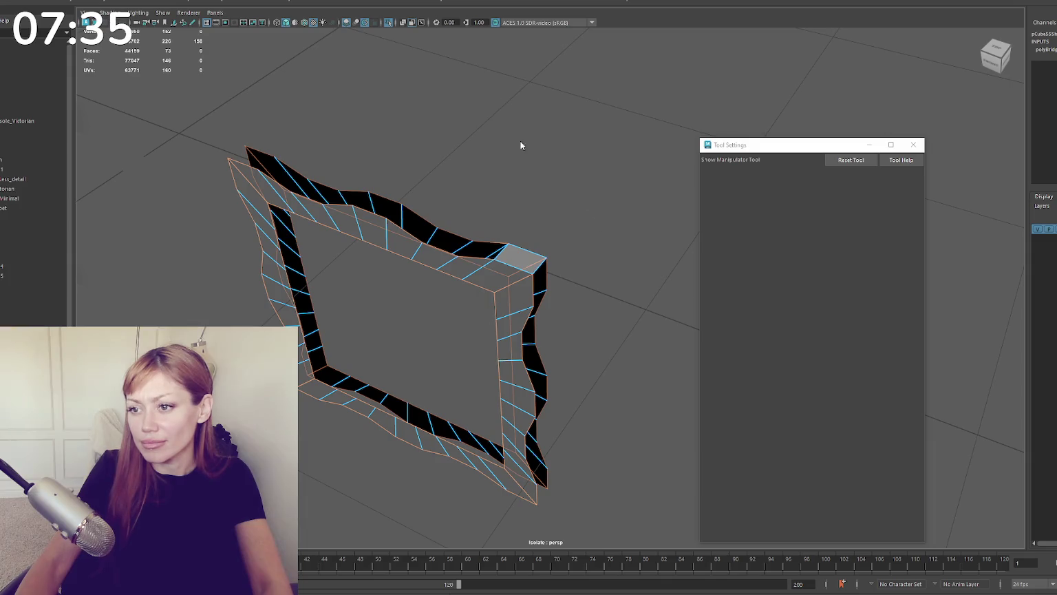
{"action": "left_click_drag", "start_coordinate": [521, 145], "coordinate": [515, 165], "text": "alt"}
Step: In wireframe, merge the vertices at the top-right and top-left corners of the frame
{"action": "key", "text": "F8"}
{"action": "key", "text": "q"}
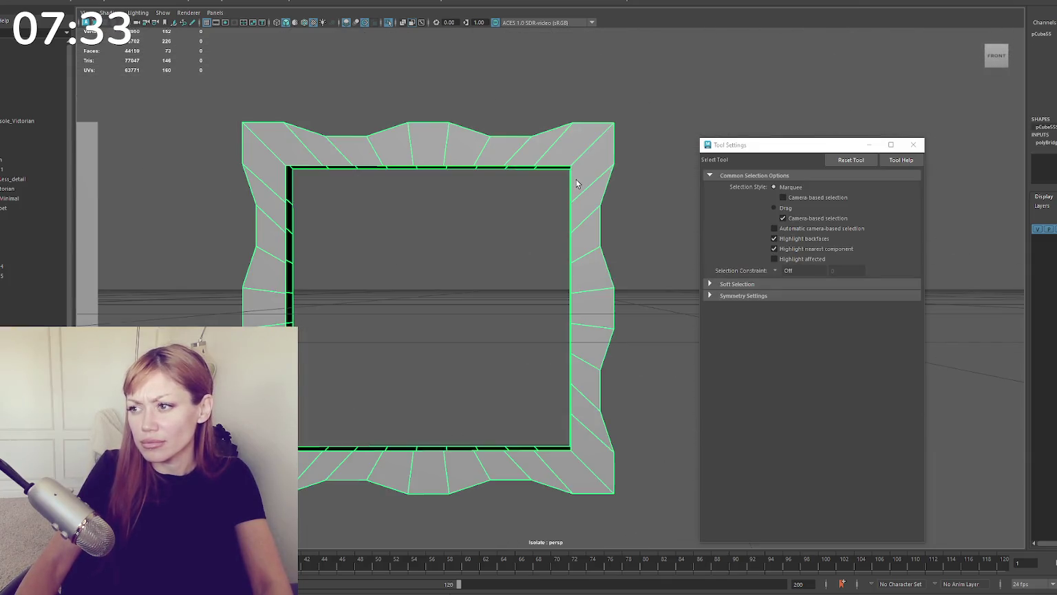
{"action": "key", "text": "F9"}
{"action": "key", "text": "4"}
{"action": "left_click_drag", "start_coordinate": [638, 108], "coordinate": [625, 121]}
{"action": "left_click", "coordinate": [137, 2]}
{"action": "left_click", "coordinate": [166, 76]}
{"action": "left_click_drag", "start_coordinate": [258, 97], "coordinate": [237, 107]}
{"action": "key", "text": "g"}
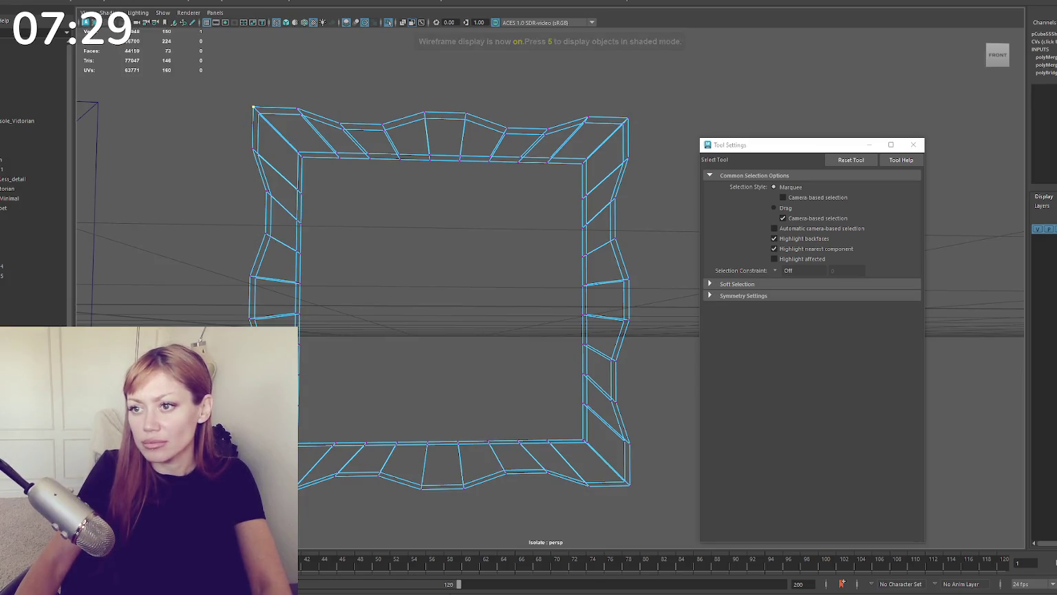
{"action": "key", "text": "g"}
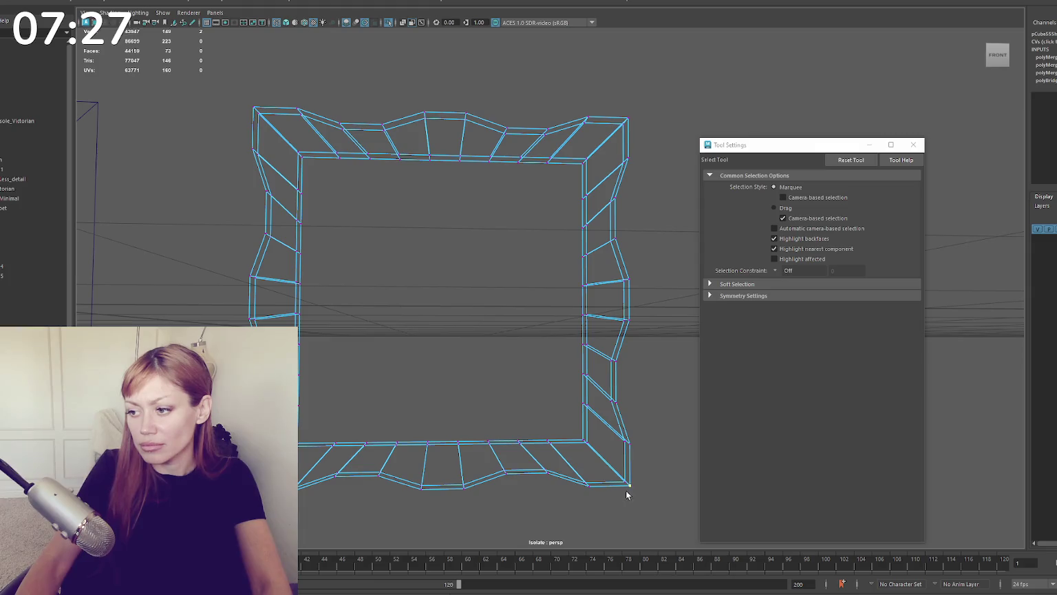
Step: Undo the bridge and merge edits, back to the clean extruded frame
{"action": "right_click", "coordinate": [589, 224]}
{"action": "left_click_drag", "start_coordinate": [589, 224], "coordinate": [441, 236], "text": "alt"}
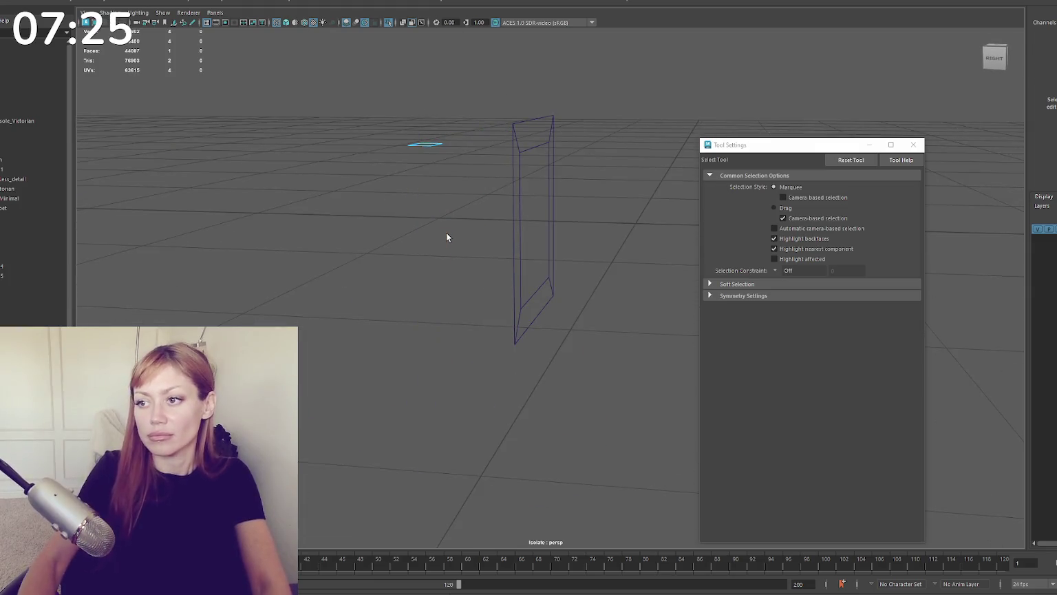
{"action": "key", "text": "ctrl+z"}
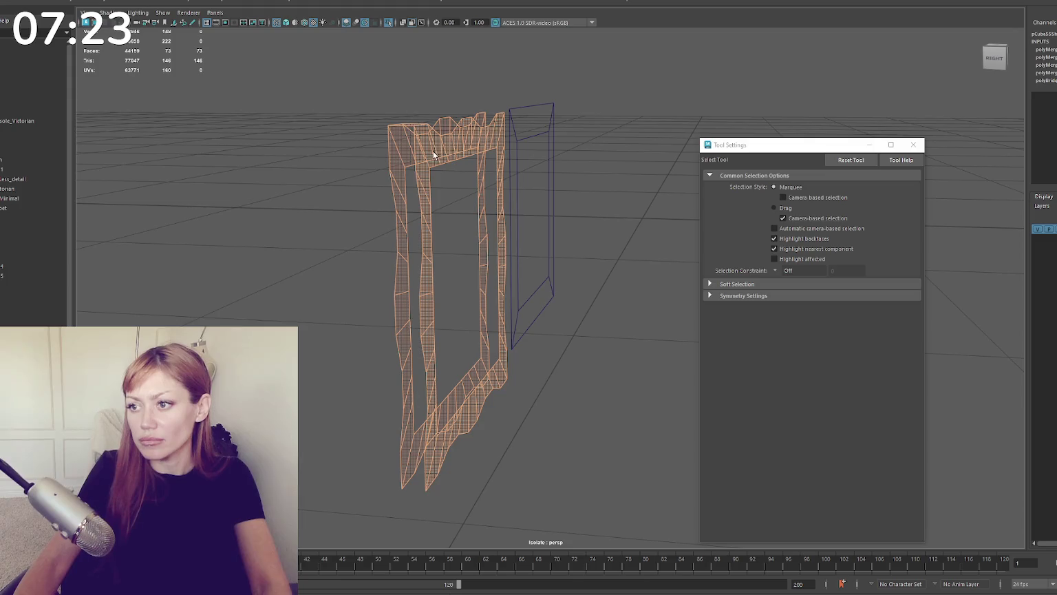
{"action": "left_click_drag", "start_coordinate": [442, 144], "coordinate": [472, 164], "text": "alt"}
{"action": "key", "text": "ctrl+z"}
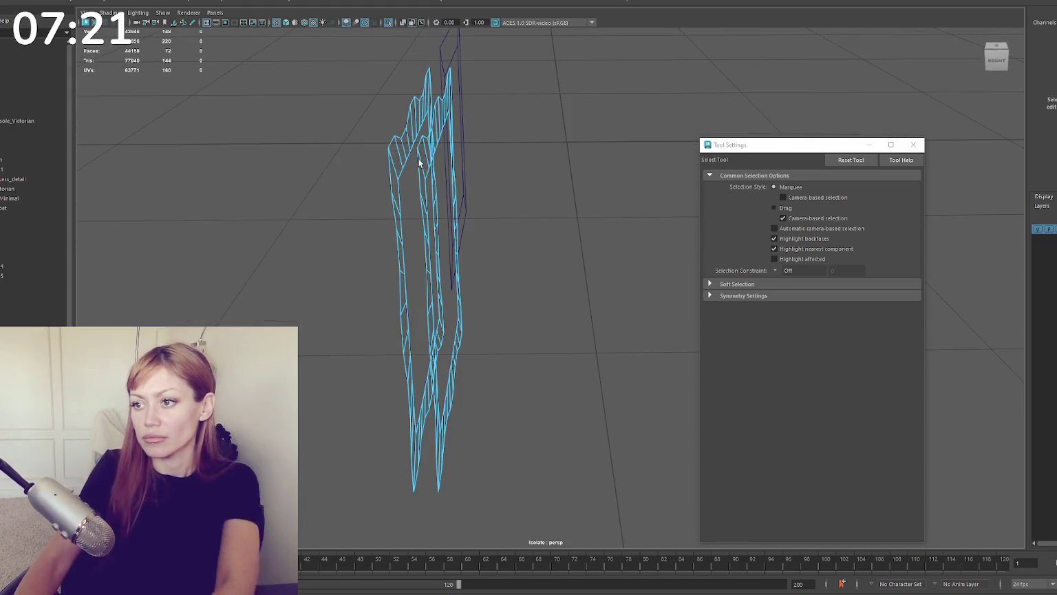
{"action": "key", "text": "ctrl+z"}
{"action": "key", "text": "5"}
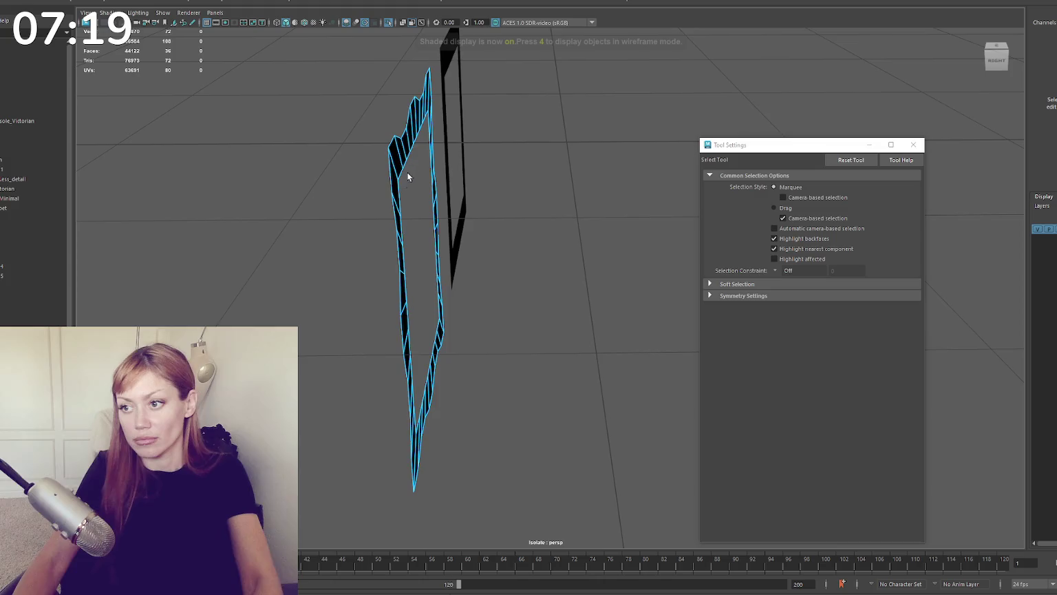
{"action": "left_click_drag", "start_coordinate": [406, 172], "coordinate": [596, 104], "text": "alt"}
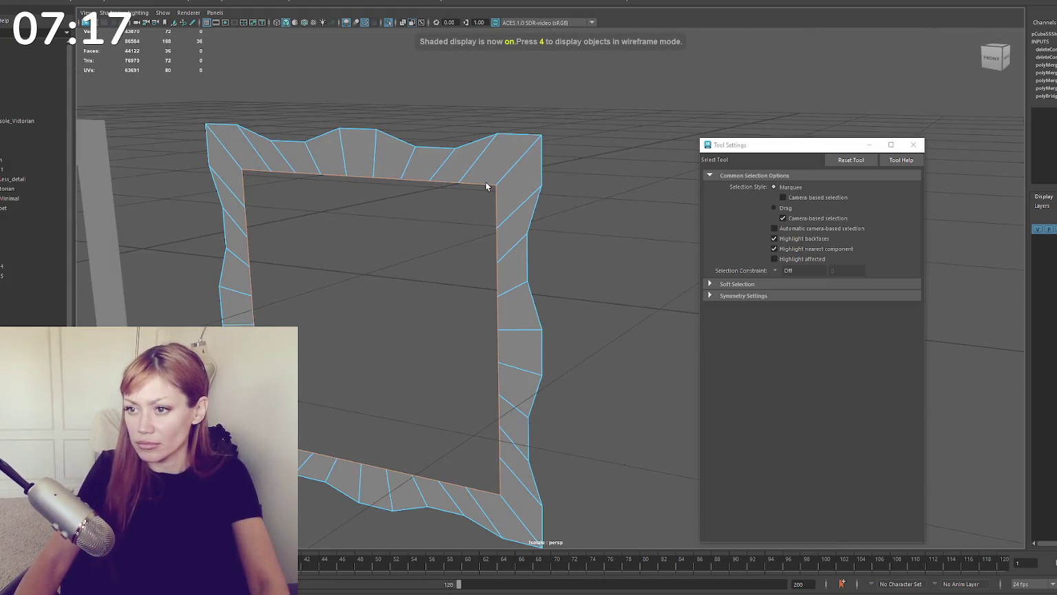
{"action": "key", "text": "ctrl+z"}
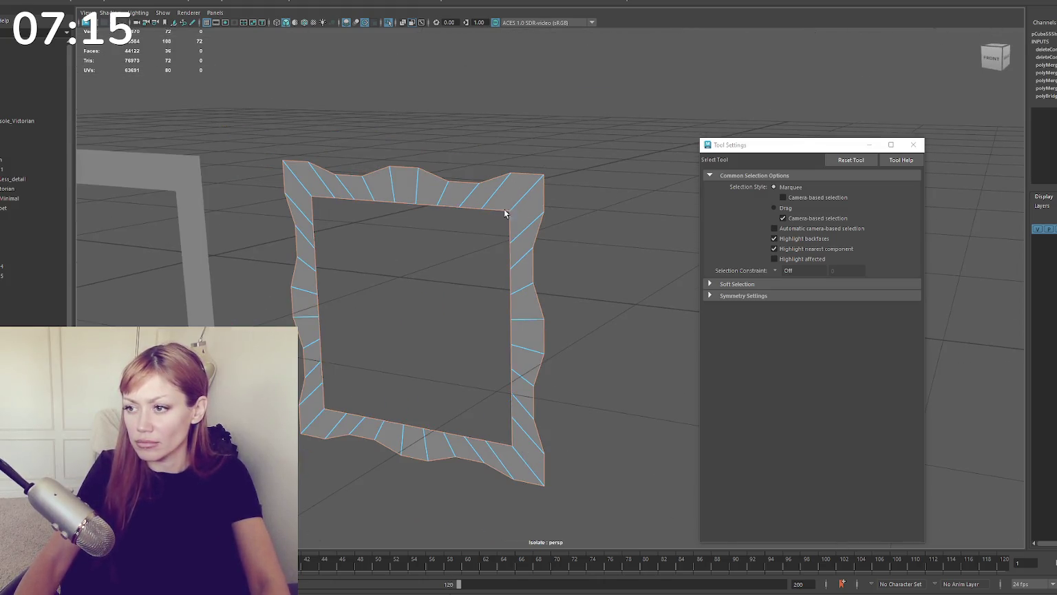
{"action": "key", "text": "ctrl+z"}
{"action": "key", "text": "ctrl+z"}
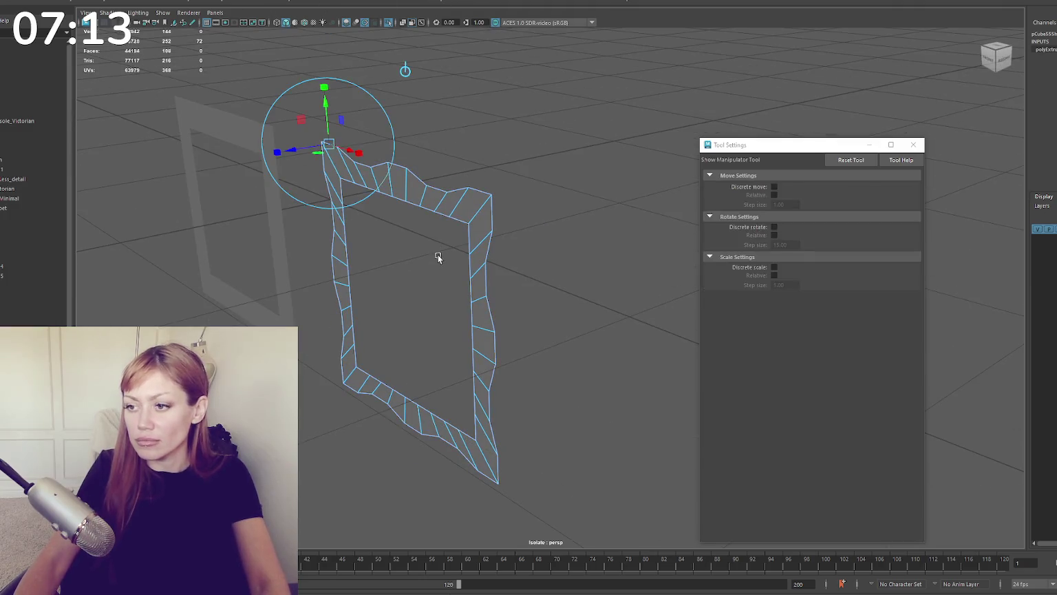
{"action": "key", "text": "ctrl+z"}
{"action": "key", "text": "ctrl+z"}
Step: Fill the gap at the top of the frame and reselect the whole frame
{"action": "key", "text": "ctrl+z"}
{"action": "key", "text": "ctrl+z"}
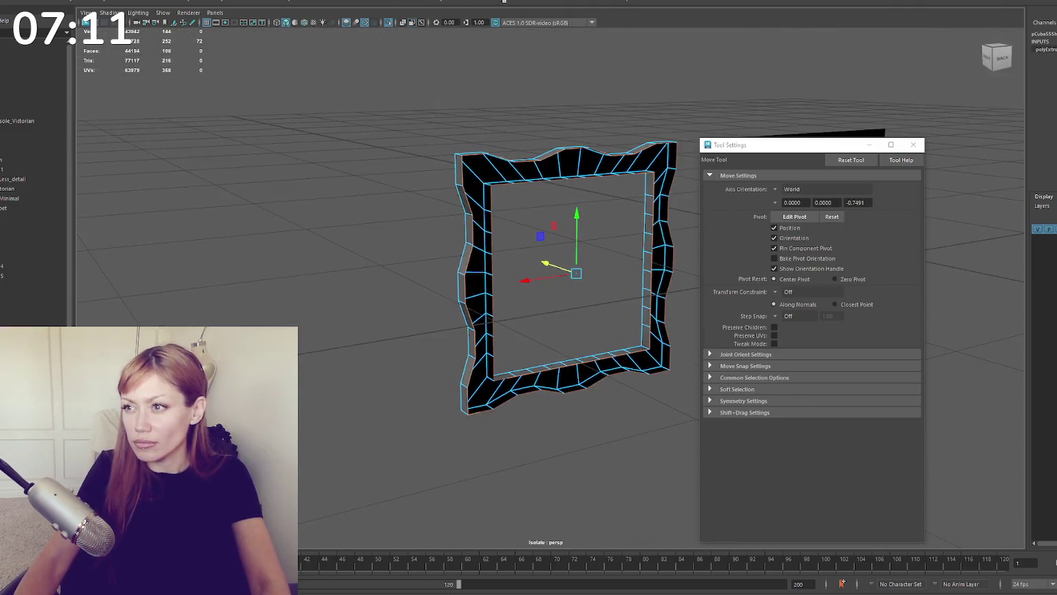
{"action": "key", "text": "ctrl+z"}
{"action": "key", "text": "ctrl+z"}
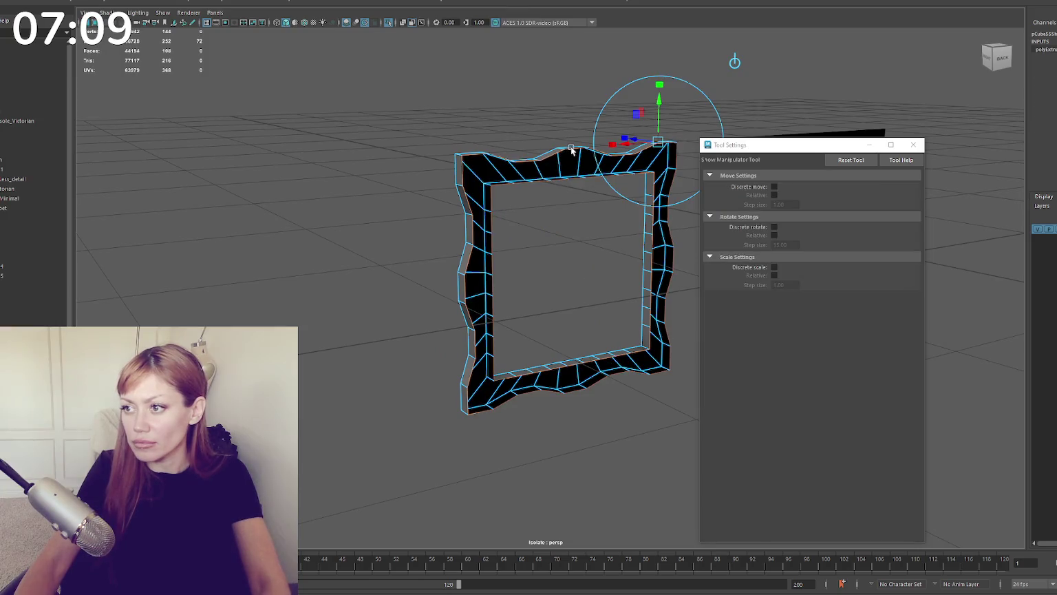
{"action": "key", "text": "ctrl+z"}
{"action": "key", "text": "shift+z"}
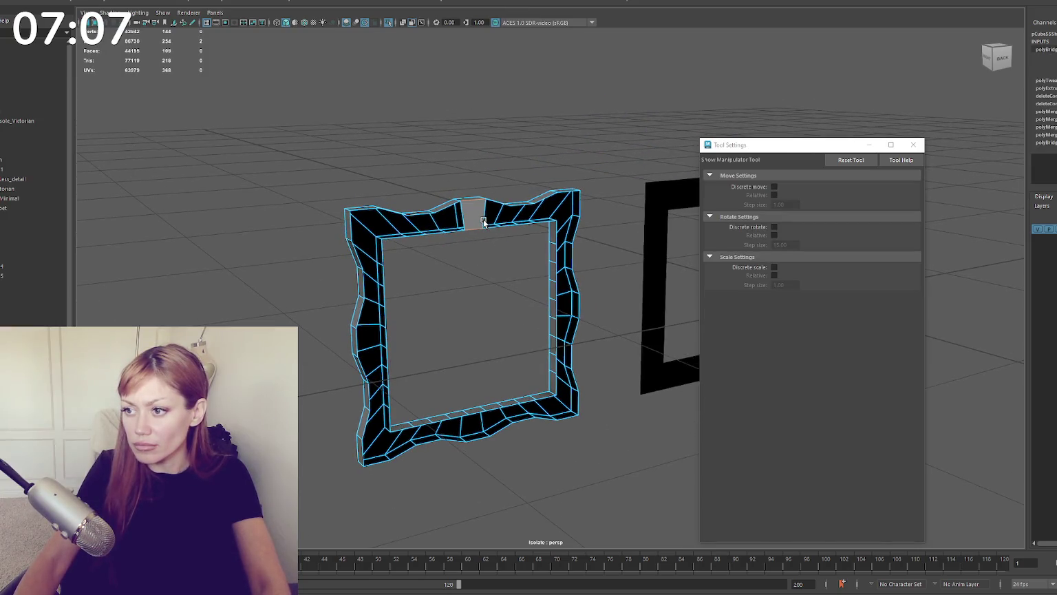
{"action": "double_click", "coordinate": [468, 218]}
{"action": "key", "text": "ctrl+z"}
{"action": "key", "text": "ctrl+z"}
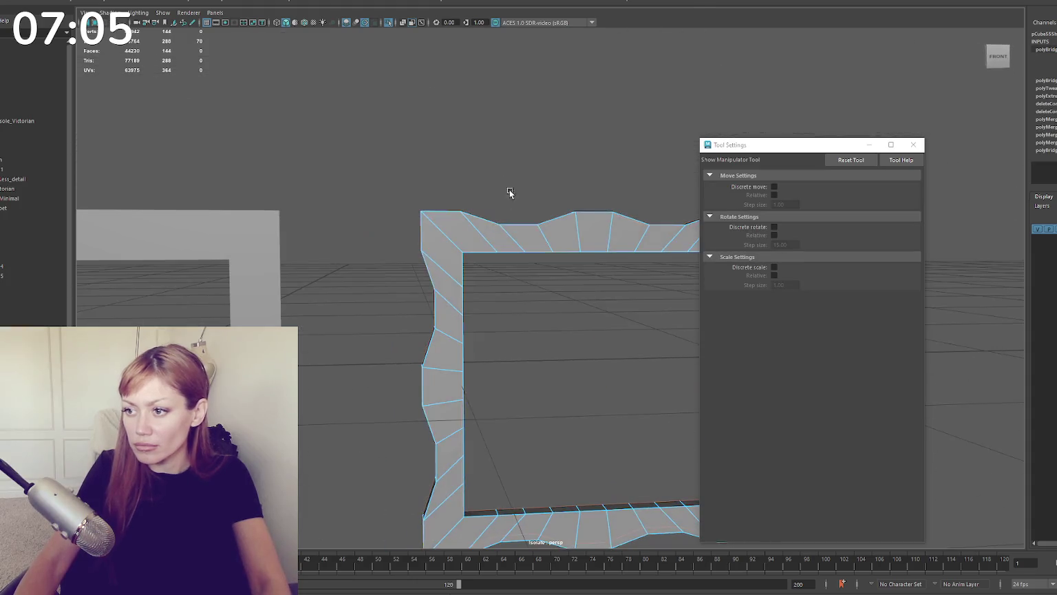
{"action": "key", "text": "ctrl+z"}
{"action": "key", "text": "ctrl+z"}
{"action": "key", "text": "ctrl+z"}
{"action": "mouse_move", "coordinate": [455, 224]}
{"action": "left_mouse_down", "text": "alt"}
{"action": "mouse_move", "coordinate": [366, 224]}
{"action": "mouse_move", "coordinate": [444, 212]}
{"action": "left_mouse_up", "text": "alt"}
{"action": "key", "text": "ctrl+z"}
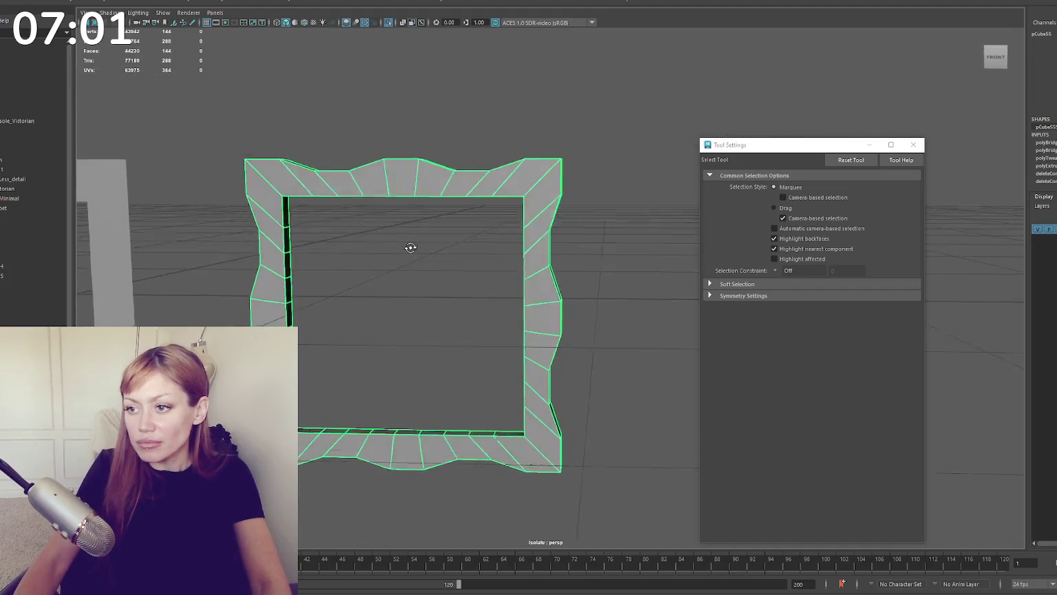
{"action": "key", "text": "ctrl+z"}
Step: Duplicate the frame and move the copy along X to the right of the original
{"action": "key", "text": "w"}
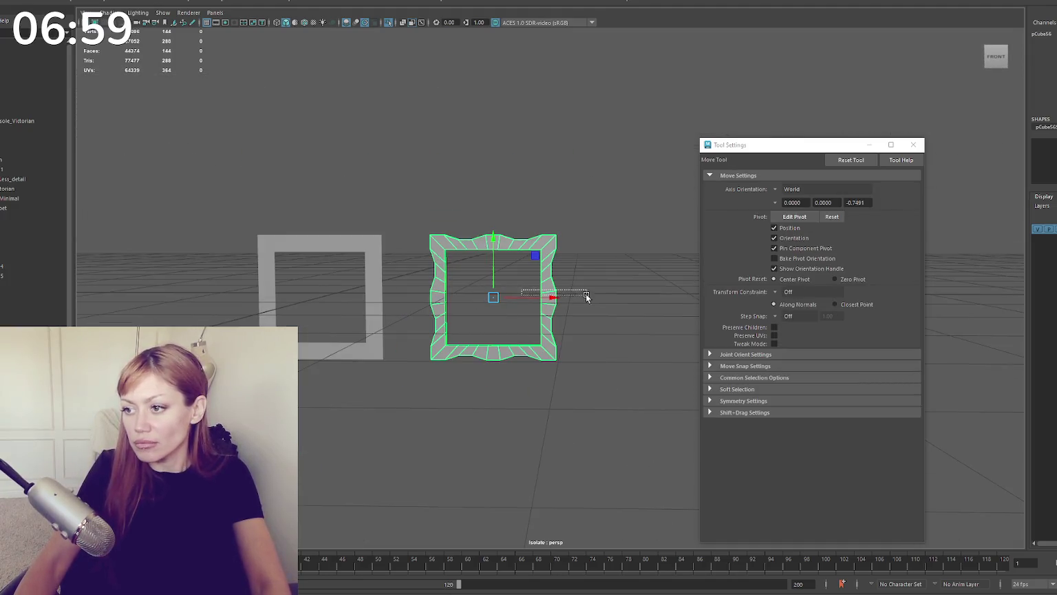
{"action": "left_click_drag", "start_coordinate": [523, 297], "coordinate": [672, 282], "text": "shift"}
{"action": "scroll", "coordinate": [671, 283], "scroll_direction": "up", "scroll_amount": 3}
{"action": "scroll", "coordinate": [359, 258], "scroll_direction": "up", "scroll_amount": 3}
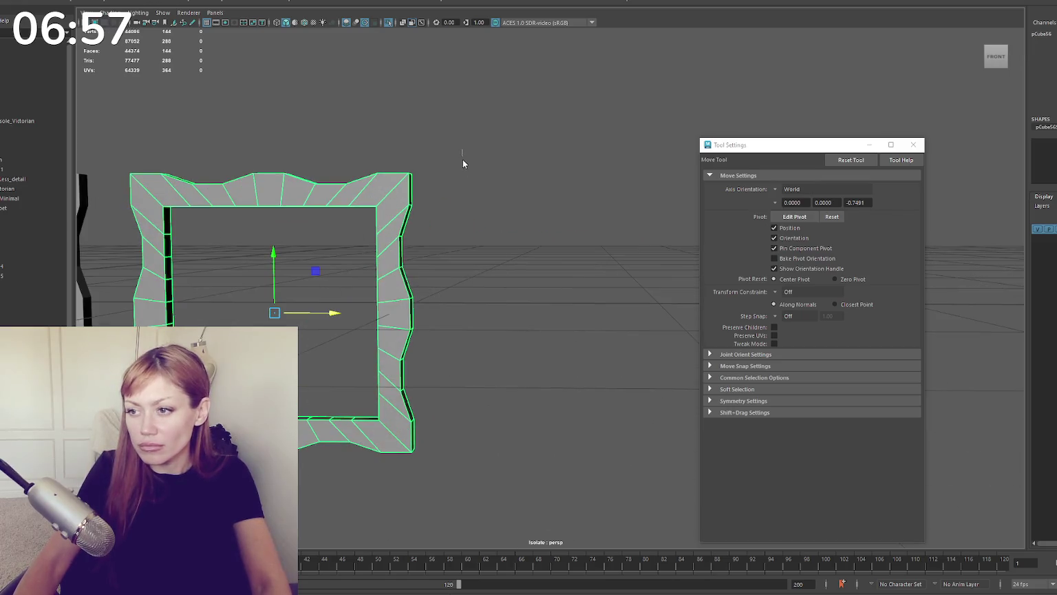
{"action": "left_click", "coordinate": [481, 148]}
Step: Scale the copy's inner edge loop inward to shrink its opening slightly
{"action": "double_click", "coordinate": [239, 258]}
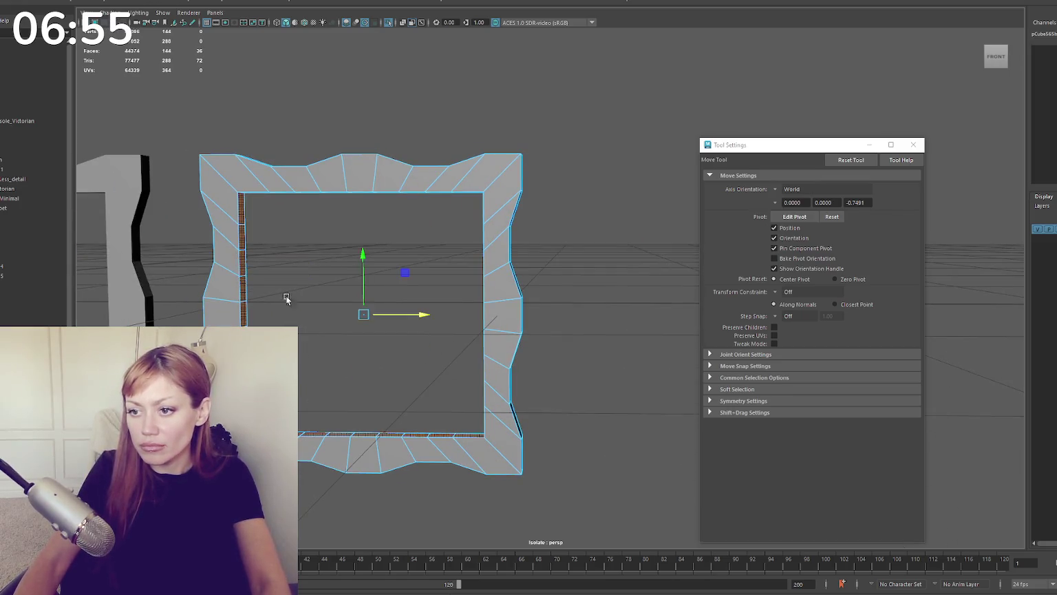
{"action": "key", "text": "r"}
{"action": "mouse_move", "coordinate": [363, 315]}
{"action": "left_mouse_down"}
{"action": "mouse_move", "coordinate": [319, 319]}
{"action": "mouse_move", "coordinate": [486, 197]}
{"action": "left_mouse_up"}
{"action": "scroll", "coordinate": [451, 187], "scroll_direction": "up", "scroll_amount": 5}
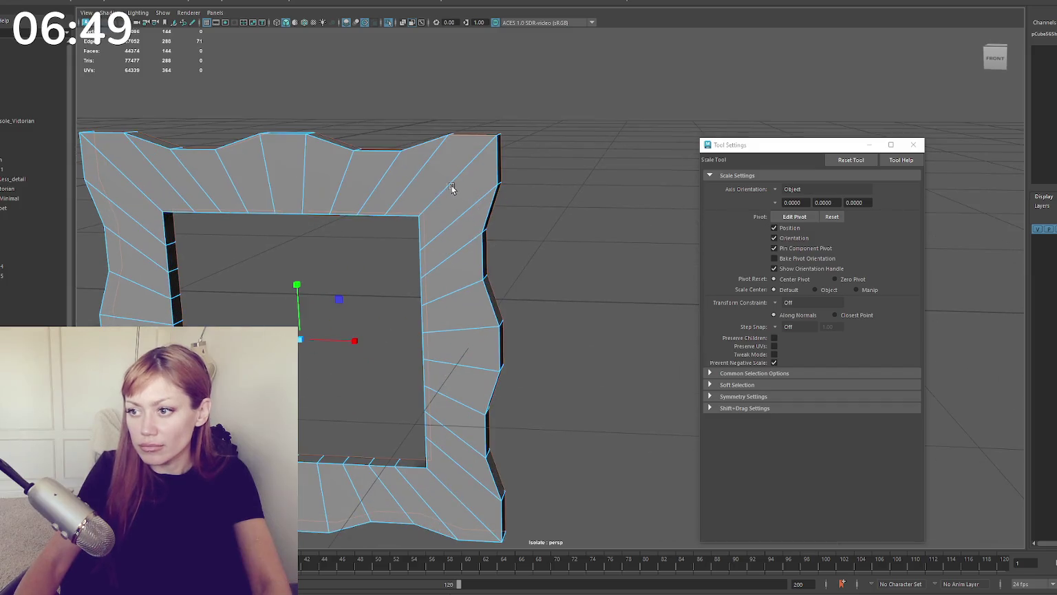
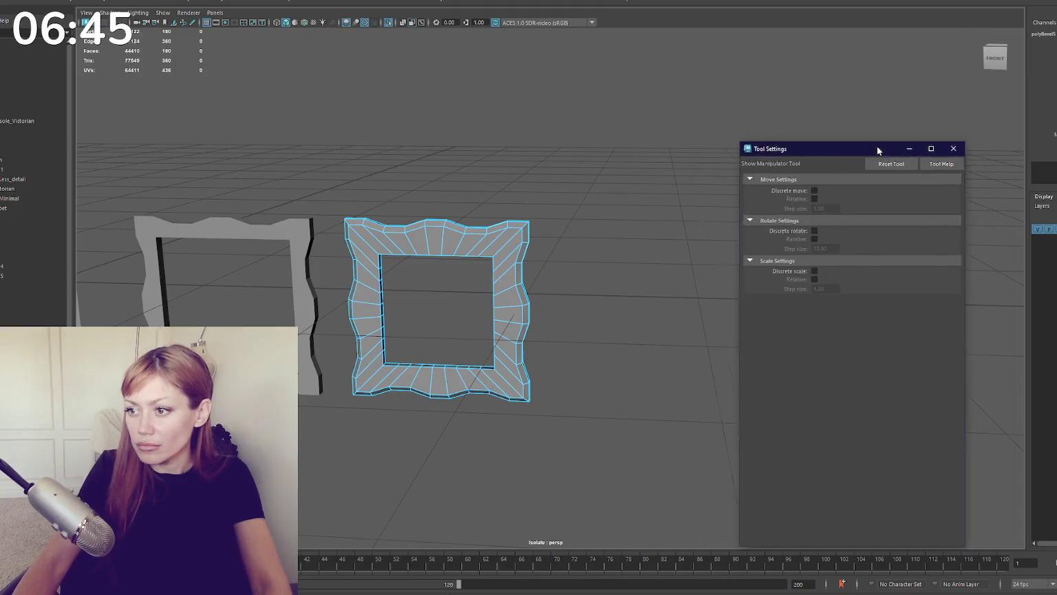
Step: Lower the wavy frame's bevel Fraction from 0.5 to 0.3 and orbit to check it
{"action": "left_click_drag", "start_coordinate": [804, 299], "coordinate": [798, 299]}
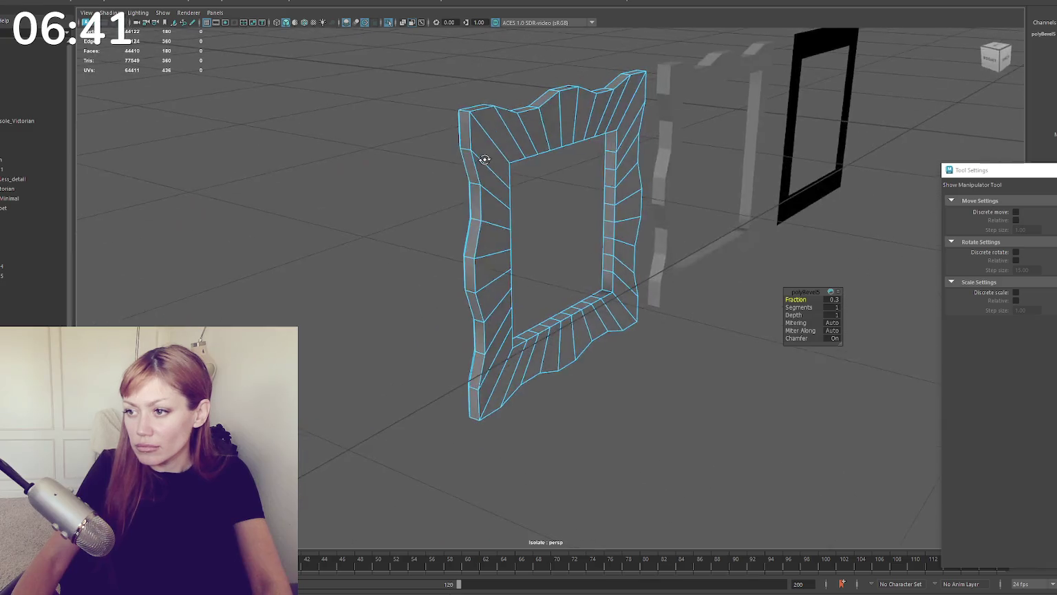
{"action": "right_click_drag", "start_coordinate": [541, 133], "coordinate": [685, 132]}
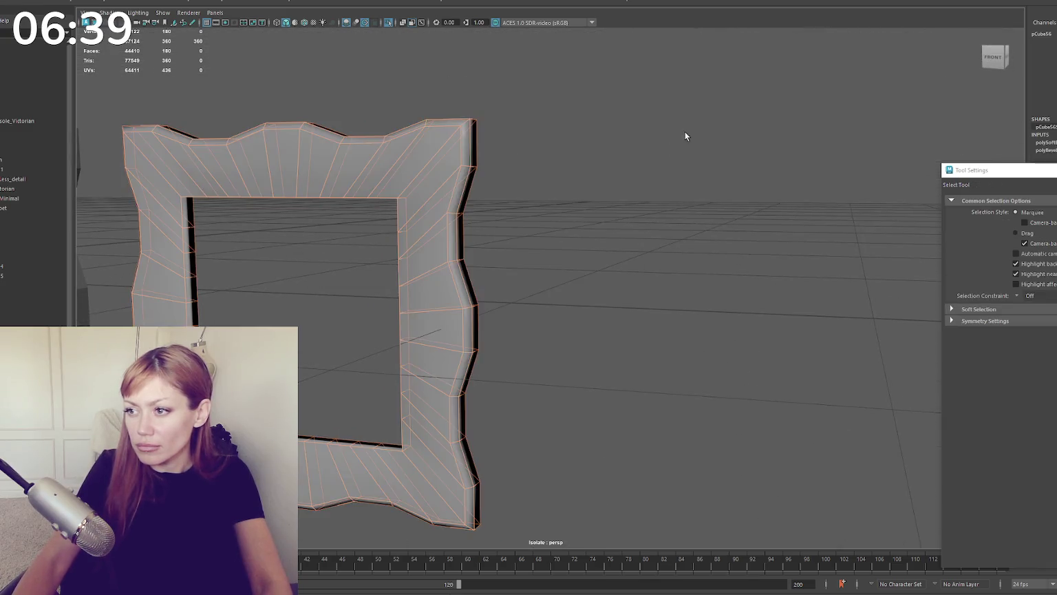
{"action": "left_click_drag", "start_coordinate": [685, 131], "coordinate": [532, 133], "text": "alt"}
Step: Reselect the bevelled wavy frame, facing it head-on, and switch to edge editing
{"action": "left_click", "coordinate": [521, 208]}
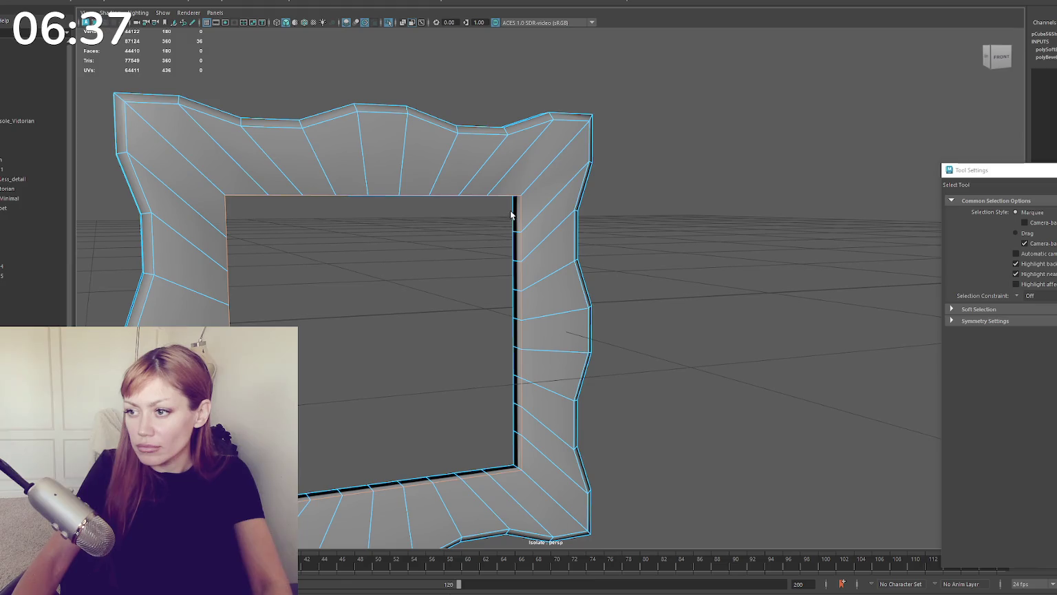
{"action": "mouse_move", "coordinate": [582, 209]}
{"action": "left_mouse_down", "text": "alt"}
{"action": "mouse_move", "coordinate": [441, 213]}
{"action": "mouse_move", "coordinate": [490, 216]}
{"action": "mouse_move", "coordinate": [446, 197]}
{"action": "left_mouse_up", "text": "alt"}
{"action": "right_click_drag", "start_coordinate": [366, 157], "coordinate": [414, 182]}
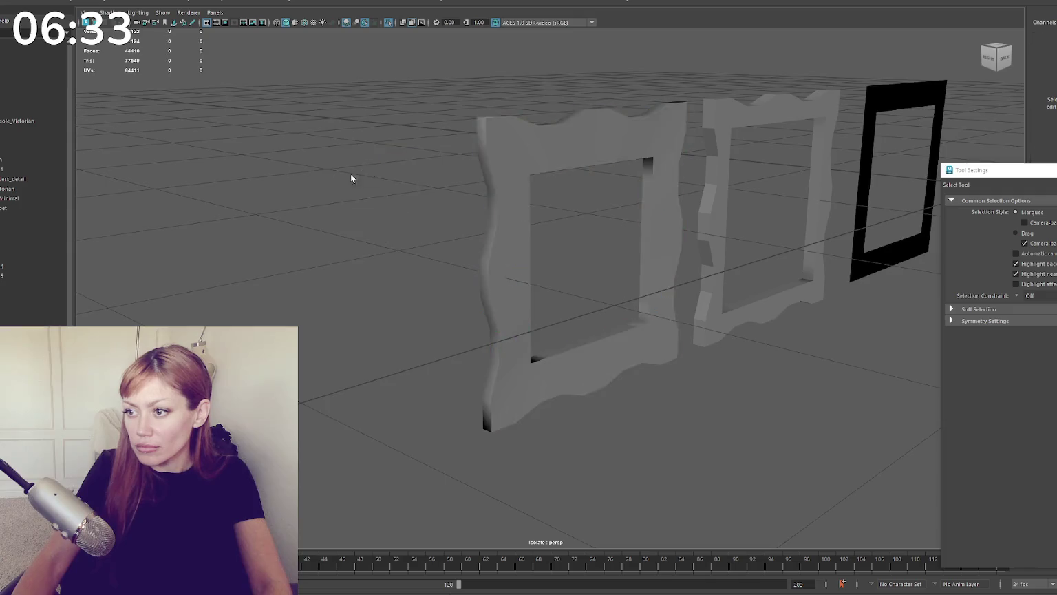
{"action": "left_click_drag", "start_coordinate": [352, 177], "coordinate": [543, 170], "text": "alt"}
{"action": "left_click", "coordinate": [527, 193]}
{"action": "key", "text": "F10"}
Step: Bevel the frame's inner border edge loop with a narrower fraction
{"action": "double_click", "coordinate": [483, 197]}
{"action": "key", "text": "ctrl+b"}
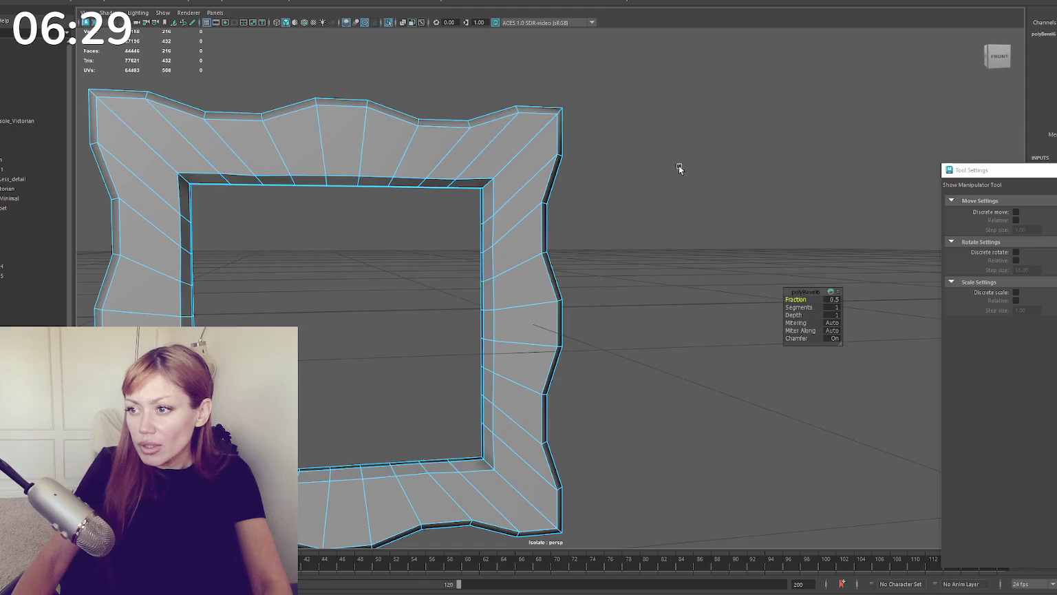
{"action": "left_click_drag", "start_coordinate": [798, 299], "coordinate": [704, 253]}
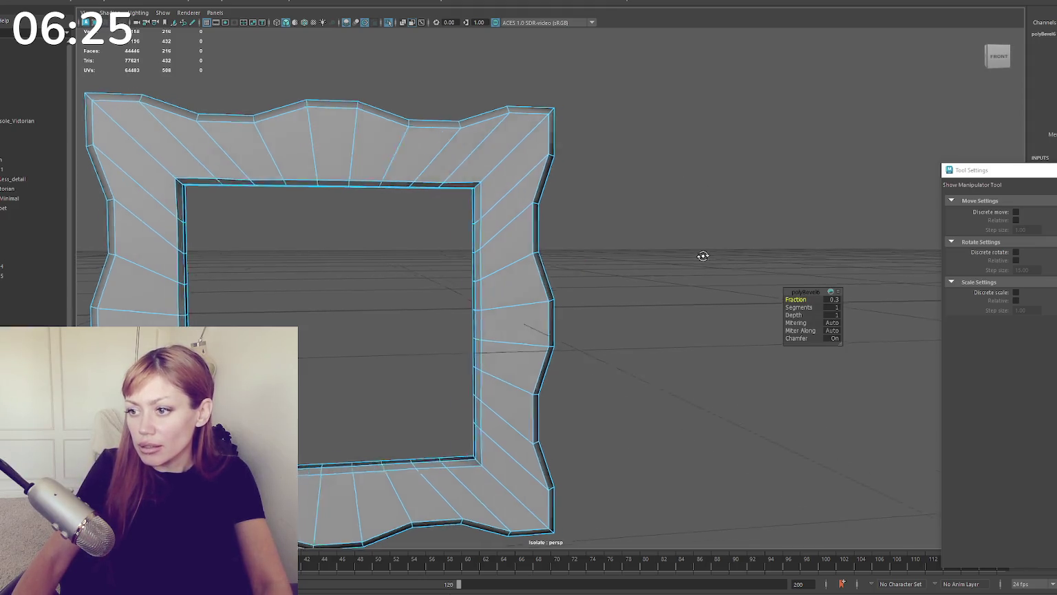
{"action": "key", "text": "q"}
Step: Scale the inner border edges, adjusting the top inner edge vertically
{"action": "key", "text": "r"}
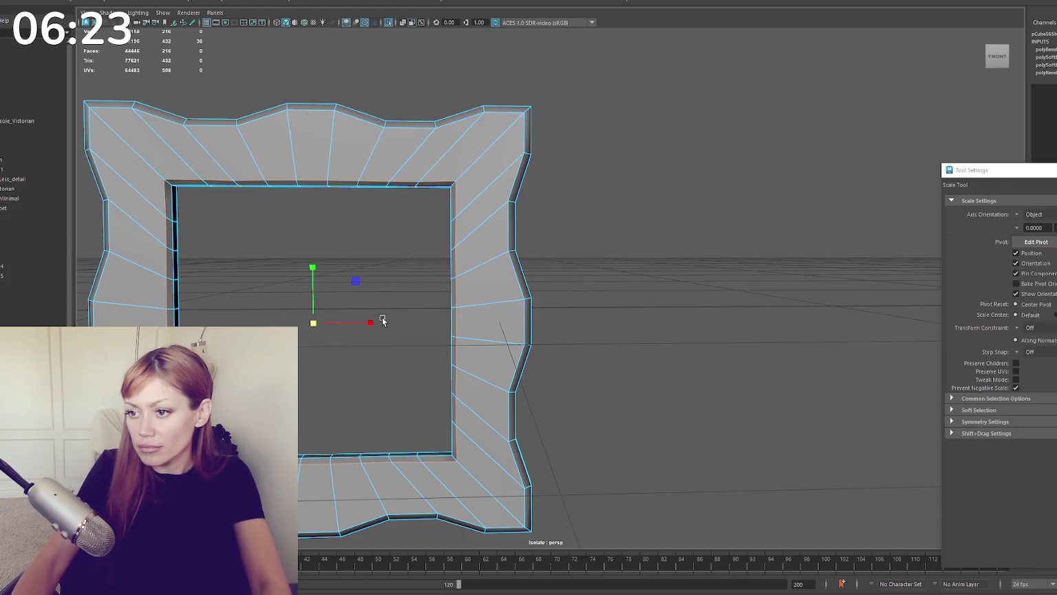
{"action": "key", "text": "q"}
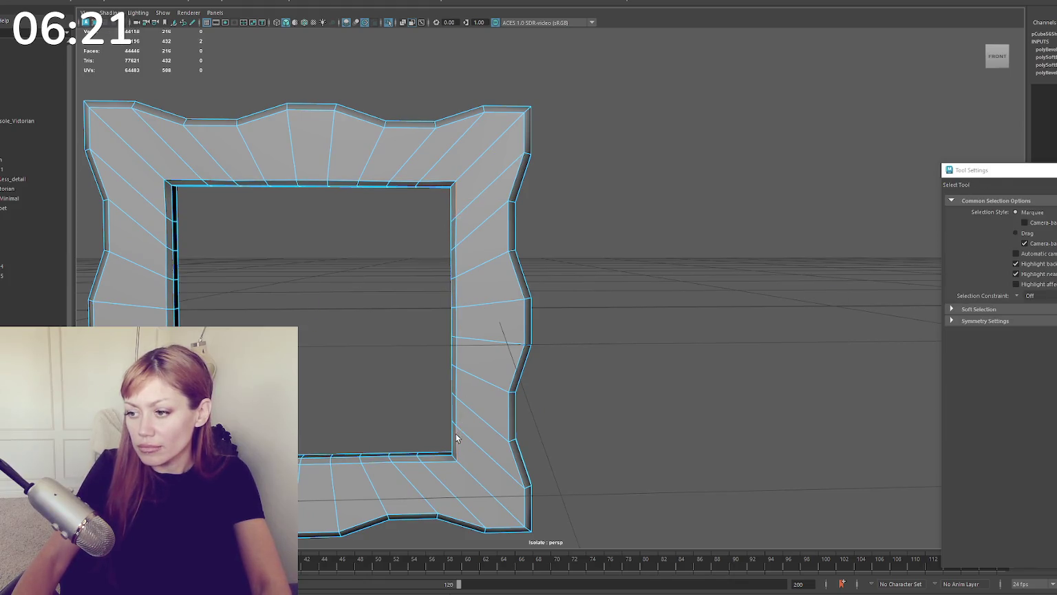
{"action": "key", "text": "r"}
{"action": "mouse_move", "coordinate": [205, 275]}
{"action": "left_mouse_down"}
{"action": "mouse_move", "coordinate": [163, 199]}
{"action": "mouse_move", "coordinate": [166, 324]}
{"action": "left_mouse_up"}
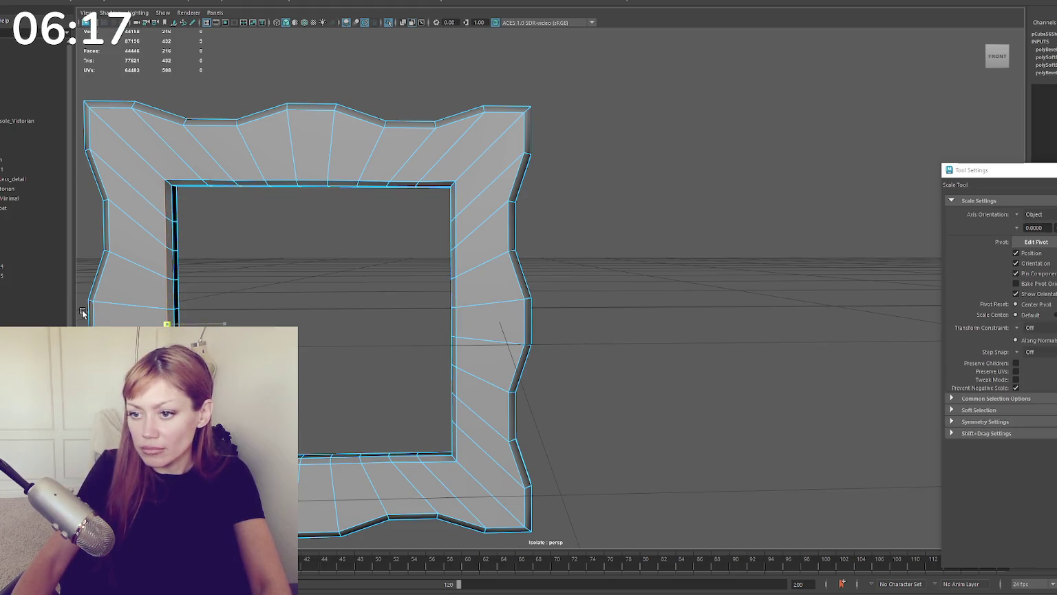
{"action": "left_click", "coordinate": [396, 173]}
{"action": "left_click", "coordinate": [441, 182]}
{"action": "left_click", "coordinate": [223, 180], "text": "shift"}
{"action": "key", "text": "q"}
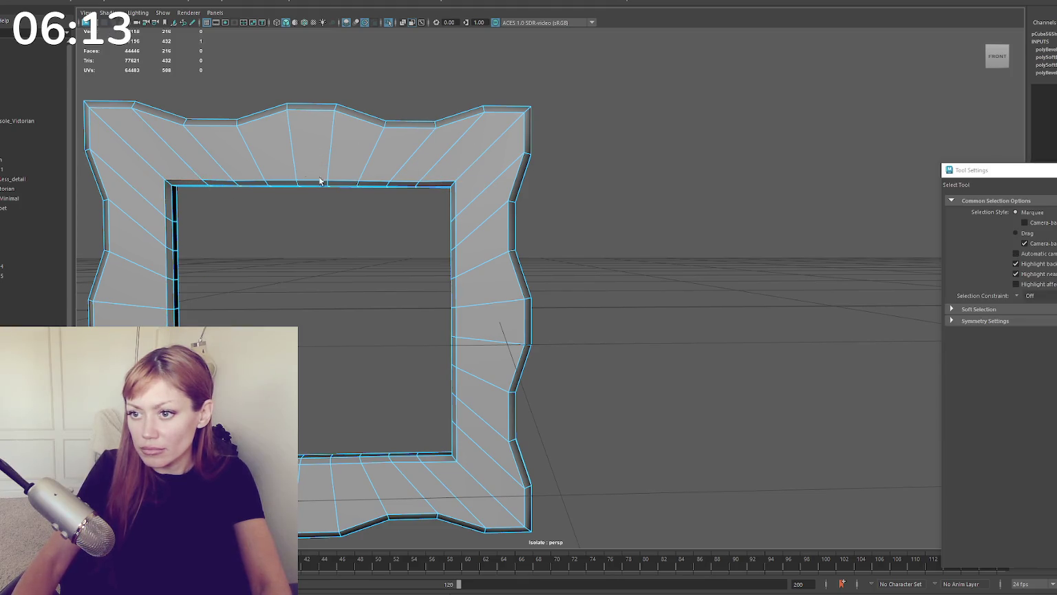
{"action": "key", "text": "r"}
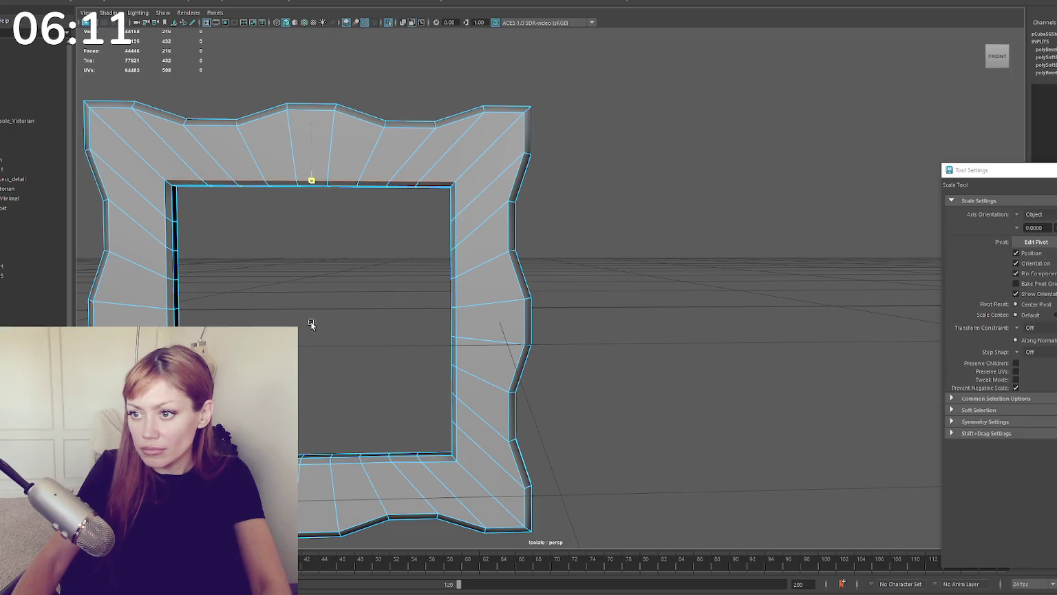
{"action": "key", "text": "ctrl+z"}
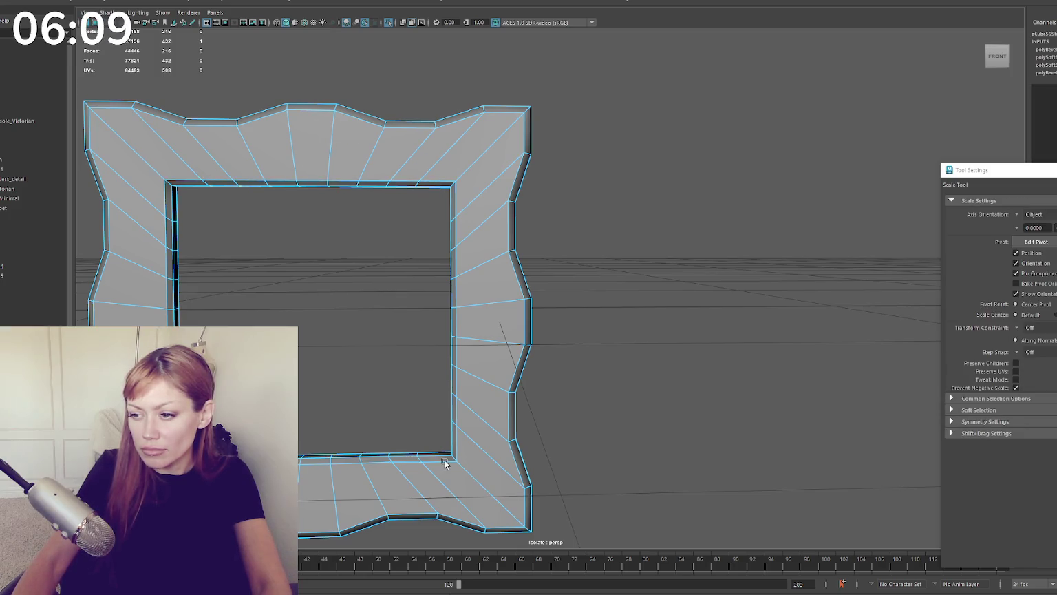
{"action": "left_click_drag", "start_coordinate": [315, 408], "coordinate": [316, 409]}
Step: Reselect the frame and select both of its inner border edge loops
{"action": "right_click_drag", "start_coordinate": [609, 199], "coordinate": [483, 194]}
{"action": "mouse_move", "coordinate": [483, 195]}
{"action": "left_mouse_down", "text": "alt"}
{"action": "mouse_move", "coordinate": [465, 177]}
{"action": "mouse_move", "coordinate": [511, 166]}
{"action": "mouse_move", "coordinate": [491, 172]}
{"action": "left_mouse_up", "text": "alt"}
{"action": "left_click", "coordinate": [465, 177]}
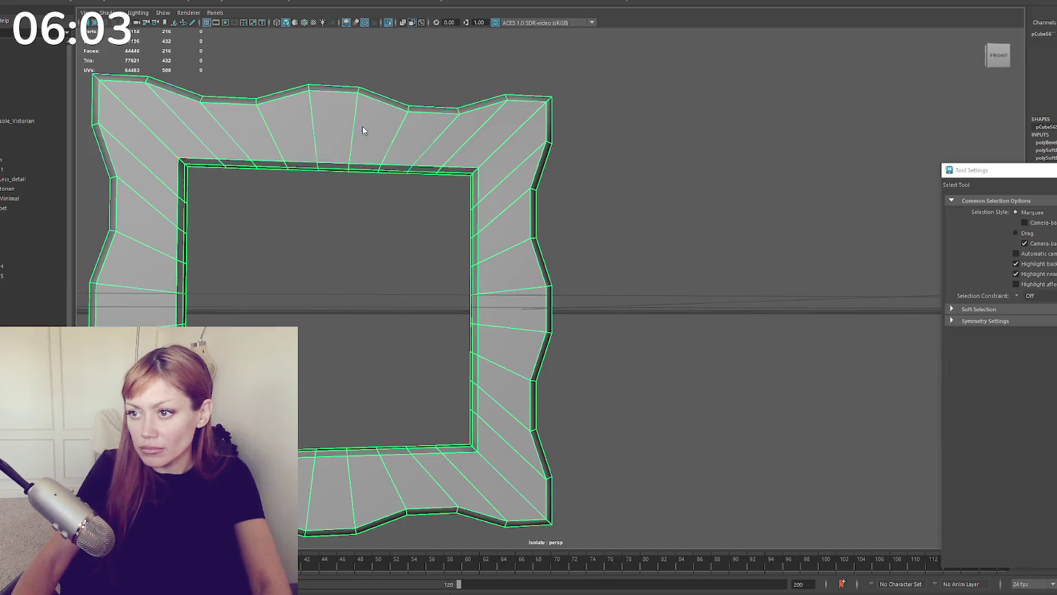
{"action": "key", "text": "F10"}
{"action": "double_click", "coordinate": [364, 168]}
{"action": "left_click_drag", "start_coordinate": [359, 317], "coordinate": [314, 326], "text": "alt"}
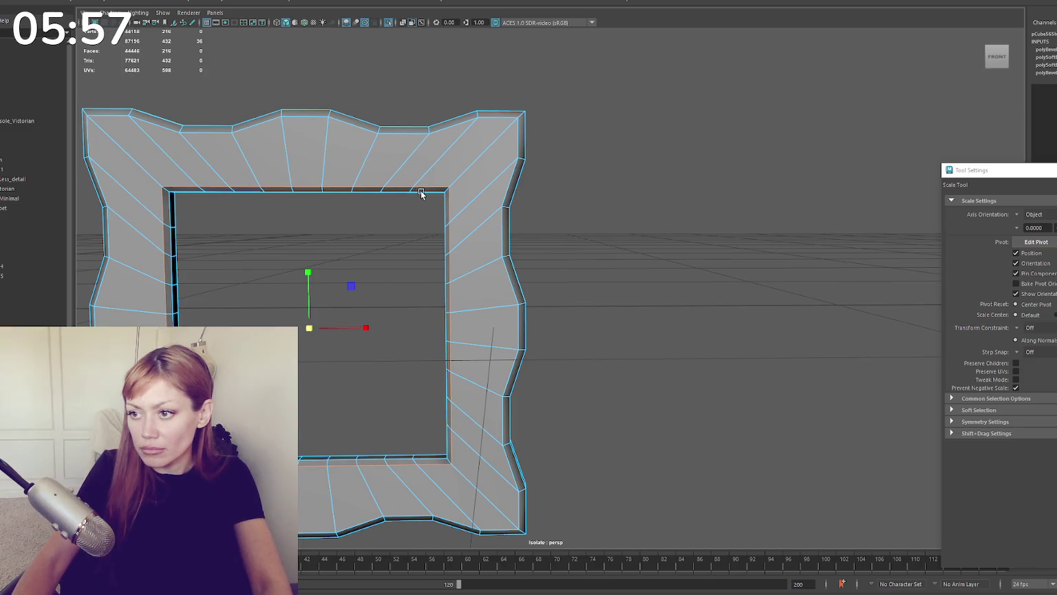
{"action": "right_click_drag", "start_coordinate": [589, 146], "coordinate": [689, 164], "text": "shift"}
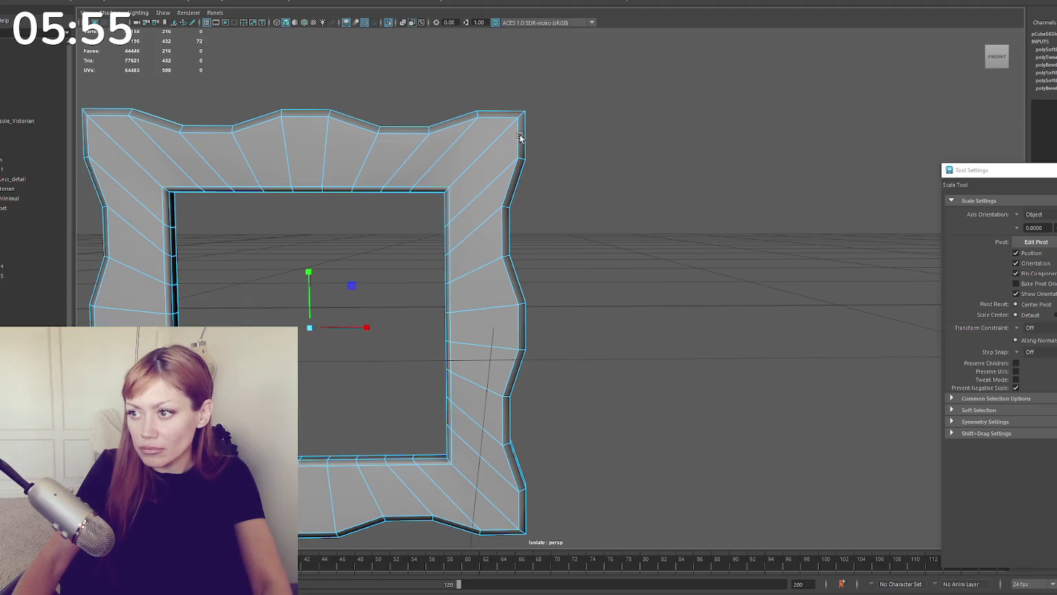
{"action": "key", "text": "q"}
Step: Soften the selected edges so the frame shades smoothly beside the others
{"action": "left_click_drag", "start_coordinate": [531, 133], "coordinate": [562, 139], "text": "alt"}
{"action": "mouse_move", "coordinate": [562, 139]}
{"action": "right_mouse_down", "text": "shift"}
{"action": "mouse_move", "coordinate": [639, 166]}
{"action": "mouse_move", "coordinate": [673, 158]}
{"action": "right_mouse_up", "text": "shift"}
{"action": "key", "text": "F8"}
{"action": "left_click_drag", "start_coordinate": [627, 136], "coordinate": [360, 172], "text": "alt"}
{"action": "left_click_drag", "start_coordinate": [478, 166], "coordinate": [441, 149], "text": "alt"}
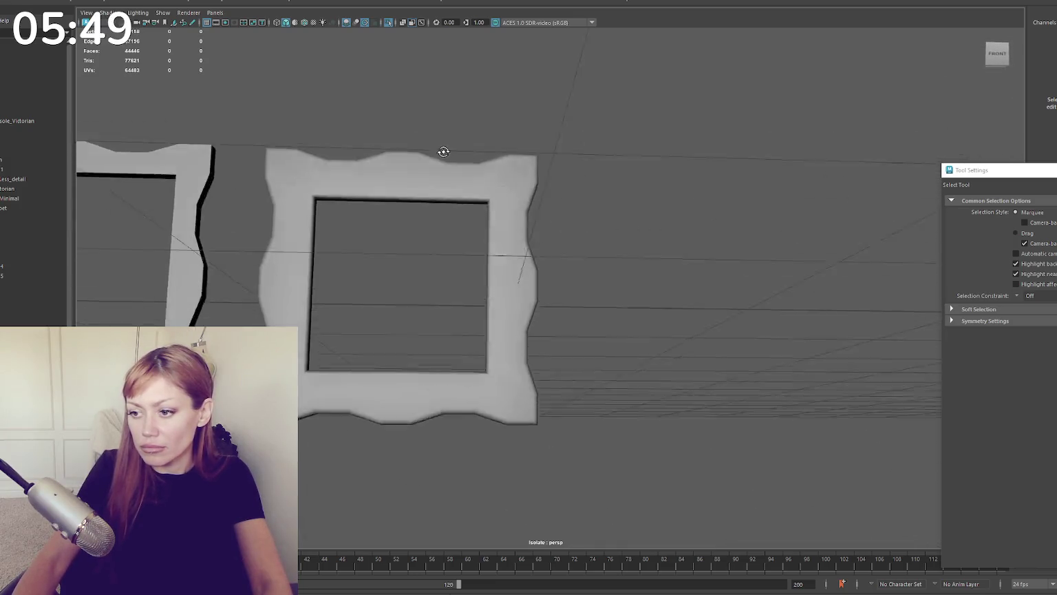
Step: Duplicate the rightmost wavy frame and slide the copy to the right
{"action": "scroll", "coordinate": [454, 171], "scroll_direction": "down", "scroll_amount": 3}
{"action": "left_click", "coordinate": [508, 213]}
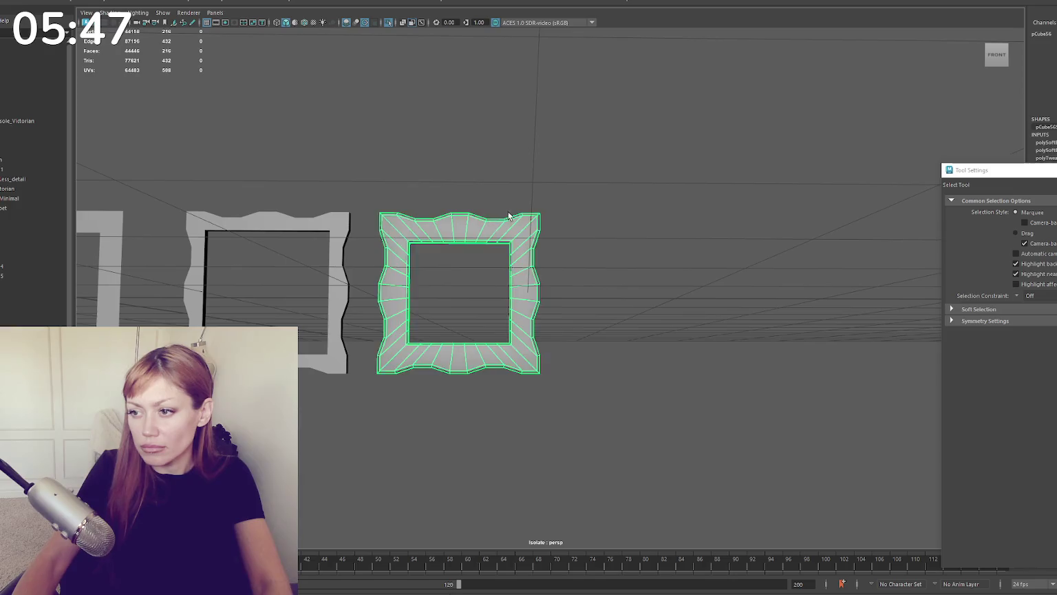
{"action": "scroll", "coordinate": [435, 203], "scroll_direction": "down", "scroll_amount": 3}
{"action": "key", "text": "ctrl+d"}
{"action": "key", "text": "w"}
{"action": "mouse_move", "coordinate": [424, 299]}
{"action": "left_mouse_down"}
{"action": "mouse_move", "coordinate": [580, 303]}
{"action": "mouse_move", "coordinate": [551, 303]}
{"action": "left_mouse_up"}
Step: Stretch the copy into a wide landscape frame by moving its right-side vertices along X
{"action": "right_click_drag", "start_coordinate": [585, 200], "coordinate": [518, 228]}
{"action": "left_click_drag", "start_coordinate": [517, 227], "coordinate": [601, 356]}
{"action": "key", "text": "w"}
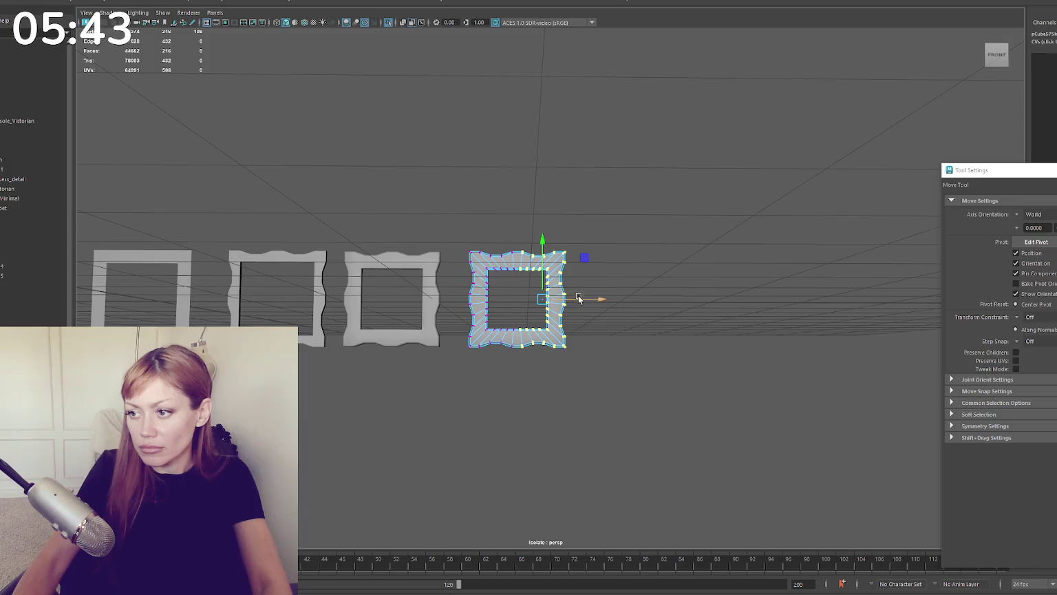
{"action": "left_click_drag", "start_coordinate": [580, 299], "coordinate": [623, 300]}
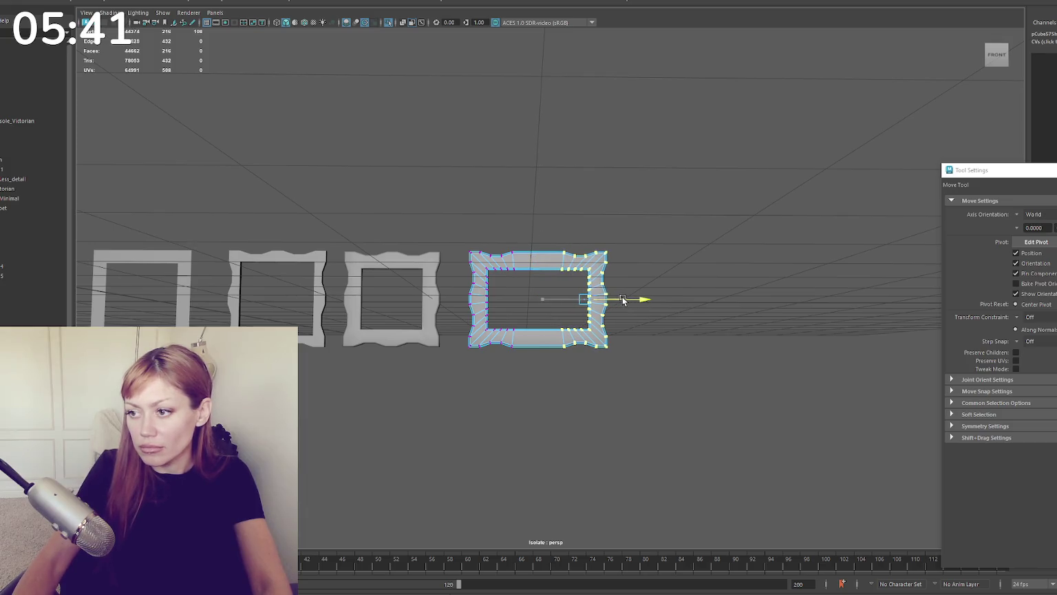
{"action": "key", "text": "F8"}
{"action": "mouse_move", "coordinate": [585, 179]}
{"action": "left_mouse_down", "text": "alt"}
{"action": "mouse_move", "coordinate": [564, 200]}
{"action": "mouse_move", "coordinate": [601, 193]}
{"action": "left_mouse_up", "text": "alt"}
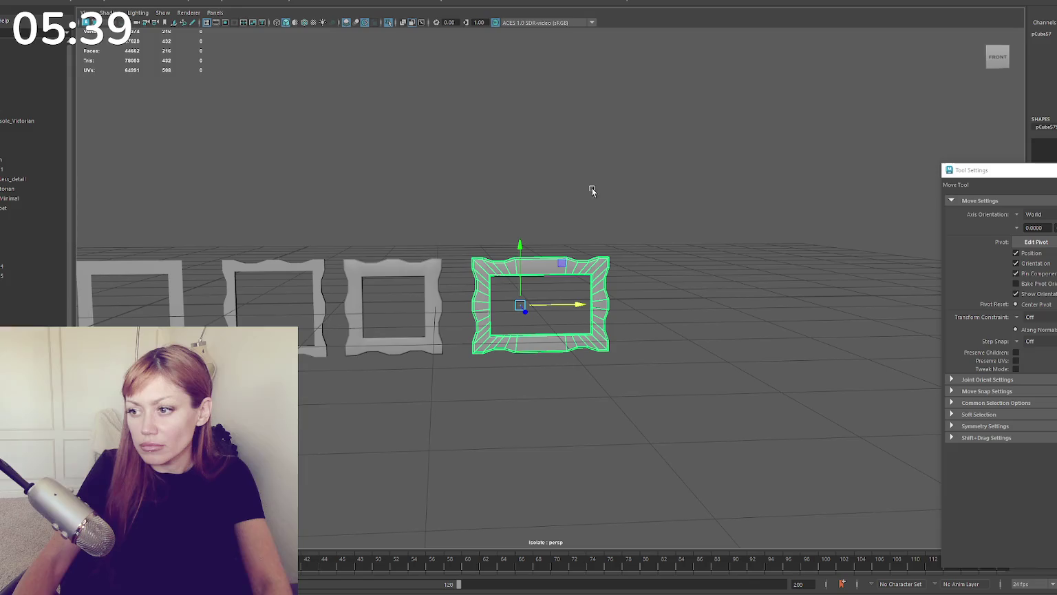
{"action": "key", "text": "f"}
Step: Review the row of four frames and select the plain square frame on the left
{"action": "scroll", "coordinate": [481, 220], "scroll_direction": "down", "scroll_amount": 4}
{"action": "left_click", "coordinate": [404, 259]}
{"action": "left_click", "coordinate": [486, 260], "text": "shift"}
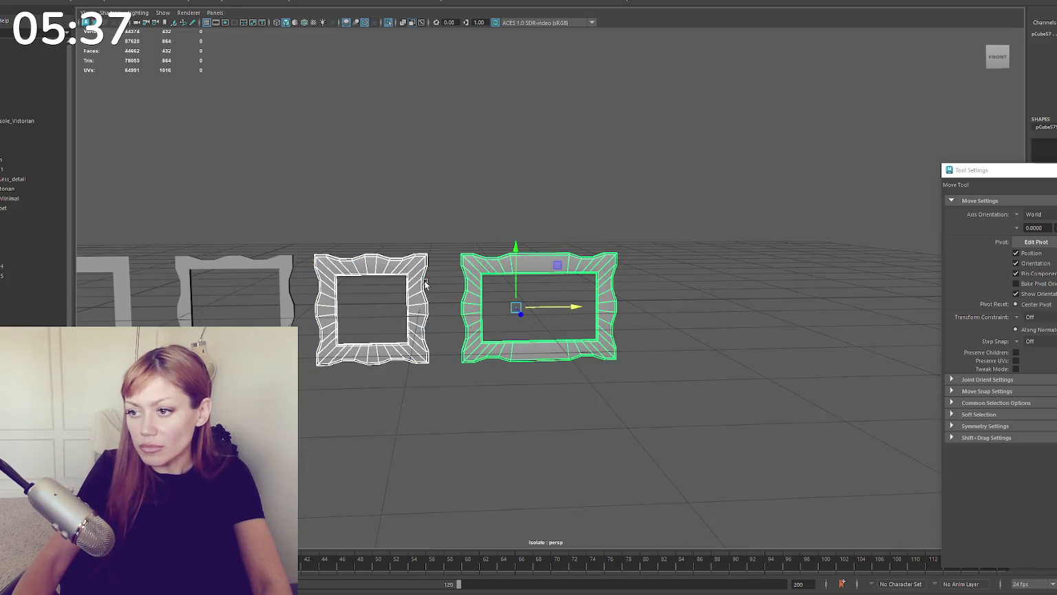
{"action": "scroll", "coordinate": [416, 248], "scroll_direction": "up", "scroll_amount": 2}
{"action": "scroll", "coordinate": [413, 239], "scroll_direction": "up", "scroll_amount": 3}
{"action": "left_click", "coordinate": [587, 213]}
{"action": "scroll", "coordinate": [419, 179], "scroll_direction": "up", "scroll_amount": 3}
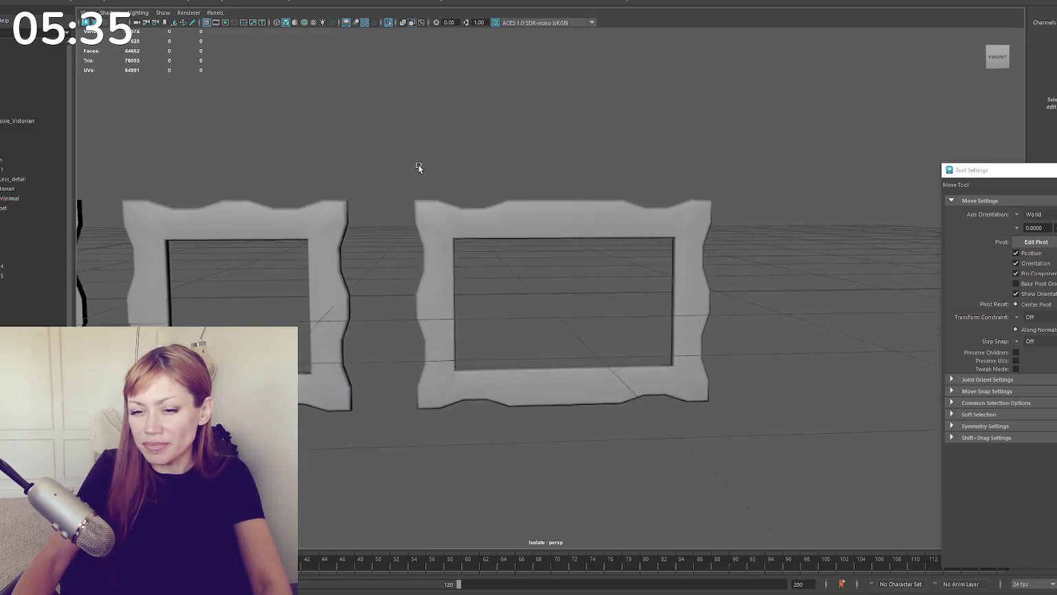
{"action": "left_click_drag", "start_coordinate": [417, 167], "coordinate": [454, 186], "text": "alt"}
{"action": "scroll", "coordinate": [456, 191], "scroll_direction": "down", "scroll_amount": 1}
{"action": "scroll", "coordinate": [457, 181], "scroll_direction": "down", "scroll_amount": 2}
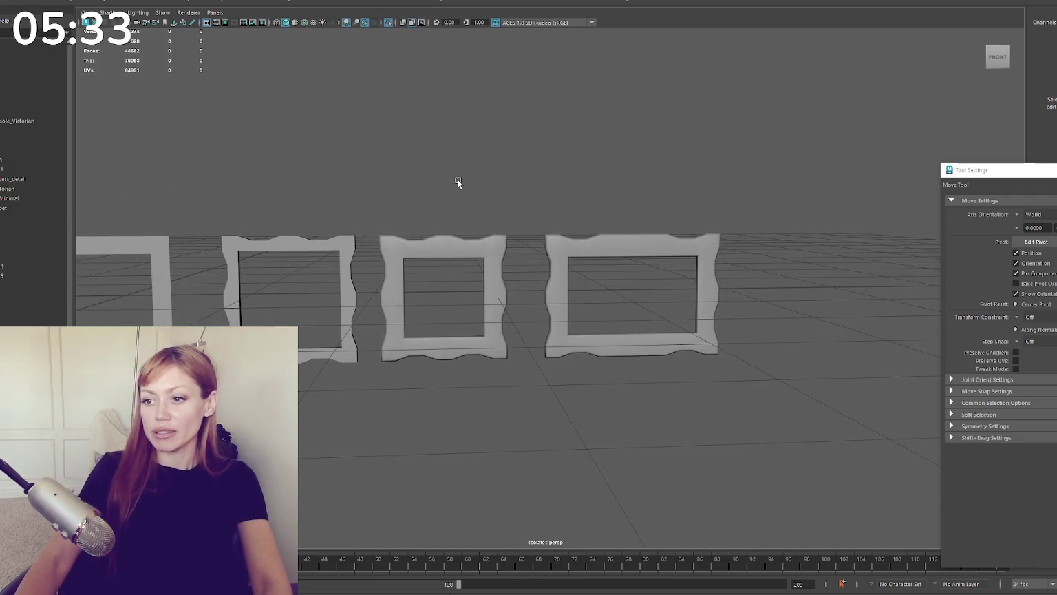
{"action": "middle_click_drag", "start_coordinate": [281, 226], "coordinate": [444, 196], "text": "alt"}
{"action": "left_click", "coordinate": [153, 249]}
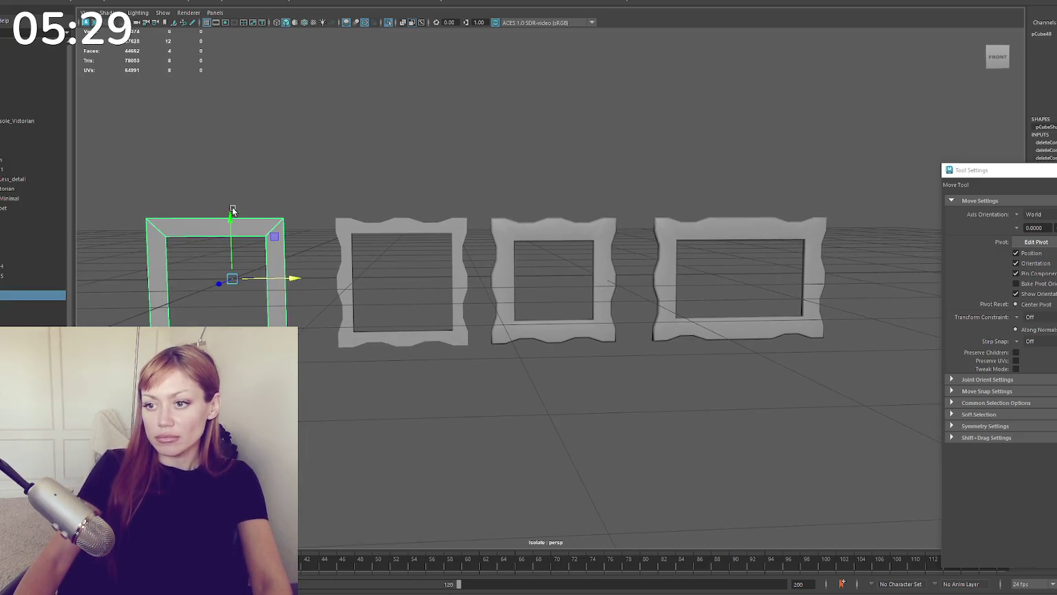
Step: Insert 12 edge loops across the square frame's top bar
{"action": "key", "text": "f"}
{"action": "scroll", "coordinate": [441, 200], "scroll_direction": "up", "scroll_amount": 1}
{"action": "scroll", "coordinate": [442, 200], "scroll_direction": "up", "scroll_amount": 1}
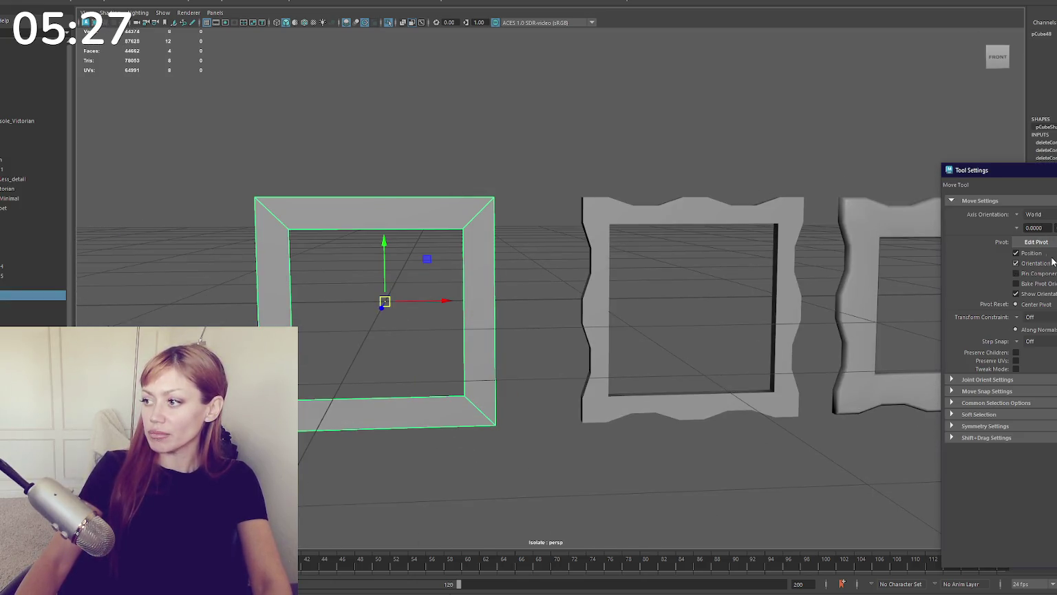
{"action": "left_click", "coordinate": [698, 1]}
{"action": "double_click", "coordinate": [1041, 278]}
{"action": "type", "text": "12"}
{"action": "key", "text": "Return"}
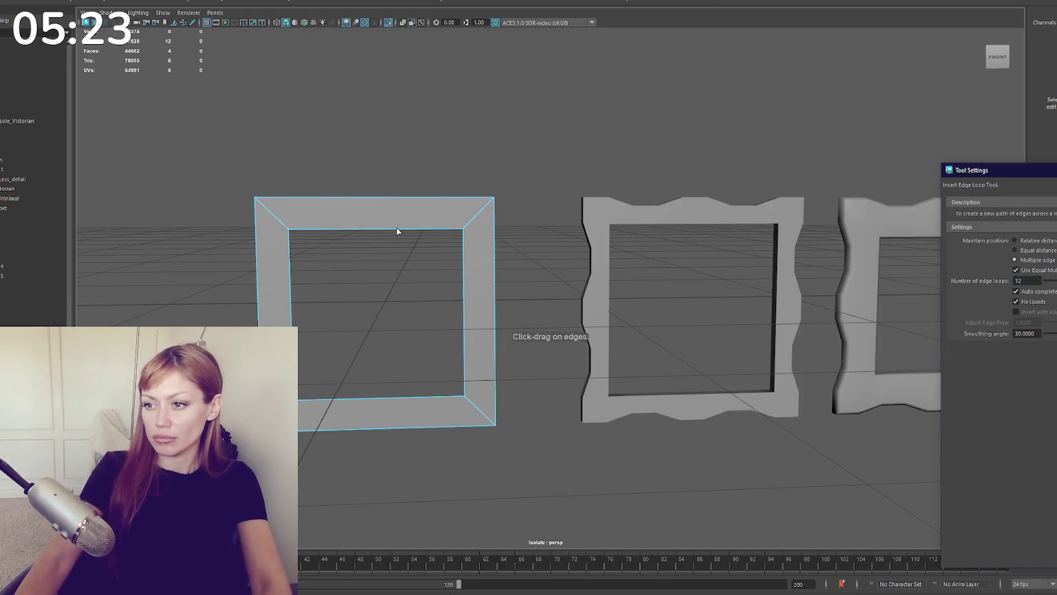
{"action": "left_click", "coordinate": [397, 231]}
{"action": "middle_click_drag", "start_coordinate": [367, 180], "coordinate": [458, 177], "text": "alt"}
Step: Reshape the top edge's vertices, raising the two centre ones into a peak
{"action": "scroll", "coordinate": [443, 189], "scroll_direction": "up", "scroll_amount": 1}
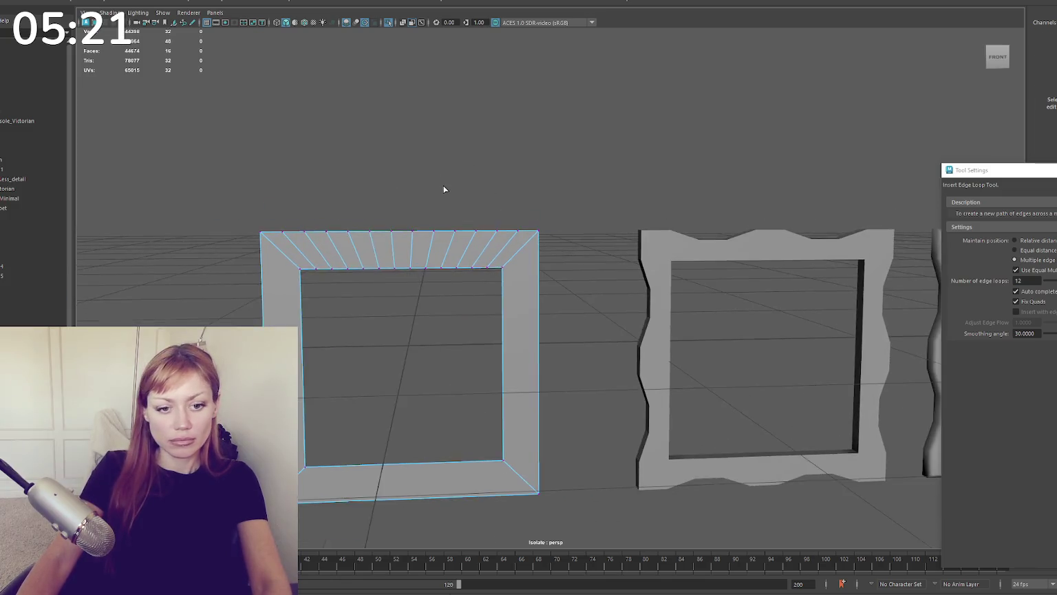
{"action": "scroll", "coordinate": [444, 189], "scroll_direction": "up", "scroll_amount": 2}
{"action": "key", "text": "w"}
{"action": "scroll", "coordinate": [445, 206], "scroll_direction": "up", "scroll_amount": 1}
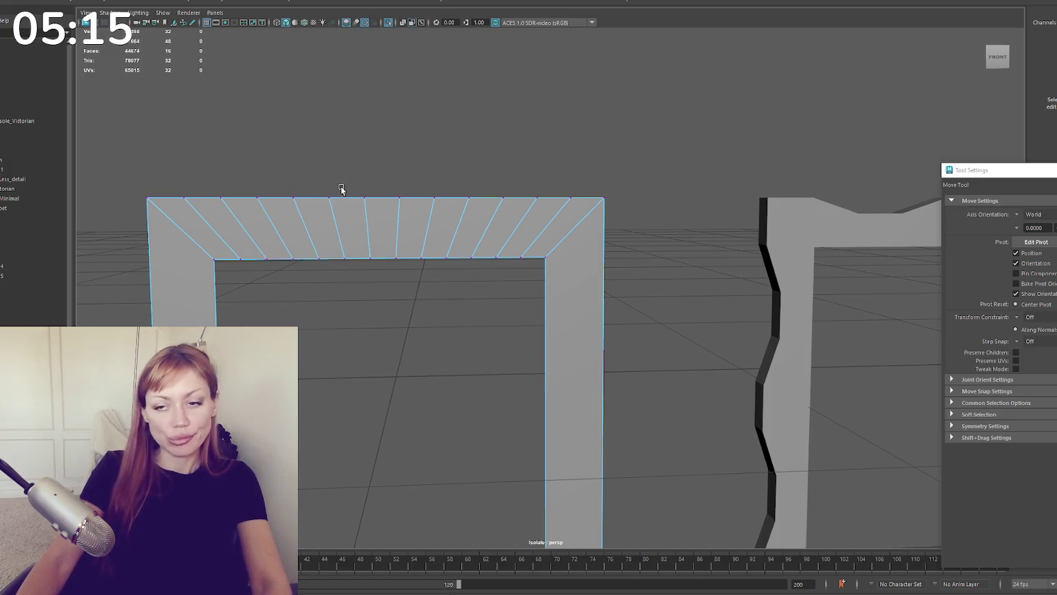
{"action": "left_click_drag", "start_coordinate": [255, 175], "coordinate": [307, 215]}
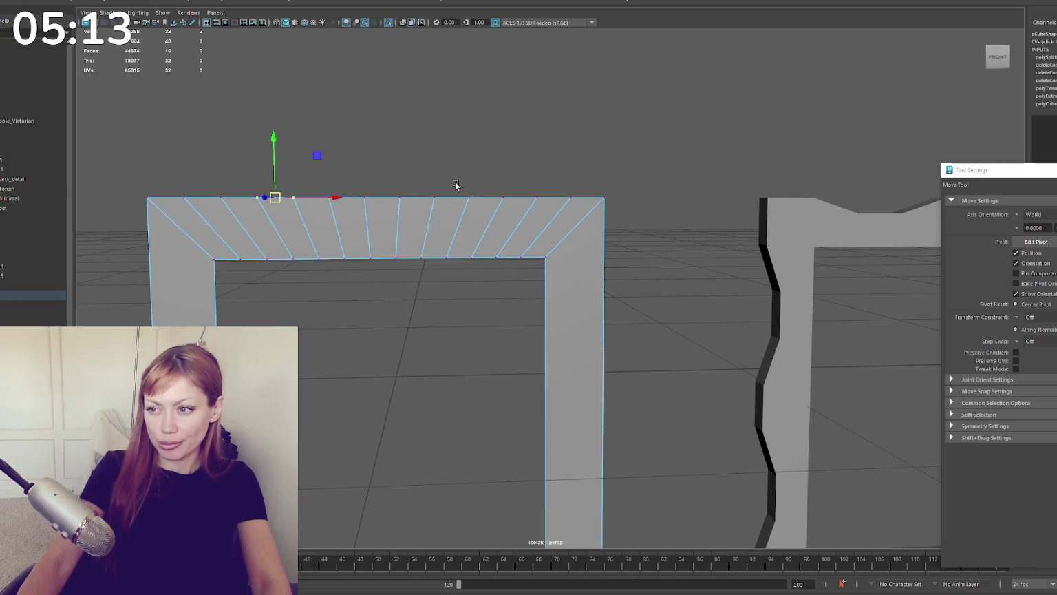
{"action": "left_click_drag", "start_coordinate": [448, 175], "coordinate": [506, 213], "text": "shift"}
{"action": "mouse_move", "coordinate": [377, 164]}
{"action": "left_mouse_down"}
{"action": "mouse_move", "coordinate": [383, 190]}
{"action": "mouse_move", "coordinate": [413, 215]}
{"action": "left_mouse_up"}
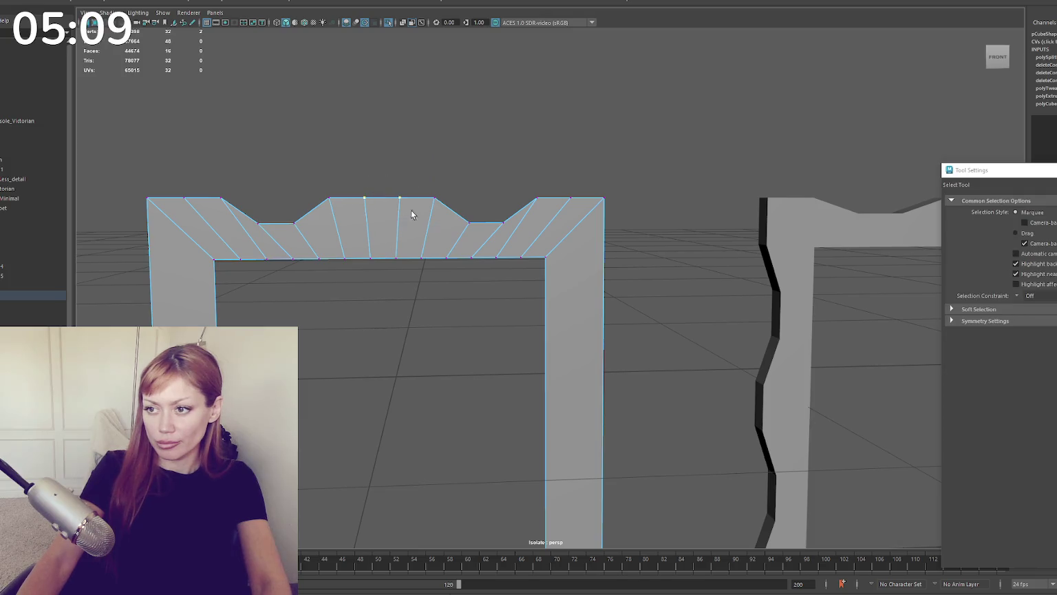
{"action": "left_click_drag", "start_coordinate": [382, 174], "coordinate": [383, 158]}
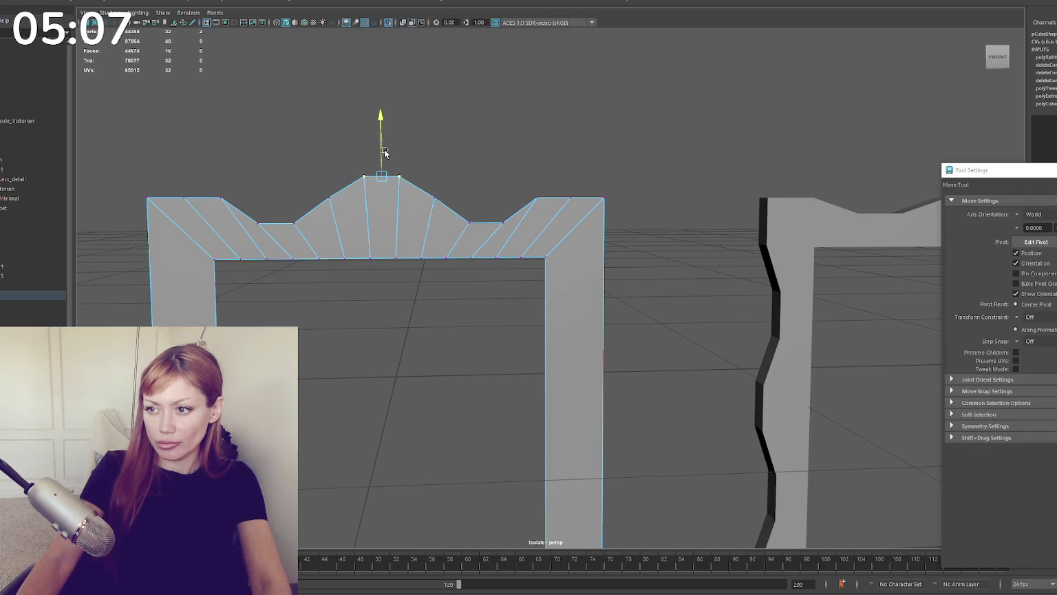
Step: Lift the two outer top-corner vertices slightly and scale them outward
{"action": "left_click_drag", "start_coordinate": [548, 184], "coordinate": [525, 208]}
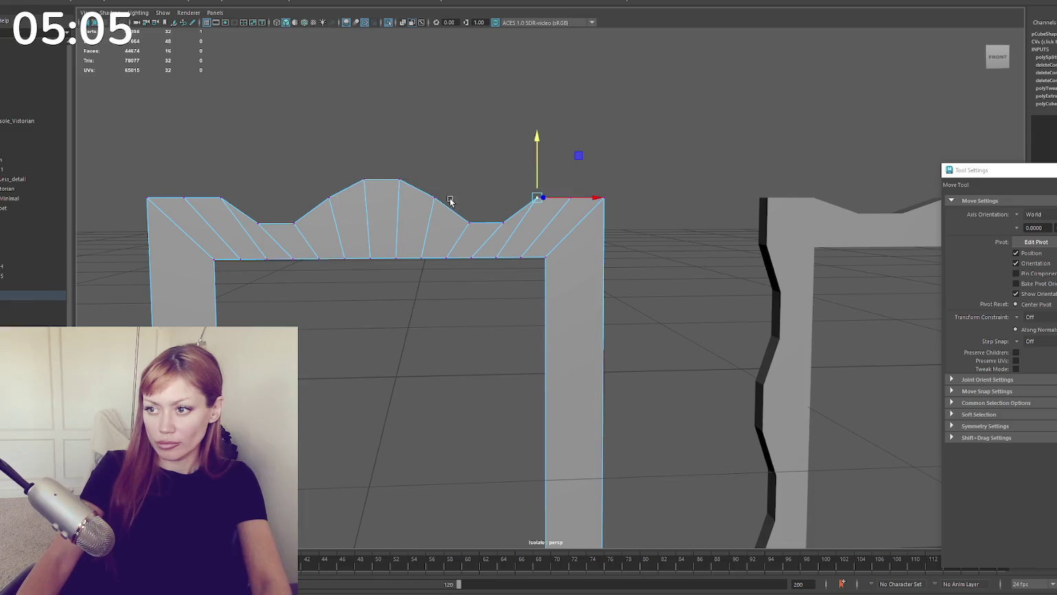
{"action": "left_click_drag", "start_coordinate": [252, 189], "coordinate": [212, 207], "text": "shift"}
{"action": "left_click", "coordinate": [238, 197]}
{"action": "left_click_drag", "start_coordinate": [533, 206], "coordinate": [538, 208], "text": "shift"}
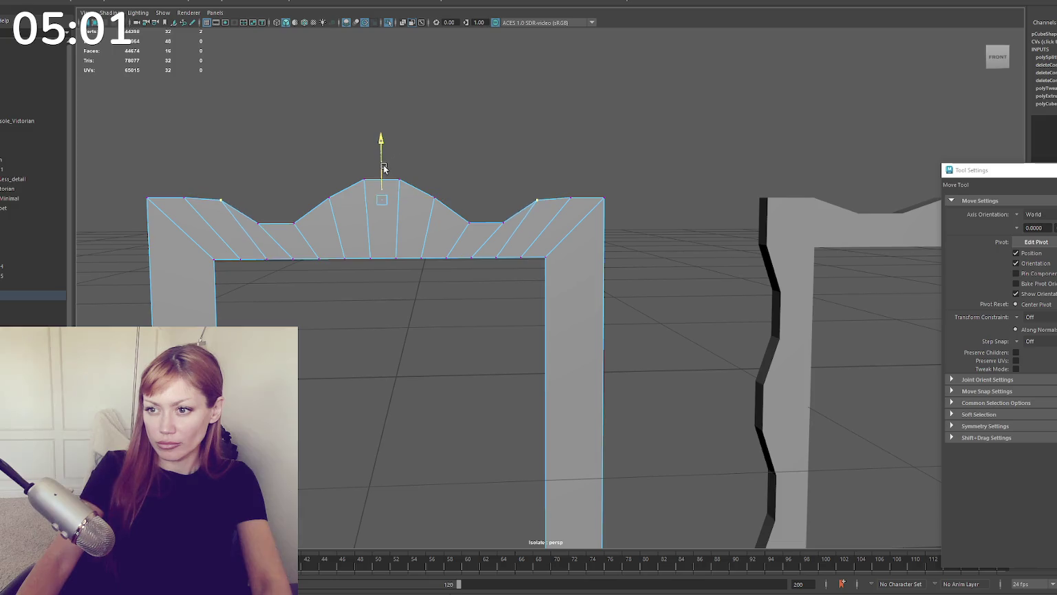
{"action": "left_click", "coordinate": [604, 197]}
{"action": "left_click_drag", "start_coordinate": [161, 186], "coordinate": [118, 219], "text": "shift"}
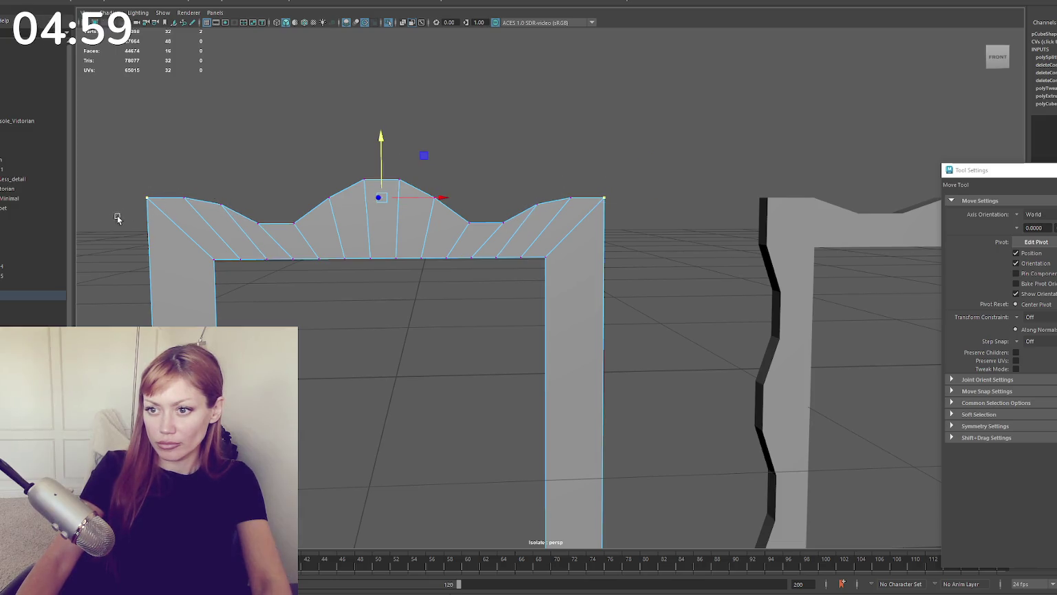
{"action": "left_click_drag", "start_coordinate": [377, 153], "coordinate": [382, 146]}
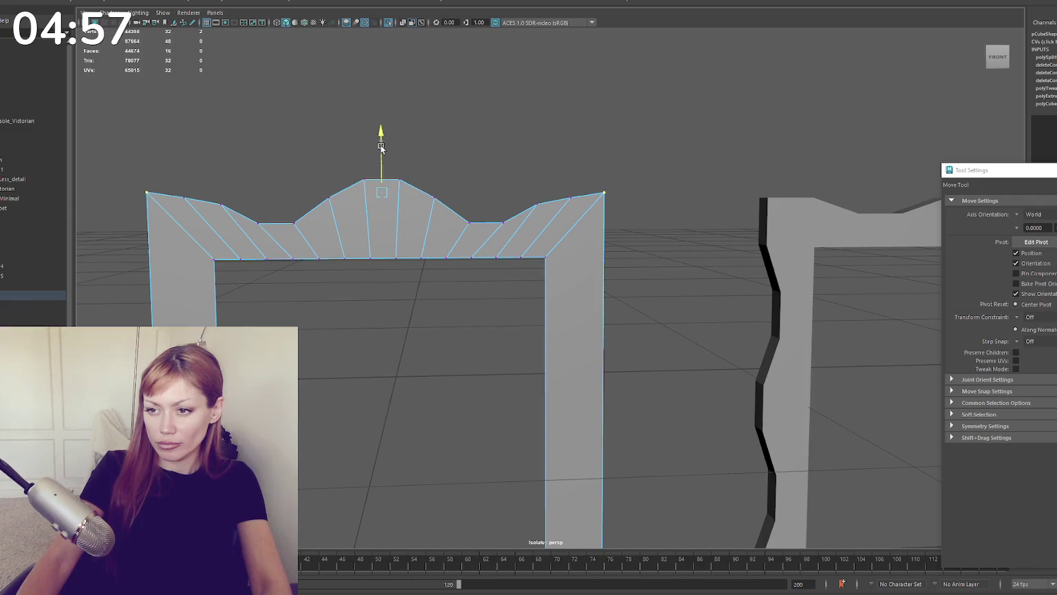
{"action": "key", "text": "r"}
{"action": "left_click_drag", "start_coordinate": [411, 191], "coordinate": [417, 190]}
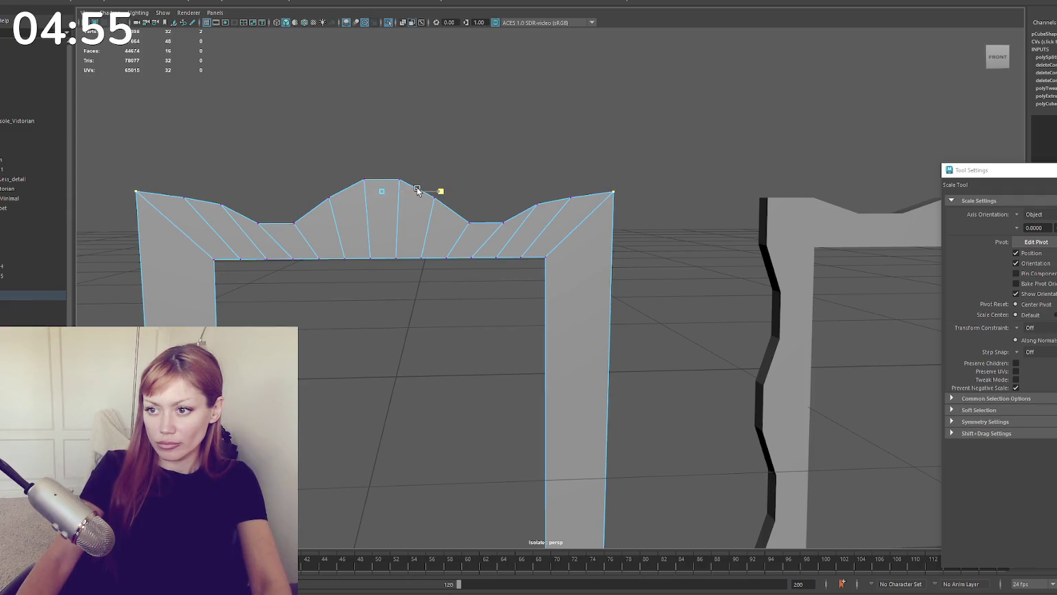
{"action": "right_click_drag", "start_coordinate": [473, 148], "coordinate": [522, 136]}
{"action": "key", "text": "q"}
{"action": "scroll", "coordinate": [563, 271], "scroll_direction": "down", "scroll_amount": 5}
{"action": "scroll", "coordinate": [496, 382], "scroll_direction": "down", "scroll_amount": 4}
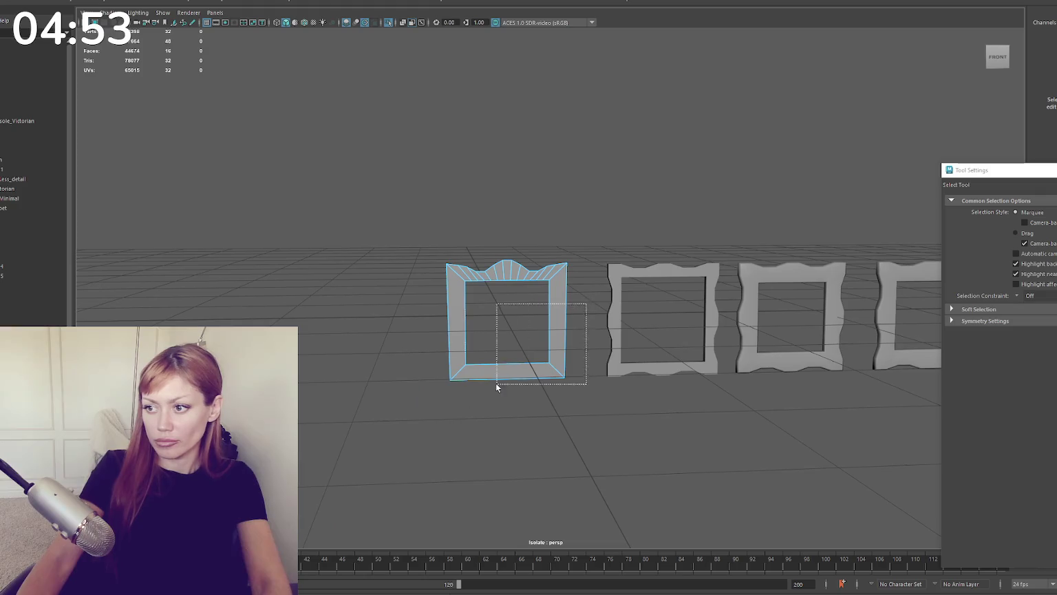
Step: Remove all but the crown strip and scale its bottom vertices
{"action": "key", "text": "ctrl+z"}
{"action": "scroll", "coordinate": [399, 401], "scroll_direction": "up", "scroll_amount": 3}
{"action": "right_click", "coordinate": [422, 153]}
{"action": "key", "text": "F9"}
{"action": "key", "text": "r"}
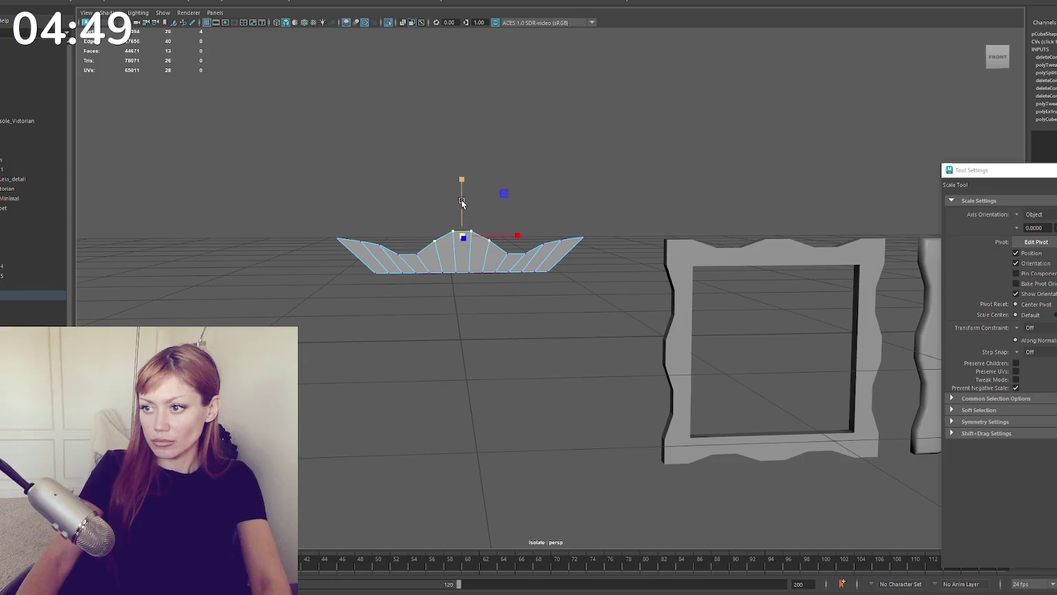
{"action": "key", "text": "w"}
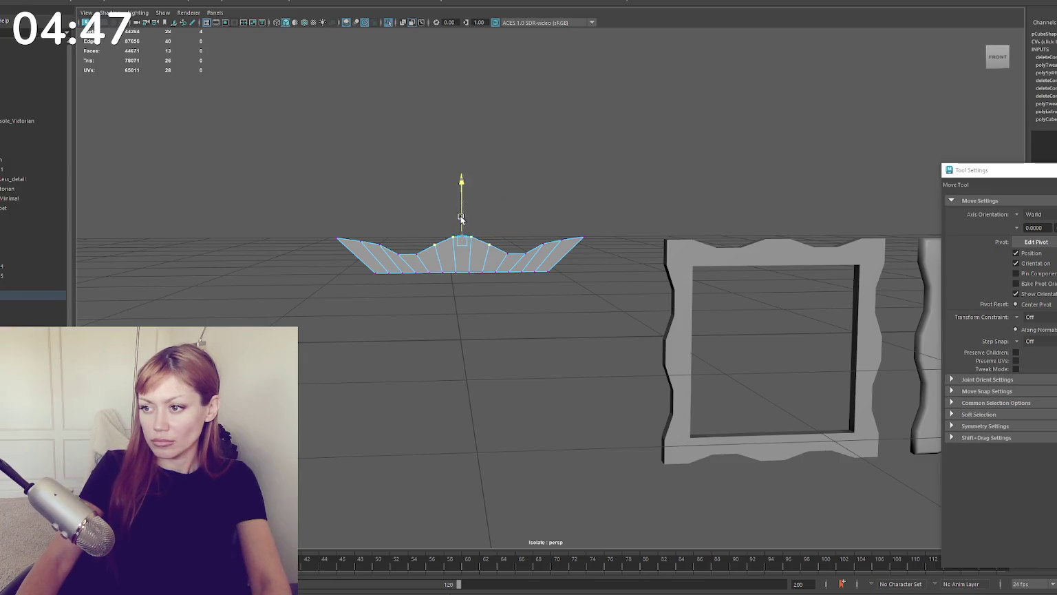
{"action": "left_click_drag", "start_coordinate": [401, 249], "coordinate": [520, 291]}
{"action": "key", "text": "q"}
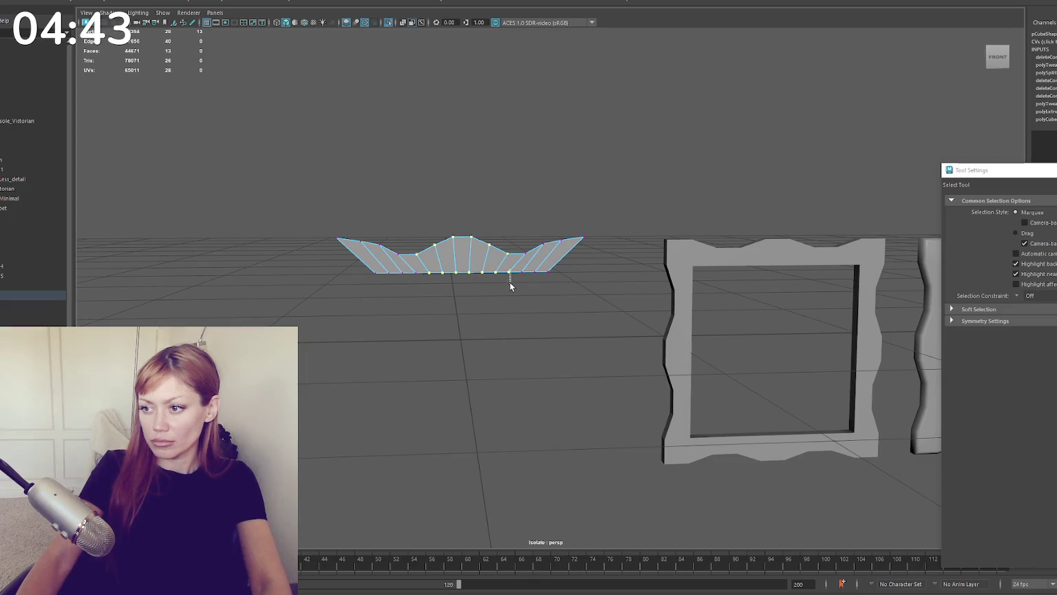
{"action": "key", "text": "r"}
{"action": "mouse_move", "coordinate": [517, 249]}
{"action": "left_mouse_down"}
{"action": "mouse_move", "coordinate": [492, 260]}
{"action": "mouse_move", "coordinate": [507, 265]}
{"action": "left_mouse_up"}
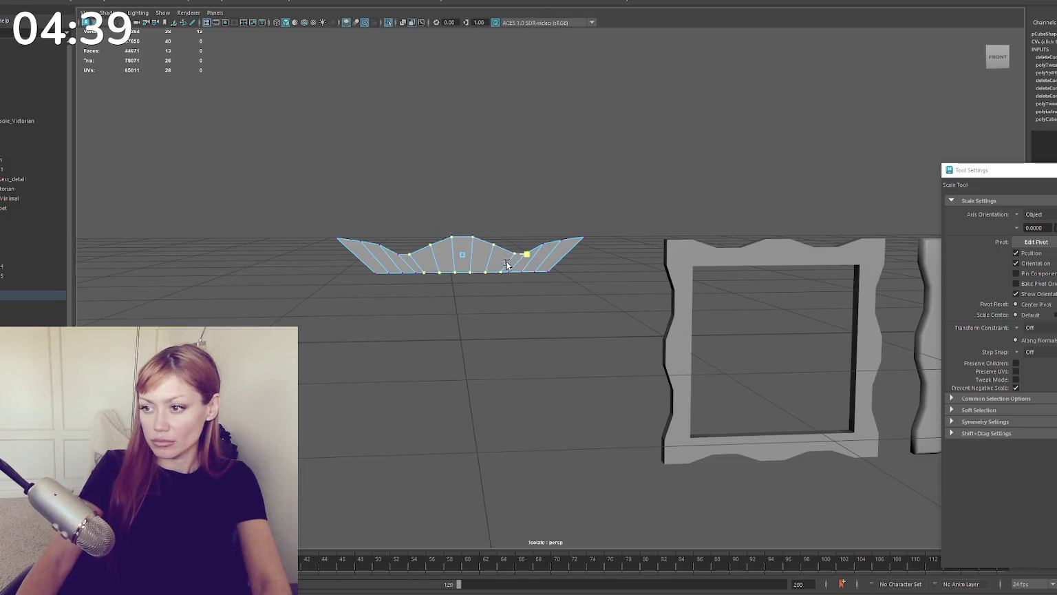
{"action": "key", "text": "ctrl+z"}
{"action": "key", "text": "ctrl+z"}
{"action": "key", "text": "ctrl+z"}
{"action": "key", "text": "ctrl+z"}
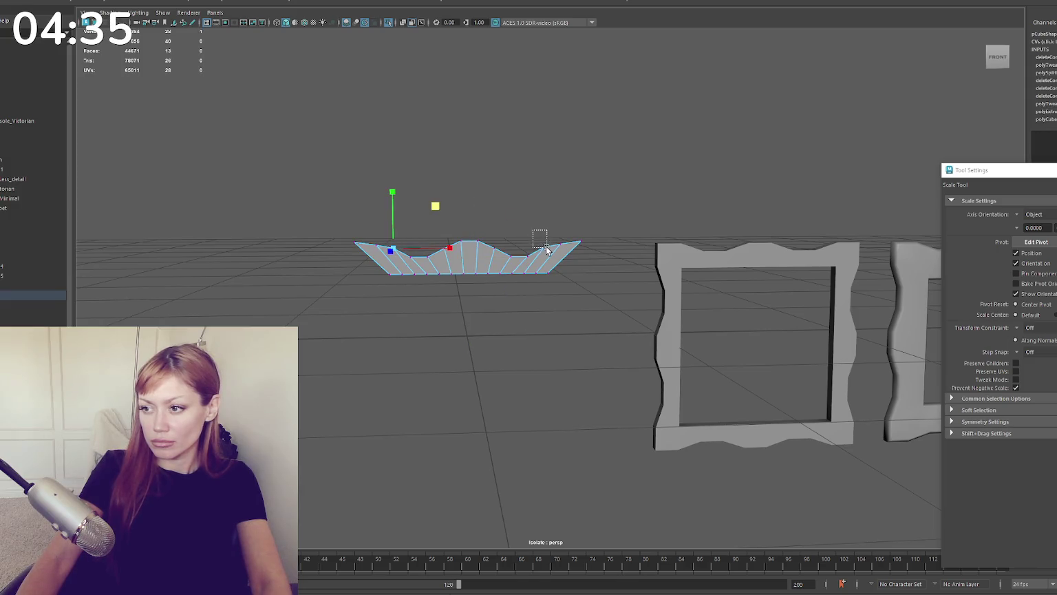
Step: Adjust two bottom-edge vertices and trial-rotate the crown piece about the frame centre
{"action": "left_click_drag", "start_coordinate": [534, 231], "coordinate": [547, 249], "text": "shift"}
{"action": "key", "text": "w"}
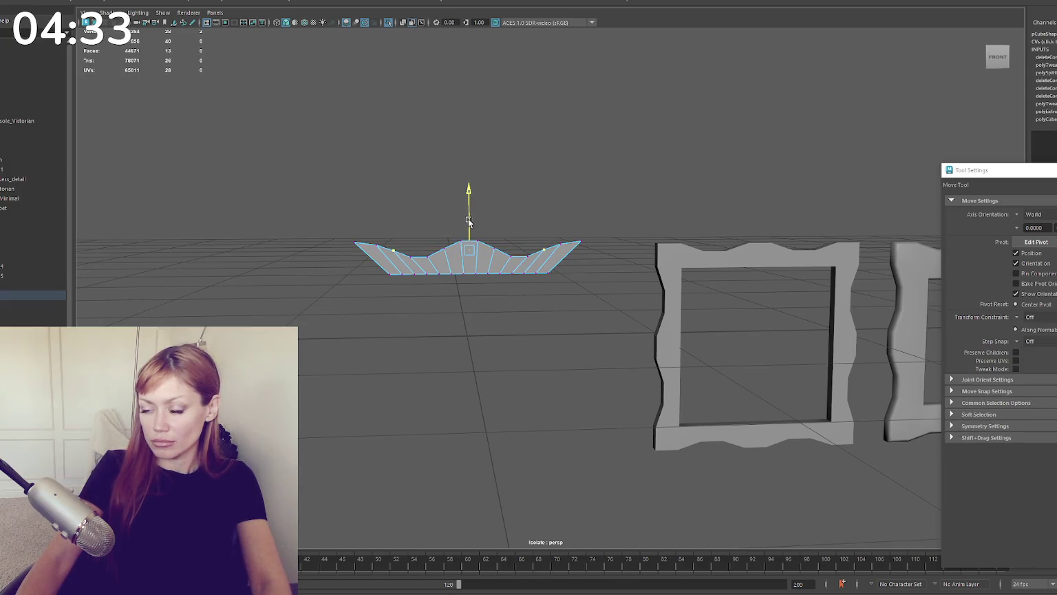
{"action": "key", "text": "F8"}
{"action": "left_click", "coordinate": [453, 264]}
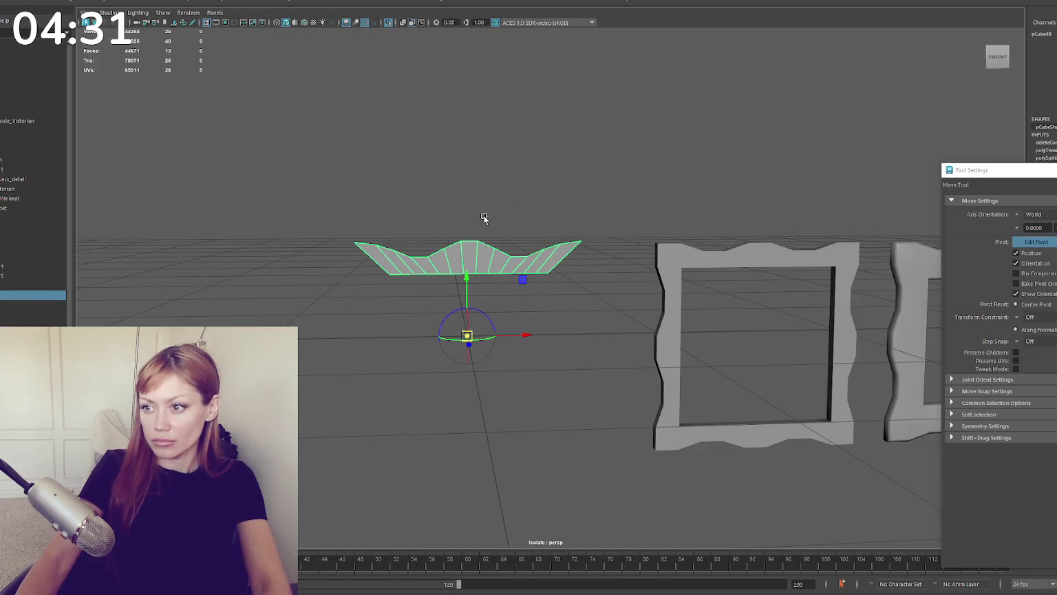
{"action": "key", "text": "e"}
{"action": "left_click_drag", "start_coordinate": [486, 285], "coordinate": [518, 307]}
{"action": "key", "text": "ctrl+z"}
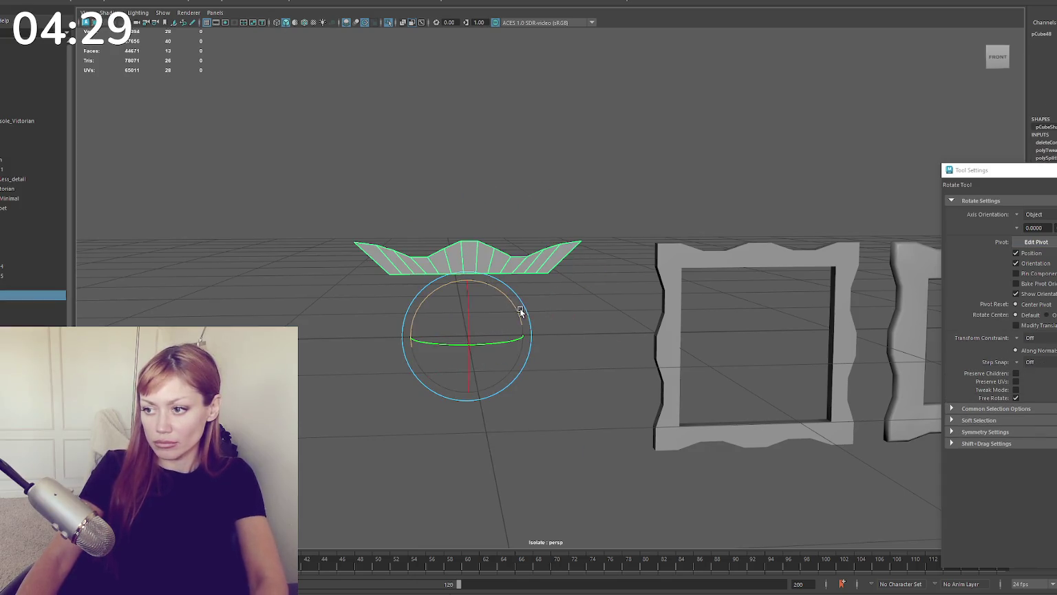
Step: Duplicate the crown strip three times, rotating each copy into another side of the frame
{"action": "key", "text": "ctrl+d"}
{"action": "left_click_drag", "start_coordinate": [499, 287], "coordinate": [532, 347]}
{"action": "key", "text": "ctrl+d"}
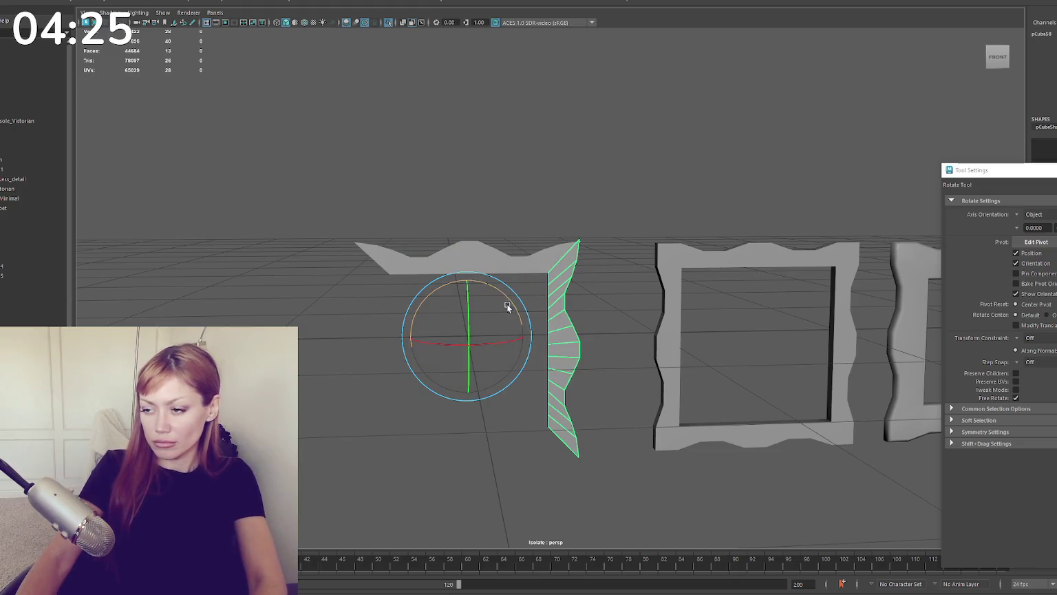
{"action": "left_click_drag", "start_coordinate": [500, 292], "coordinate": [508, 313]}
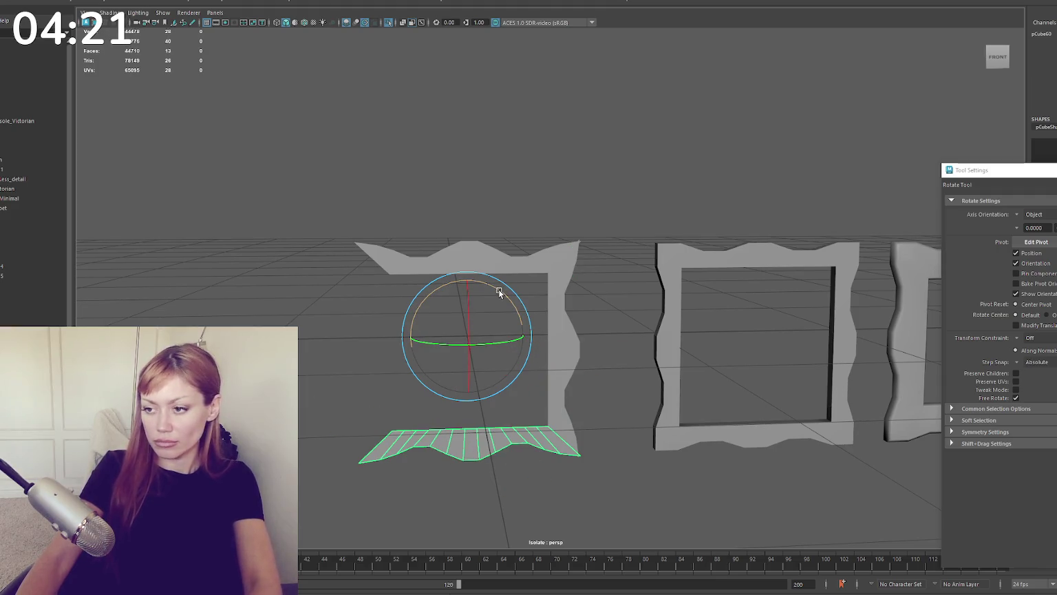
{"action": "key", "text": "ctrl+d"}
{"action": "left_click_drag", "start_coordinate": [496, 287], "coordinate": [528, 354]}
Step: Select all four sides and combine them into one mesh with Mesh > Combine
{"action": "left_click_drag", "start_coordinate": [588, 203], "coordinate": [278, 310]}
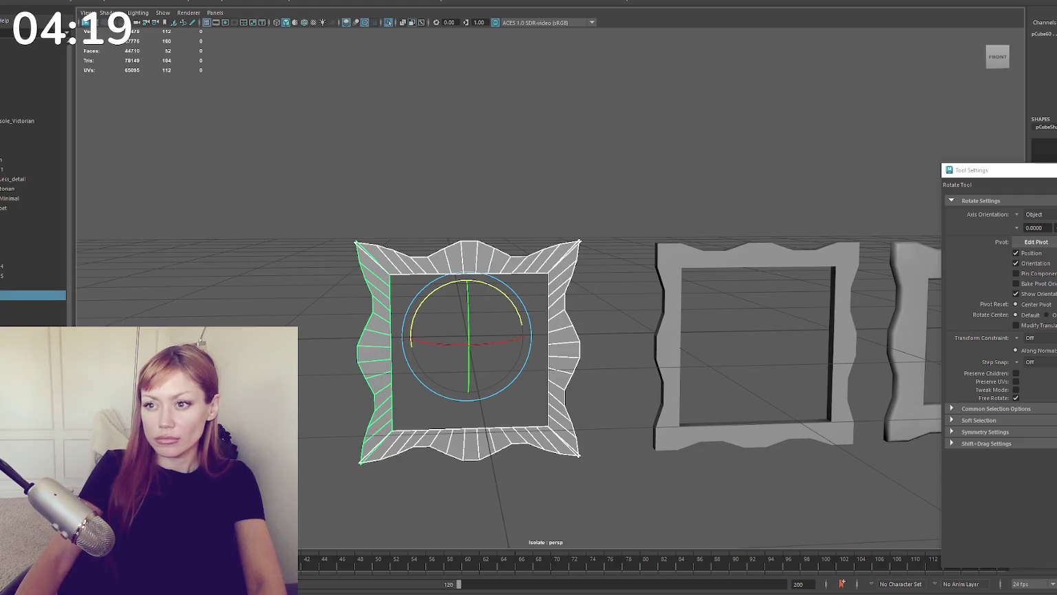
{"action": "left_click", "coordinate": [118, 6]}
{"action": "left_click", "coordinate": [138, 129]}
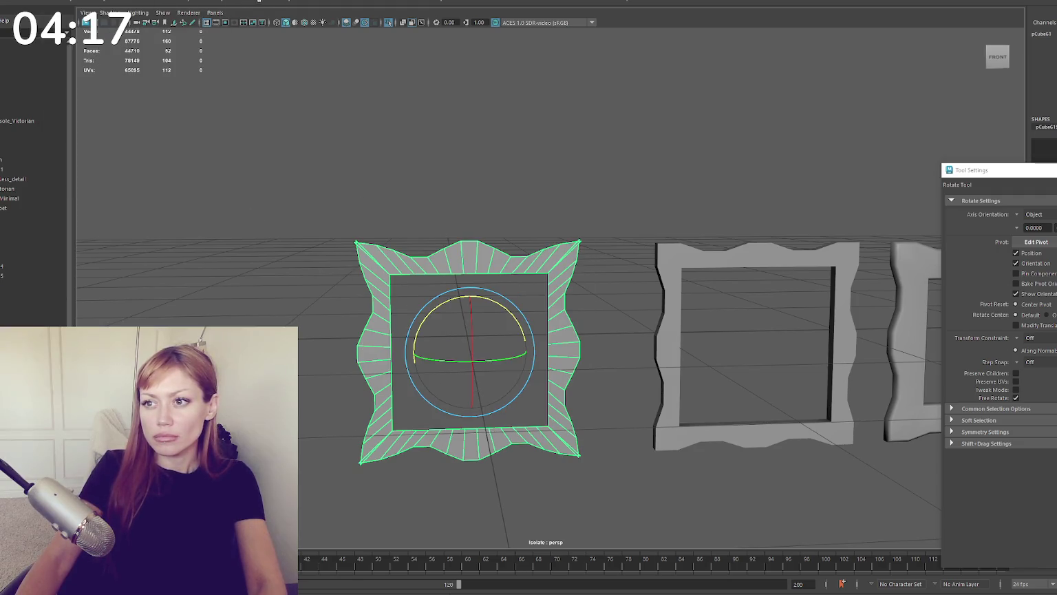
{"action": "right_click_drag", "start_coordinate": [472, 130], "coordinate": [444, 132]}
{"action": "key", "text": "4"}
{"action": "left_click", "coordinate": [579, 241]}
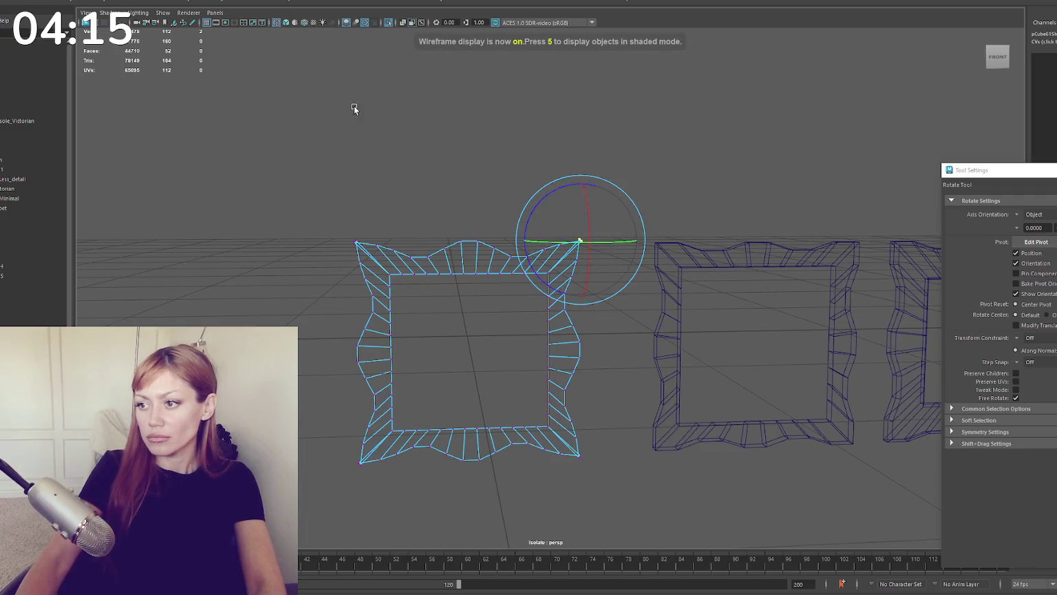
Step: Merge the overlapping vertices at each of the frame's four corners
{"action": "left_click", "coordinate": [119, 5]}
{"action": "left_click", "coordinate": [185, 80]}
{"action": "left_click", "coordinate": [356, 244]}
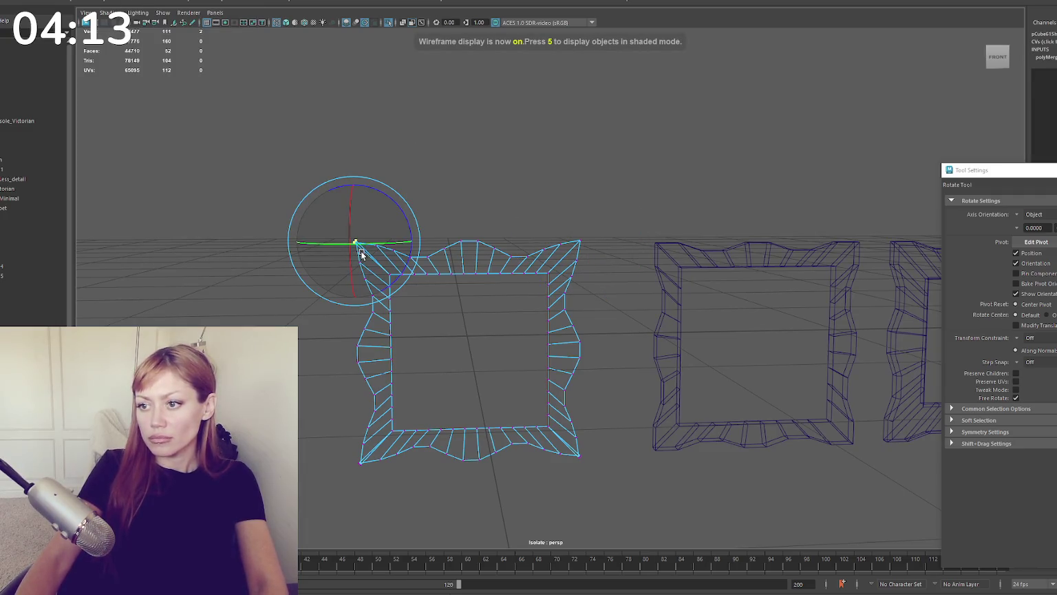
{"action": "scroll", "coordinate": [602, 288], "scroll_direction": "up", "scroll_amount": 3}
{"action": "left_click", "coordinate": [552, 254]}
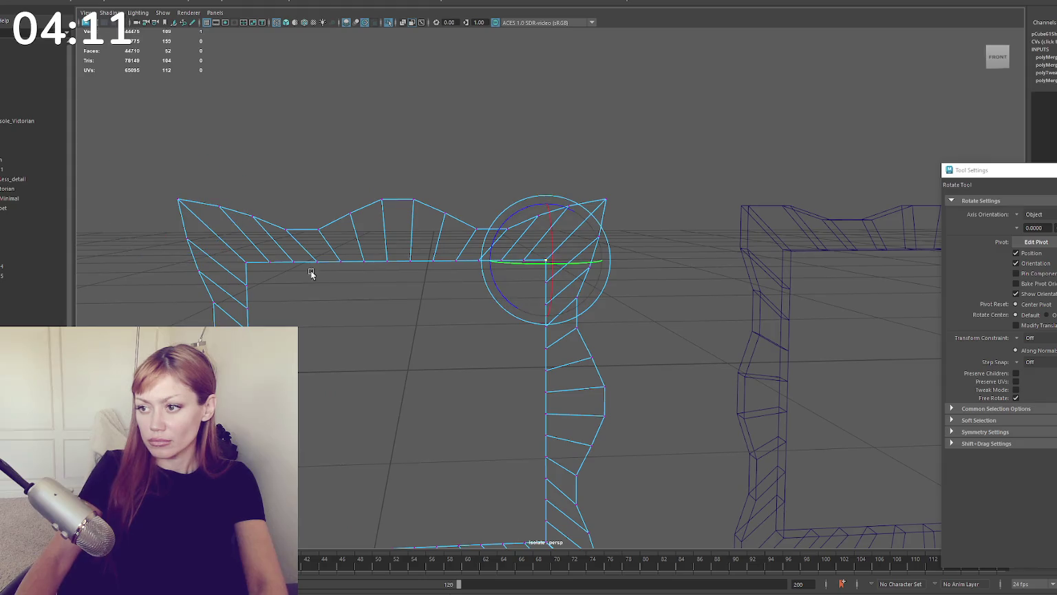
{"action": "left_click", "coordinate": [238, 260]}
{"action": "middle_click_drag", "start_coordinate": [370, 349], "coordinate": [378, 163], "text": "alt"}
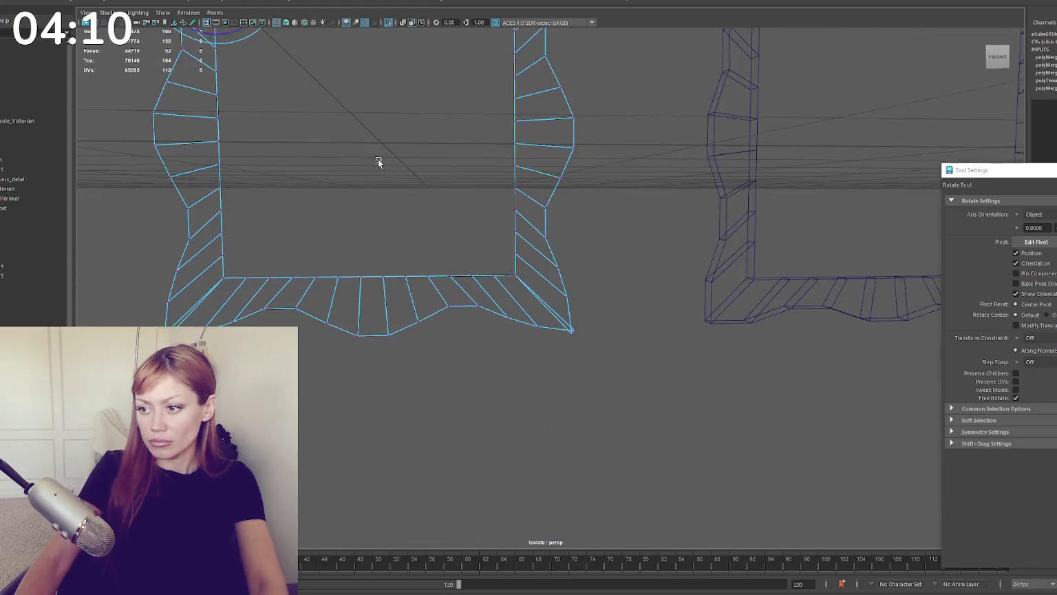
{"action": "left_click", "coordinate": [574, 333]}
{"action": "left_click", "coordinate": [494, 275]}
{"action": "left_click", "coordinate": [232, 271]}
Step: Return to shaded display and frame the finished scalloped frame
{"action": "key", "text": "6"}
{"action": "mouse_move", "coordinate": [319, 182]}
{"action": "right_mouse_down"}
{"action": "mouse_move", "coordinate": [372, 163]}
{"action": "mouse_move", "coordinate": [379, 134]}
{"action": "right_mouse_up"}
{"action": "key", "text": "f"}
{"action": "key", "text": "q"}
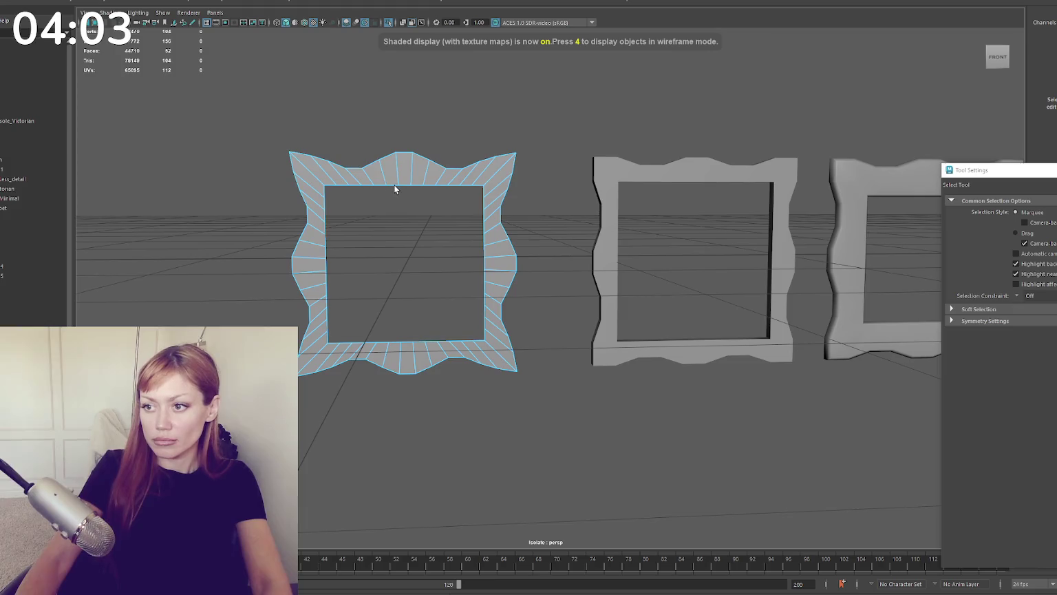
{"action": "key", "text": "r"}
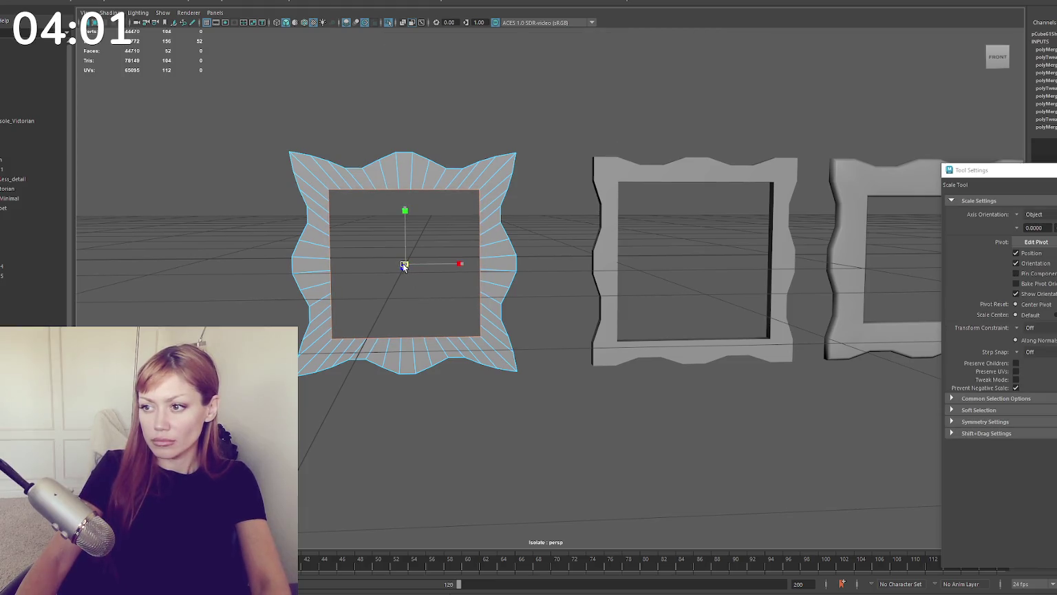
{"action": "left_click_drag", "start_coordinate": [403, 264], "coordinate": [454, 239], "text": "alt"}
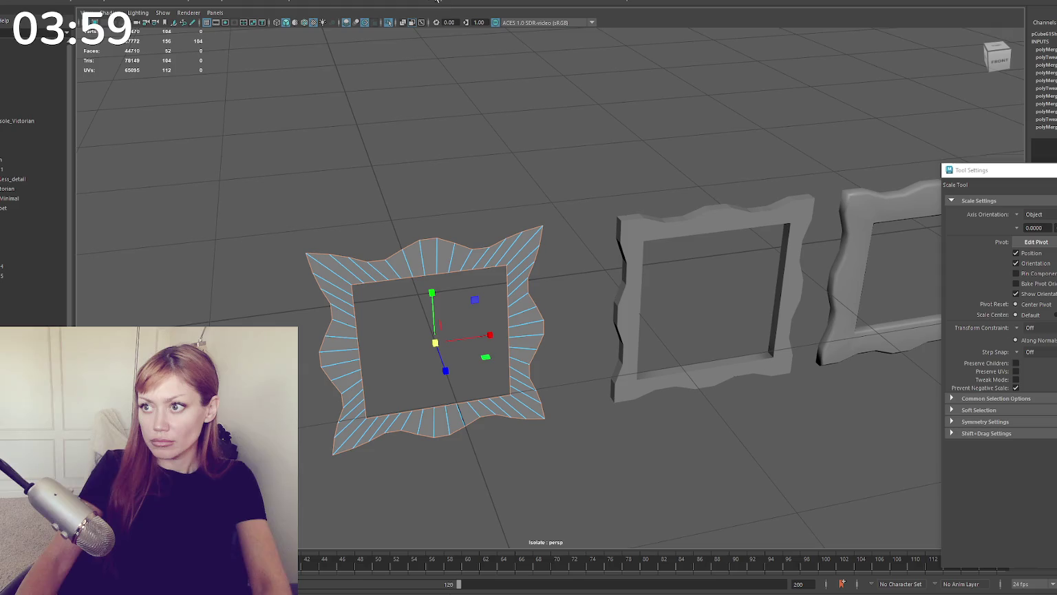
Step: Extrude the frame outward to give it thickness
{"action": "key", "text": "w"}
{"action": "key", "text": "ctrl+e"}
{"action": "mouse_move", "coordinate": [442, 356]}
{"action": "left_mouse_down"}
{"action": "mouse_move", "coordinate": [430, 336]}
{"action": "mouse_move", "coordinate": [580, 323]}
{"action": "mouse_move", "coordinate": [446, 41]}
{"action": "left_mouse_up"}
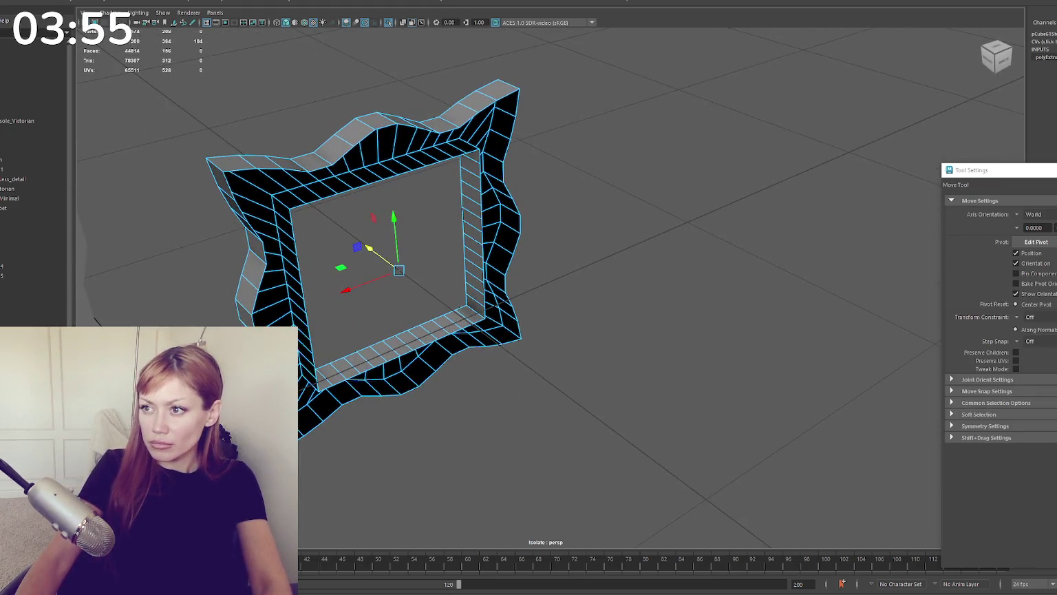
Step: Bridge the remaining open top edges shut and view the frame from the front
{"action": "right_click_drag", "start_coordinate": [491, 55], "coordinate": [471, 88], "text": "shift"}
{"action": "key", "text": "ctrl+z"}
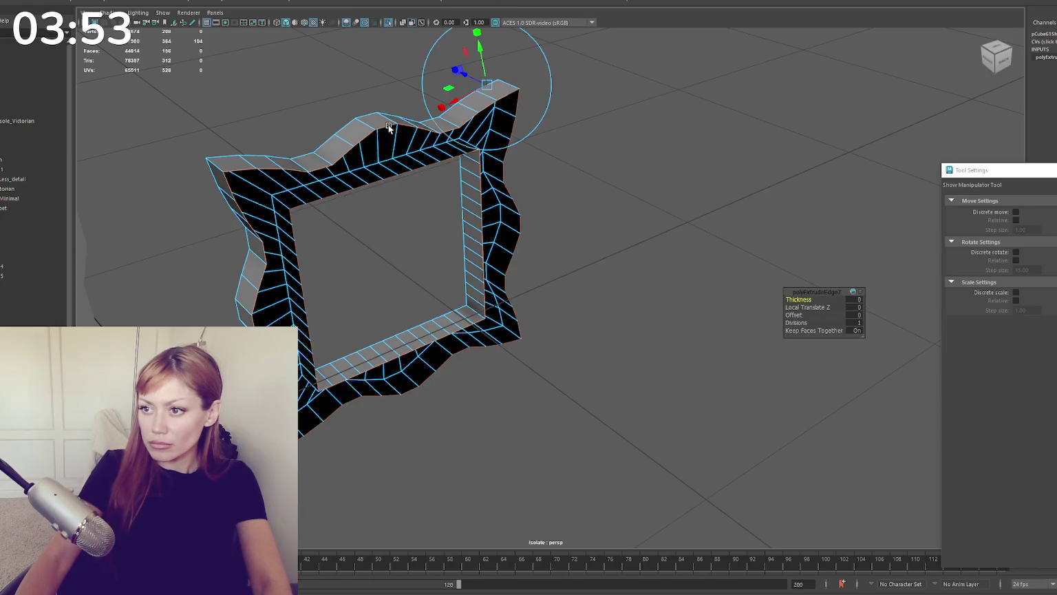
{"action": "key", "text": "ctrl+z"}
{"action": "key", "text": "g"}
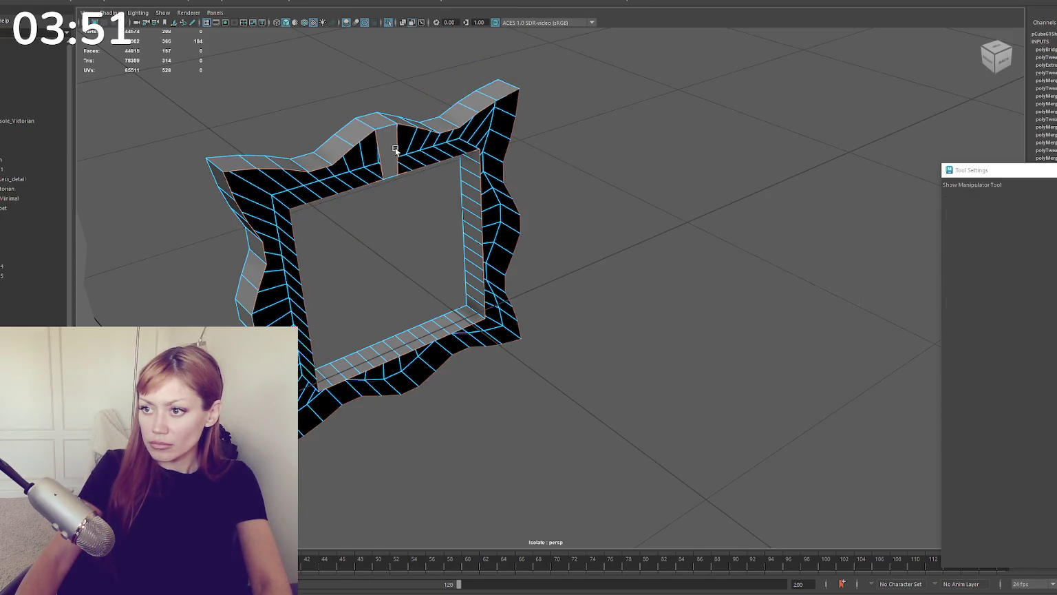
{"action": "key", "text": "g"}
{"action": "left_click", "coordinate": [996, 56]}
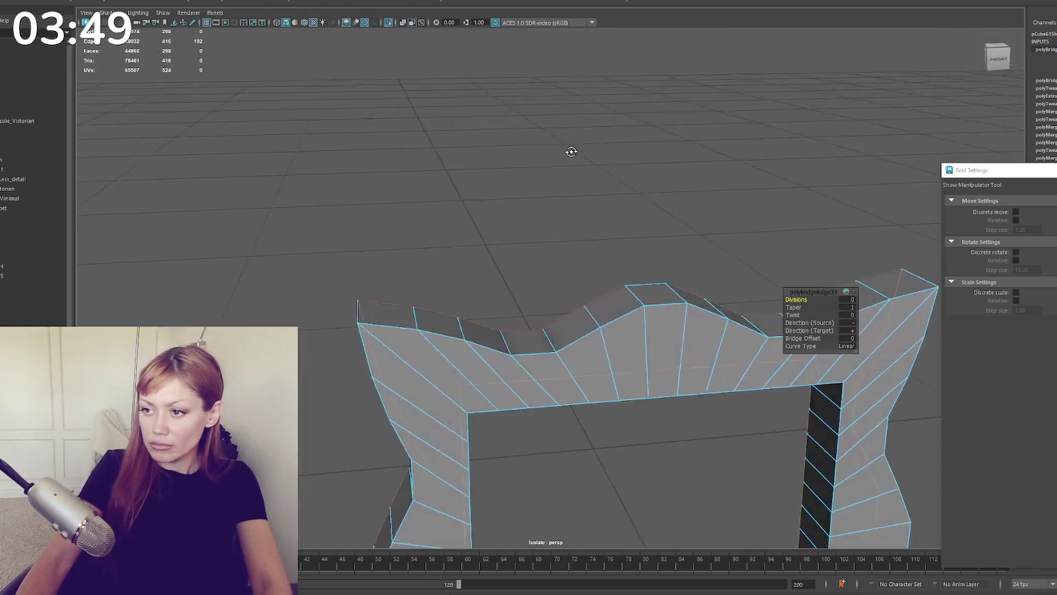
{"action": "scroll", "coordinate": [543, 283], "scroll_direction": "down", "scroll_amount": 3}
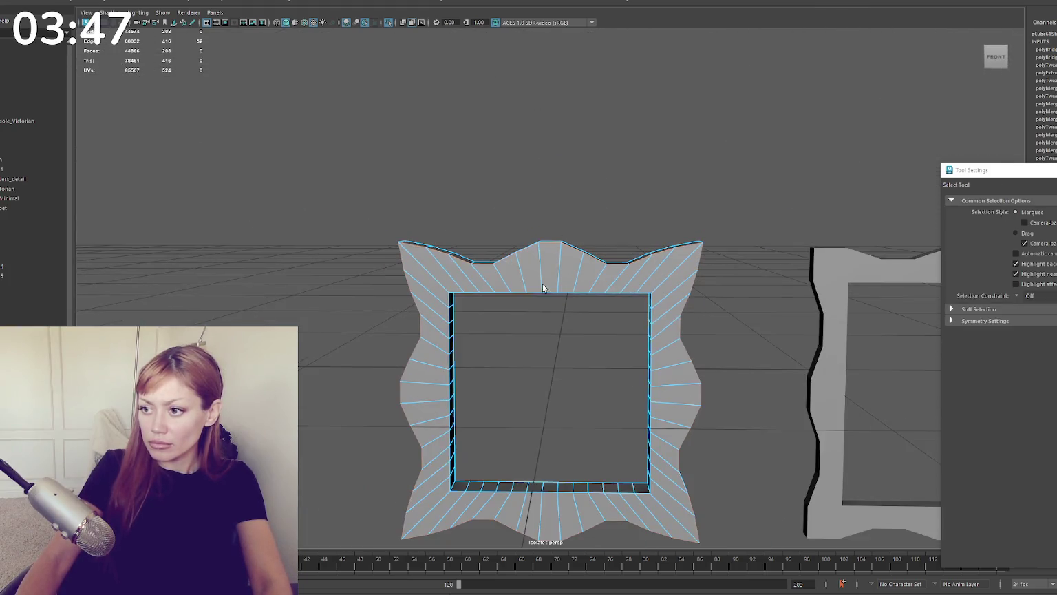
Step: Bevel the scalloped frame's selected edges at fraction 0.5, then return it to object mode
{"action": "key", "text": "ctrl+b"}
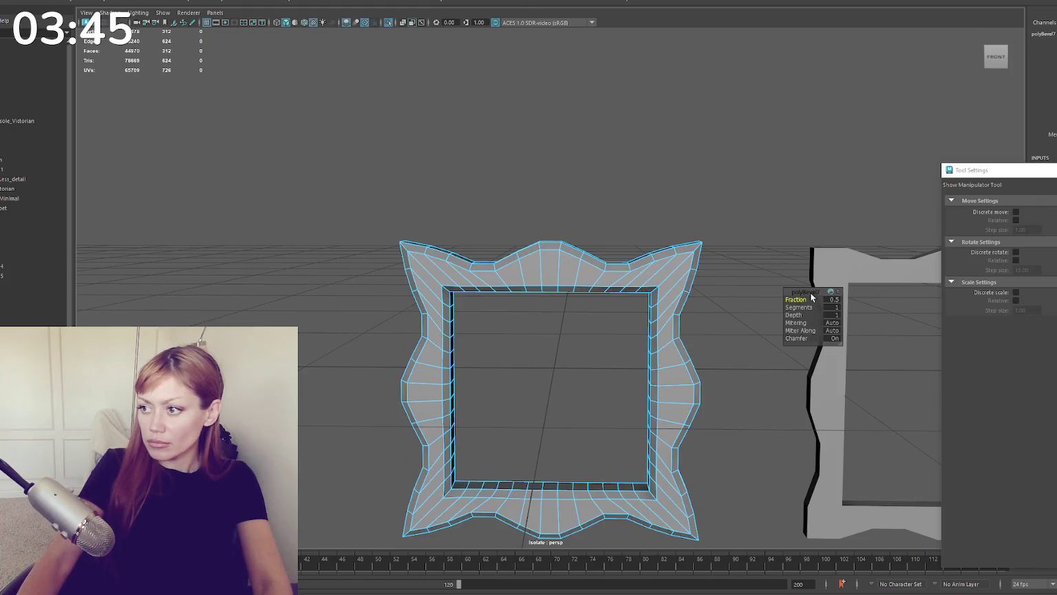
{"action": "middle_click_drag", "start_coordinate": [670, 204], "coordinate": [502, 161], "text": "alt"}
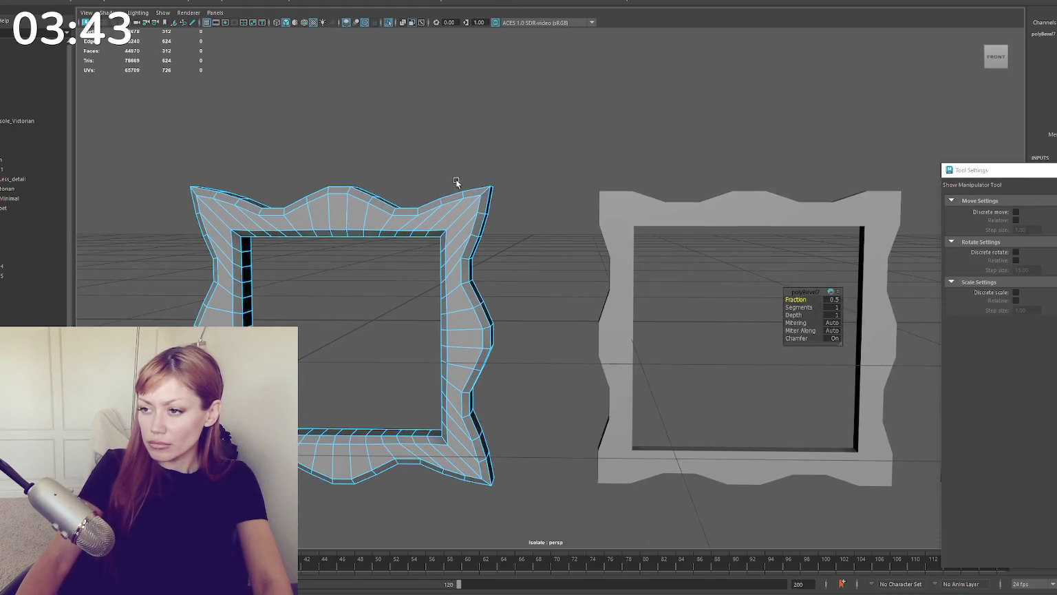
{"action": "key", "text": "q"}
{"action": "double_click", "coordinate": [432, 236], "text": "shift"}
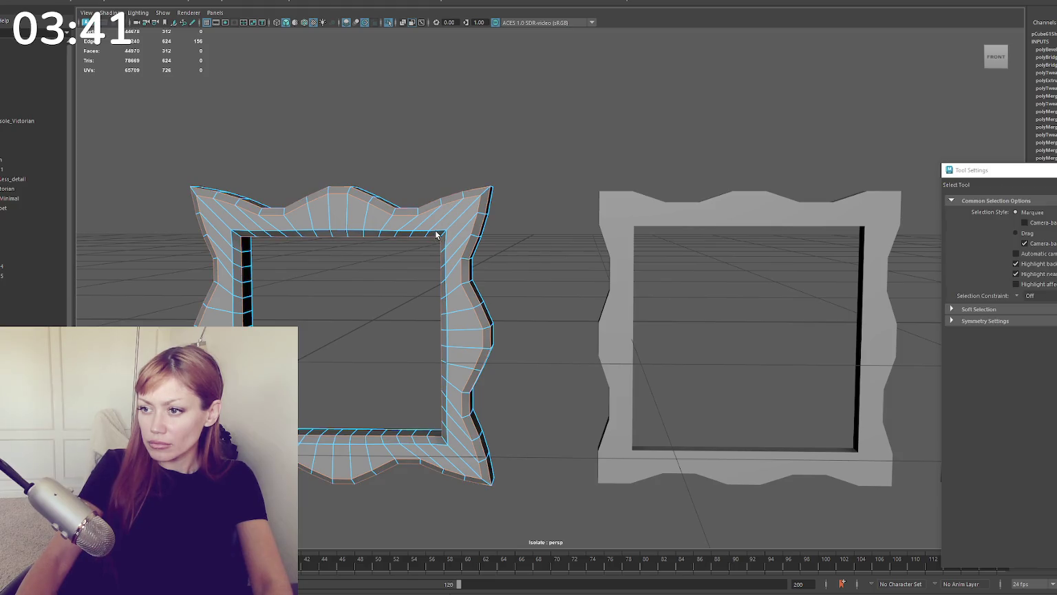
{"action": "right_click_drag", "start_coordinate": [515, 125], "coordinate": [523, 114]}
{"action": "mouse_move", "coordinate": [429, 138]}
{"action": "left_mouse_down", "text": "alt"}
{"action": "mouse_move", "coordinate": [457, 138]}
{"action": "mouse_move", "coordinate": [448, 134]}
{"action": "mouse_move", "coordinate": [452, 146]}
{"action": "left_mouse_up", "text": "alt"}
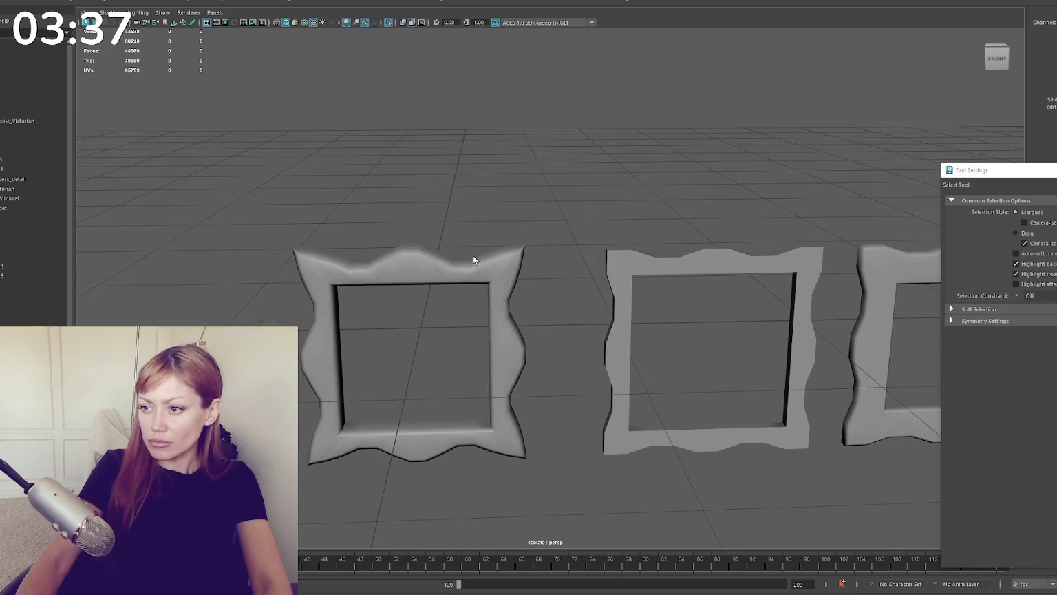
{"action": "left_click", "coordinate": [473, 260]}
{"action": "scroll", "coordinate": [457, 146], "scroll_direction": "down", "scroll_amount": 3}
{"action": "key", "text": "w"}
{"action": "left_click_drag", "start_coordinate": [454, 289], "coordinate": [979, 273], "text": "shift"}
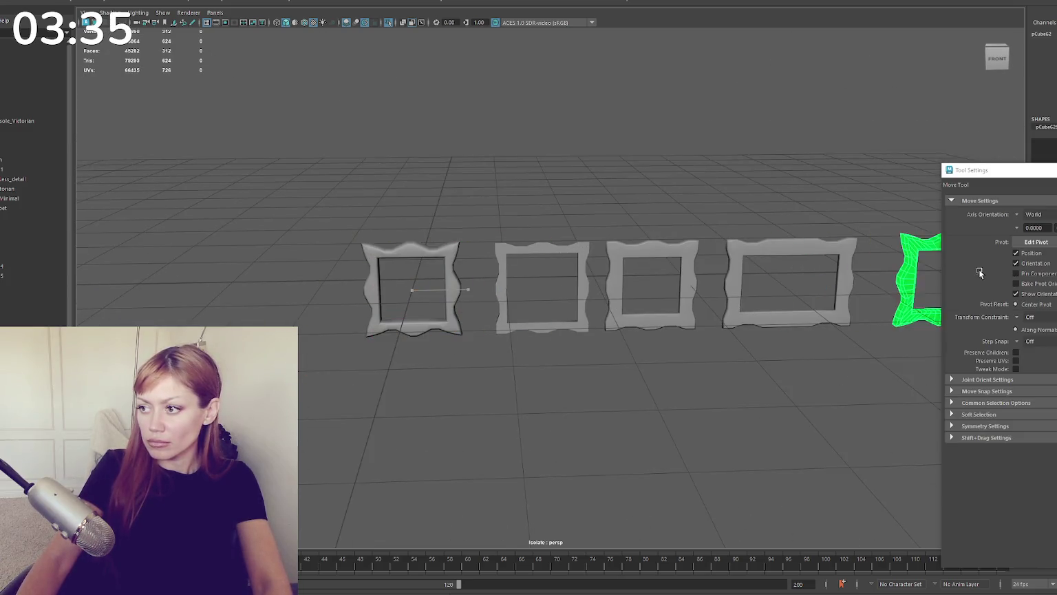
{"action": "mouse_move", "coordinate": [951, 274]}
{"action": "middle_mouse_down", "text": "alt"}
{"action": "mouse_move", "coordinate": [507, 256]}
{"action": "mouse_move", "coordinate": [606, 241]}
{"action": "middle_mouse_up", "text": "alt"}
{"action": "key", "text": "ctrl+z"}
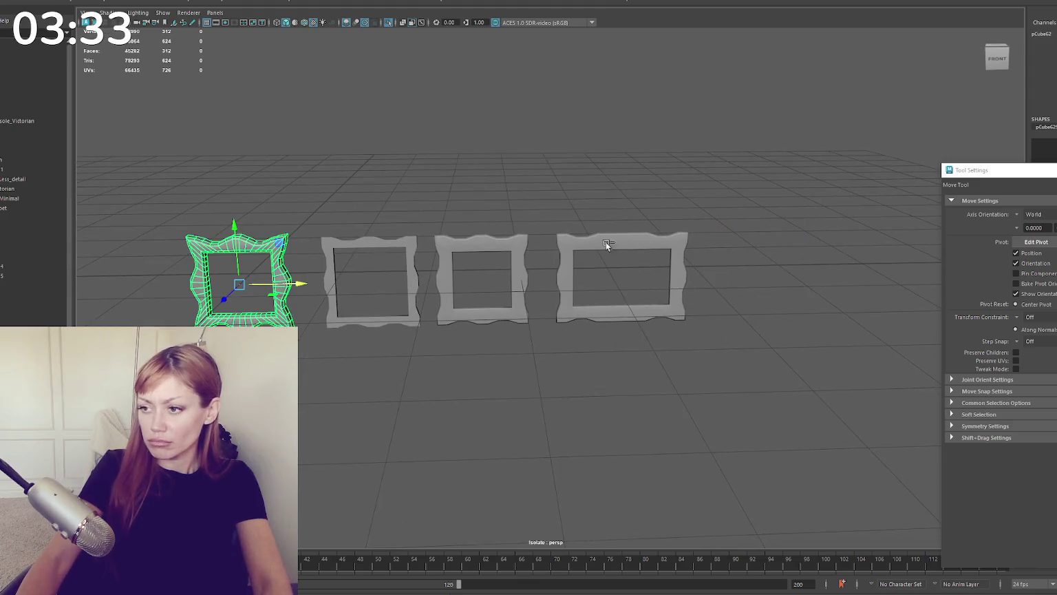
{"action": "left_click_drag", "start_coordinate": [293, 278], "coordinate": [757, 275], "text": "shift"}
{"action": "mouse_move", "coordinate": [468, 131]}
{"action": "right_mouse_down"}
{"action": "mouse_move", "coordinate": [498, 403]}
{"action": "mouse_move", "coordinate": [549, 375]}
{"action": "mouse_move", "coordinate": [541, 234]}
{"action": "right_mouse_up"}
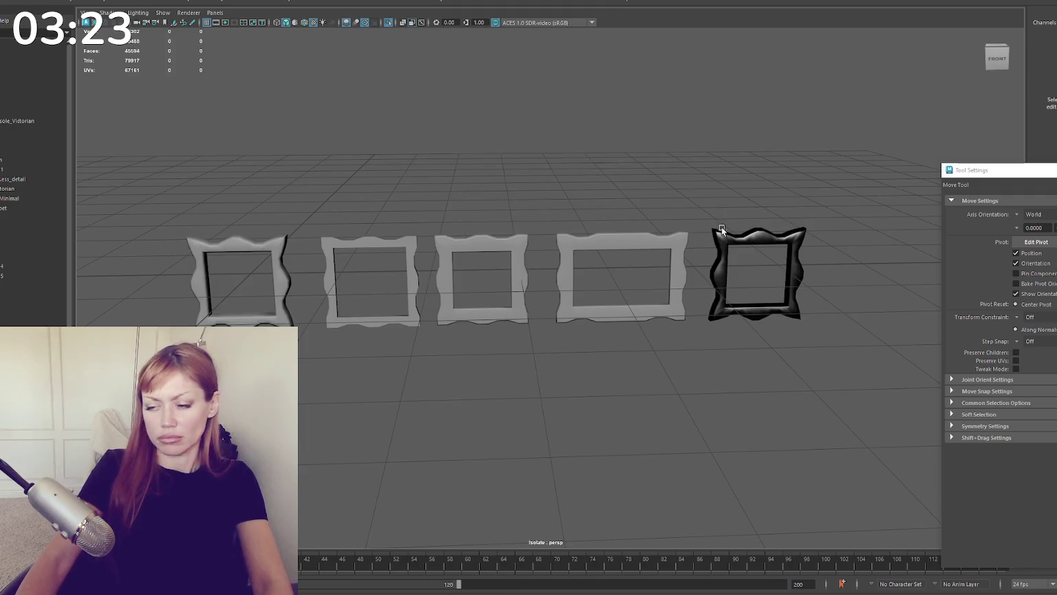
{"action": "key", "text": "ctrl+z"}
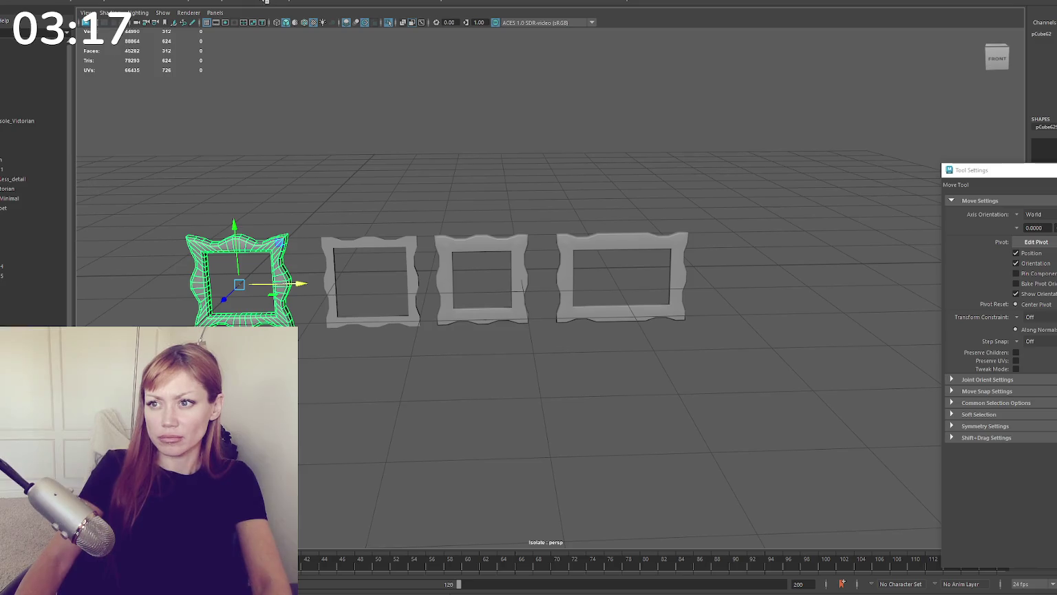
{"action": "middle_click_drag", "start_coordinate": [285, 121], "coordinate": [496, 141], "text": "alt"}
{"action": "left_click", "coordinate": [109, 2]}
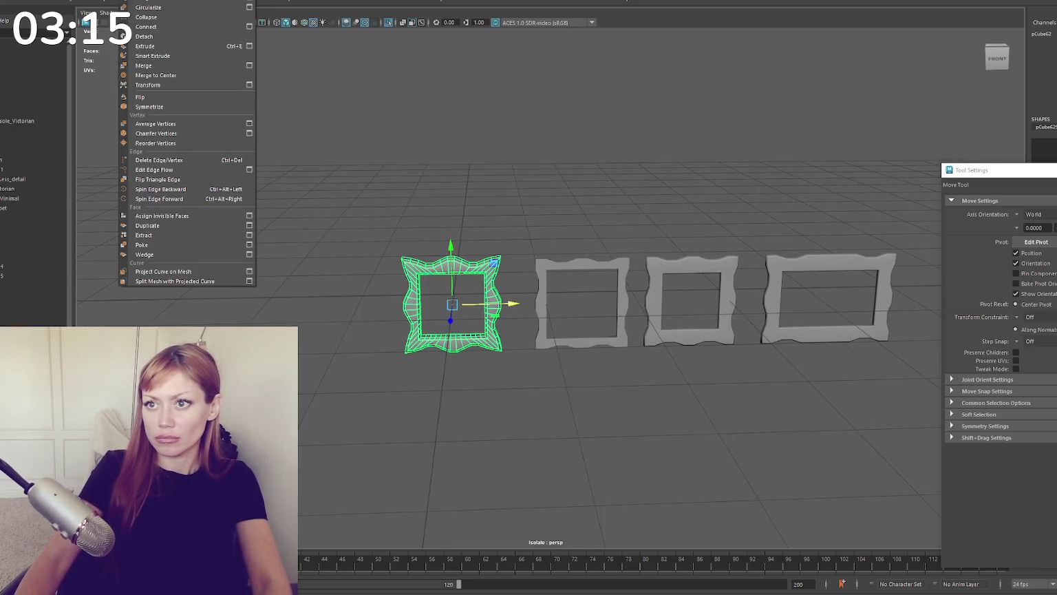
{"action": "left_click", "coordinate": [140, 174]}
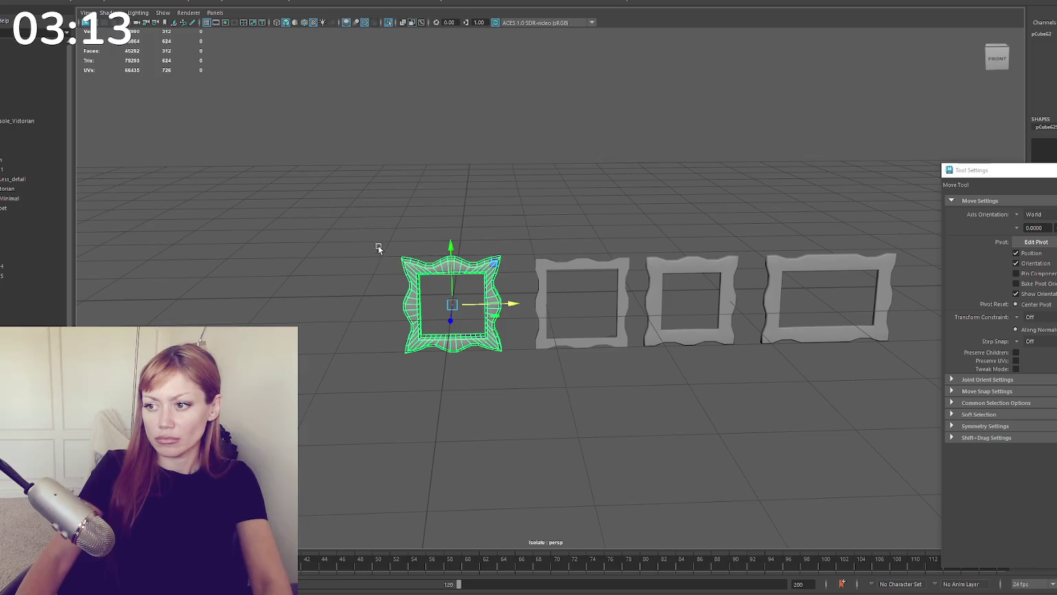
{"action": "key", "text": "ctrl+d"}
{"action": "left_click_drag", "start_coordinate": [501, 303], "coordinate": [337, 288]}
{"action": "key", "text": "ctrl+z"}
{"action": "key", "text": "ctrl+z"}
{"action": "scroll", "coordinate": [441, 193], "scroll_direction": "up", "scroll_amount": 3}
{"action": "right_click", "coordinate": [416, 148]}
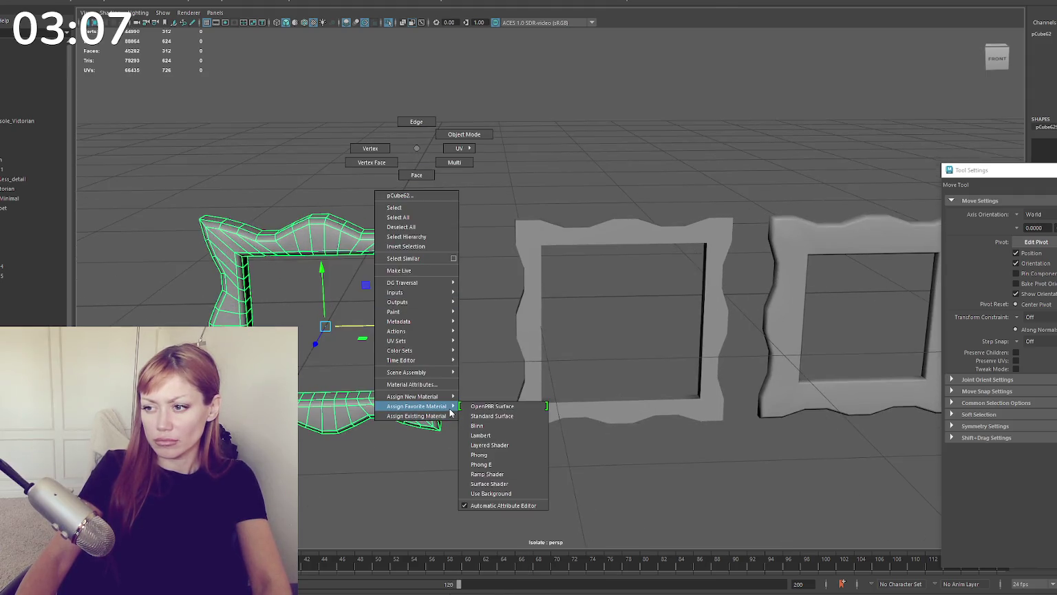
{"action": "mouse_move", "coordinate": [416, 416]}
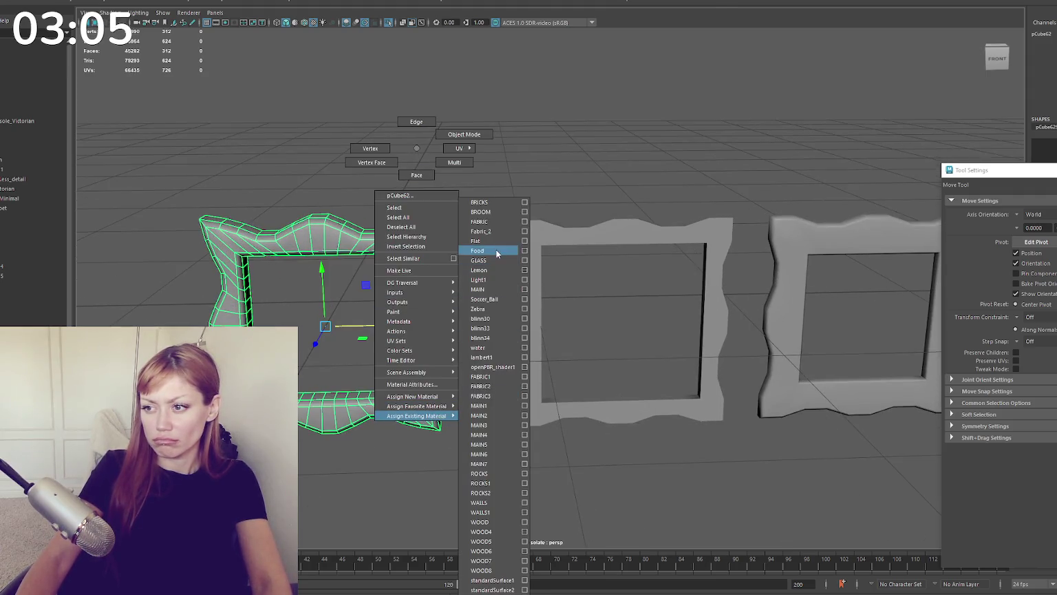
{"action": "left_click", "coordinate": [496, 252]}
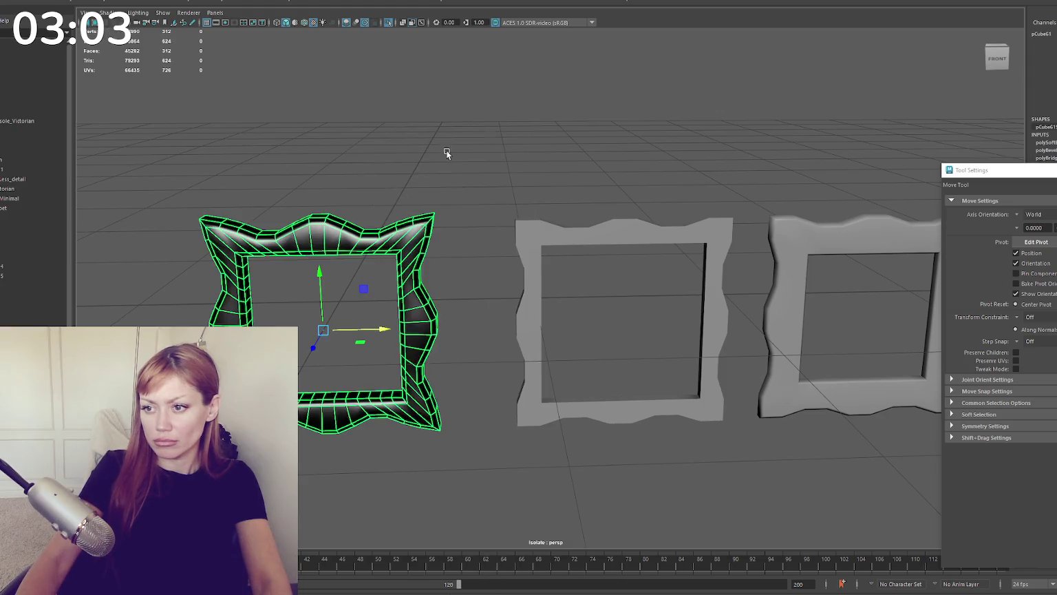
{"action": "key", "text": "ctrl+z"}
{"action": "left_click", "coordinate": [389, 228]}
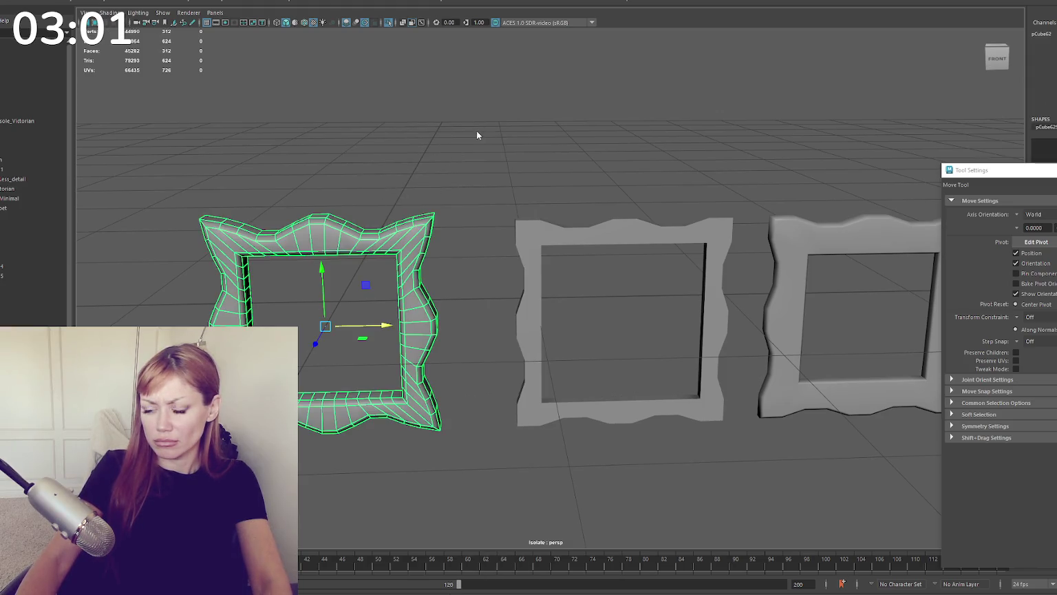
{"action": "right_click_drag", "start_coordinate": [477, 135], "coordinate": [427, 498]}
{"action": "mouse_move", "coordinate": [371, 124]}
{"action": "right_mouse_down"}
{"action": "mouse_move", "coordinate": [377, 162]}
{"action": "mouse_move", "coordinate": [360, 251]}
{"action": "right_mouse_up"}
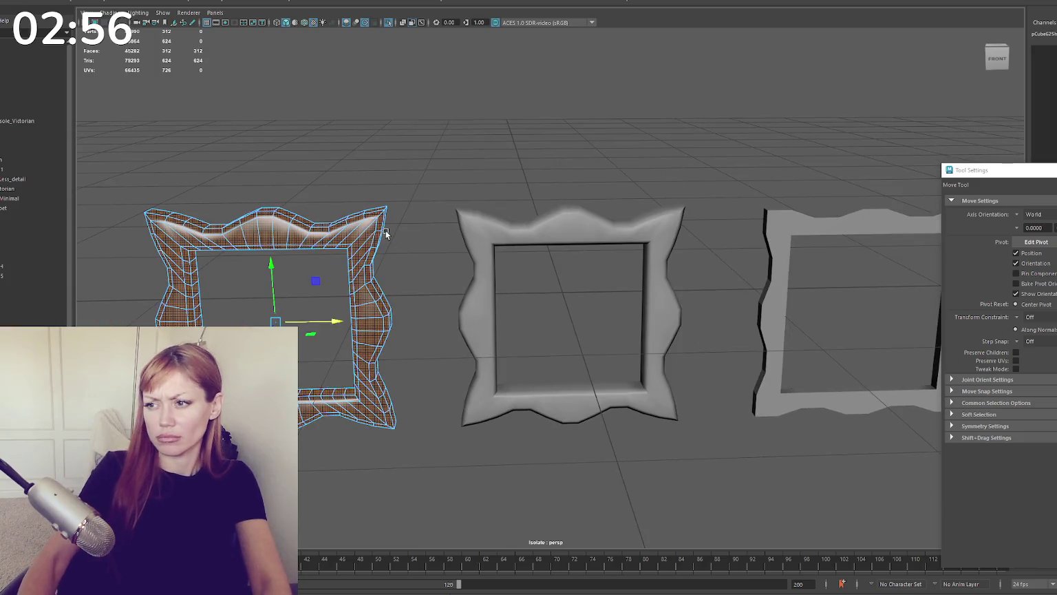
{"action": "key", "text": "Delete"}
{"action": "right_click_drag", "start_coordinate": [408, 232], "coordinate": [385, 191]}
{"action": "left_click", "coordinate": [505, 240]}
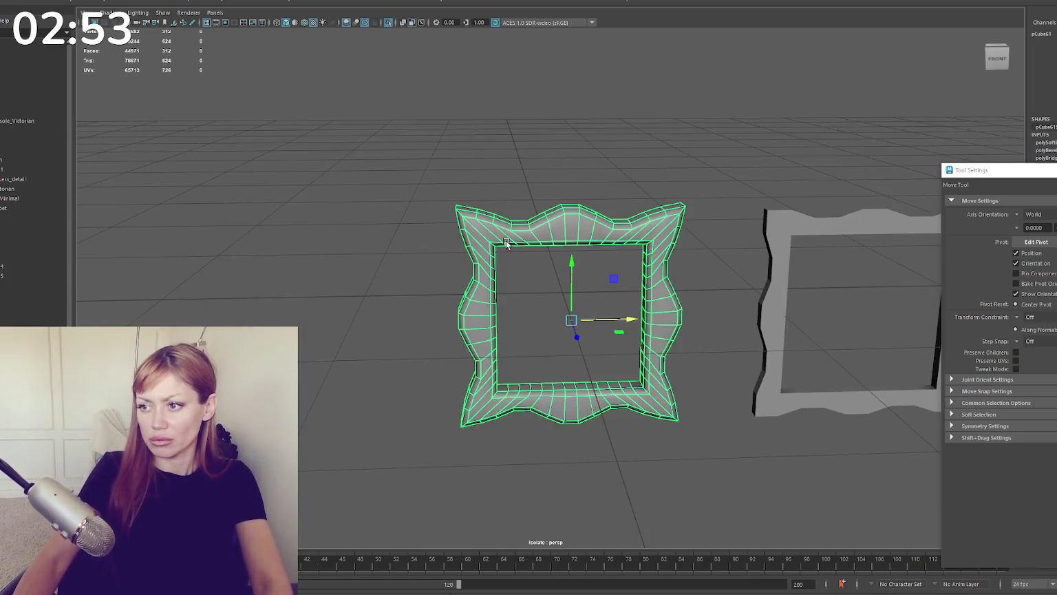
{"action": "right_click_drag", "start_coordinate": [307, 180], "coordinate": [307, 227]}
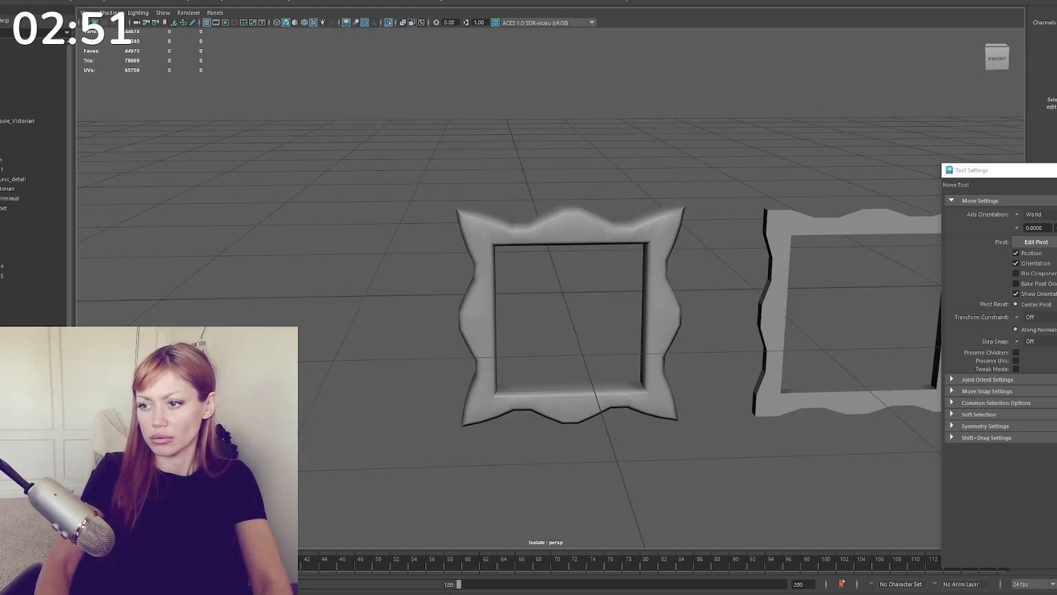
Step: Duplicate the wavy frame and slide the copy left along X
{"action": "left_click", "coordinate": [528, 216]}
{"action": "scroll", "coordinate": [616, 220], "scroll_direction": "down", "scroll_amount": 5}
{"action": "middle_click_drag", "start_coordinate": [616, 220], "coordinate": [499, 223], "text": "alt"}
{"action": "left_click_drag", "start_coordinate": [503, 308], "coordinate": [399, 306]}
{"action": "key", "text": "ctrl+z"}
{"action": "key", "text": "ctrl+d"}
{"action": "left_click_drag", "start_coordinate": [503, 308], "coordinate": [337, 300]}
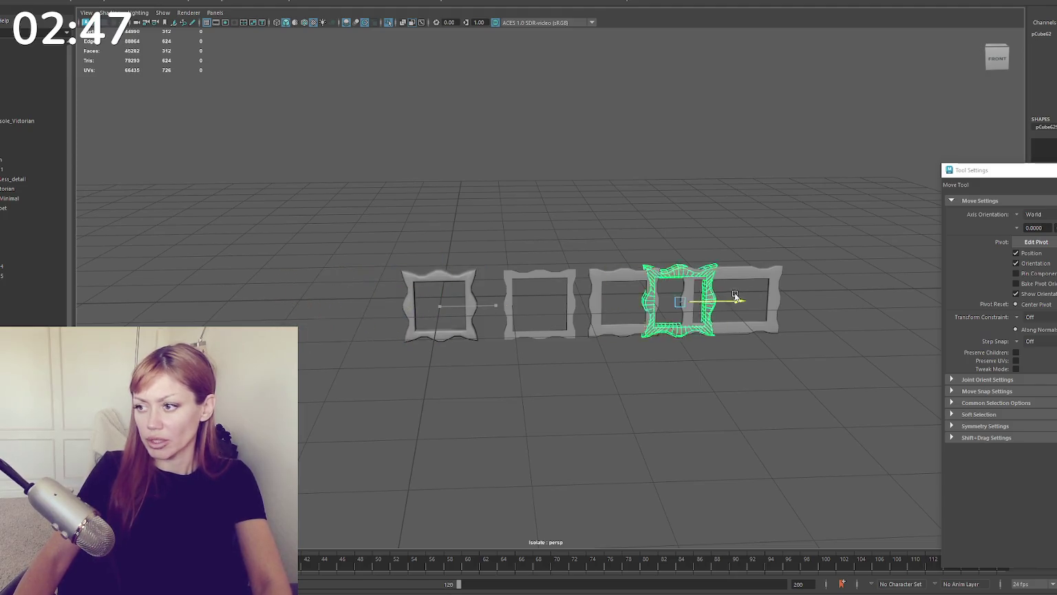
{"action": "key", "text": "q"}
{"action": "left_click", "coordinate": [307, 258]}
Step: Drag the copy's right-side vertices right along X to widen it into a landscape frame
{"action": "right_click_drag", "start_coordinate": [307, 258], "coordinate": [432, 206], "text": "alt"}
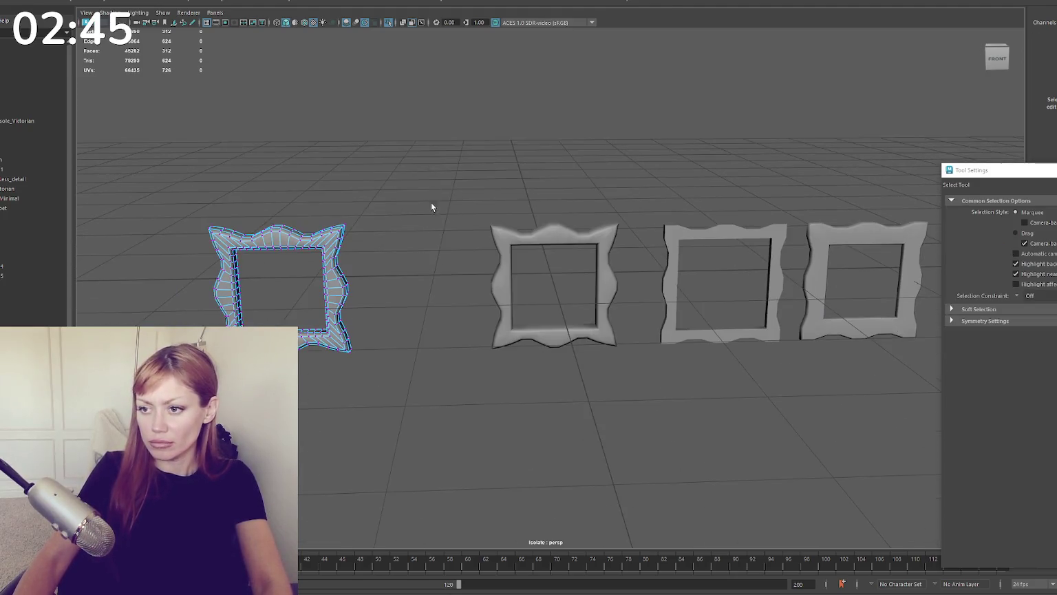
{"action": "left_click_drag", "start_coordinate": [366, 170], "coordinate": [283, 372]}
{"action": "middle_click_drag", "start_coordinate": [319, 344], "coordinate": [408, 333], "text": "alt"}
{"action": "mouse_move", "coordinate": [452, 237]}
{"action": "left_mouse_down", "text": "alt"}
{"action": "mouse_move", "coordinate": [502, 169]}
{"action": "mouse_move", "coordinate": [394, 351]}
{"action": "left_mouse_up", "text": "alt"}
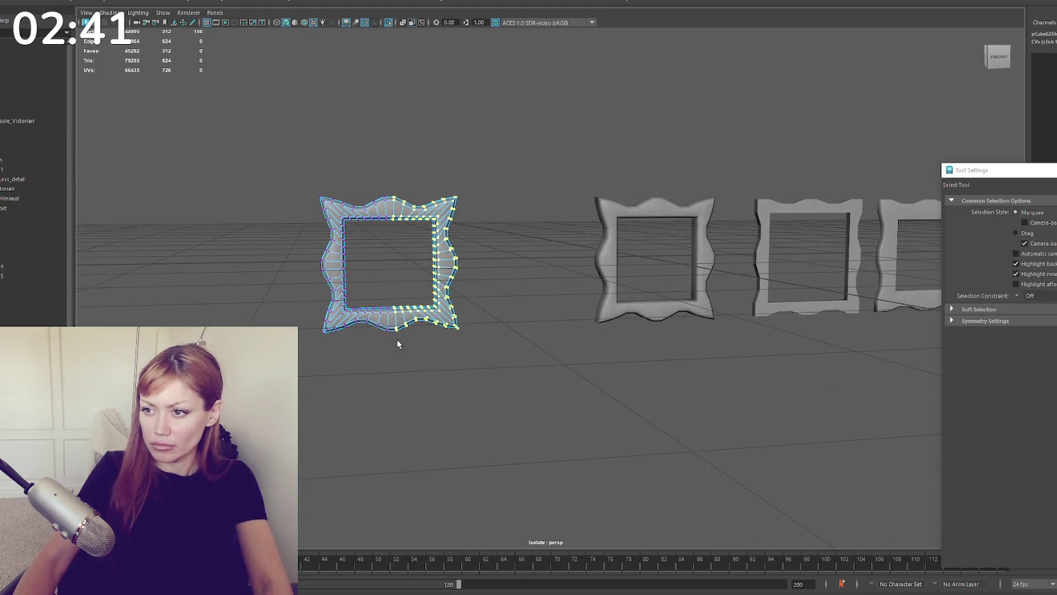
{"action": "key", "text": "w"}
{"action": "left_click_drag", "start_coordinate": [465, 263], "coordinate": [548, 260]}
{"action": "left_click", "coordinate": [543, 122]}
{"action": "left_click_drag", "start_coordinate": [544, 122], "coordinate": [470, 146], "text": "alt"}
{"action": "scroll", "coordinate": [462, 207], "scroll_direction": "up", "scroll_amount": 2}
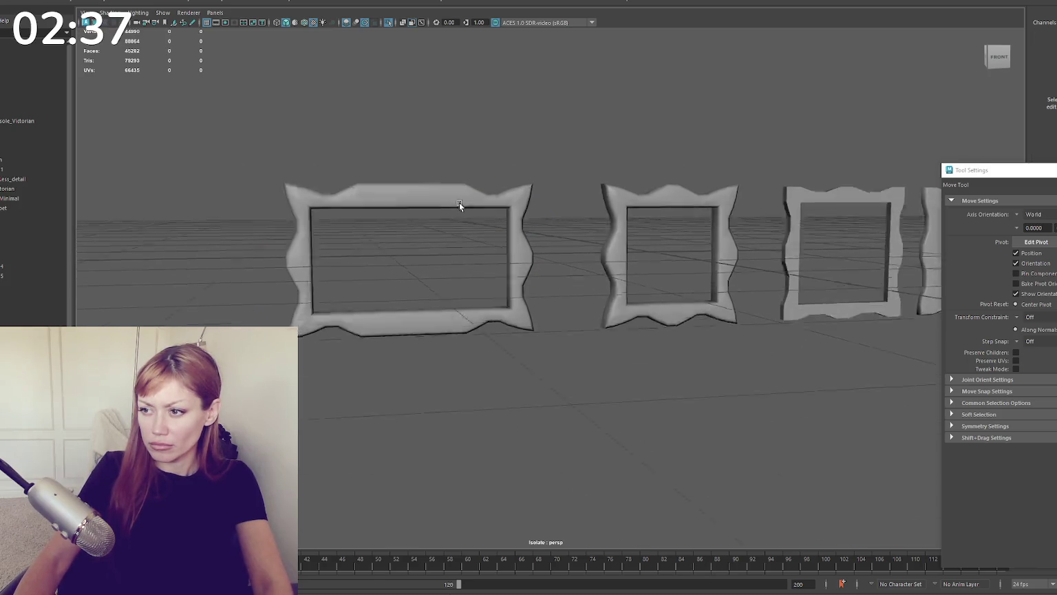
Step: Undo the earlier stretch and marquee-select the frame's right-side vertices
{"action": "scroll", "coordinate": [454, 172], "scroll_direction": "up", "scroll_amount": 3}
{"action": "left_click", "coordinate": [451, 141]}
{"action": "key", "text": "q"}
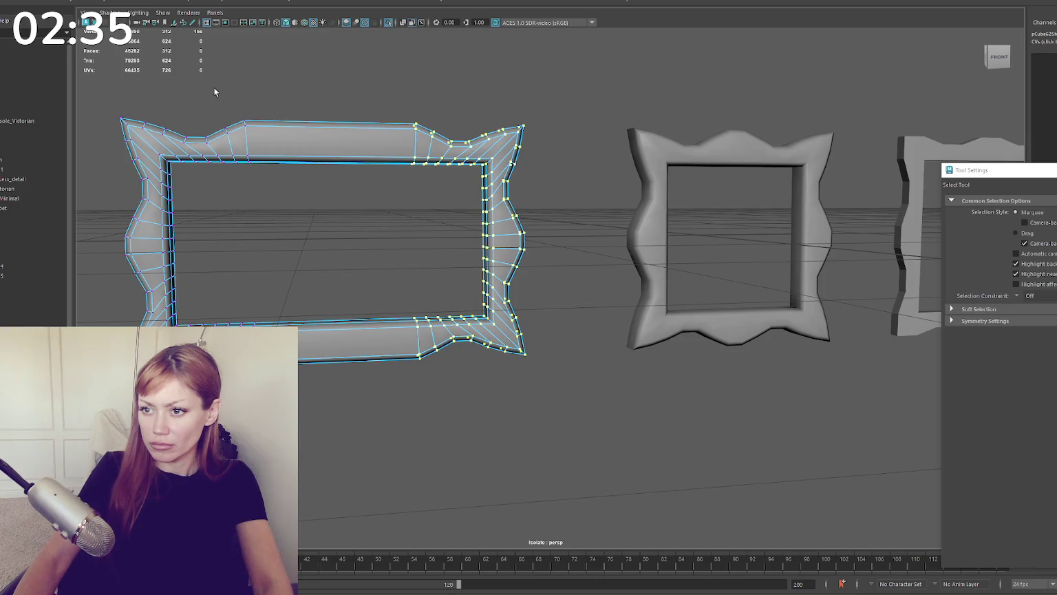
{"action": "left_click", "coordinate": [225, 97]}
{"action": "key", "text": "ctrl+z"}
{"action": "key", "text": "ctrl+z"}
{"action": "key", "text": "ctrl+z"}
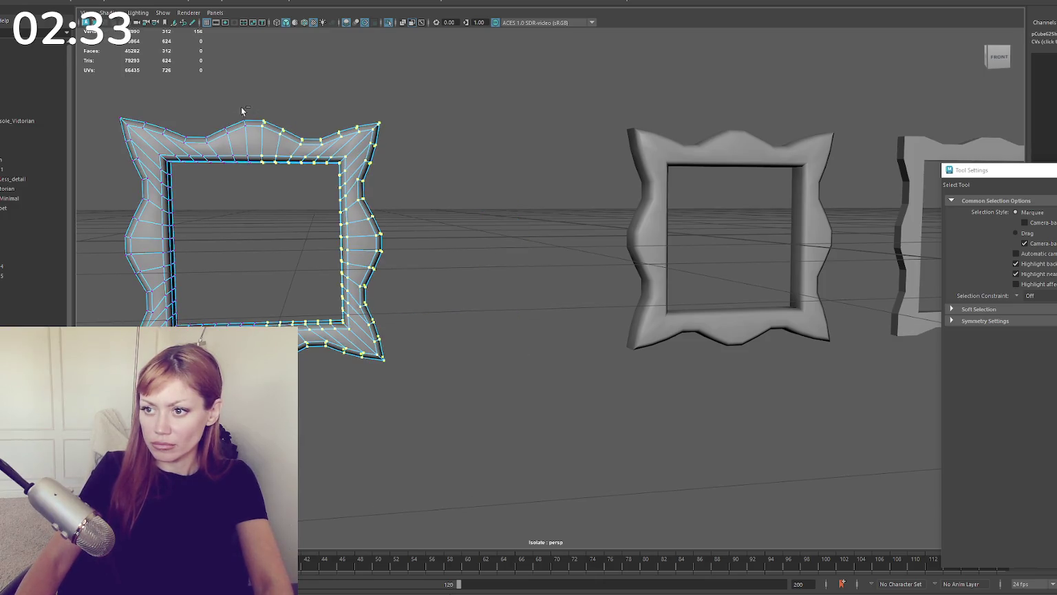
{"action": "mouse_move", "coordinate": [473, 83]}
{"action": "left_mouse_down"}
{"action": "mouse_move", "coordinate": [310, 383]}
{"action": "mouse_move", "coordinate": [314, 362]}
{"action": "left_mouse_up"}
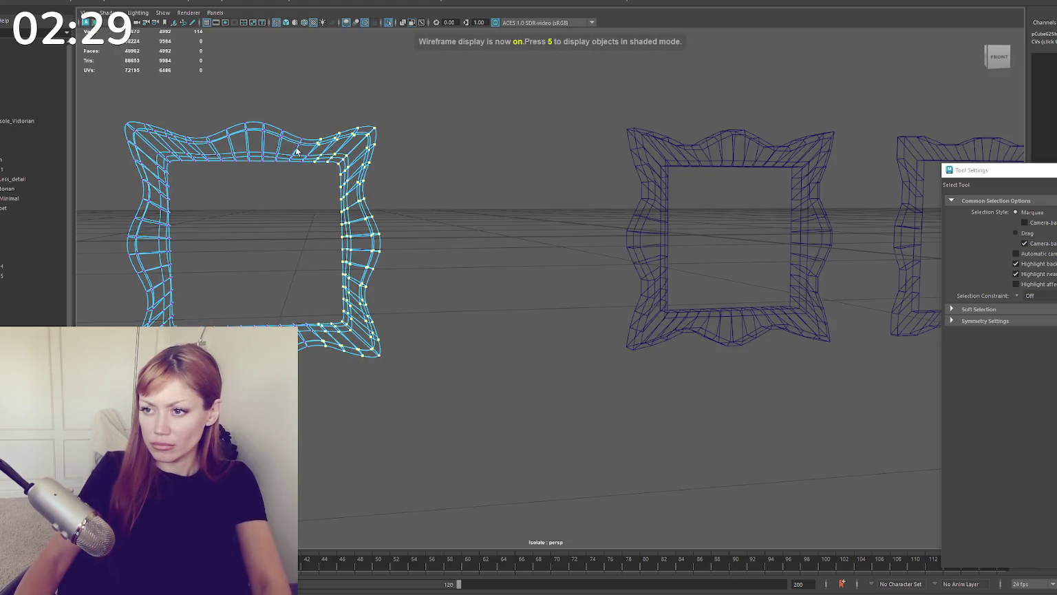
Step: In wireframe, push the right-side vertices right, then return to shaded object mode
{"action": "key", "text": "5"}
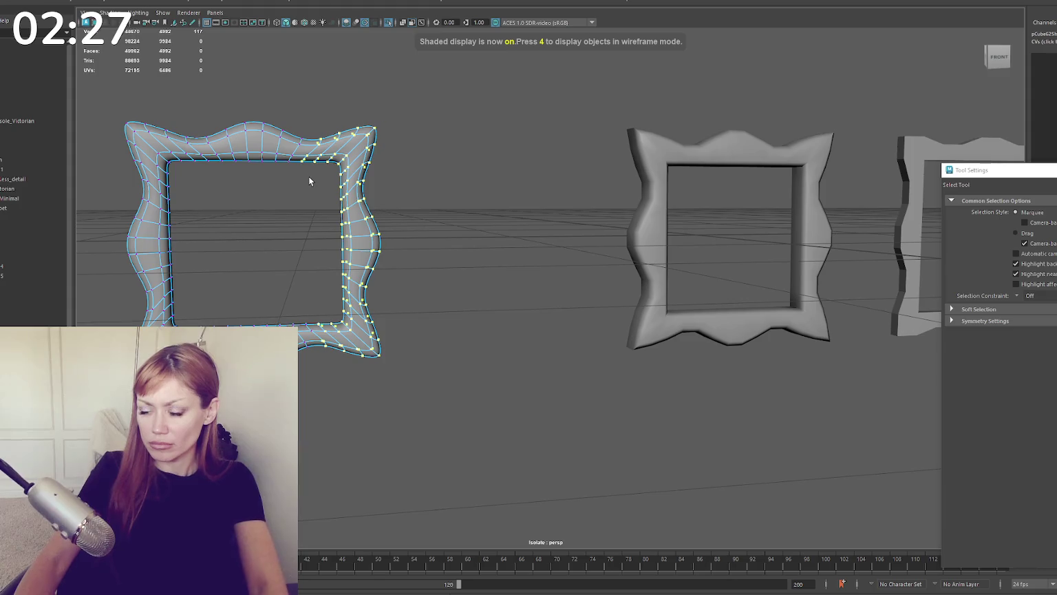
{"action": "key", "text": "1"}
{"action": "key", "text": "4"}
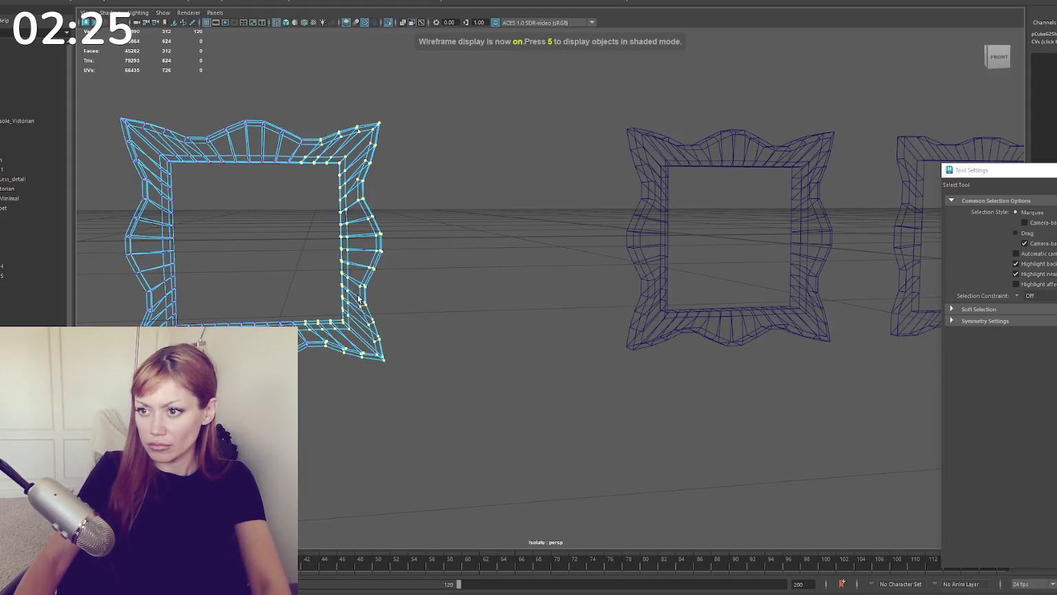
{"action": "key", "text": "w"}
{"action": "mouse_move", "coordinate": [279, 165]}
{"action": "middle_mouse_down"}
{"action": "mouse_move", "coordinate": [326, 162]}
{"action": "mouse_move", "coordinate": [457, 118]}
{"action": "middle_mouse_up"}
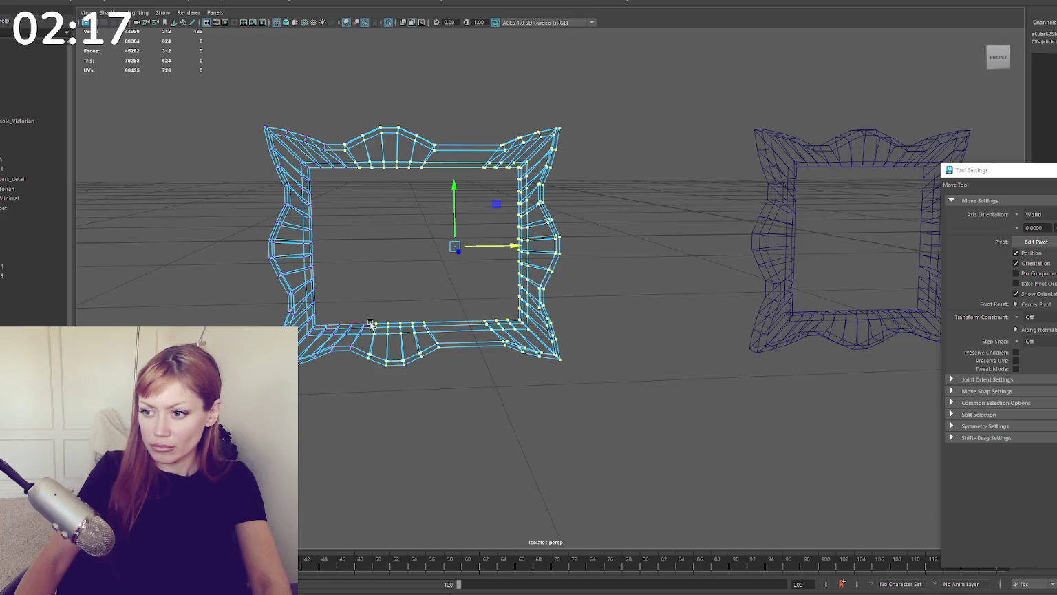
{"action": "left_click_drag", "start_coordinate": [464, 252], "coordinate": [541, 248]}
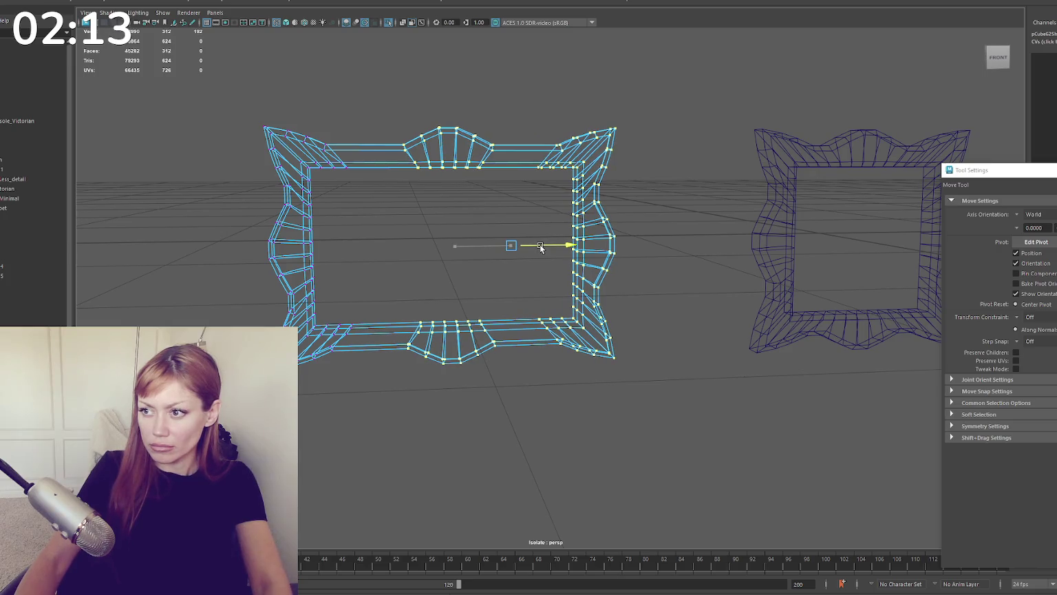
{"action": "middle_click_drag", "start_coordinate": [541, 248], "coordinate": [406, 259], "text": "alt"}
{"action": "key", "text": "ctrl+z"}
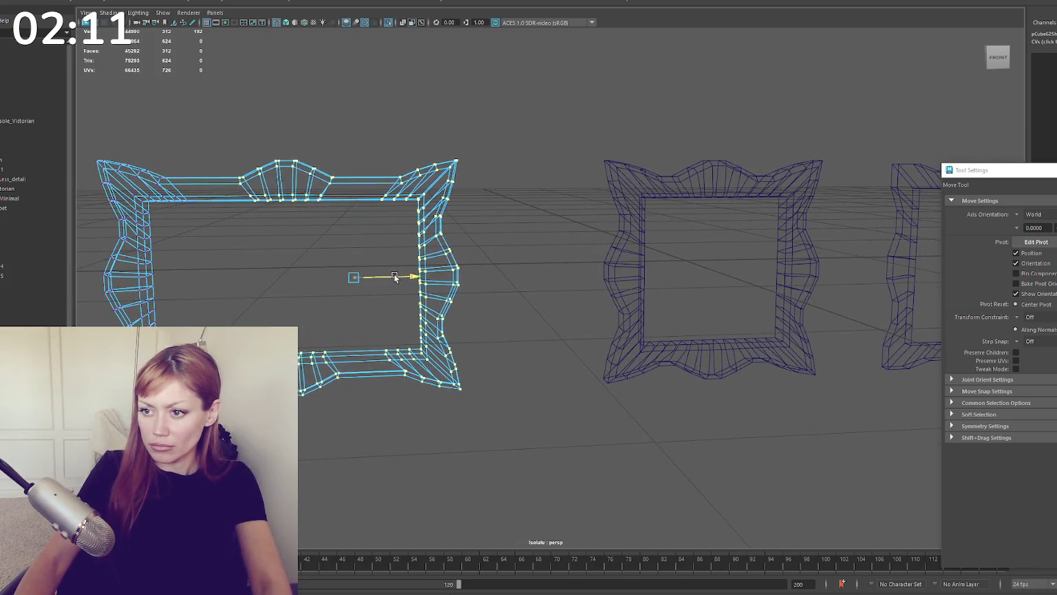
{"action": "key", "text": "ctrl+z"}
{"action": "key", "text": "ctrl+z"}
{"action": "right_click_drag", "start_coordinate": [336, 141], "coordinate": [355, 133]}
{"action": "key", "text": "6"}
Step: Frame the row of wavy frames in the perspective view and select the rightmost wide frame
{"action": "left_click", "coordinate": [353, 178]}
{"action": "scroll", "coordinate": [361, 170], "scroll_direction": "down", "scroll_amount": 3}
{"action": "scroll", "coordinate": [402, 158], "scroll_direction": "up", "scroll_amount": 5}
{"action": "mouse_move", "coordinate": [402, 158]}
{"action": "left_mouse_down", "text": "alt"}
{"action": "mouse_move", "coordinate": [342, 180]}
{"action": "mouse_move", "coordinate": [368, 189]}
{"action": "left_mouse_up", "text": "alt"}
{"action": "scroll", "coordinate": [413, 182], "scroll_direction": "down", "scroll_amount": 3}
{"action": "left_click", "coordinate": [454, 175]}
{"action": "scroll", "coordinate": [449, 181], "scroll_direction": "up", "scroll_amount": 3}
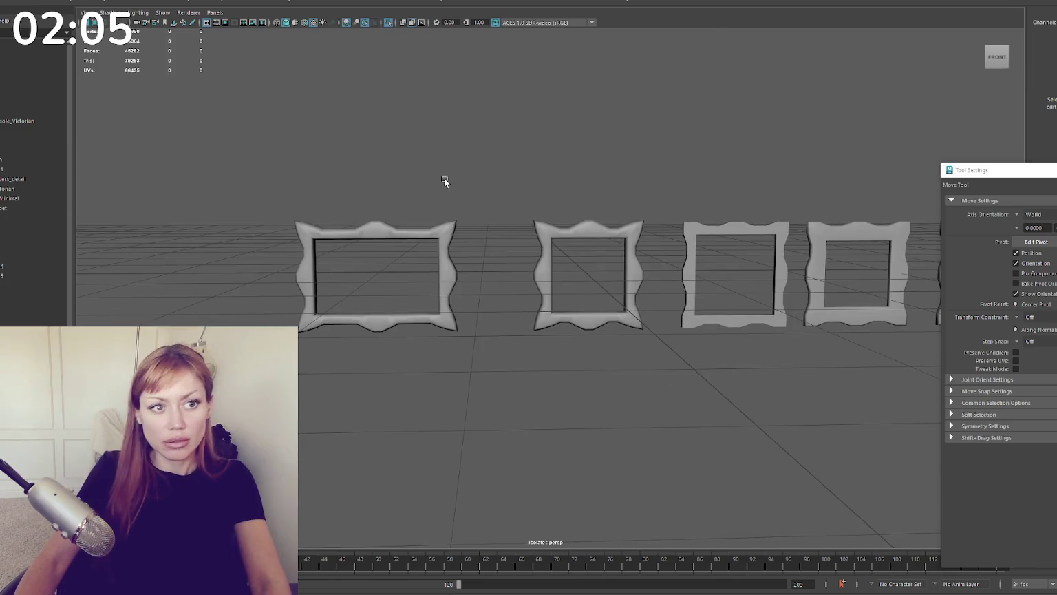
{"action": "scroll", "coordinate": [475, 181], "scroll_direction": "down", "scroll_amount": 3}
{"action": "scroll", "coordinate": [490, 180], "scroll_direction": "up", "scroll_amount": 3}
{"action": "scroll", "coordinate": [619, 158], "scroll_direction": "up", "scroll_amount": 3}
{"action": "scroll", "coordinate": [550, 124], "scroll_direction": "up", "scroll_amount": 2}
{"action": "mouse_move", "coordinate": [489, 107]}
{"action": "left_mouse_down", "text": "alt"}
{"action": "mouse_move", "coordinate": [630, 129]}
{"action": "mouse_move", "coordinate": [462, 148]}
{"action": "left_mouse_up", "text": "alt"}
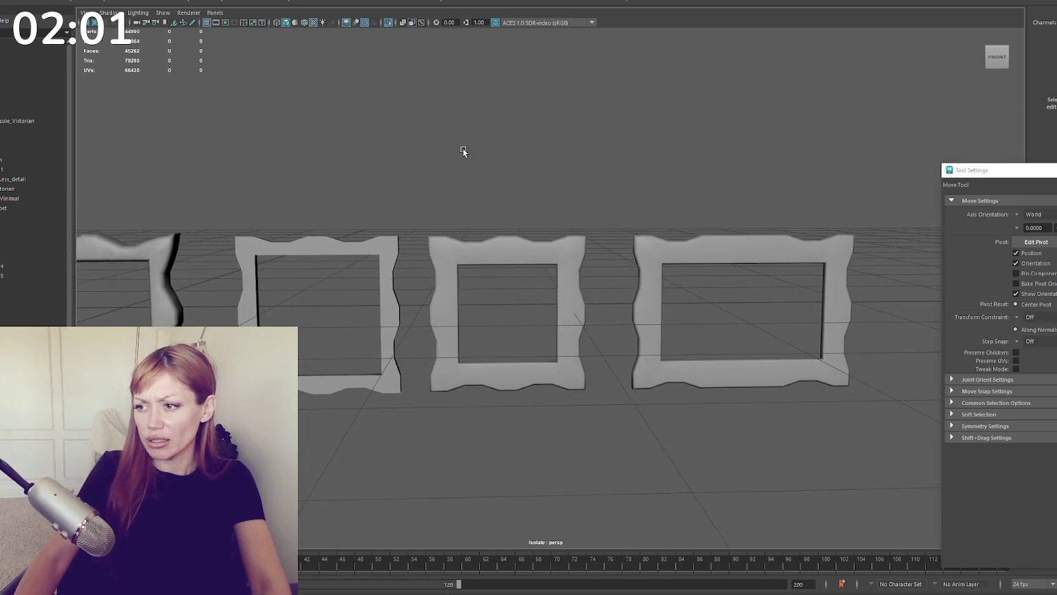
{"action": "left_click", "coordinate": [664, 249]}
{"action": "scroll", "coordinate": [706, 240], "scroll_direction": "down", "scroll_amount": 3}
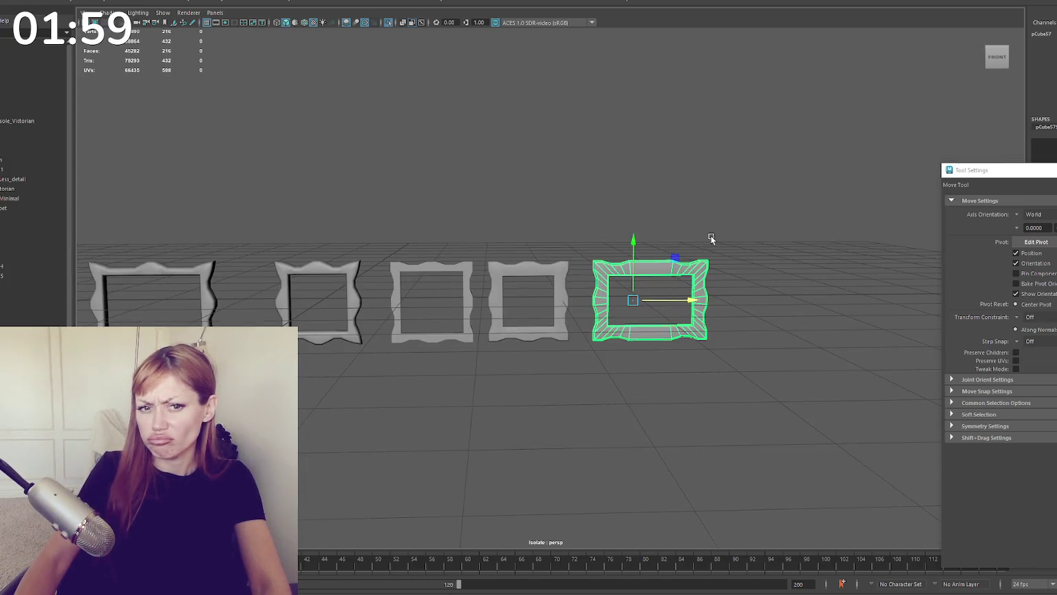
{"action": "scroll", "coordinate": [714, 231], "scroll_direction": "up", "scroll_amount": 1}
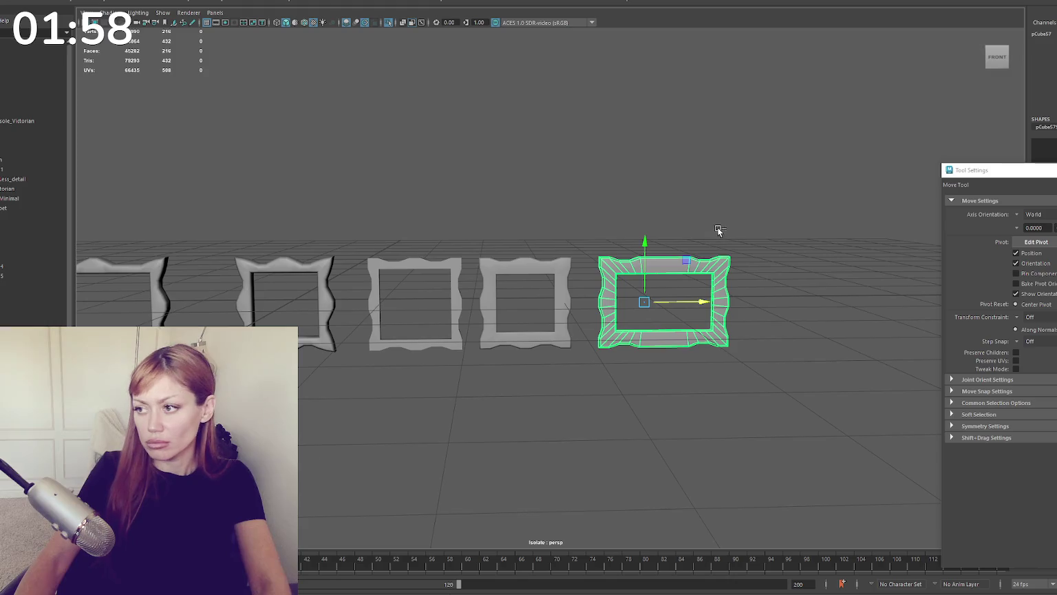
Step: Duplicate the fourth square frame and centre the view on the copy
{"action": "left_click", "coordinate": [566, 291]}
{"action": "key", "text": "shift+d"}
{"action": "key", "text": "f"}
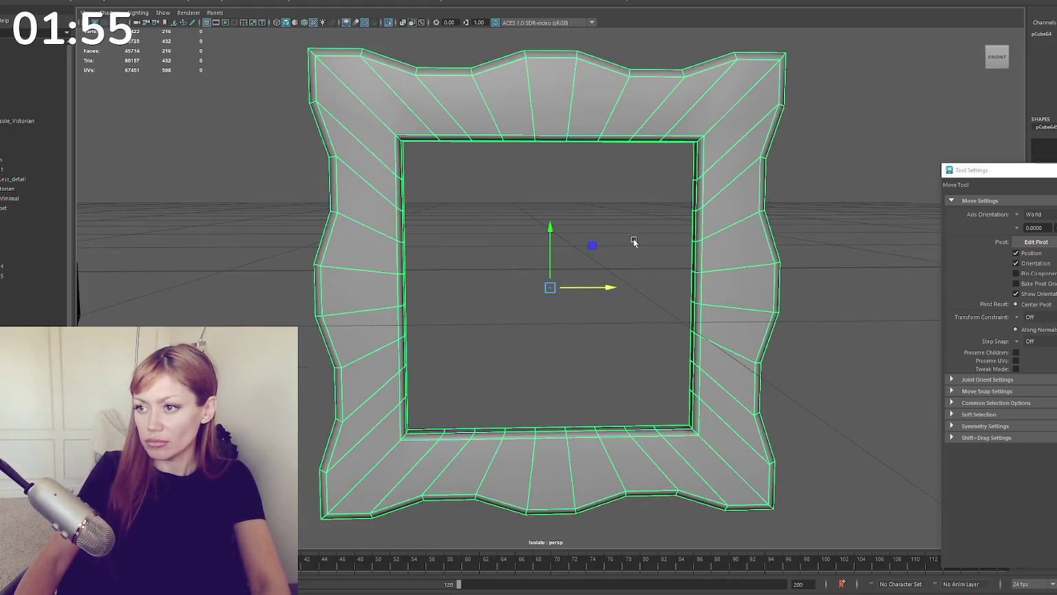
{"action": "left_click_drag", "start_coordinate": [634, 241], "coordinate": [652, 190], "text": "alt"}
Step: Insert an edge loop around the copy and move it to reshape the waves
{"action": "key", "text": "ctrl+e"}
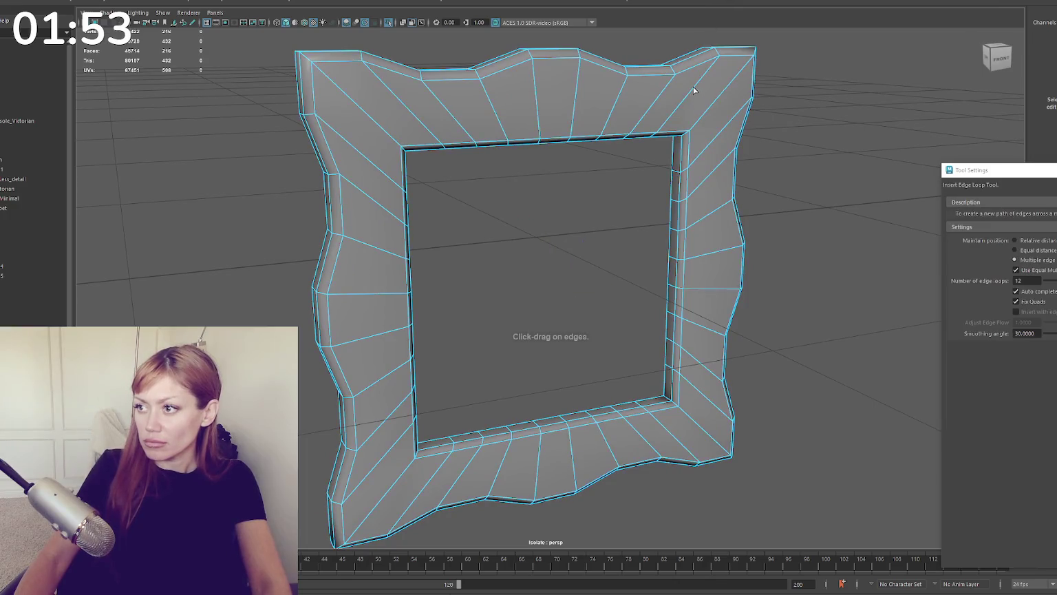
{"action": "left_click", "coordinate": [693, 88]}
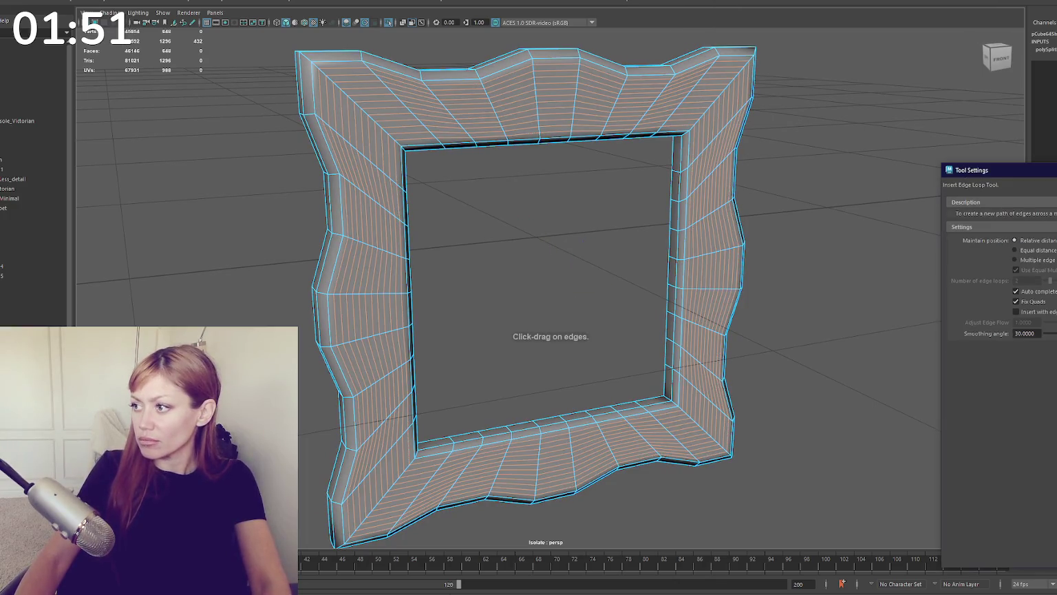
{"action": "left_click", "coordinate": [828, 192]}
{"action": "key", "text": "ctrl+z"}
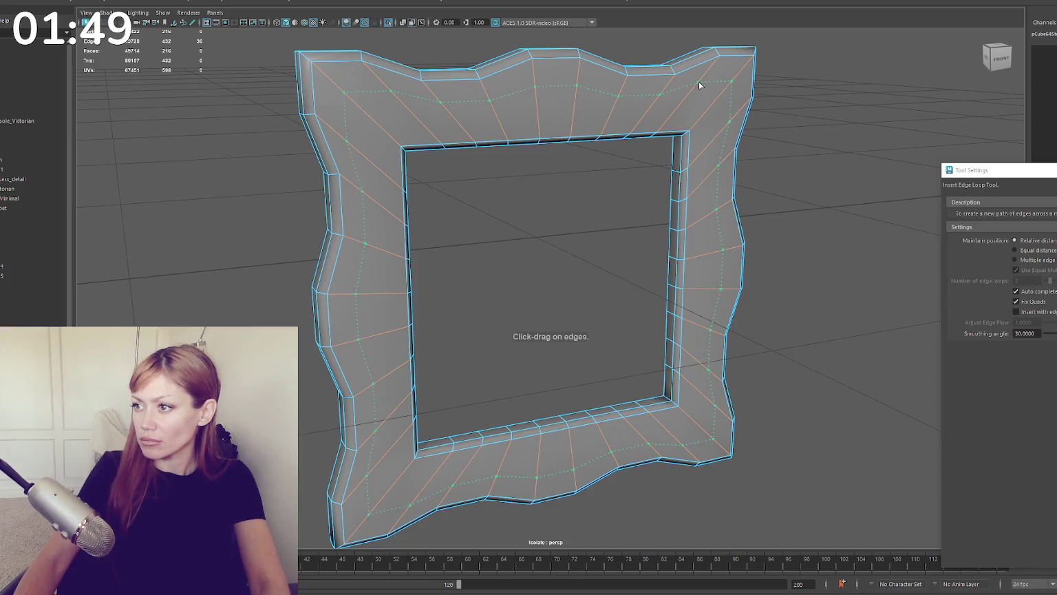
{"action": "left_click", "coordinate": [703, 78]}
{"action": "left_click_drag", "start_coordinate": [704, 78], "coordinate": [739, 156], "text": "alt"}
{"action": "key", "text": "w"}
{"action": "mouse_move", "coordinate": [637, 269]}
{"action": "left_mouse_down"}
{"action": "mouse_move", "coordinate": [616, 296]}
{"action": "mouse_move", "coordinate": [621, 266]}
{"action": "left_mouse_up"}
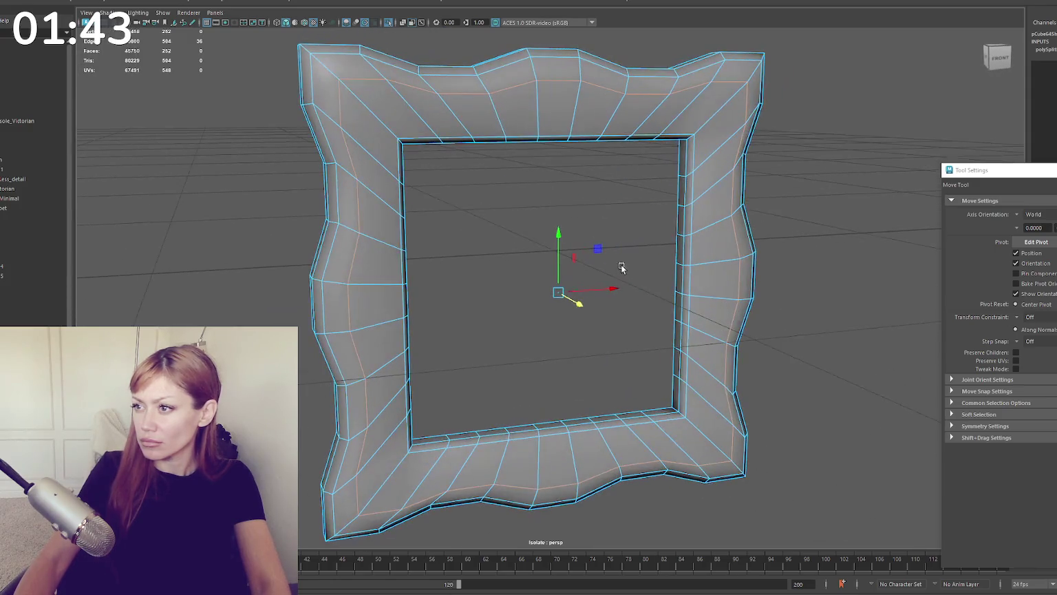
Step: Select the reworked frame's border edge loop and apply Bevel Edge
{"action": "left_click", "coordinate": [654, 166]}
{"action": "mouse_move", "coordinate": [654, 166]}
{"action": "left_mouse_down", "text": "alt"}
{"action": "mouse_move", "coordinate": [527, 192]}
{"action": "mouse_move", "coordinate": [554, 195]}
{"action": "left_mouse_up", "text": "alt"}
{"action": "left_click", "coordinate": [554, 195]}
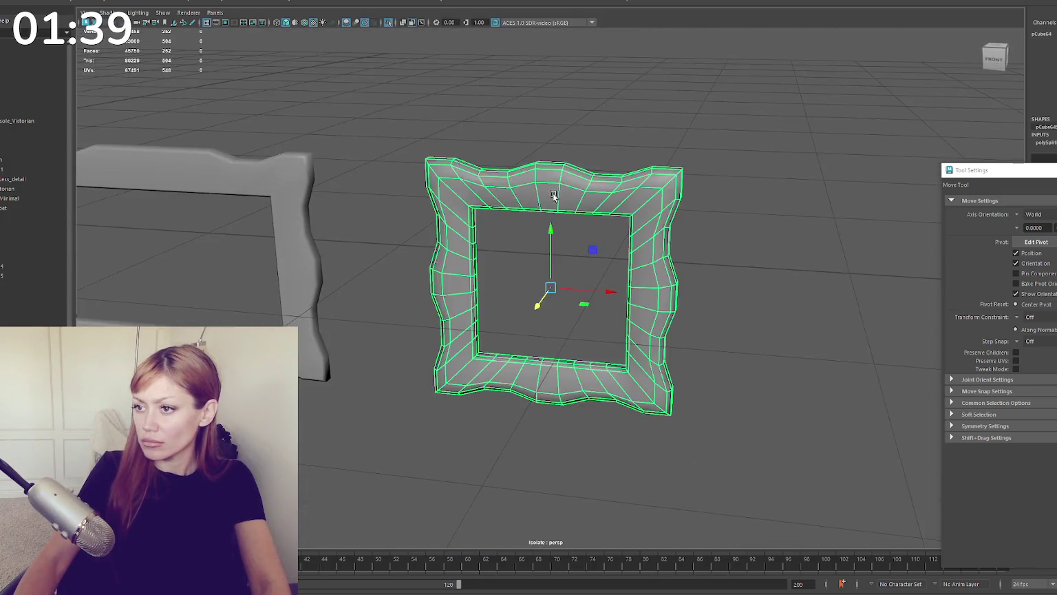
{"action": "left_click_drag", "start_coordinate": [554, 195], "coordinate": [711, 167], "text": "alt"}
{"action": "key", "text": "q"}
{"action": "double_click", "coordinate": [647, 182]}
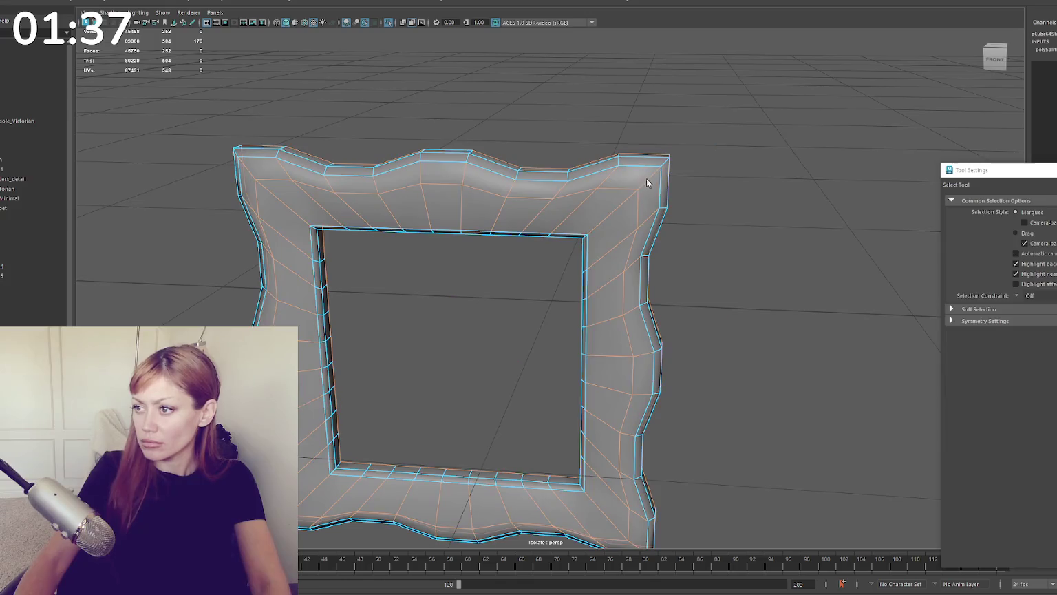
{"action": "left_click_drag", "start_coordinate": [251, 177], "coordinate": [501, 161], "text": "alt"}
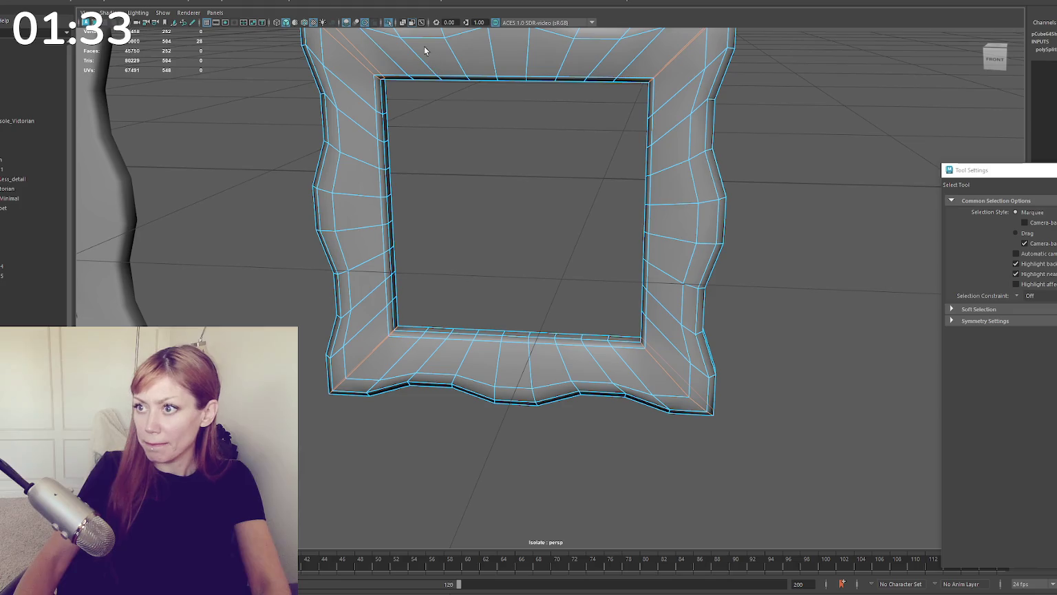
{"action": "key", "text": "ctrl+b"}
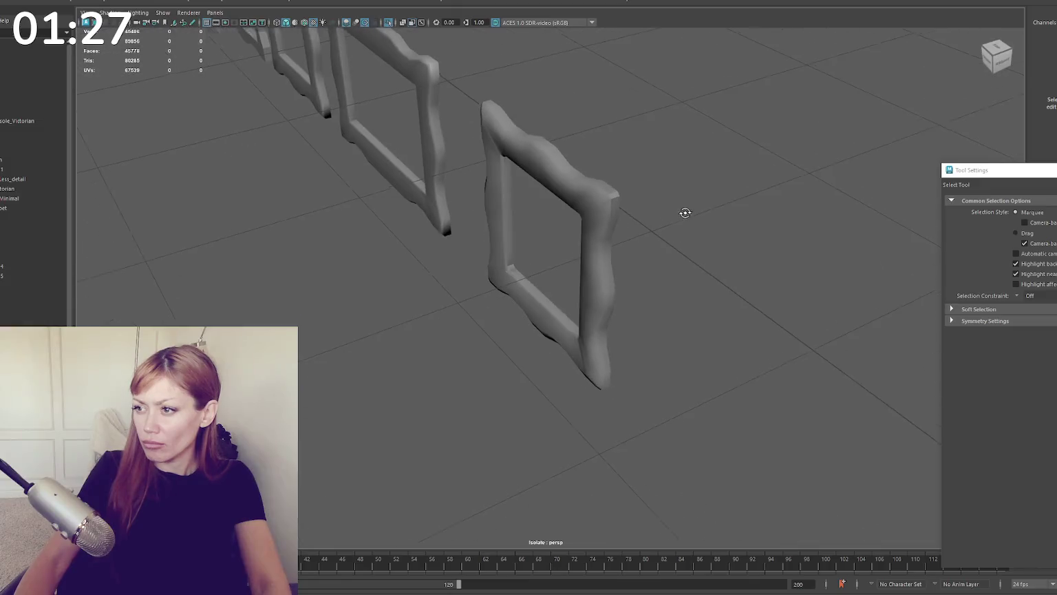
Step: Select the bevelled frame and browse the edge operations without applying any
{"action": "left_click_drag", "start_coordinate": [705, 202], "coordinate": [596, 207], "text": "alt"}
{"action": "left_click", "coordinate": [596, 207]}
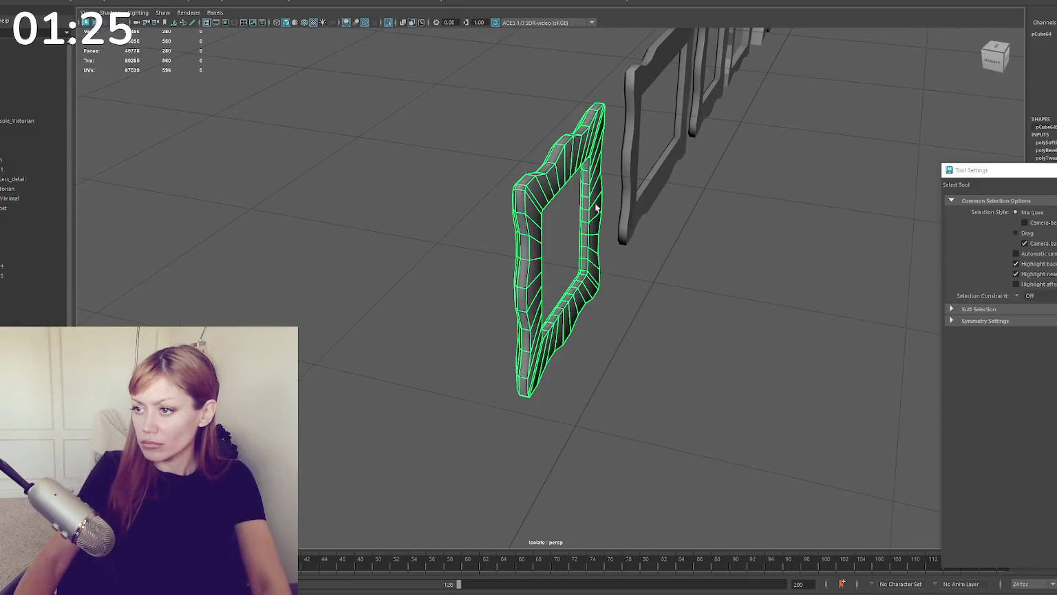
{"action": "right_click_drag", "start_coordinate": [579, 201], "coordinate": [562, 153]}
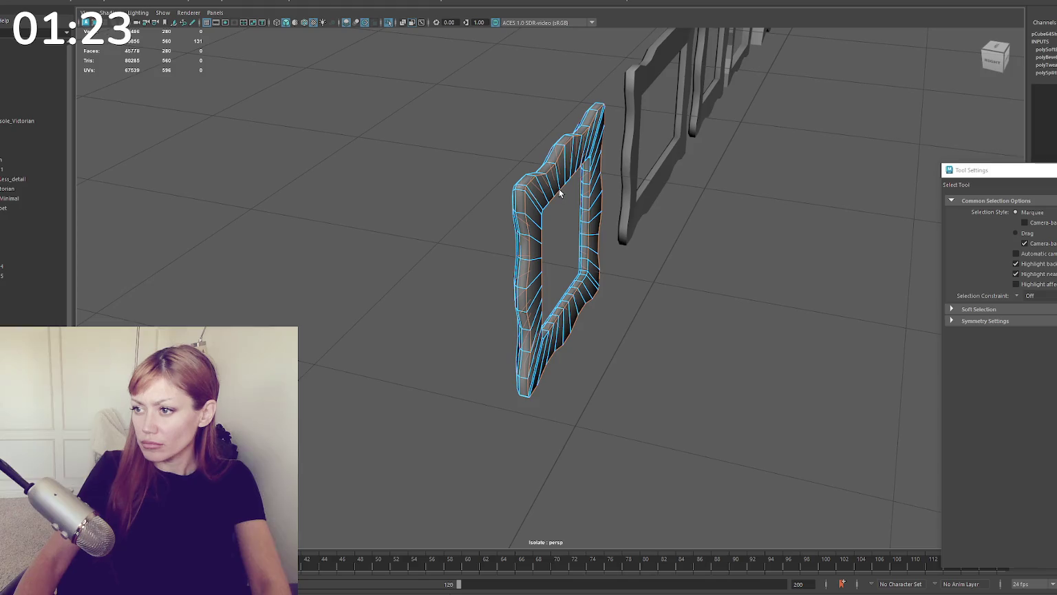
{"action": "right_click_drag", "start_coordinate": [550, 172], "coordinate": [837, 224]}
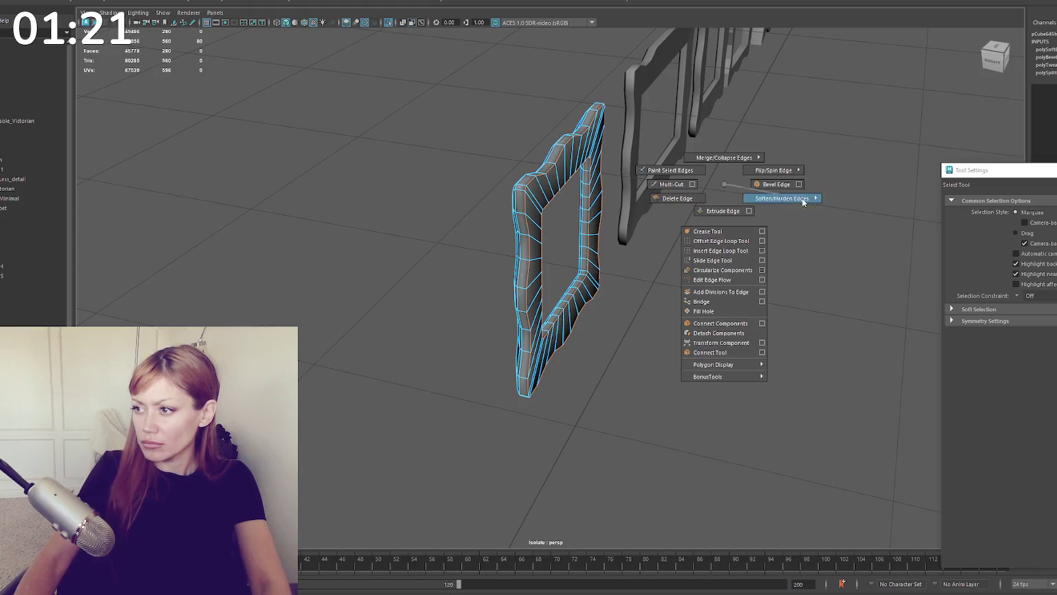
{"action": "left_click", "coordinate": [684, 226]}
{"action": "mouse_move", "coordinate": [684, 226]}
{"action": "left_mouse_down", "text": "alt"}
{"action": "mouse_move", "coordinate": [835, 198]}
{"action": "mouse_move", "coordinate": [816, 203]}
{"action": "left_mouse_up", "text": "alt"}
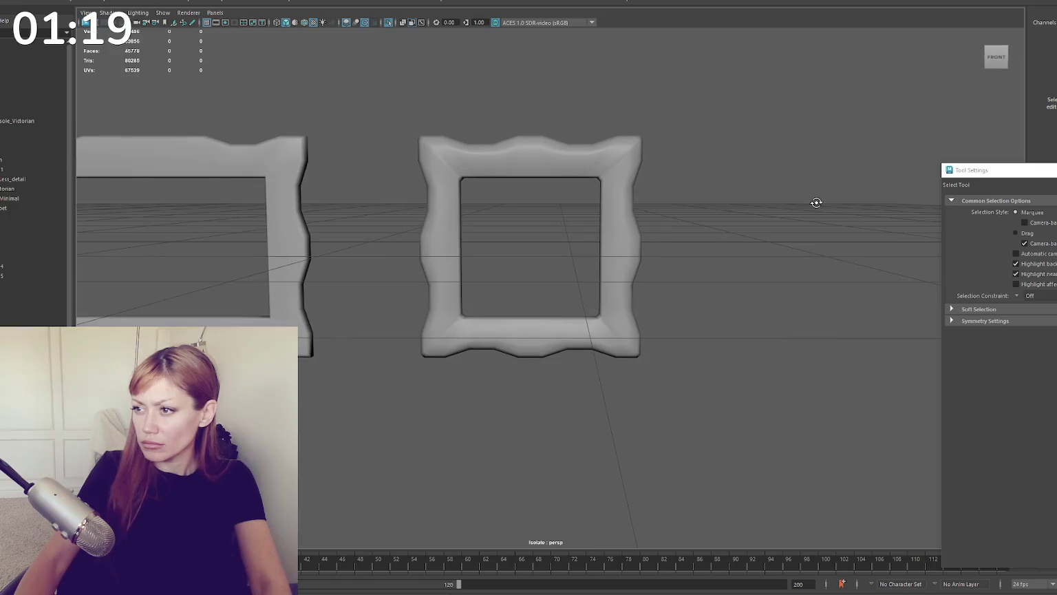
Step: Delete the extra square frame at the right end of the row
{"action": "scroll", "coordinate": [572, 232], "scroll_direction": "down", "scroll_amount": 3}
{"action": "middle_click_drag", "start_coordinate": [543, 219], "coordinate": [673, 234], "text": "alt"}
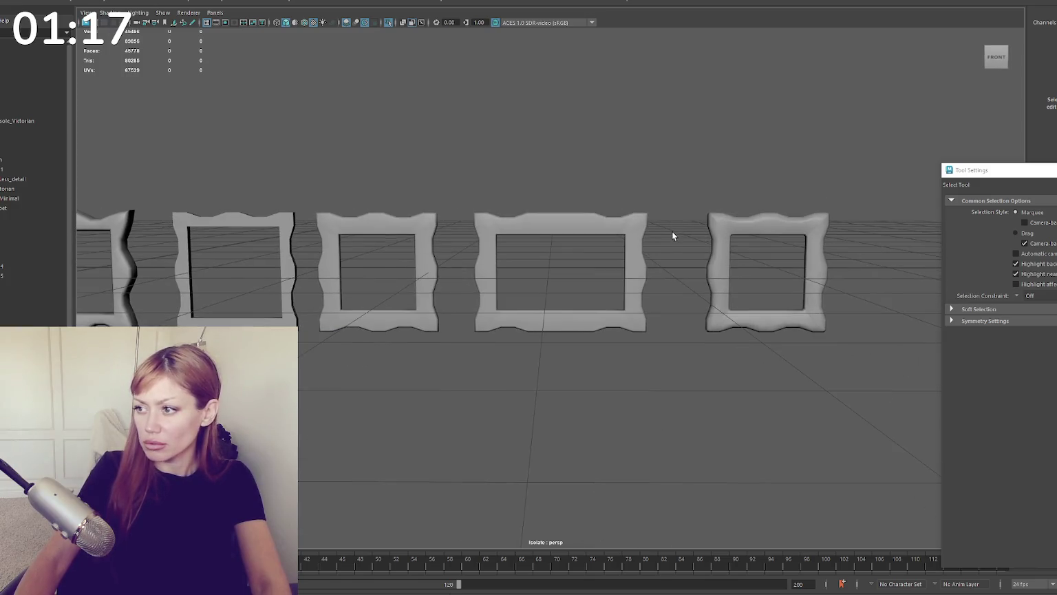
{"action": "left_click", "coordinate": [766, 233]}
{"action": "key", "text": "Delete"}
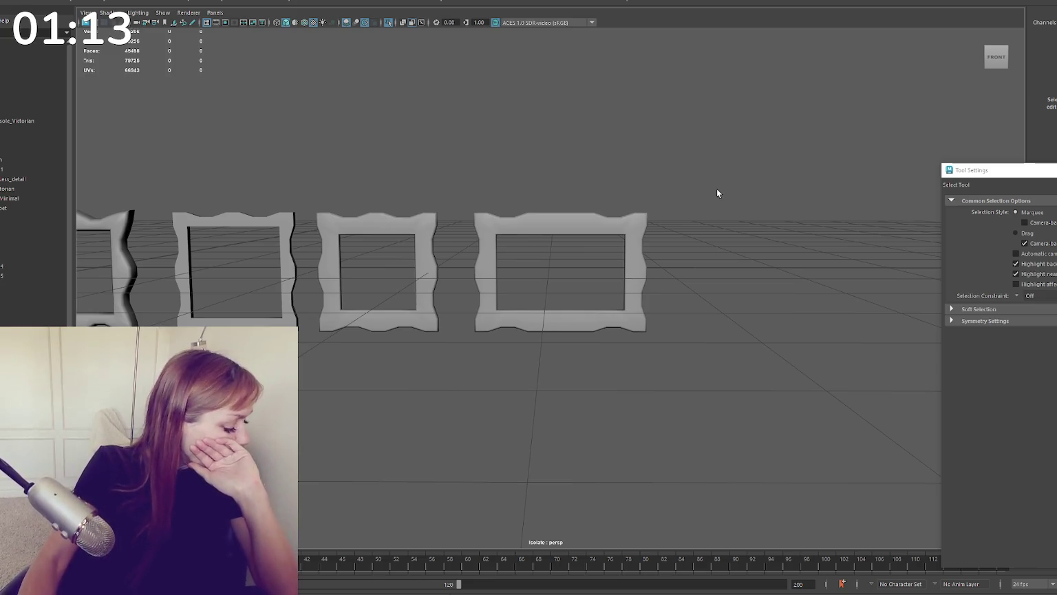
{"action": "scroll", "coordinate": [624, 260], "scroll_direction": "up", "scroll_amount": 3}
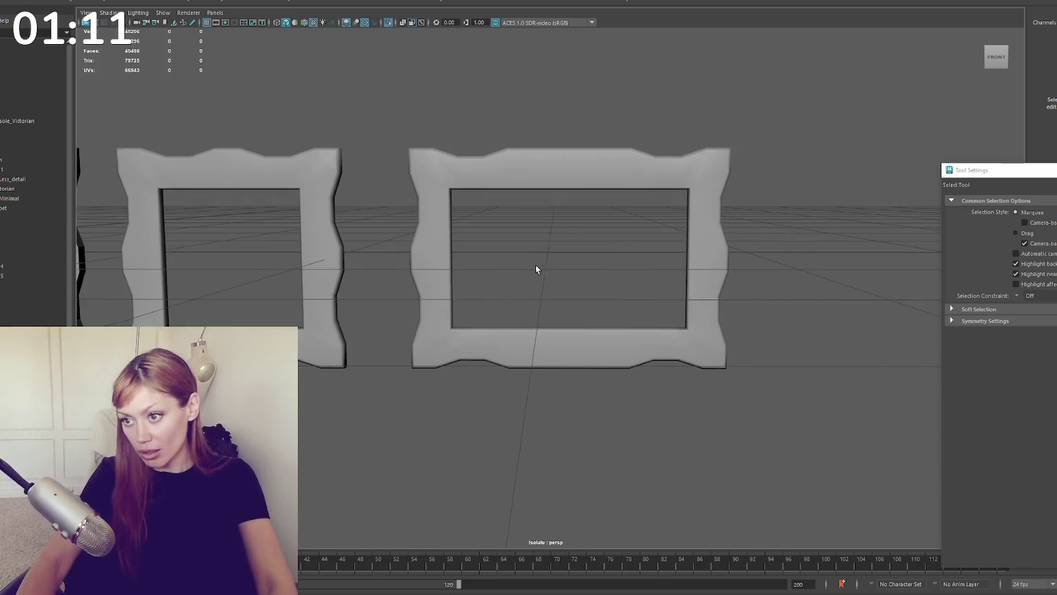
{"action": "middle_click_drag", "start_coordinate": [535, 264], "coordinate": [688, 242], "text": "alt"}
{"action": "scroll", "coordinate": [430, 250], "scroll_direction": "down", "scroll_amount": 2}
{"action": "left_click", "coordinate": [375, 256]}
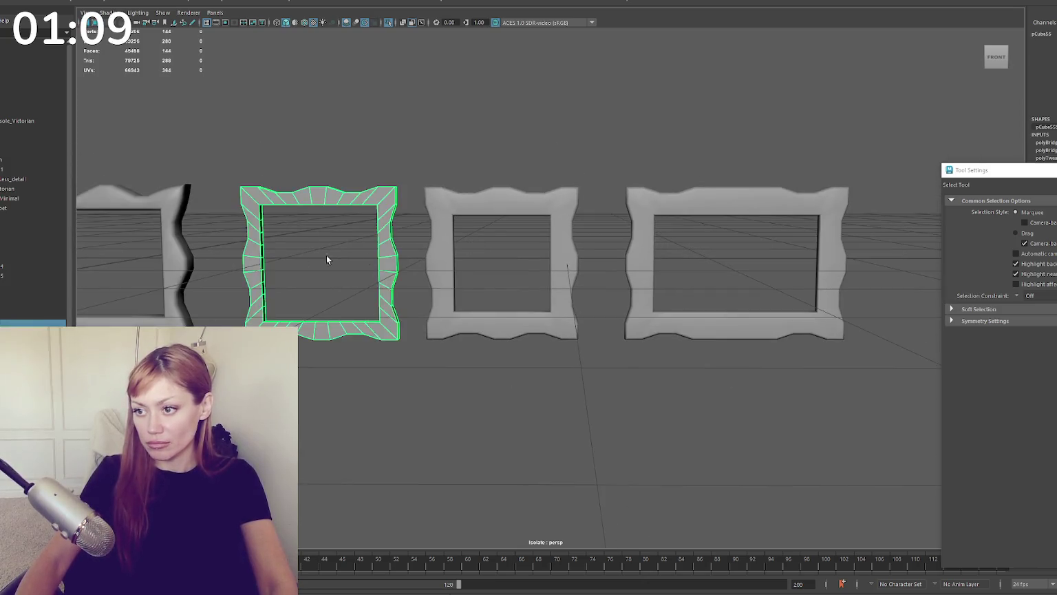
Step: Delete another unwanted frame and centre the view on the remaining frames
{"action": "left_click_drag", "start_coordinate": [326, 255], "coordinate": [447, 249], "text": "alt"}
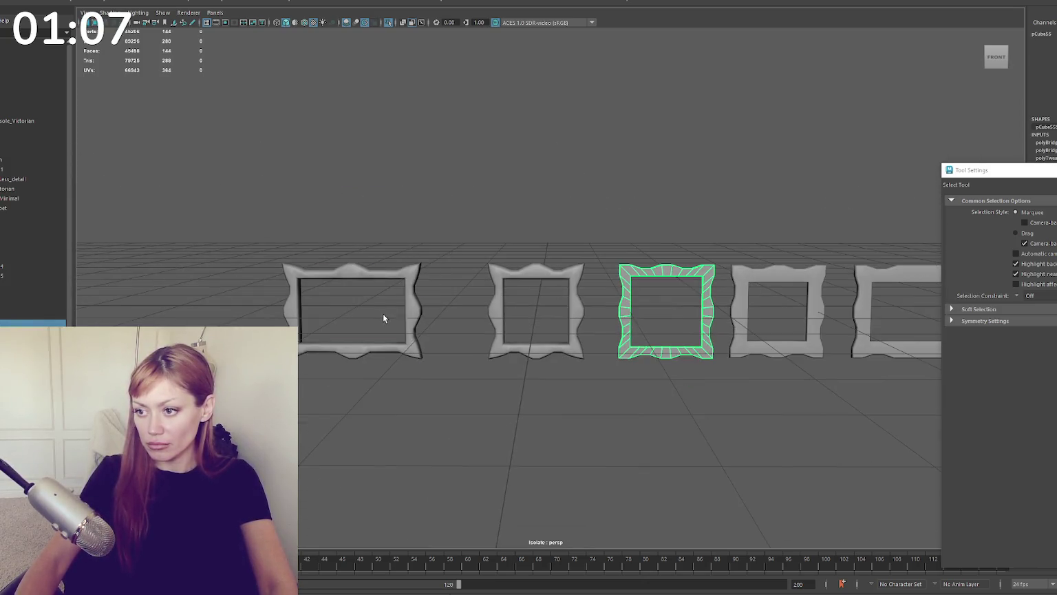
{"action": "left_click", "coordinate": [385, 314], "text": "shift"}
{"action": "key", "text": "Delete"}
{"action": "scroll", "coordinate": [417, 309], "scroll_direction": "up", "scroll_amount": 2}
{"action": "middle_click_drag", "start_coordinate": [420, 310], "coordinate": [131, 319], "text": "alt"}
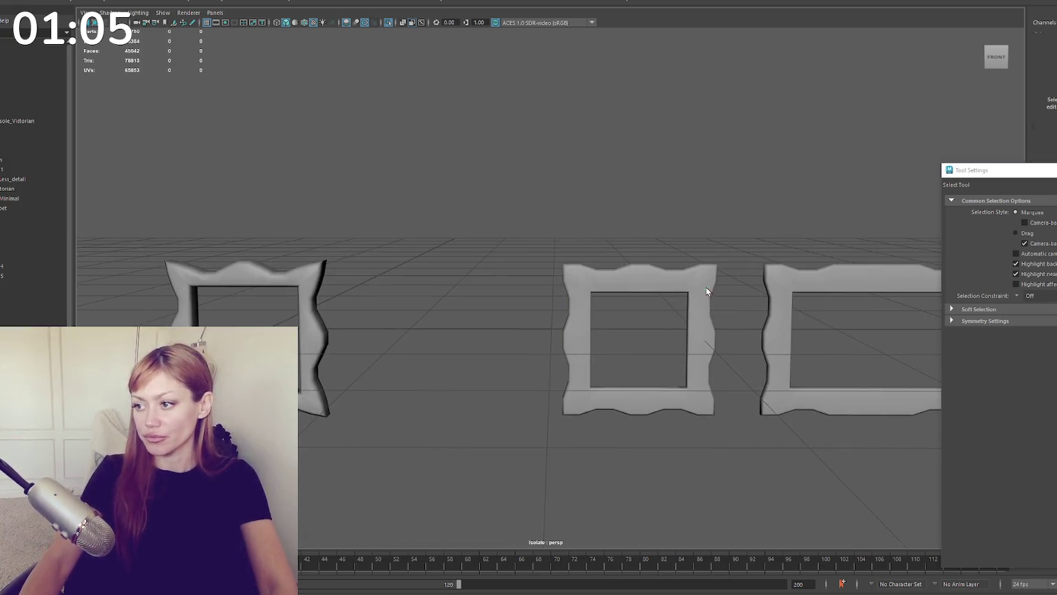
{"action": "left_click", "coordinate": [706, 287]}
{"action": "key", "text": "f"}
{"action": "left_click", "coordinate": [553, 208]}
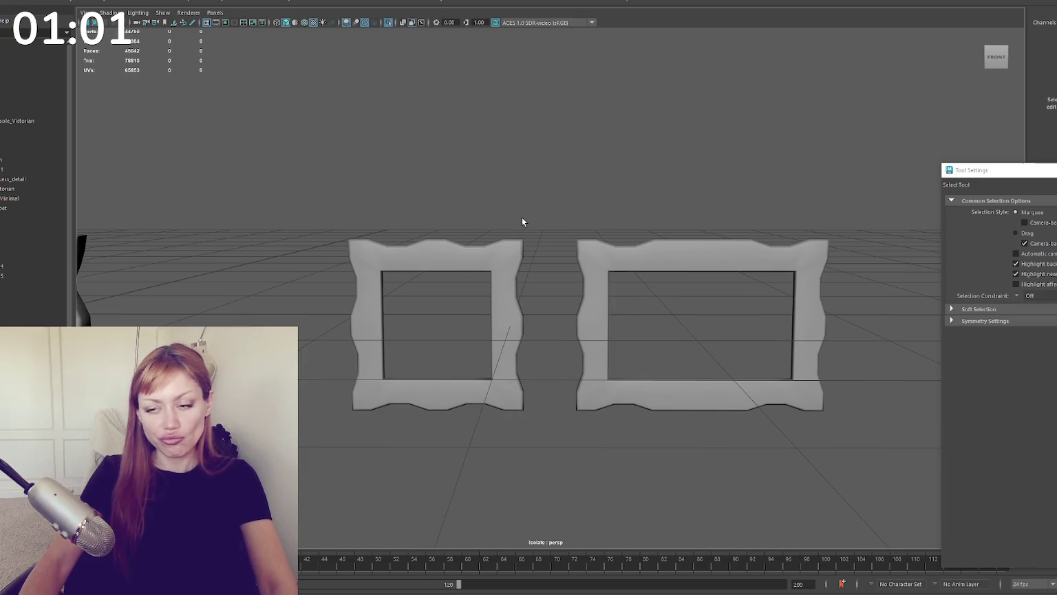
Step: Duplicate the square wavy frame by shift-dragging a copy to the right
{"action": "left_click", "coordinate": [485, 239]}
{"action": "scroll", "coordinate": [494, 245], "scroll_direction": "down", "scroll_amount": 2}
{"action": "key", "text": "w"}
{"action": "left_click_drag", "start_coordinate": [534, 303], "coordinate": [828, 292], "text": "shift"}
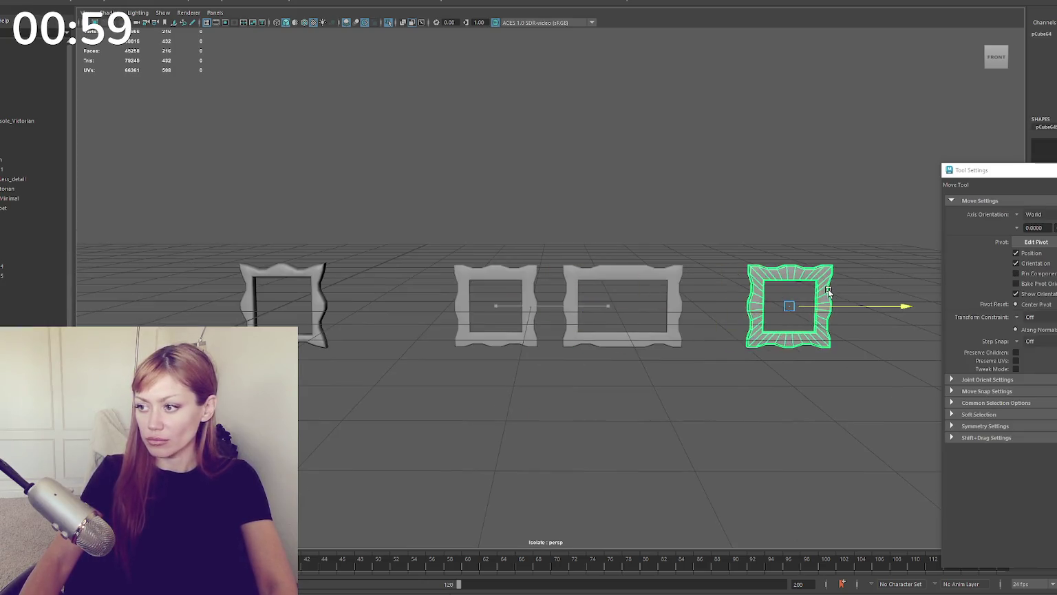
{"action": "key", "text": "f"}
{"action": "key", "text": "q"}
Step: Select the copy's perimeter and extra right, left and bottom edge loops, then delete them
{"action": "key", "text": "F11"}
{"action": "double_click", "coordinate": [529, 98]}
{"action": "right_click_drag", "start_coordinate": [581, 89], "coordinate": [585, 56]}
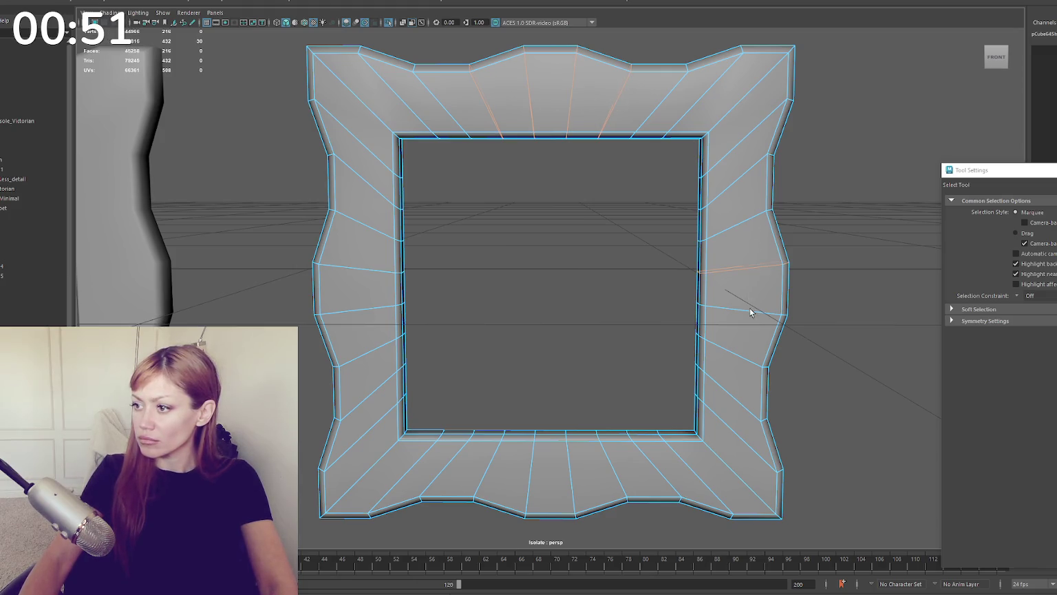
{"action": "double_click", "coordinate": [739, 226], "text": "shift"}
{"action": "double_click", "coordinate": [728, 353], "text": "shift"}
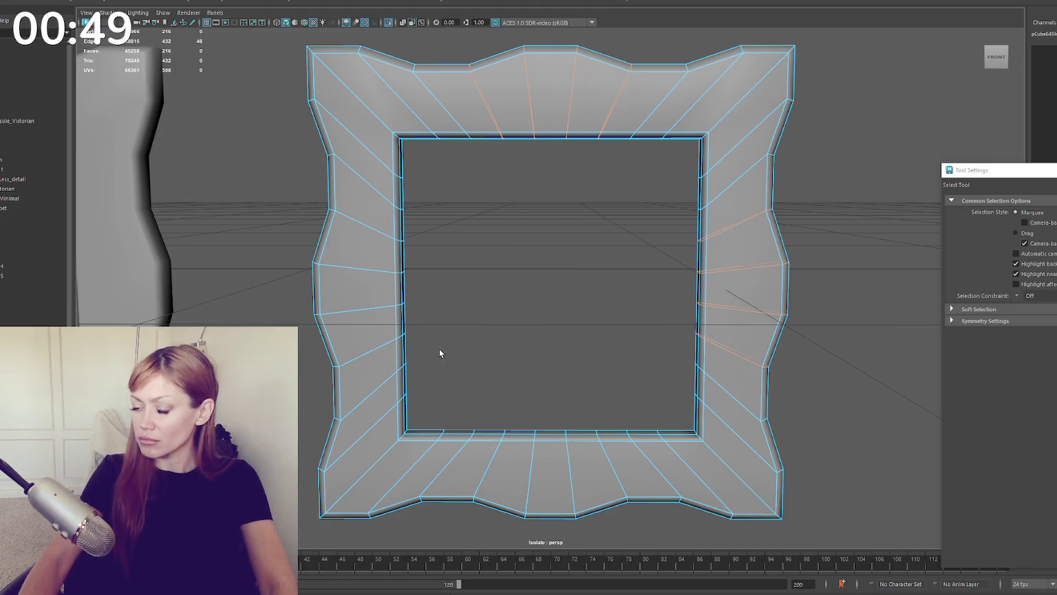
{"action": "double_click", "coordinate": [371, 268], "text": "shift"}
{"action": "double_click", "coordinate": [370, 226], "text": "shift"}
{"action": "double_click", "coordinate": [491, 455], "text": "shift"}
{"action": "double_click", "coordinate": [534, 460], "text": "shift"}
{"action": "double_click", "coordinate": [571, 461], "text": "shift"}
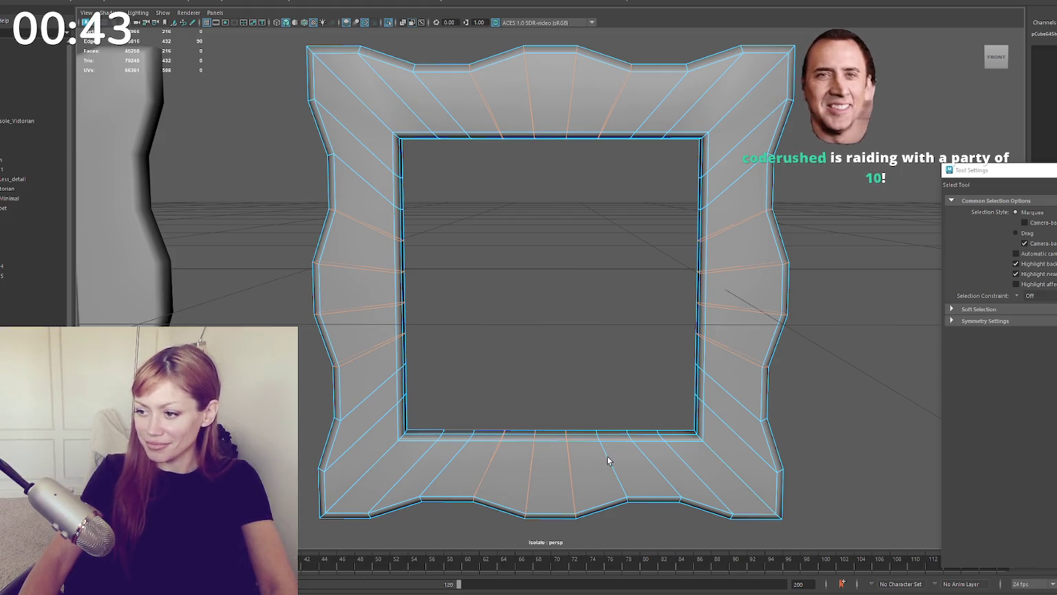
{"action": "key", "text": "ctrl+Delete"}
{"action": "scroll", "coordinate": [536, 274], "scroll_direction": "down", "scroll_amount": 5}
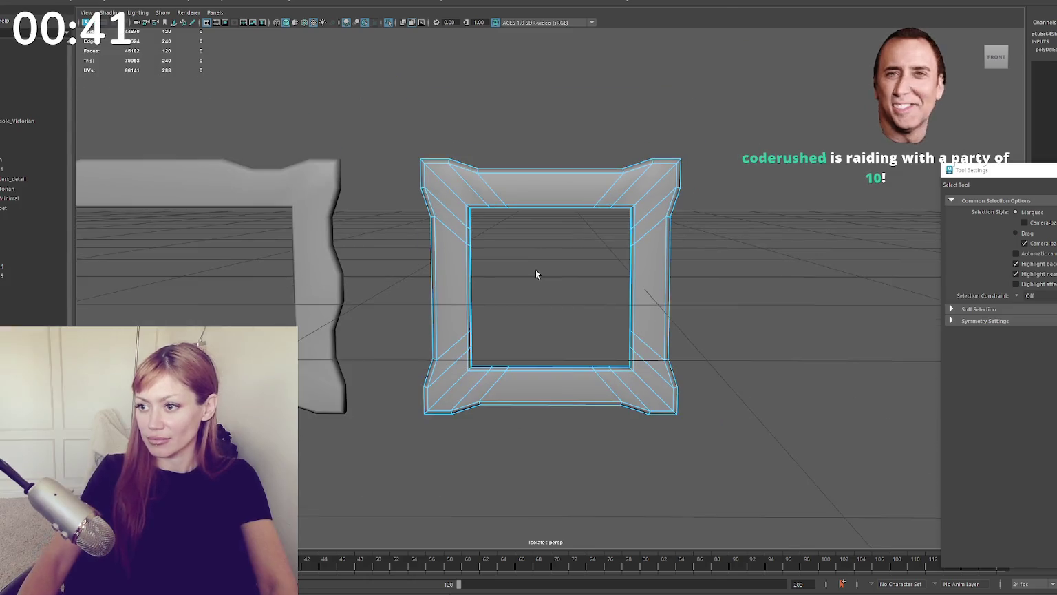
Step: Orbit and zoom the view to see all the picture frames from the front
{"action": "left_click_drag", "start_coordinate": [564, 267], "coordinate": [523, 265], "text": "alt"}
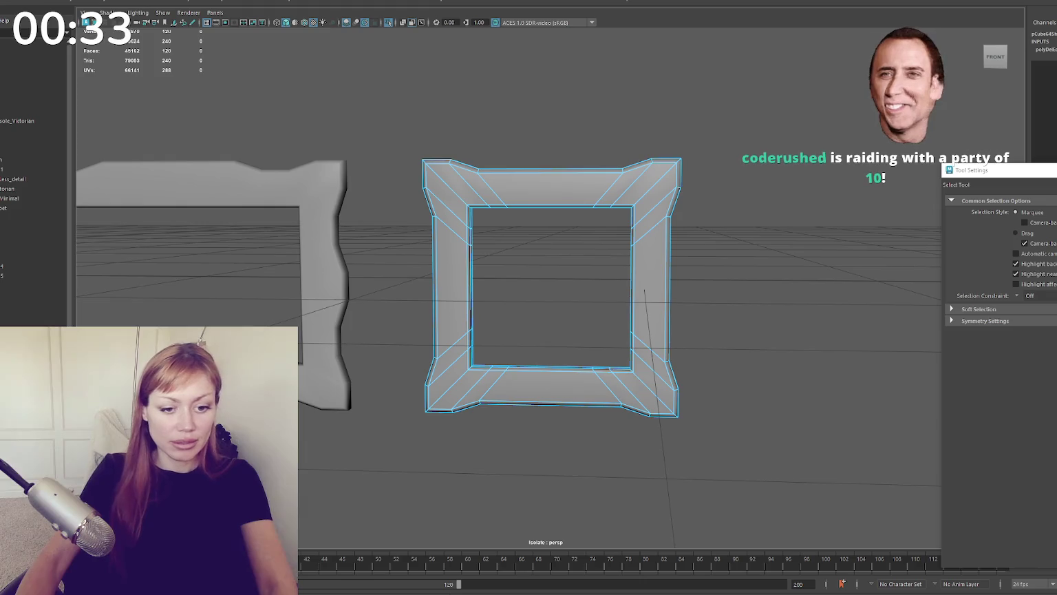
{"action": "scroll", "coordinate": [523, 131], "scroll_direction": "up", "scroll_amount": 3}
{"action": "scroll", "coordinate": [494, 158], "scroll_direction": "up", "scroll_amount": 1}
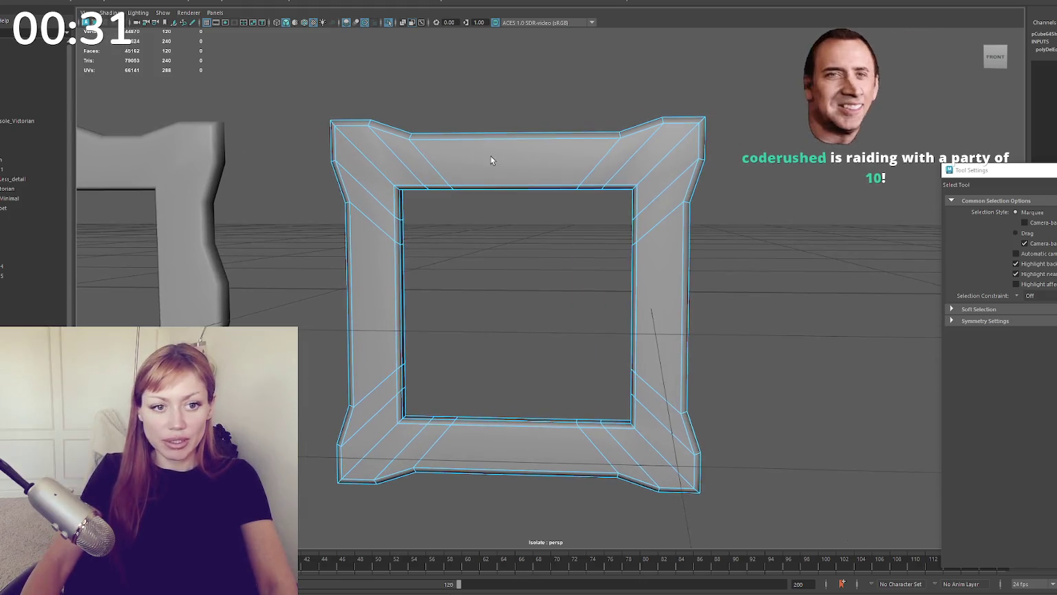
{"action": "middle_click_drag", "start_coordinate": [481, 135], "coordinate": [503, 144], "text": "alt"}
{"action": "scroll", "coordinate": [503, 145], "scroll_direction": "down", "scroll_amount": 4}
{"action": "scroll", "coordinate": [604, 183], "scroll_direction": "up", "scroll_amount": 2}
{"action": "right_click", "coordinate": [554, 255]}
{"action": "scroll", "coordinate": [540, 276], "scroll_direction": "down", "scroll_amount": 3}
{"action": "mouse_move", "coordinate": [540, 276]}
{"action": "left_mouse_down", "text": "alt"}
{"action": "mouse_move", "coordinate": [475, 287]}
{"action": "mouse_move", "coordinate": [520, 282]}
{"action": "left_mouse_up", "text": "alt"}
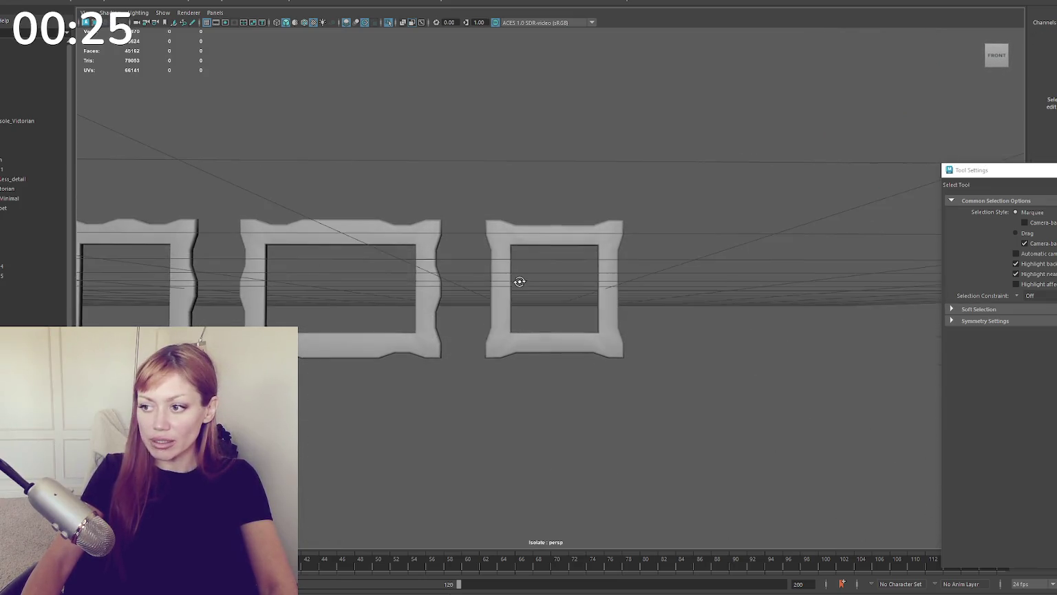
{"action": "scroll", "coordinate": [520, 282], "scroll_direction": "up", "scroll_amount": 3}
Step: Adjust the square frame's top-right corner vertex with the Move tool, then reselect the frame
{"action": "right_click", "coordinate": [543, 154]}
{"action": "left_click", "coordinate": [548, 115]}
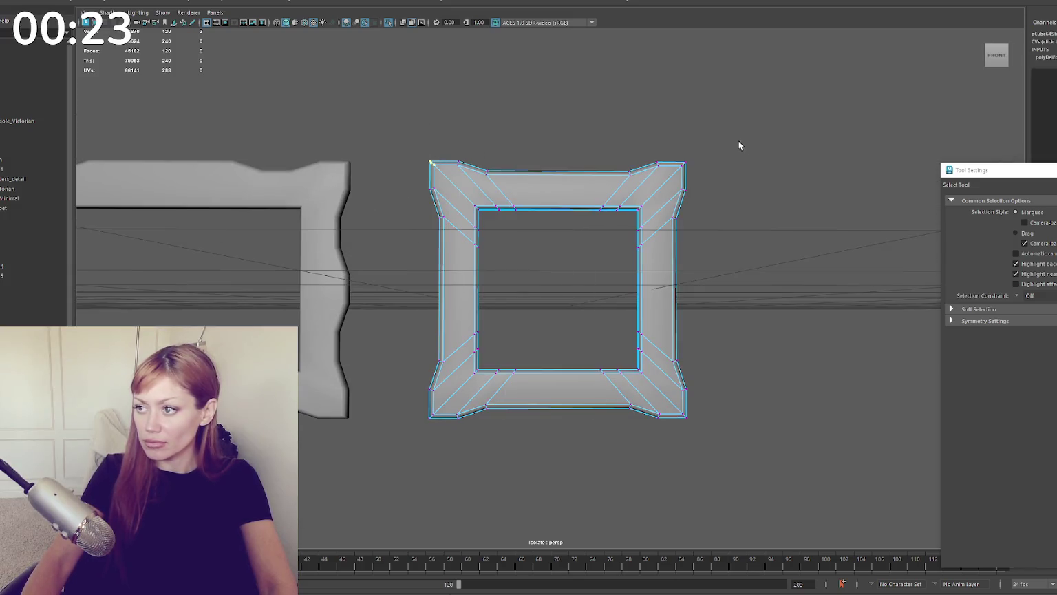
{"action": "left_click_drag", "start_coordinate": [701, 170], "coordinate": [672, 125]}
{"action": "key", "text": "w"}
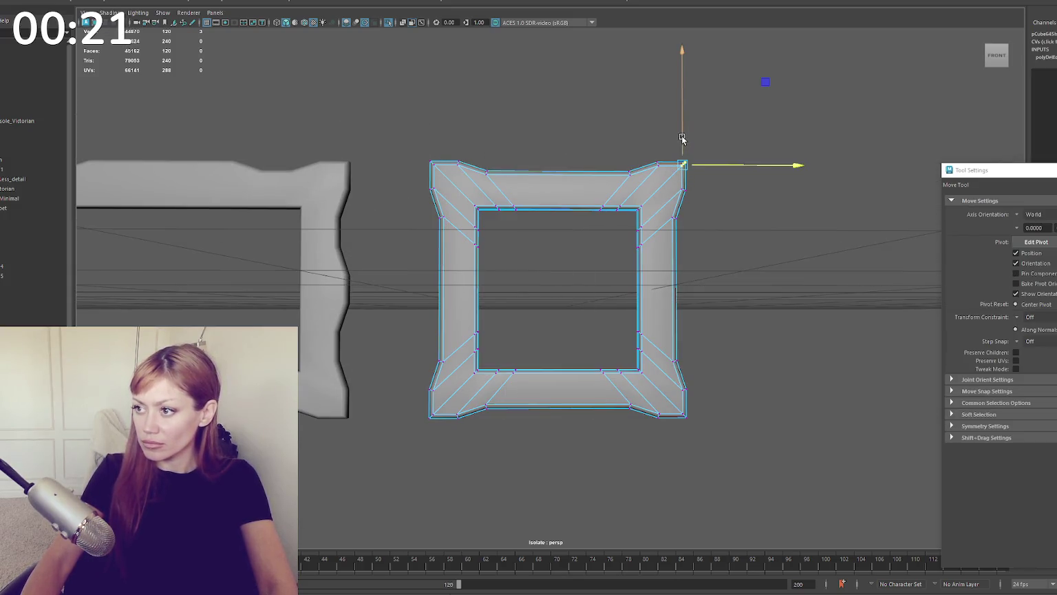
{"action": "left_click", "coordinate": [701, 215]}
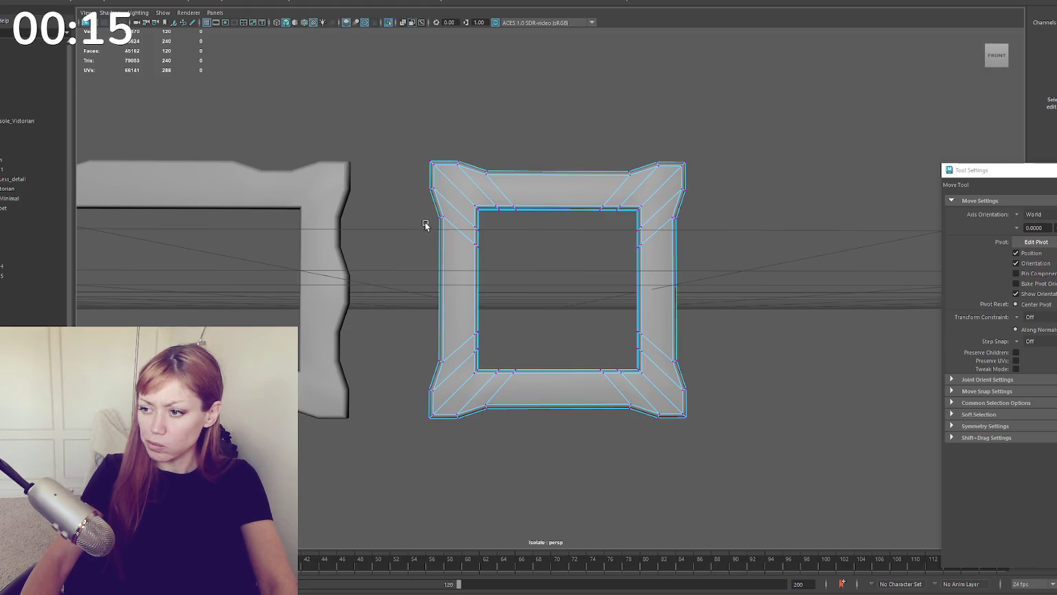
{"action": "left_click", "coordinate": [523, 161]}
{"action": "scroll", "coordinate": [222, 217], "scroll_direction": "down", "scroll_amount": 3}
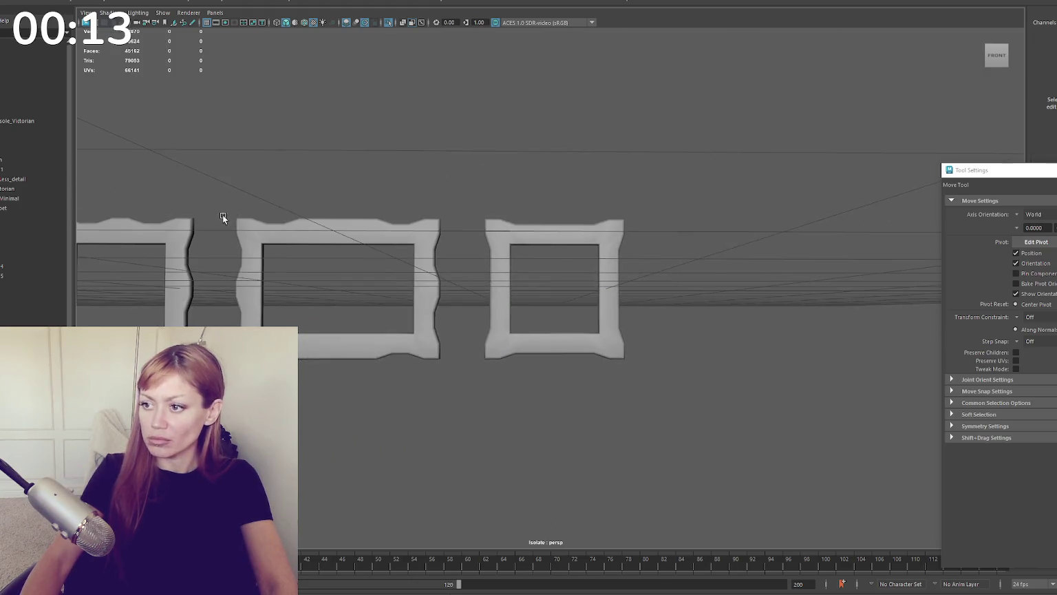
{"action": "left_click", "coordinate": [563, 227]}
Step: Duplicate the square frame to the right and stretch its right-side vertices wider
{"action": "left_click_drag", "start_coordinate": [640, 290], "coordinate": [829, 291], "text": "shift"}
{"action": "right_click_drag", "start_coordinate": [692, 148], "coordinate": [640, 131]}
{"action": "key", "text": "q"}
{"action": "mouse_move", "coordinate": [740, 175]}
{"action": "left_mouse_down"}
{"action": "mouse_move", "coordinate": [784, 272]}
{"action": "mouse_move", "coordinate": [885, 294]}
{"action": "left_mouse_up"}
{"action": "key", "text": "w"}
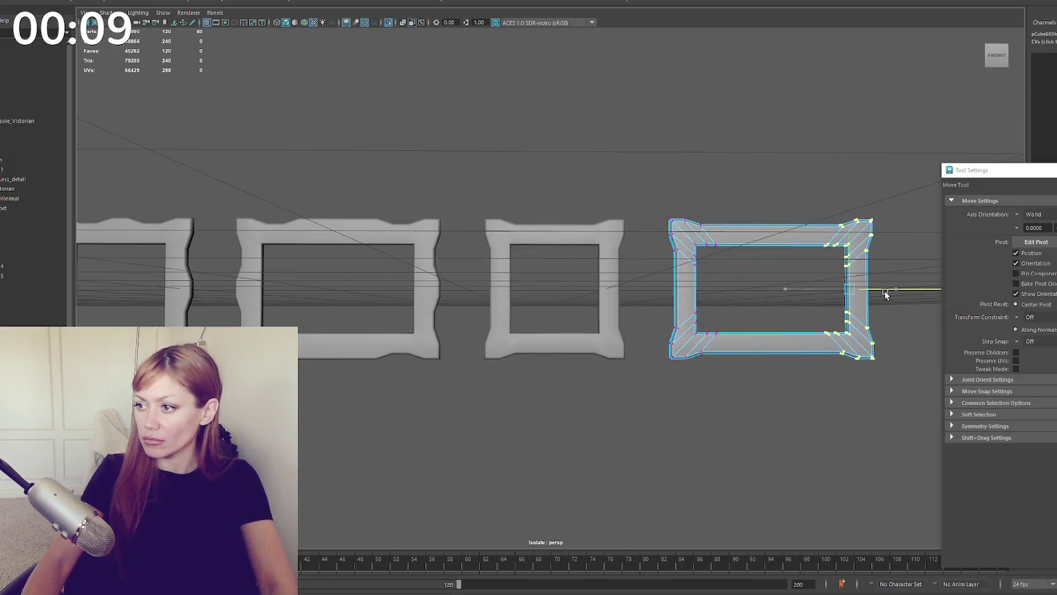
{"action": "left_click", "coordinate": [777, 118]}
Step: Shift the leftmost frame rightward, turn on wireframe-on-shaded and select the fourth frame
{"action": "mouse_move", "coordinate": [777, 118]}
{"action": "left_mouse_down", "text": "alt"}
{"action": "mouse_move", "coordinate": [437, 203]}
{"action": "mouse_move", "coordinate": [463, 199]}
{"action": "left_mouse_up", "text": "alt"}
{"action": "left_click", "coordinate": [117, 286]}
{"action": "left_click_drag", "start_coordinate": [137, 287], "coordinate": [234, 288]}
{"action": "left_click", "coordinate": [170, 158]}
{"action": "left_click", "coordinate": [553, 287]}
{"action": "left_click", "coordinate": [276, 22]}
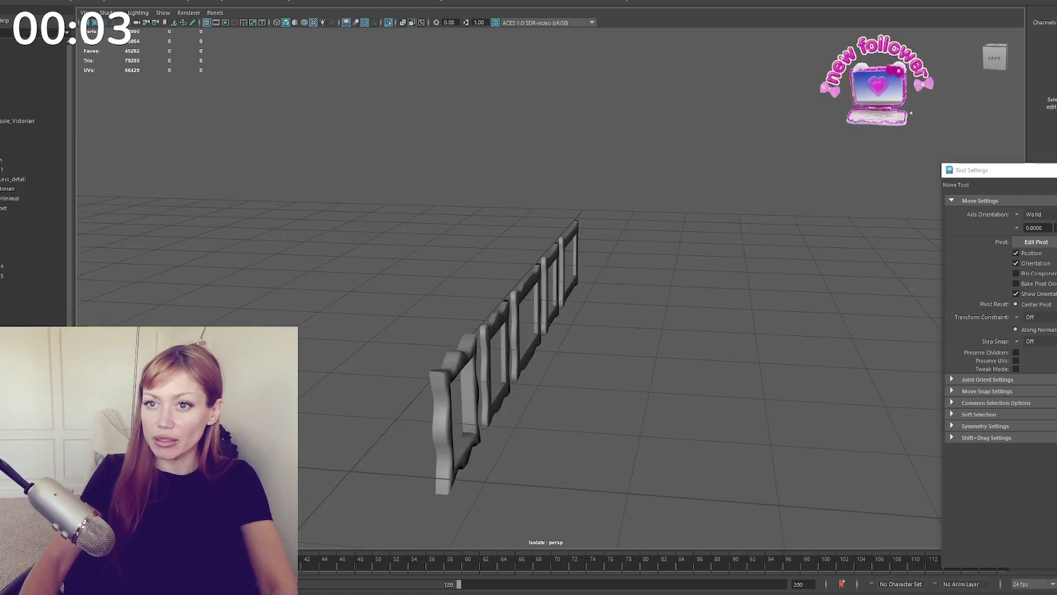
Step: Turn a new cube into a single-face plane by deleting all but one face
{"action": "right_click", "coordinate": [535, 206]}
{"action": "left_click_drag", "start_coordinate": [433, 306], "coordinate": [339, 447]}
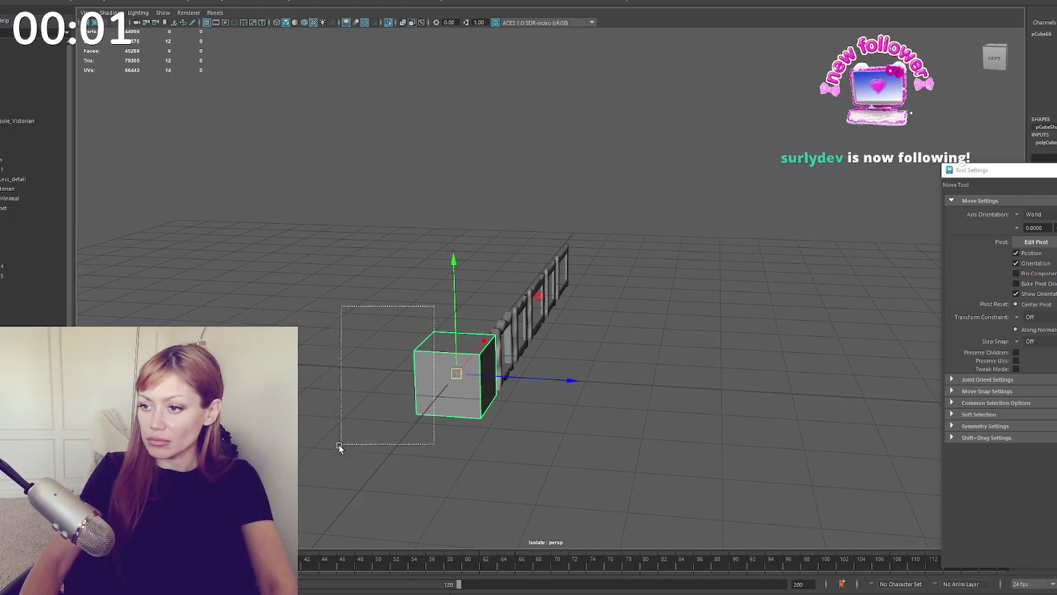
{"action": "key", "text": "q"}
{"action": "left_click", "coordinate": [321, 254]}
{"action": "left_click_drag", "start_coordinate": [425, 453], "coordinate": [448, 453]}
{"action": "key", "text": "Delete"}
{"action": "key", "text": "f"}
{"action": "right_click", "coordinate": [343, 186]}
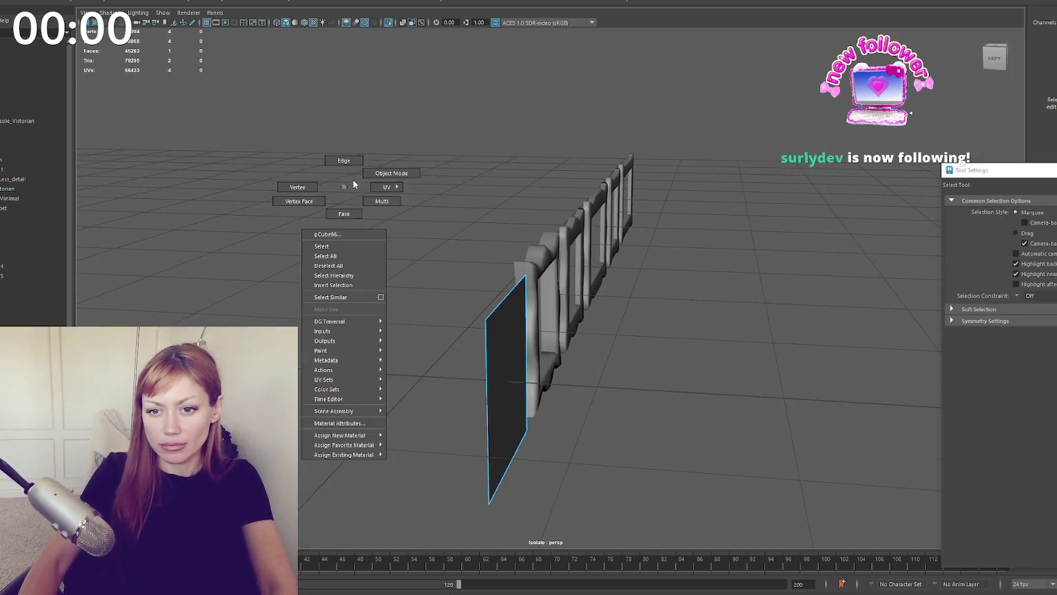
{"action": "right_click_drag", "start_coordinate": [354, 185], "coordinate": [364, 180]}
{"action": "left_click", "coordinate": [109, 214]}
Step: Try moving and scaling the plane onto the first frame, then delete it
{"action": "left_click_drag", "start_coordinate": [109, 214], "coordinate": [351, 105], "text": "alt"}
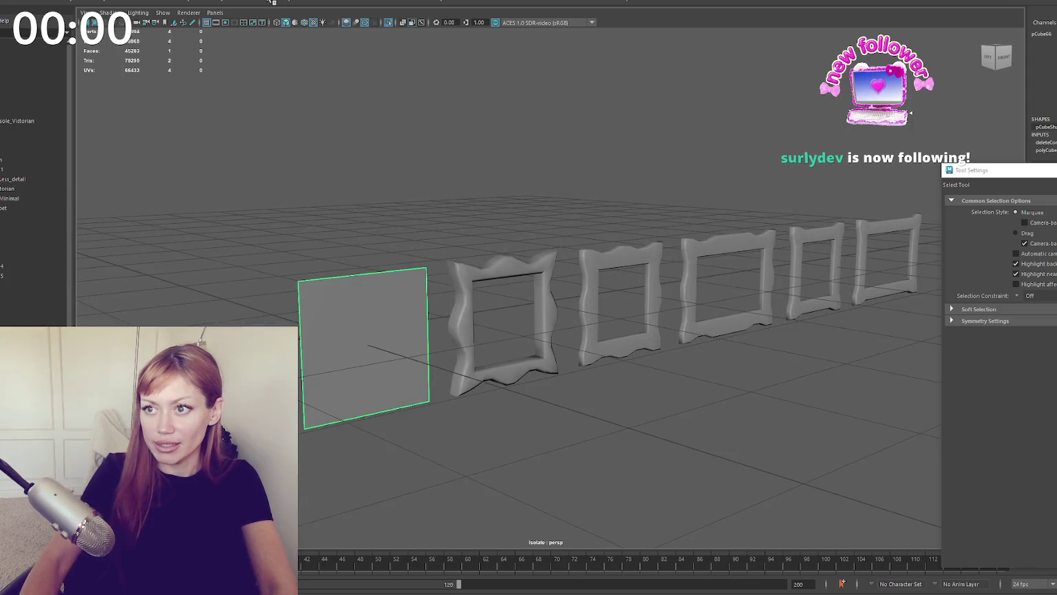
{"action": "scroll", "coordinate": [272, 193], "scroll_direction": "up", "scroll_amount": 2}
{"action": "middle_click_drag", "start_coordinate": [272, 194], "coordinate": [349, 149], "text": "alt"}
{"action": "key", "text": "w"}
{"action": "left_click_drag", "start_coordinate": [358, 272], "coordinate": [607, 252]}
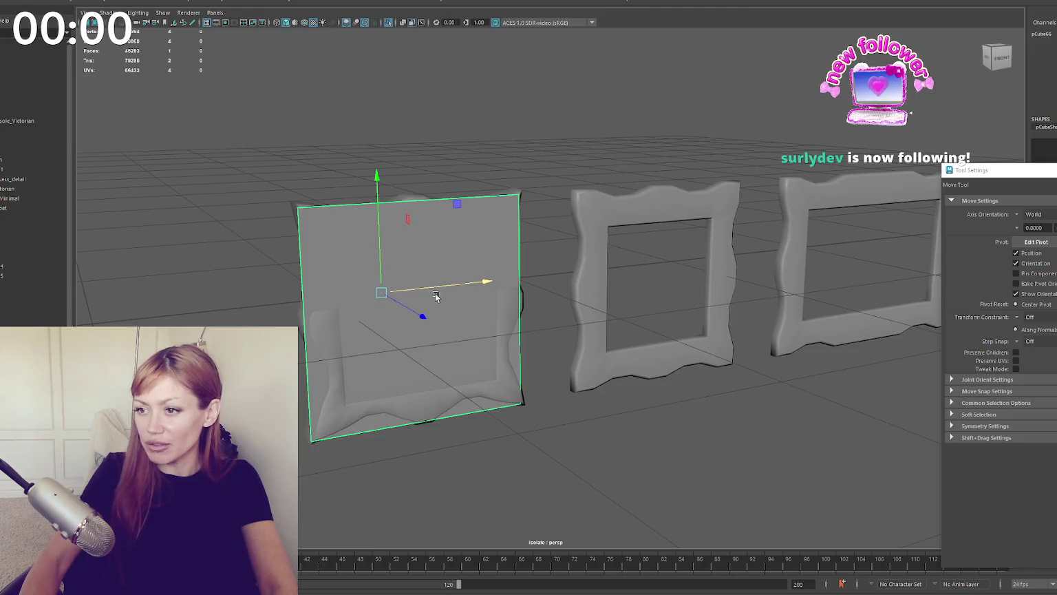
{"action": "mouse_move", "coordinate": [506, 257]}
{"action": "left_mouse_down", "text": "alt"}
{"action": "mouse_move", "coordinate": [459, 312]}
{"action": "mouse_move", "coordinate": [413, 275]}
{"action": "left_mouse_up", "text": "alt"}
{"action": "key", "text": "r"}
{"action": "key", "text": "Delete"}
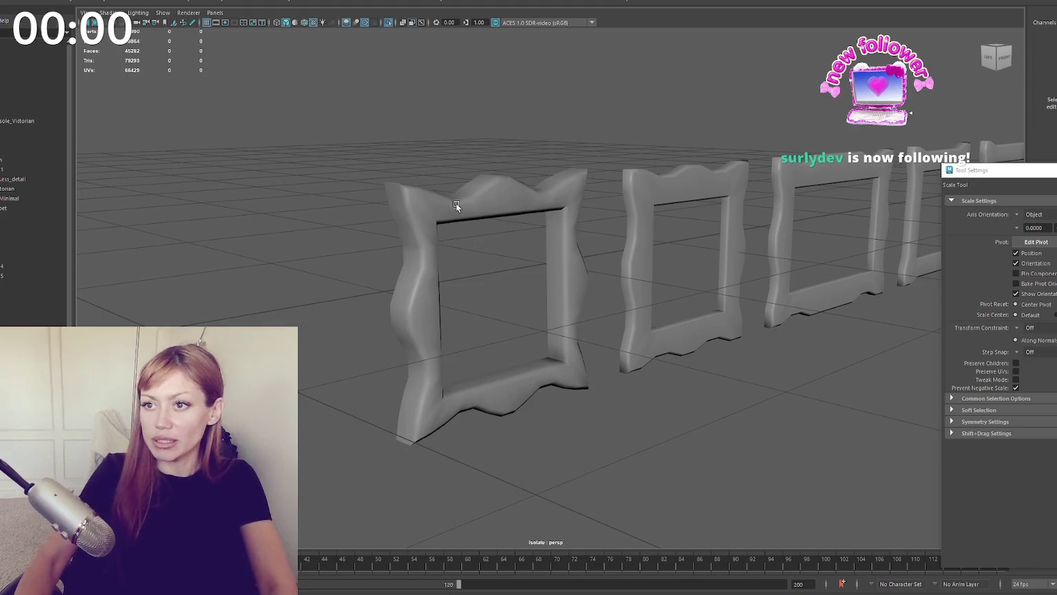
Step: Rebuild a single-face plane from a fresh cube and slide it onto the first frame
{"action": "right_click_drag", "start_coordinate": [454, 251], "coordinate": [468, 234]}
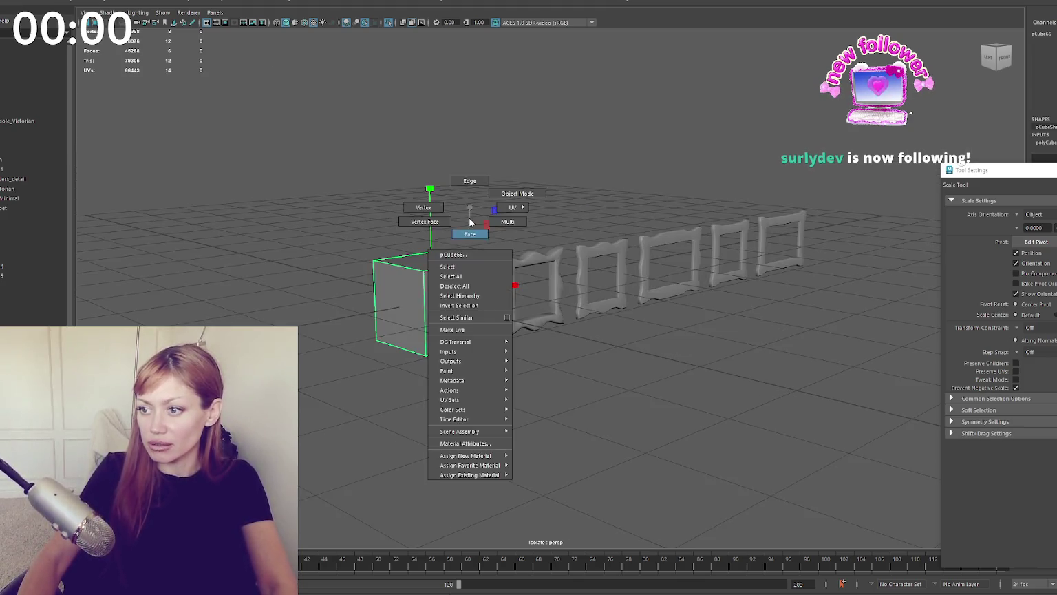
{"action": "left_click_drag", "start_coordinate": [510, 371], "coordinate": [315, 188]}
{"action": "key", "text": "Delete"}
{"action": "key", "text": "q"}
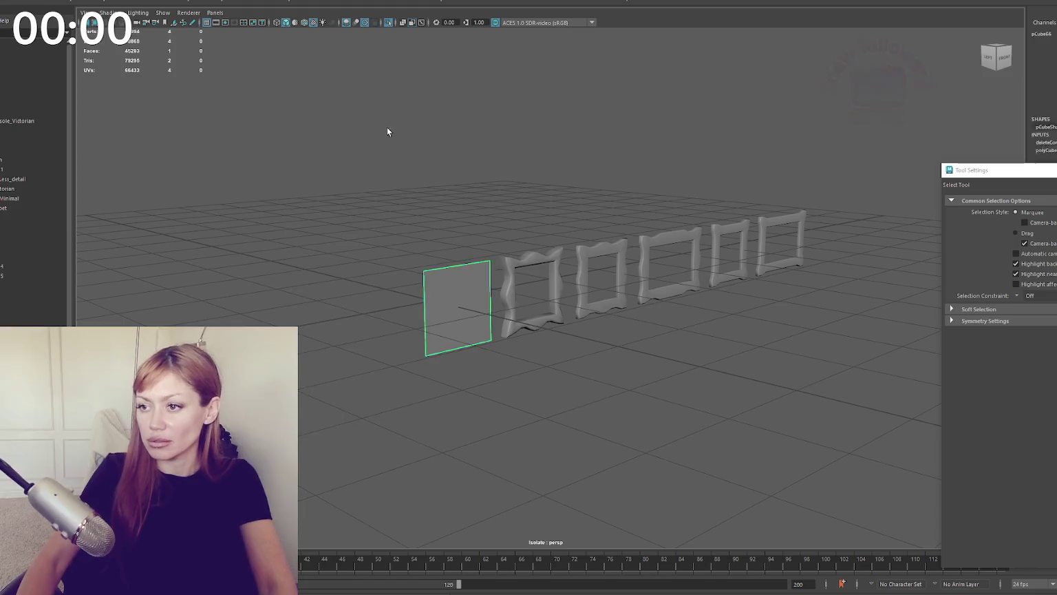
{"action": "key", "text": "w"}
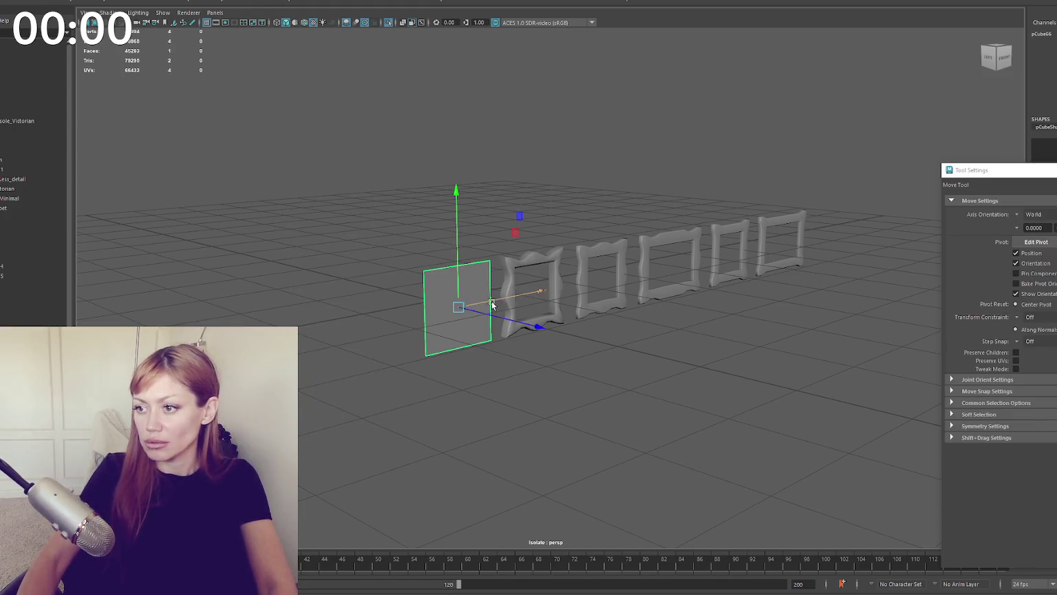
{"action": "left_click_drag", "start_coordinate": [486, 295], "coordinate": [558, 292]}
{"action": "key", "text": "f"}
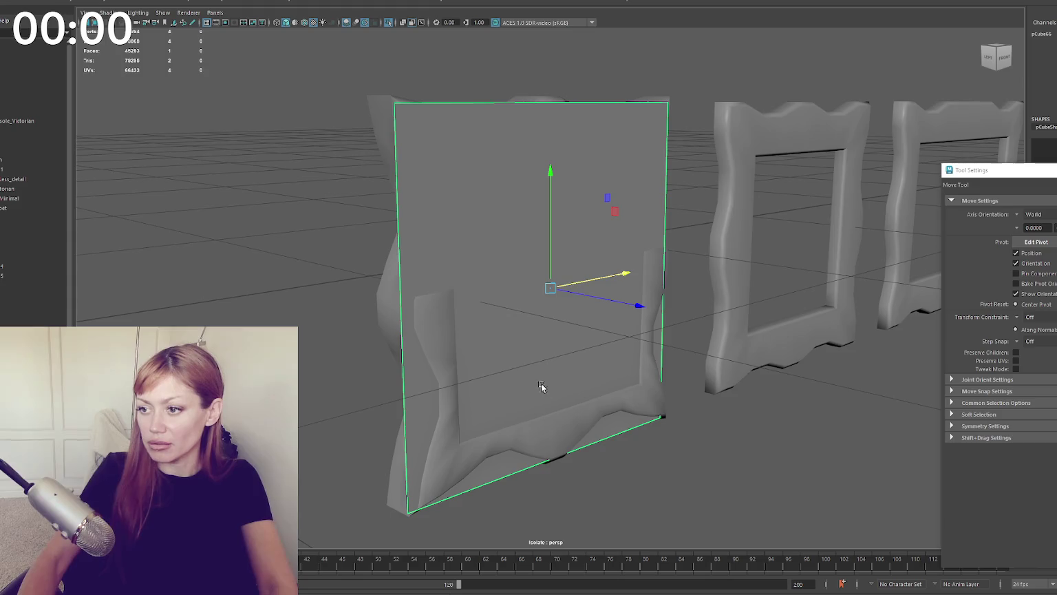
Step: Rotate the first frame to line up and tuck the backing panel behind it
{"action": "left_click", "coordinate": [554, 407]}
{"action": "key", "text": "e"}
{"action": "left_click_drag", "start_coordinate": [599, 217], "coordinate": [330, 151]}
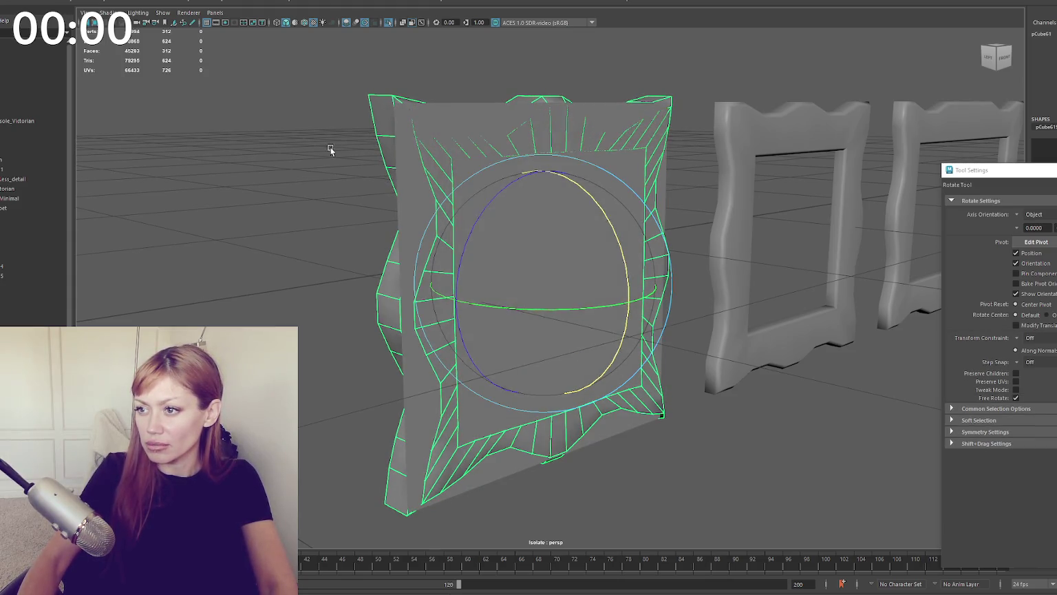
{"action": "left_click", "coordinate": [583, 292]}
{"action": "key", "text": "w"}
{"action": "left_click_drag", "start_coordinate": [583, 293], "coordinate": [620, 303]}
{"action": "key", "text": "r"}
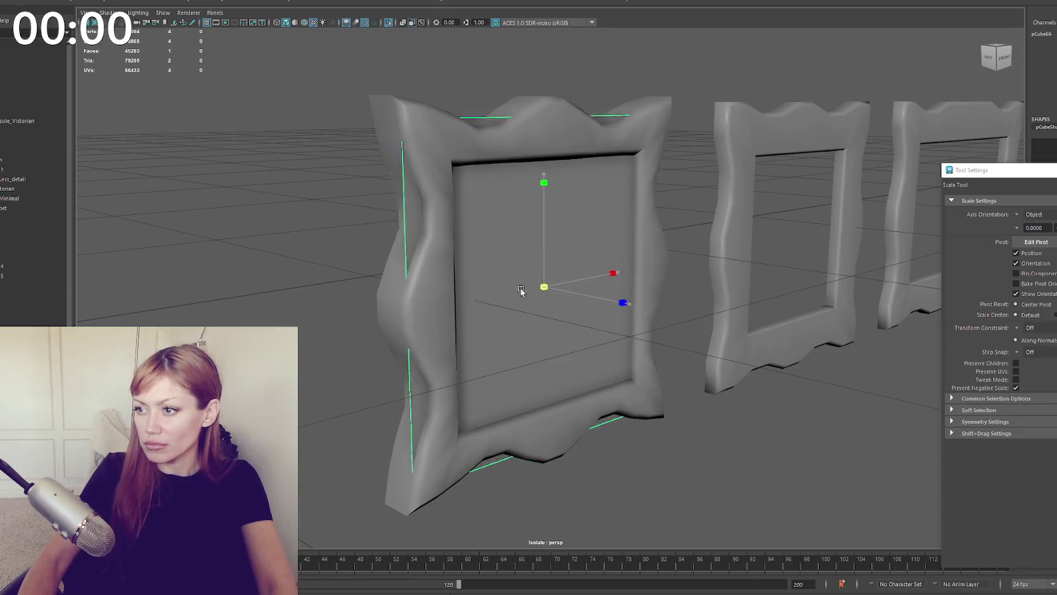
{"action": "left_click_drag", "start_coordinate": [489, 303], "coordinate": [545, 218], "text": "alt"}
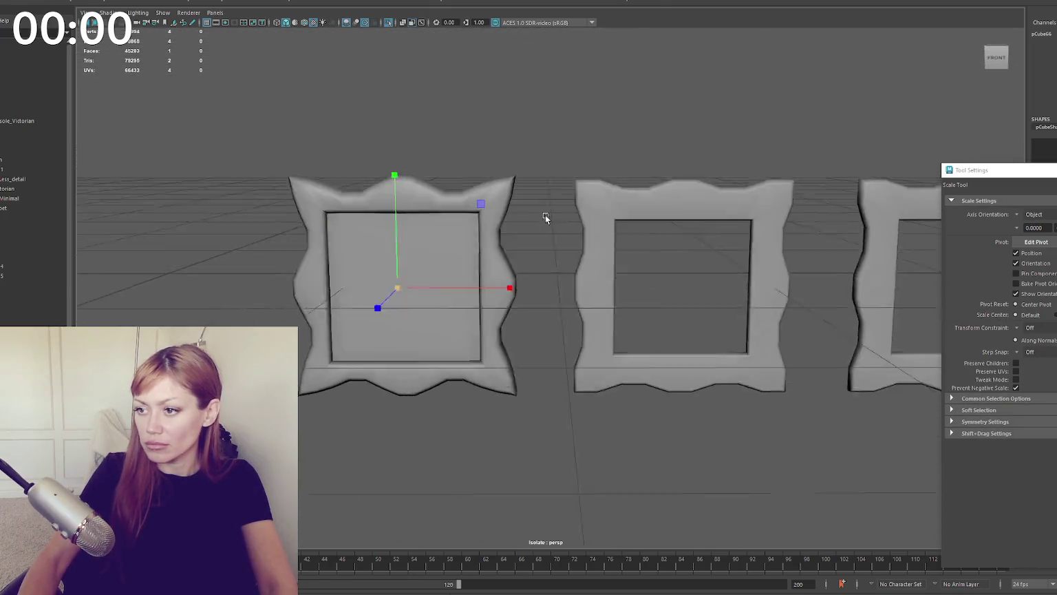
Step: Copy the backing panel into the other frames, stretching one to fill the wide frame
{"action": "key", "text": "w"}
{"action": "left_click_drag", "start_coordinate": [508, 277], "coordinate": [761, 282]}
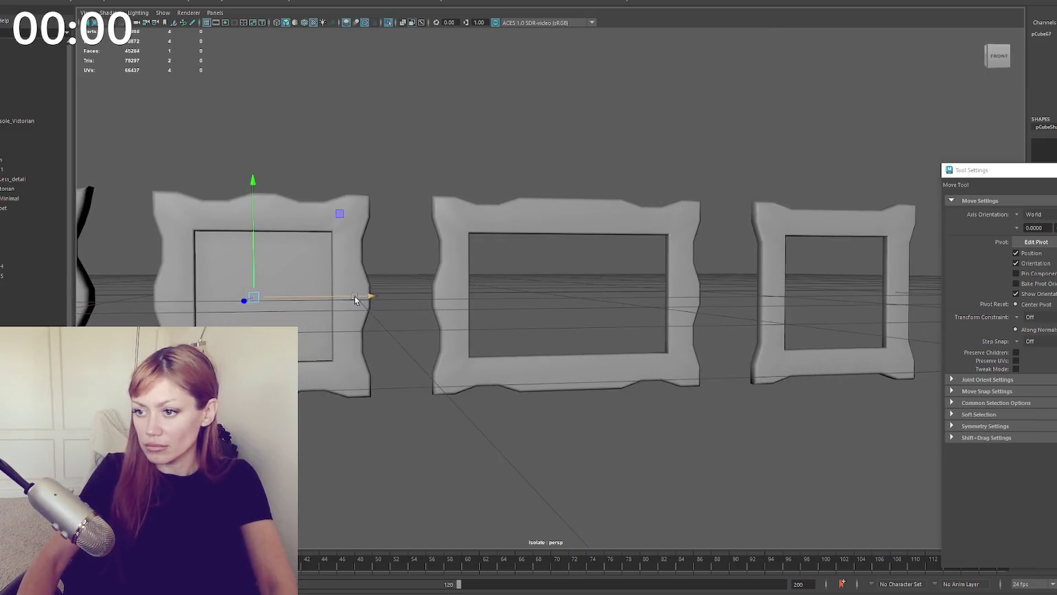
{"action": "left_click_drag", "start_coordinate": [359, 300], "coordinate": [899, 296]}
{"action": "left_click", "coordinate": [305, 315]}
{"action": "key", "text": "ctrl+d"}
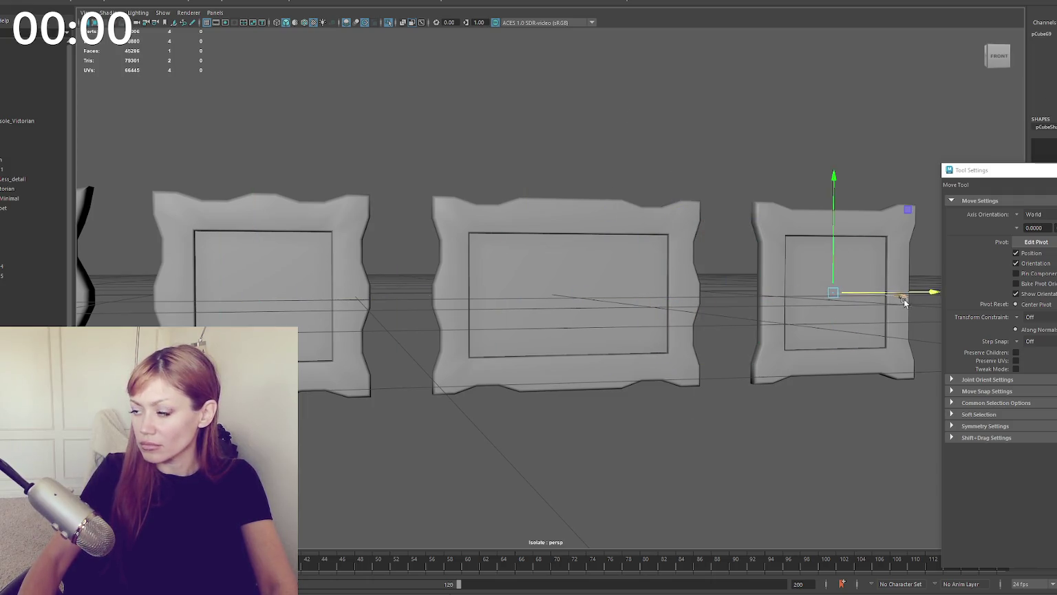
{"action": "middle_click_drag", "start_coordinate": [899, 296], "coordinate": [365, 355], "text": "alt"}
{"action": "left_click_drag", "start_coordinate": [365, 337], "coordinate": [631, 337]}
{"action": "left_click_drag", "start_coordinate": [586, 199], "coordinate": [632, 279]}
{"action": "left_click_drag", "start_coordinate": [672, 335], "coordinate": [733, 336]}
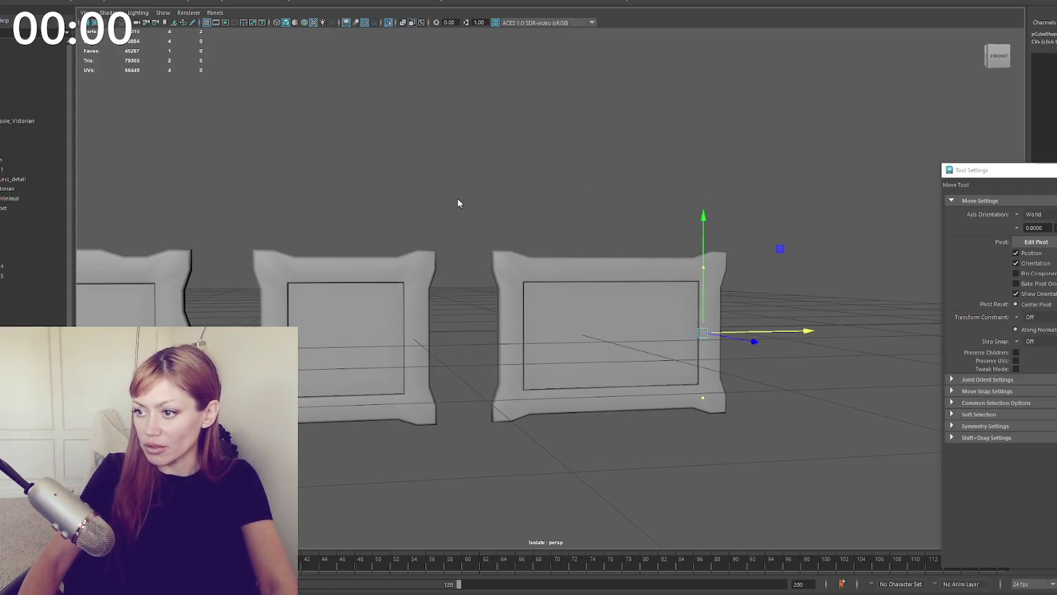
{"action": "right_click_drag", "start_coordinate": [541, 170], "coordinate": [429, 219], "text": "alt"}
{"action": "left_click", "coordinate": [540, 150]}
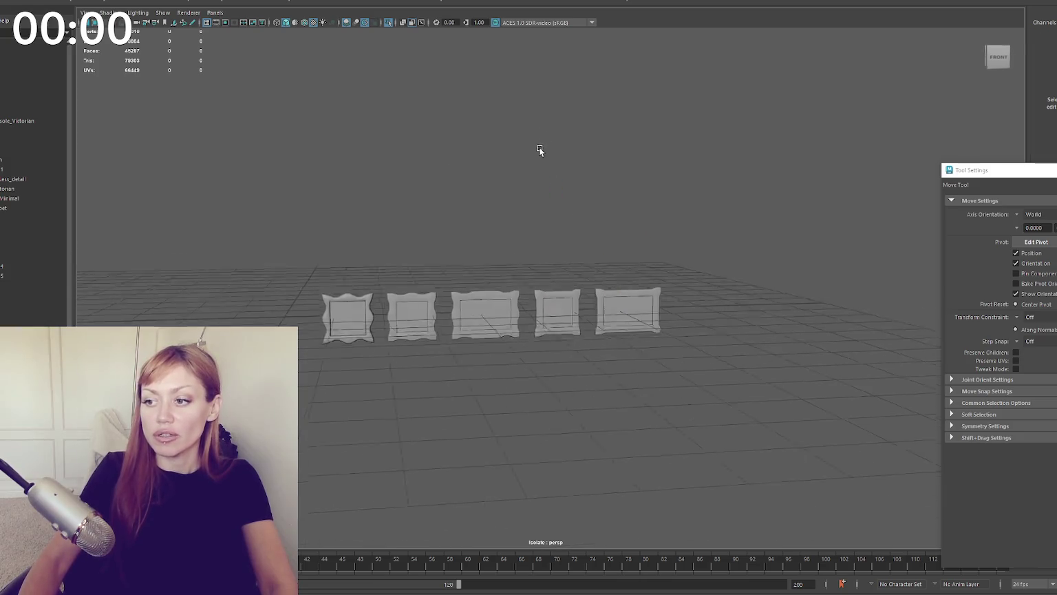
Step: Group all five frames and their panels with Ctrl+G and rename the group
{"action": "left_click_drag", "start_coordinate": [307, 272], "coordinate": [739, 349]}
{"action": "key", "text": "ctrl+g"}
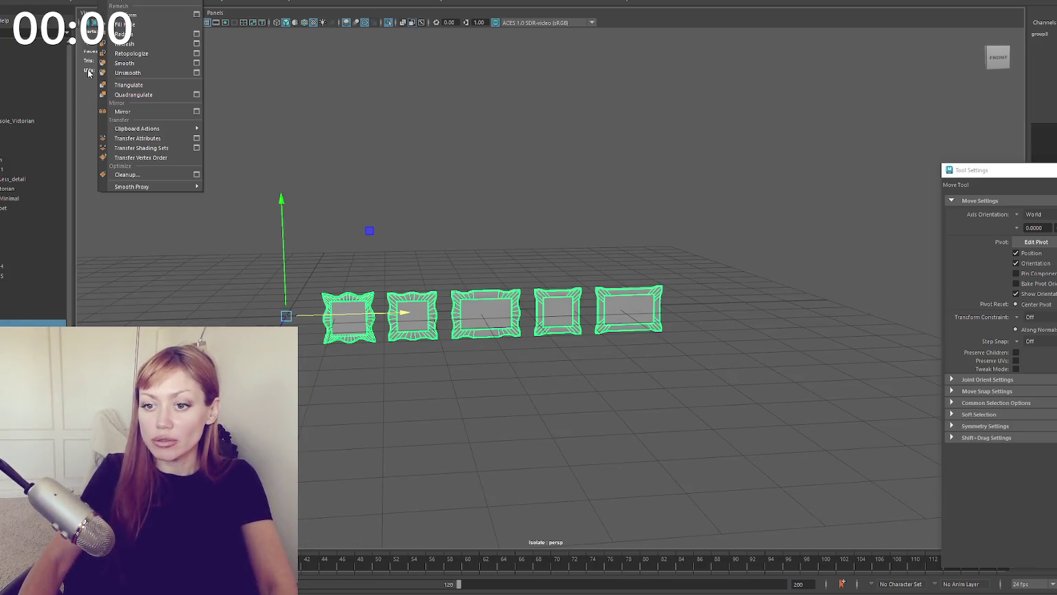
{"action": "double_click", "coordinate": [10, 322]}
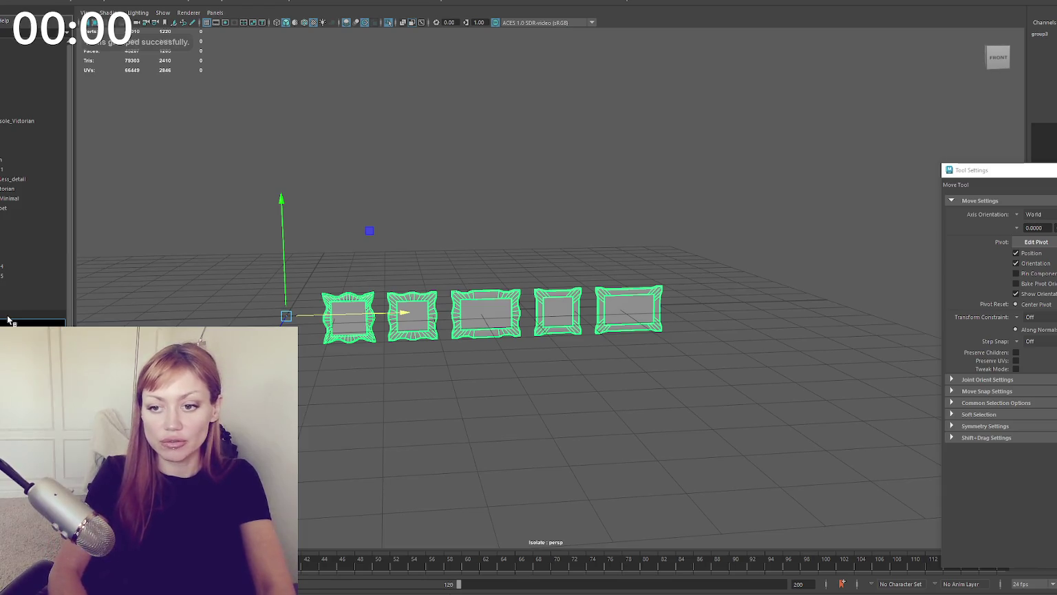
{"action": "key", "text": "Return"}
Step: Push the four backing panels back in depth, then screenshot the finished row of frames
{"action": "scroll", "coordinate": [34, 186], "scroll_direction": "up", "scroll_amount": 2}
{"action": "scroll", "coordinate": [35, 185], "scroll_direction": "up", "scroll_amount": 2}
{"action": "scroll", "coordinate": [35, 186], "scroll_direction": "up", "scroll_amount": 2}
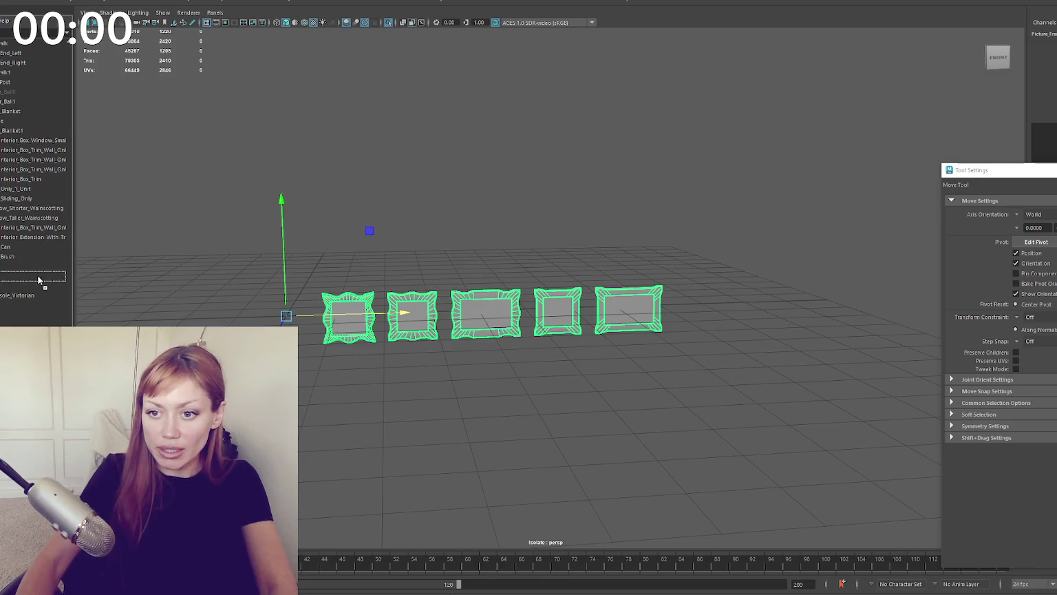
{"action": "left_click", "coordinate": [137, 265]}
{"action": "scroll", "coordinate": [273, 197], "scroll_direction": "up", "scroll_amount": 5}
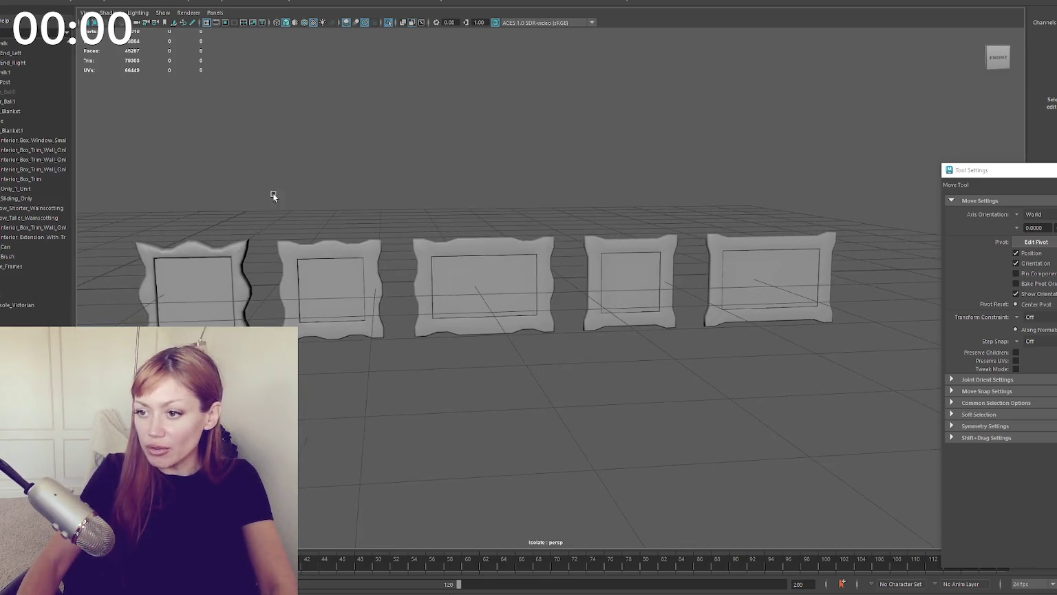
{"action": "left_click_drag", "start_coordinate": [246, 190], "coordinate": [277, 183], "text": "alt"}
{"action": "left_click", "coordinate": [331, 286], "text": "shift"}
{"action": "left_click", "coordinate": [475, 289], "text": "shift"}
{"action": "left_click", "coordinate": [600, 274], "text": "shift"}
{"action": "left_click", "coordinate": [717, 265], "text": "shift"}
{"action": "mouse_move", "coordinate": [766, 285]}
{"action": "left_mouse_down"}
{"action": "mouse_move", "coordinate": [126, 292]}
{"action": "mouse_move", "coordinate": [375, 292]}
{"action": "mouse_move", "coordinate": [334, 268]}
{"action": "left_mouse_up"}
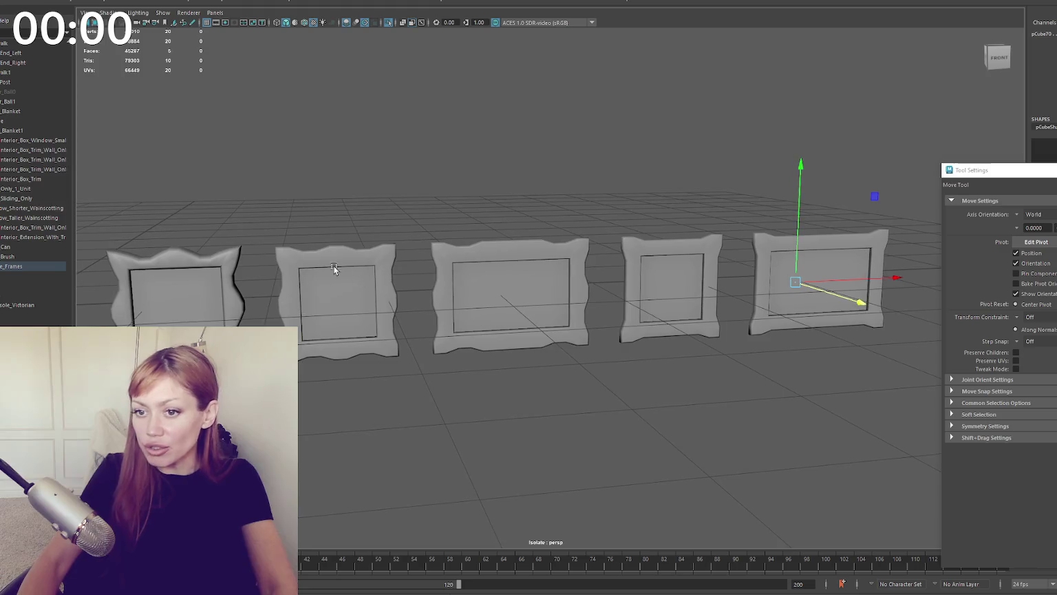
{"action": "left_click", "coordinate": [236, 217]}
{"action": "key", "text": "f"}
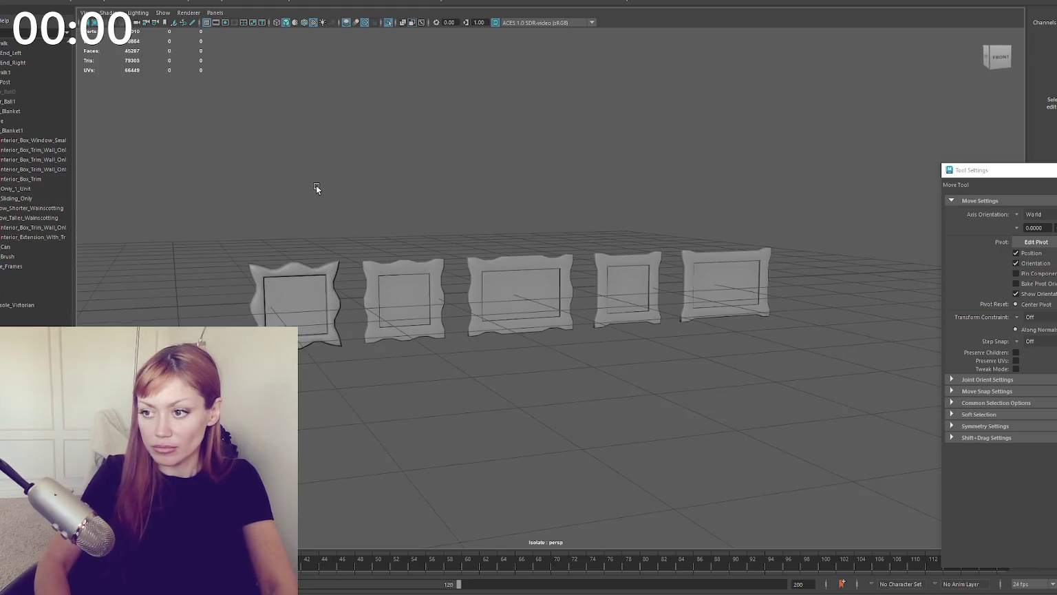
{"action": "key", "text": "shift+super+s"}
{"action": "left_click_drag", "start_coordinate": [220, 133], "coordinate": [852, 458]}
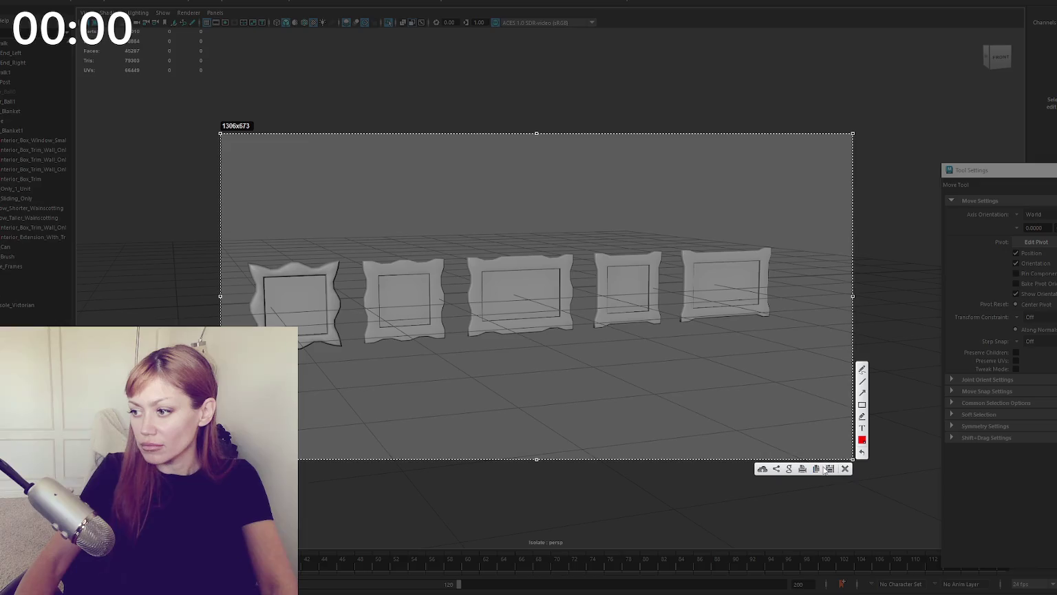
{"action": "left_click", "coordinate": [828, 468]}
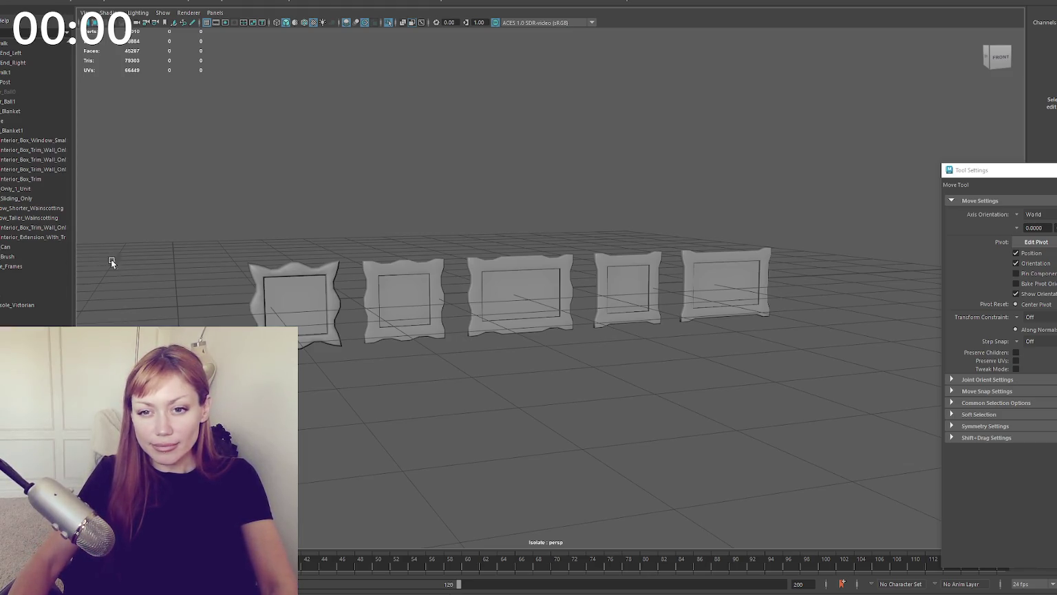
{"action": "scroll", "coordinate": [325, 193], "scroll_direction": "up", "scroll_amount": 2}
{"action": "mouse_move", "coordinate": [340, 178]}
{"action": "left_mouse_down", "text": "alt"}
{"action": "mouse_move", "coordinate": [371, 191]}
{"action": "mouse_move", "coordinate": [618, 214]}
{"action": "left_mouse_up", "text": "alt"}
{"action": "left_click", "coordinate": [485, 354]}
{"action": "mouse_move", "coordinate": [485, 354]}
{"action": "left_mouse_down", "text": "alt"}
{"action": "mouse_move", "coordinate": [596, 328]}
{"action": "mouse_move", "coordinate": [633, 302]}
{"action": "mouse_move", "coordinate": [497, 249]}
{"action": "mouse_move", "coordinate": [407, 332]}
{"action": "mouse_move", "coordinate": [562, 366]}
{"action": "mouse_move", "coordinate": [504, 333]}
{"action": "mouse_move", "coordinate": [440, 344]}
{"action": "mouse_move", "coordinate": [387, 337]}
{"action": "mouse_move", "coordinate": [387, 373]}
{"action": "mouse_move", "coordinate": [395, 334]}
{"action": "mouse_move", "coordinate": [497, 293]}
{"action": "mouse_move", "coordinate": [547, 373]}
{"action": "mouse_move", "coordinate": [625, 358]}
{"action": "left_mouse_up", "text": "alt"}
{"action": "left_click", "coordinate": [562, 366]}
{"action": "key", "text": "F9"}
{"action": "left_click_drag", "start_coordinate": [431, 174], "coordinate": [474, 454]}
{"action": "key", "text": "4"}
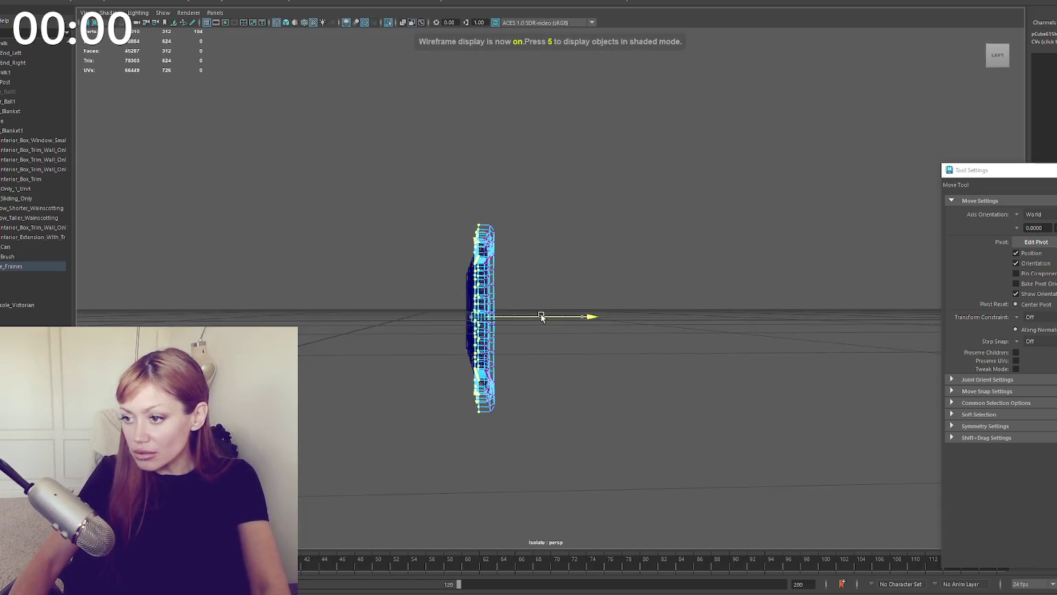
{"action": "key", "text": "6"}
{"action": "right_click_drag", "start_coordinate": [557, 224], "coordinate": [562, 205]}
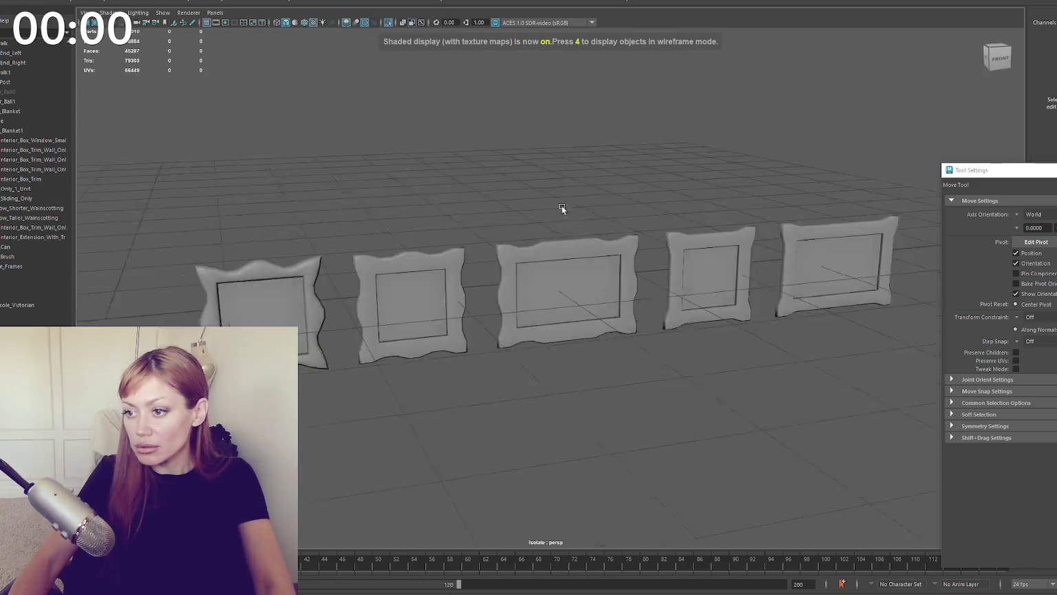
{"action": "scroll", "coordinate": [553, 207], "scroll_direction": "down", "scroll_amount": 4}
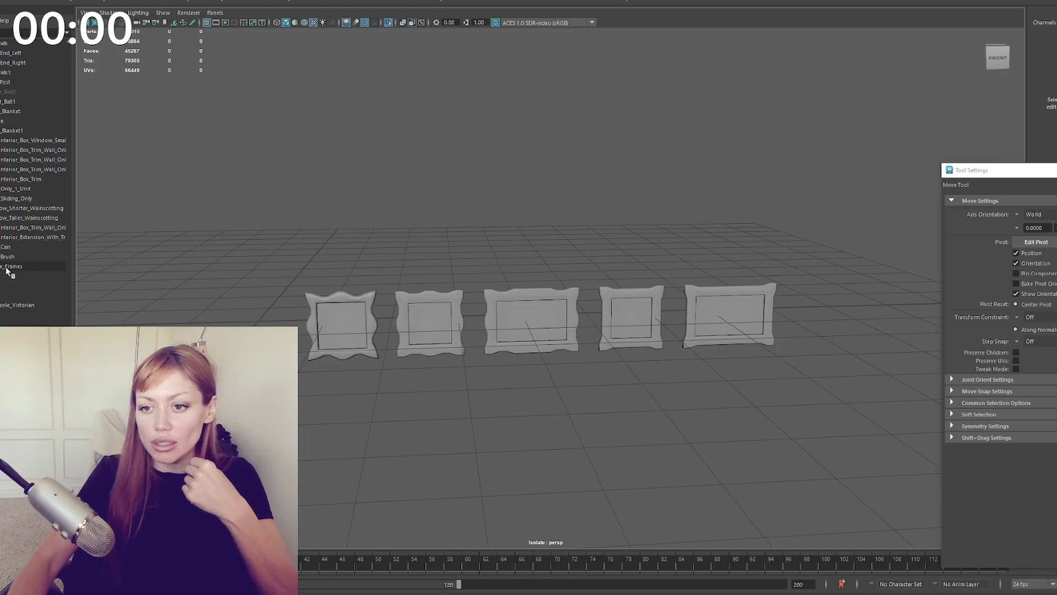
{"action": "scroll", "coordinate": [43, 233], "scroll_direction": "up", "scroll_amount": 10}
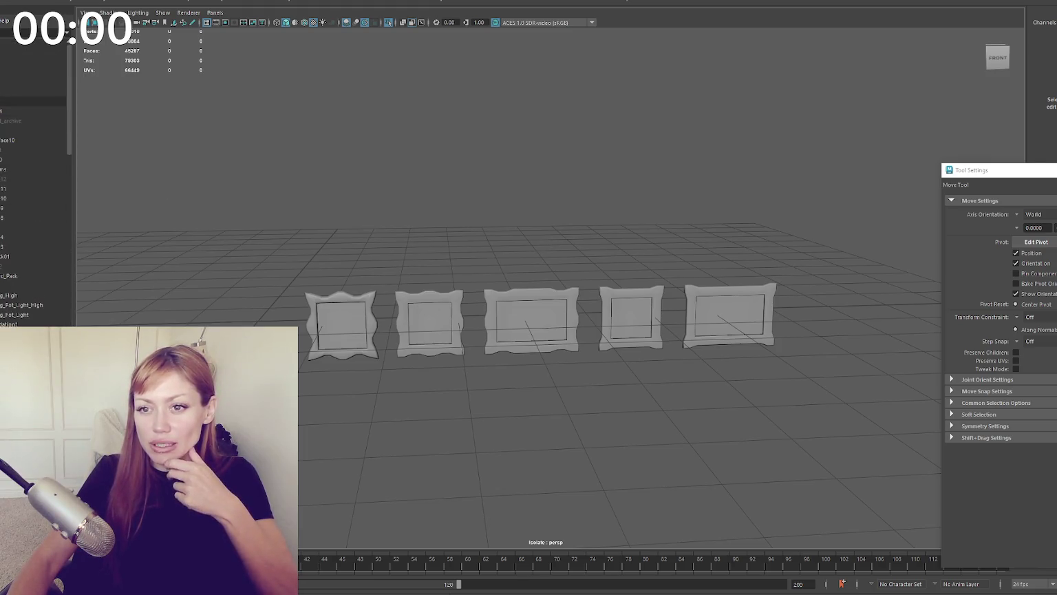
{"action": "left_click", "coordinate": [33, 91]}
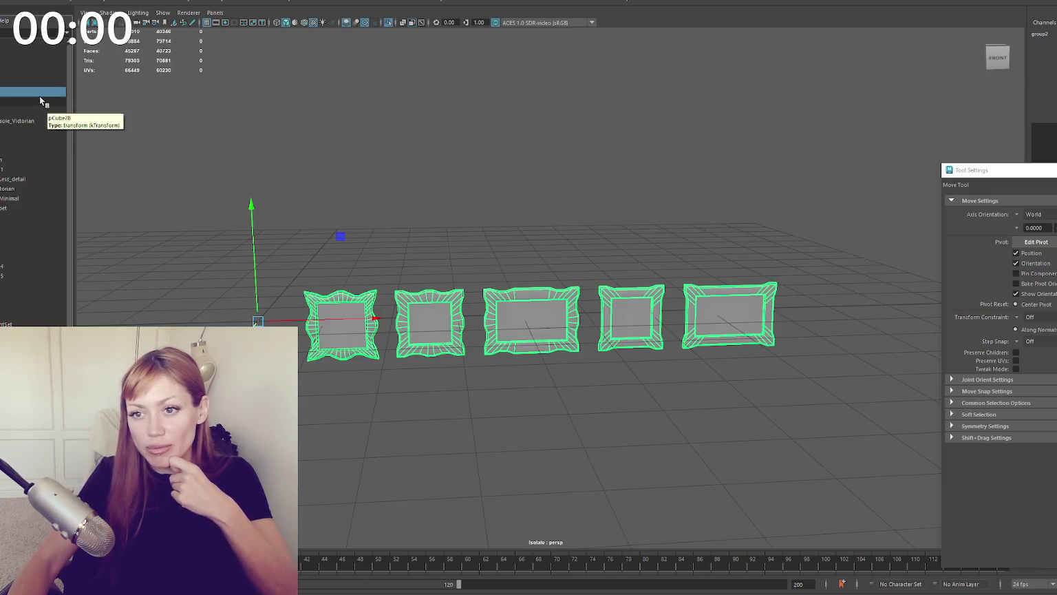
{"action": "left_click", "coordinate": [3, 92]}
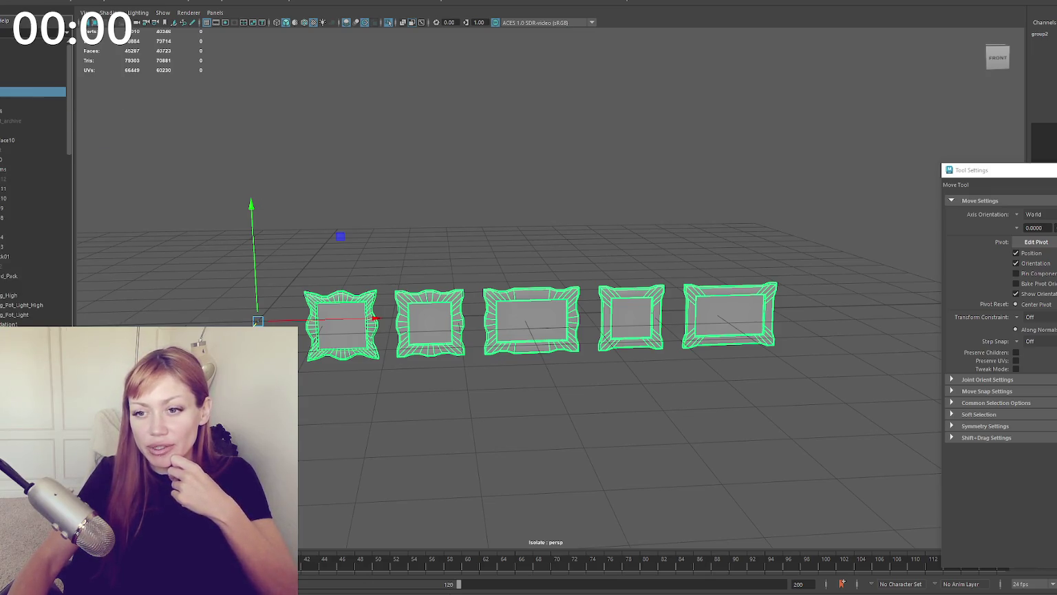
{"action": "left_click", "coordinate": [101, 130]}
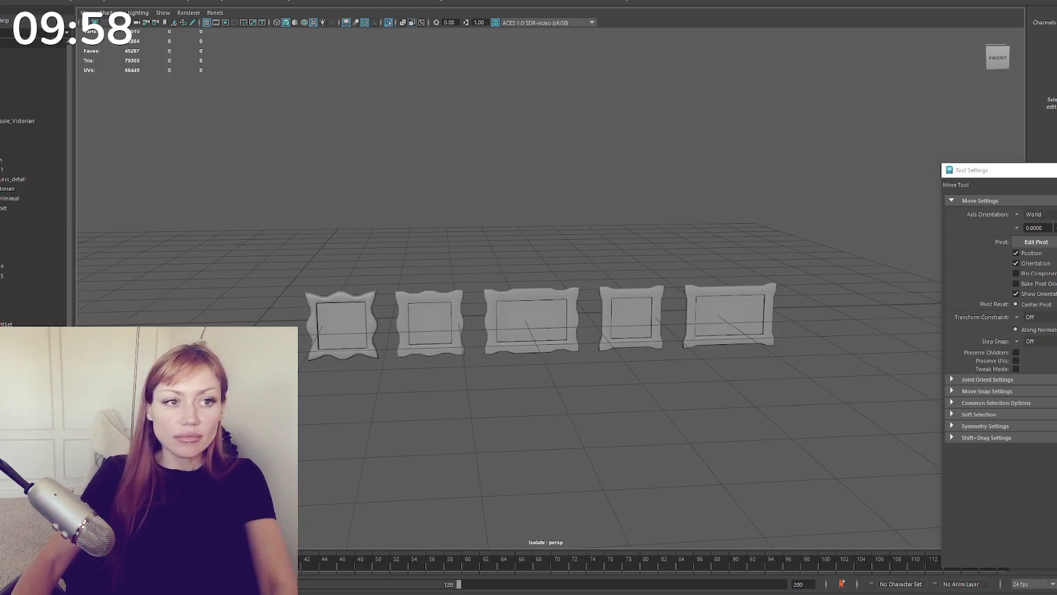
{"action": "mouse_move", "coordinate": [513, 302]}
{"action": "left_mouse_down"}
{"action": "mouse_move", "coordinate": [415, 296]}
{"action": "mouse_move", "coordinate": [440, 303]}
{"action": "left_mouse_up"}
Step: Scale the cube tall along Y into a post and move it into place
{"action": "key", "text": "f"}
{"action": "scroll", "coordinate": [440, 303], "scroll_direction": "down", "scroll_amount": 5}
{"action": "key", "text": "r"}
{"action": "left_click_drag", "start_coordinate": [550, 182], "coordinate": [554, 31]}
{"action": "left_click_drag", "start_coordinate": [550, 181], "coordinate": [550, 147]}
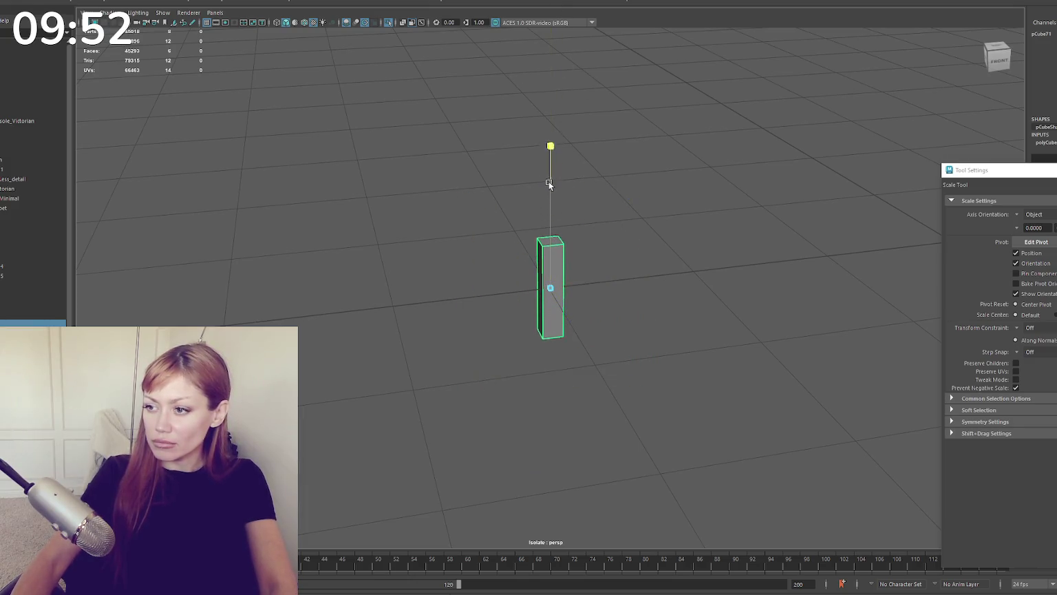
{"action": "key", "text": "w"}
{"action": "left_click_drag", "start_coordinate": [555, 227], "coordinate": [548, 168]}
{"action": "mouse_move", "coordinate": [599, 225]}
{"action": "left_mouse_down"}
{"action": "mouse_move", "coordinate": [527, 258]}
{"action": "mouse_move", "coordinate": [807, 236]}
{"action": "mouse_move", "coordinate": [739, 289]}
{"action": "left_mouse_up"}
Step: Select the left post and reframe the view on both posts
{"action": "left_click_drag", "start_coordinate": [585, 276], "coordinate": [625, 279], "text": "alt"}
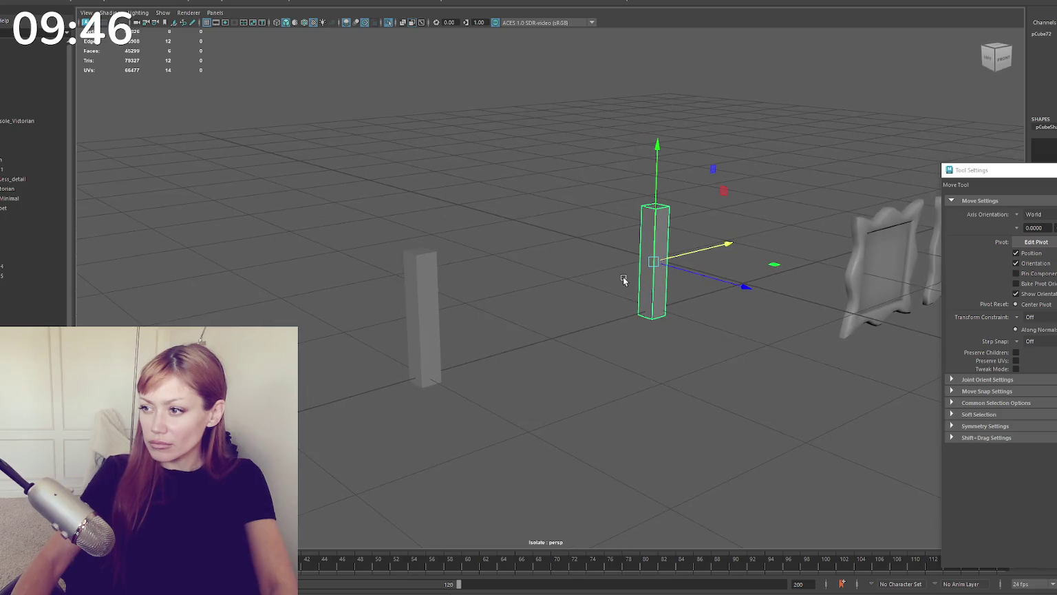
{"action": "left_click", "coordinate": [413, 300]}
{"action": "key", "text": "r"}
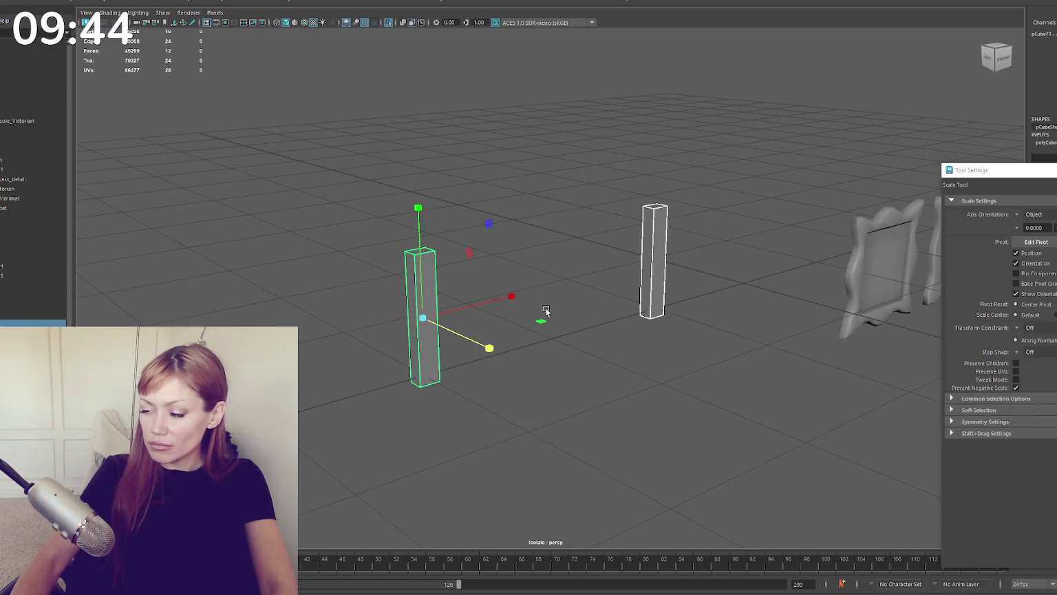
{"action": "left_click_drag", "start_coordinate": [461, 332], "coordinate": [503, 307], "text": "alt"}
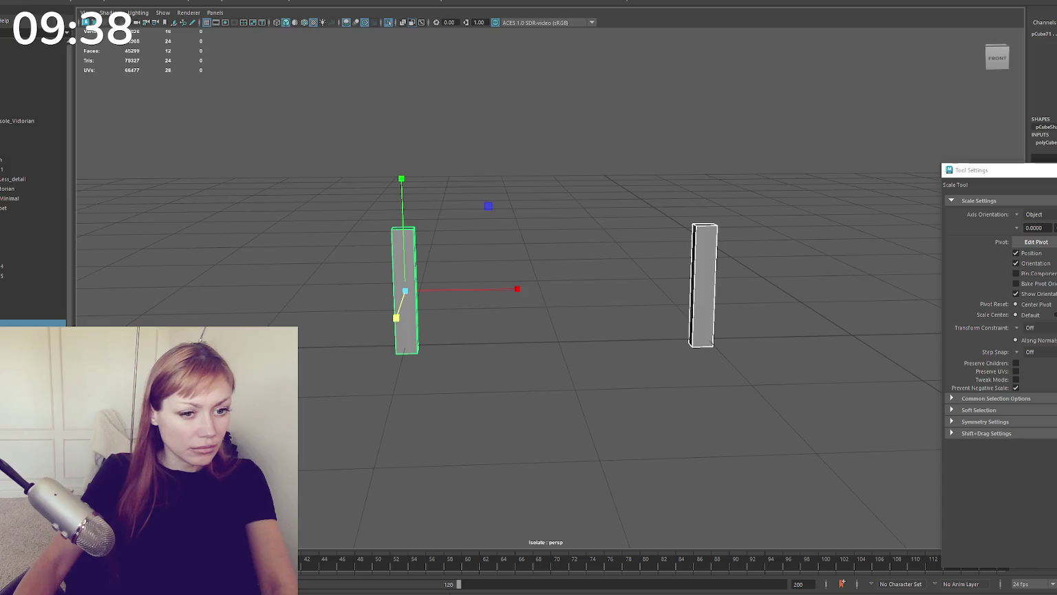
{"action": "middle_click_drag", "start_coordinate": [377, 254], "coordinate": [333, 222], "text": "alt"}
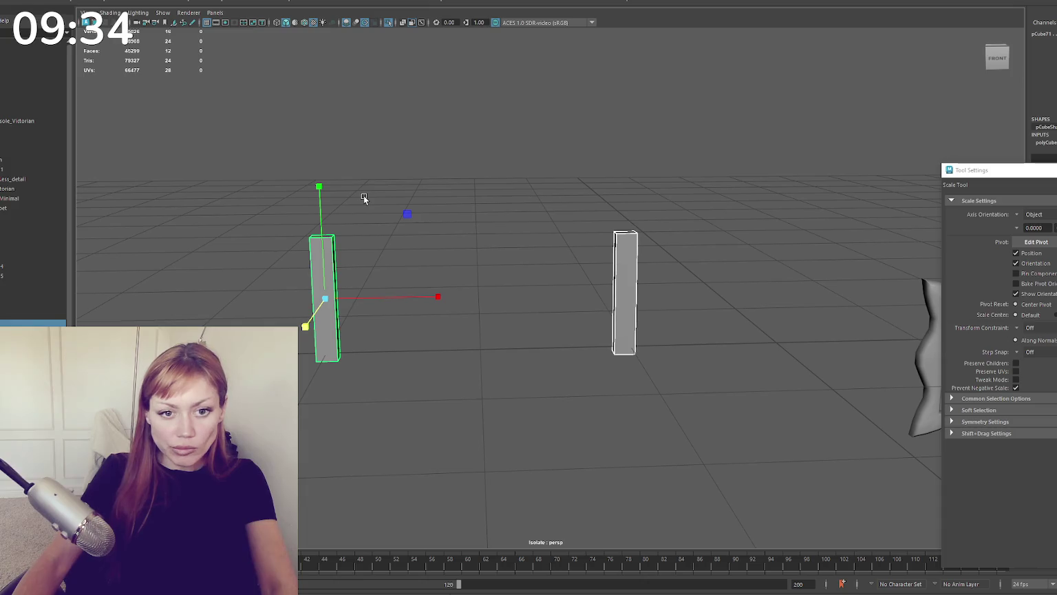
{"action": "left_click_drag", "start_coordinate": [364, 197], "coordinate": [376, 180], "text": "alt"}
{"action": "right_click_drag", "start_coordinate": [489, 162], "coordinate": [331, 210]}
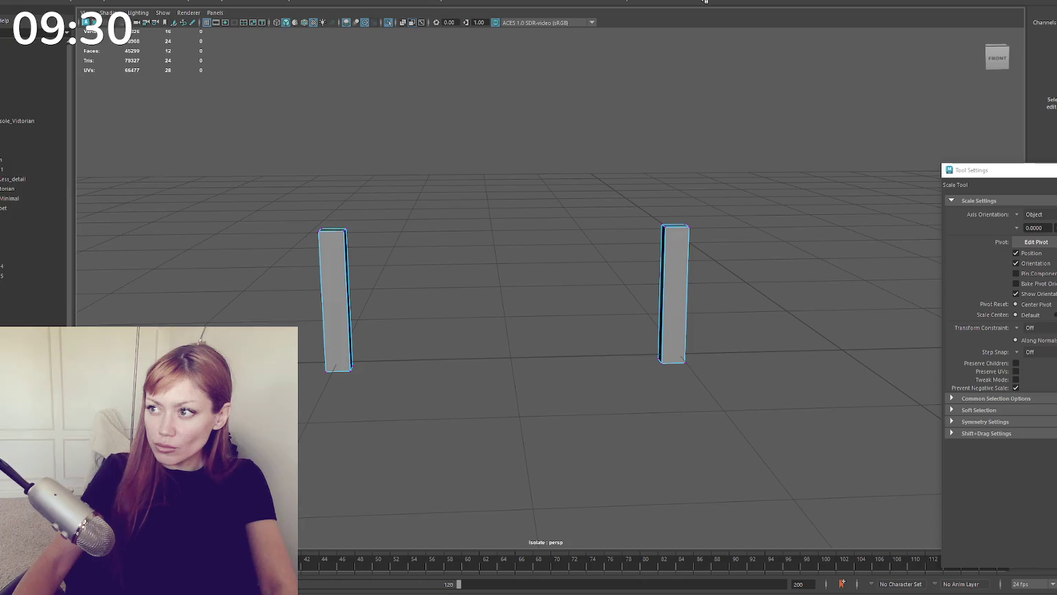
{"action": "right_click_drag", "start_coordinate": [385, 224], "coordinate": [336, 230], "text": "shift"}
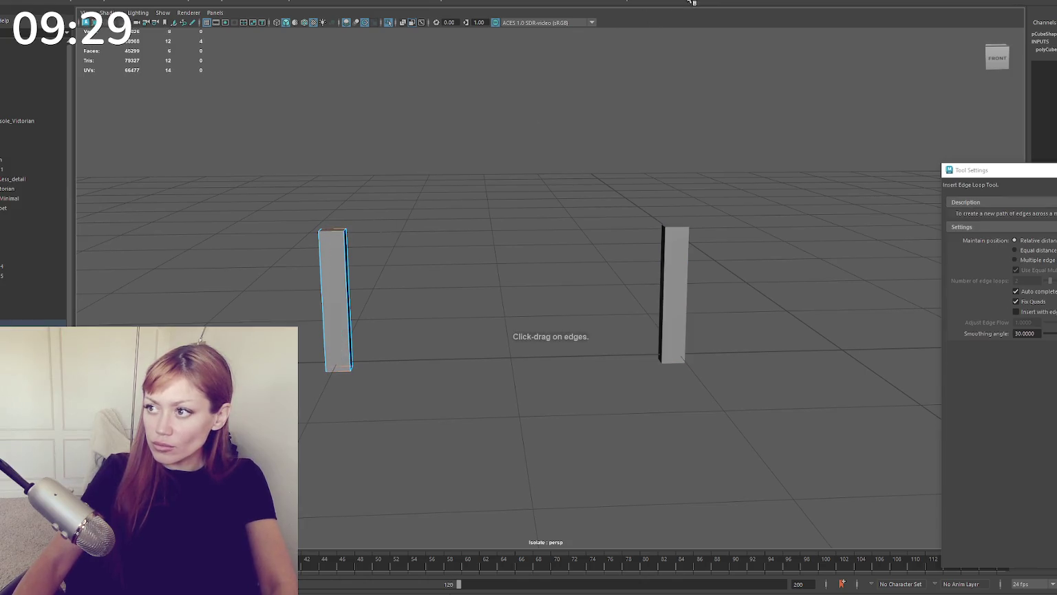
Step: Insert a middle edge loop on the left post and pull its top vertices up into a point
{"action": "left_click", "coordinate": [1033, 260]}
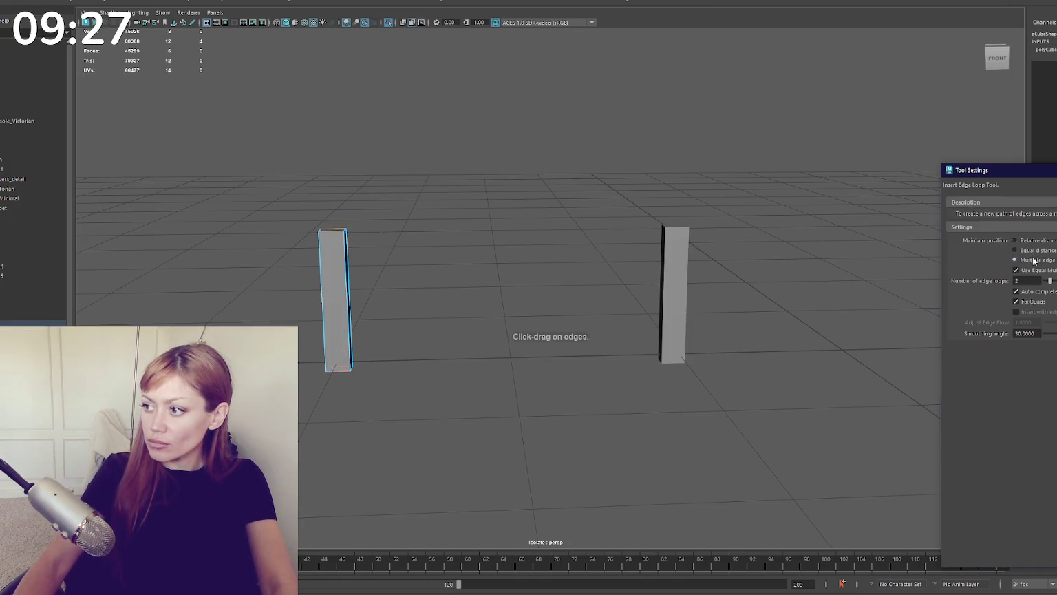
{"action": "left_click", "coordinate": [334, 231]}
{"action": "key", "text": "q"}
{"action": "key", "text": "w"}
{"action": "key", "text": "q"}
{"action": "key", "text": "w"}
{"action": "left_click_drag", "start_coordinate": [336, 212], "coordinate": [336, 183]}
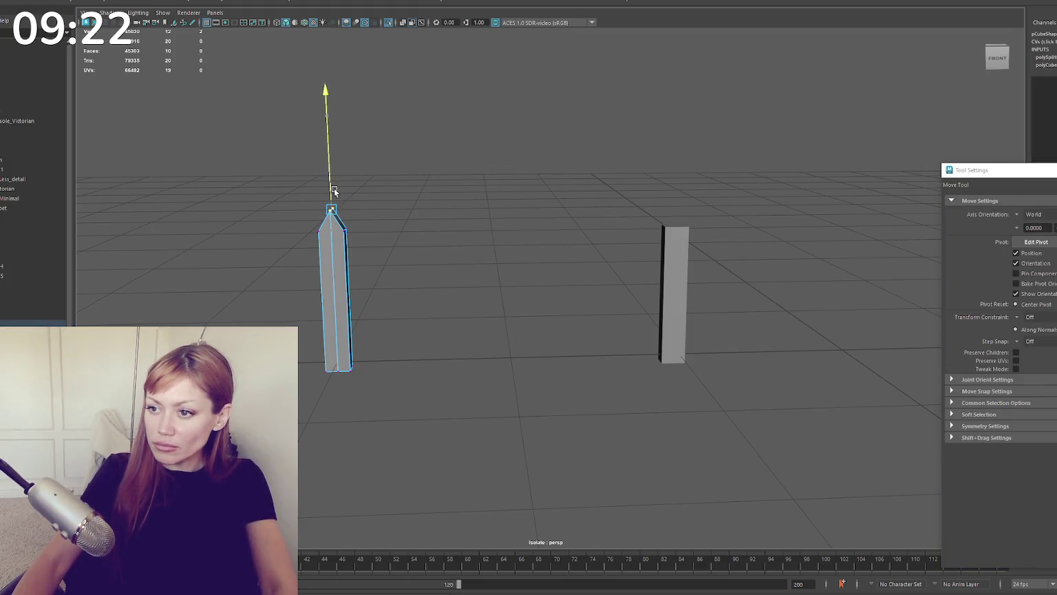
{"action": "key", "text": "F8"}
{"action": "key", "text": "q"}
{"action": "mouse_move", "coordinate": [412, 154]}
{"action": "left_mouse_down", "text": "alt"}
{"action": "mouse_move", "coordinate": [369, 196]}
{"action": "mouse_move", "coordinate": [413, 176]}
{"action": "left_mouse_up", "text": "alt"}
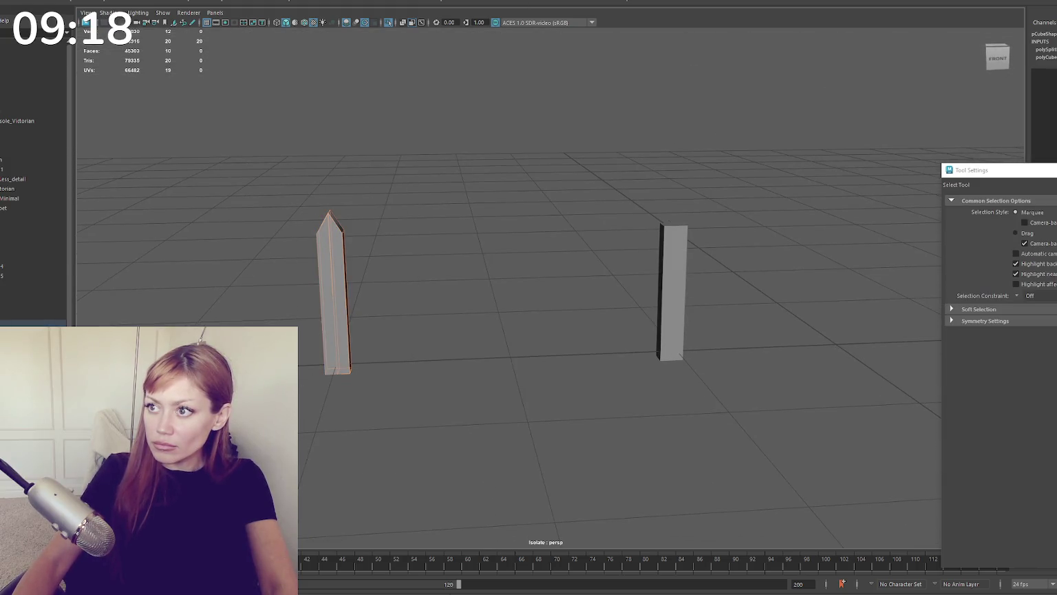
Step: Bevel the post's edges with a Fraction of about 0.4
{"action": "key", "text": "ctrl+b"}
{"action": "key", "text": "ctrl+z"}
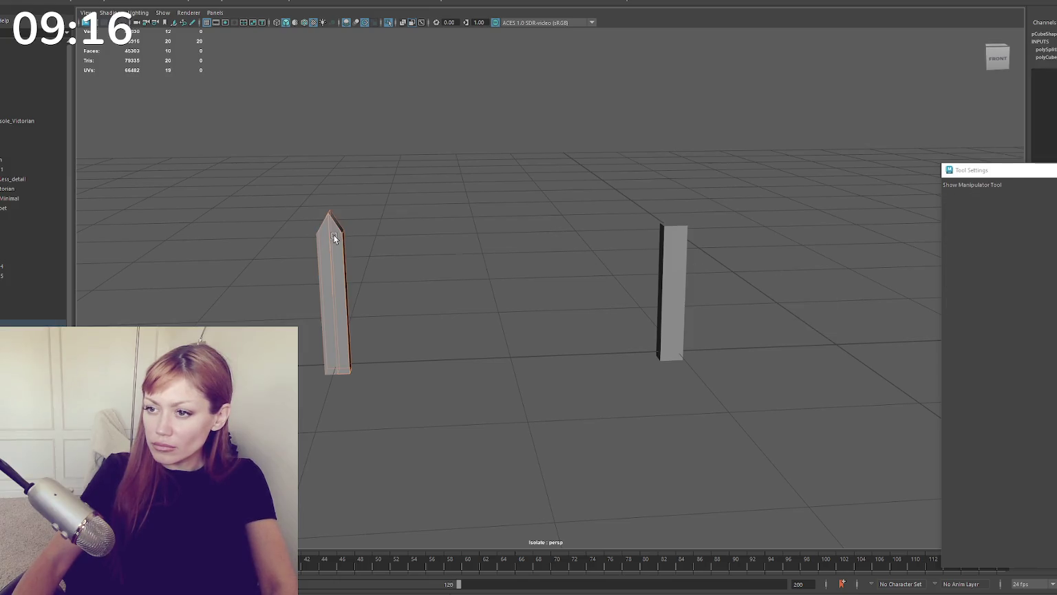
{"action": "key", "text": "ctrl+z"}
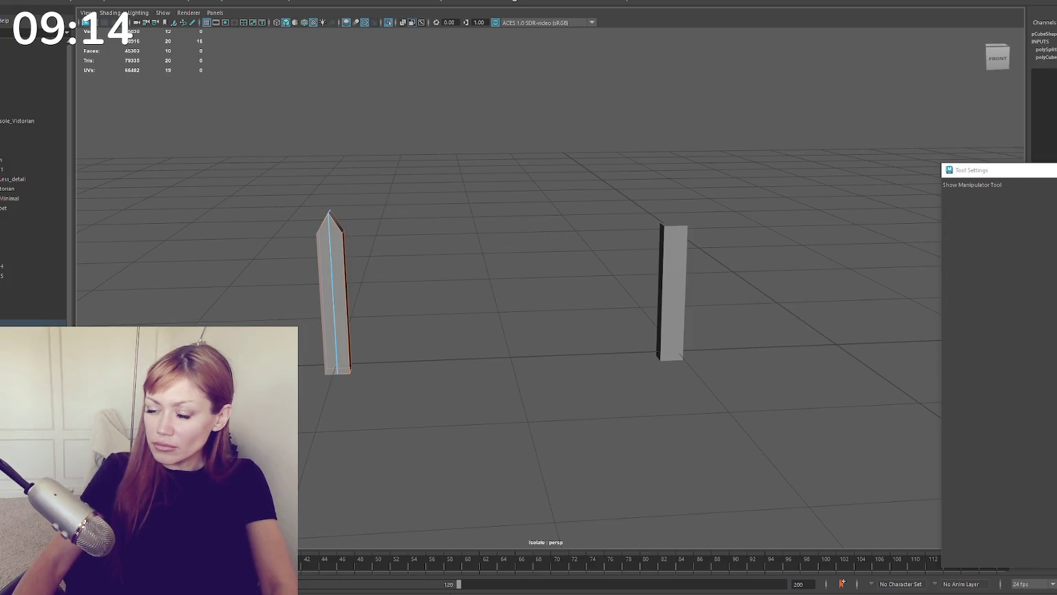
{"action": "key", "text": "ctrl+b"}
{"action": "left_click_drag", "start_coordinate": [827, 300], "coordinate": [802, 296]}
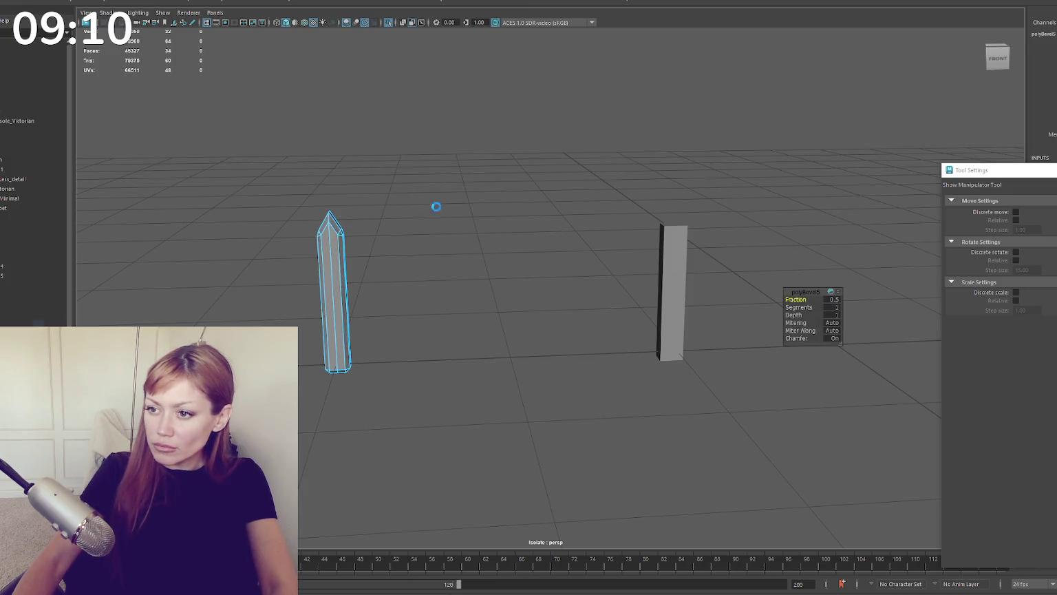
{"action": "key", "text": "ctrl+z"}
{"action": "key", "text": "ctrl+z"}
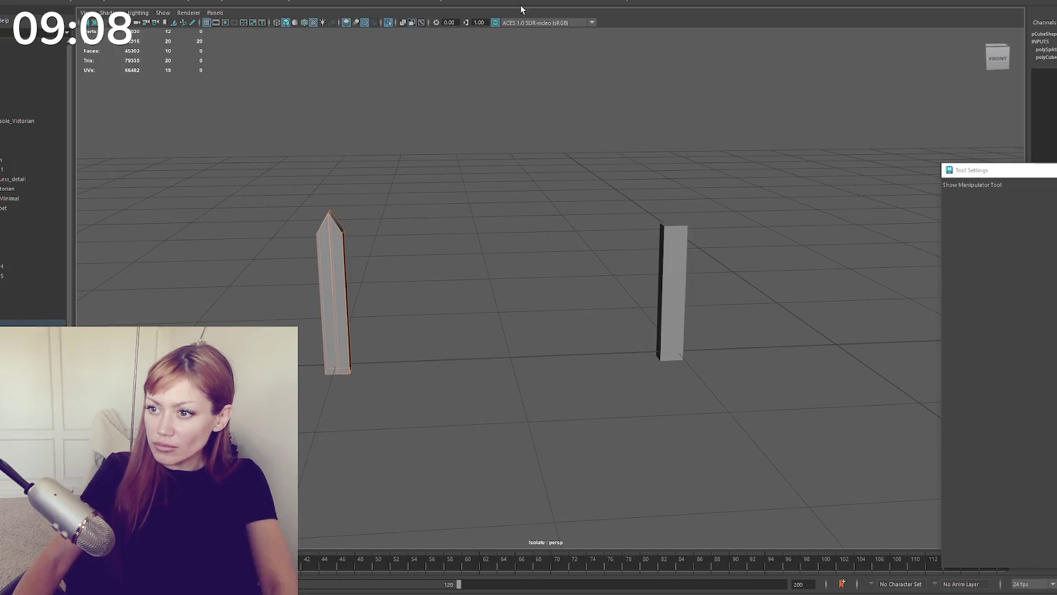
{"action": "key", "text": "ctrl+b"}
{"action": "mouse_move", "coordinate": [396, 180]}
{"action": "middle_mouse_down", "text": "alt"}
{"action": "mouse_move", "coordinate": [515, 153]}
{"action": "mouse_move", "coordinate": [486, 143]}
{"action": "middle_mouse_up", "text": "alt"}
{"action": "key", "text": "q"}
Step: Select and scale the picket's tip vertices in wireframe, then return to shaded object mode
{"action": "left_click_drag", "start_coordinate": [428, 179], "coordinate": [447, 313]}
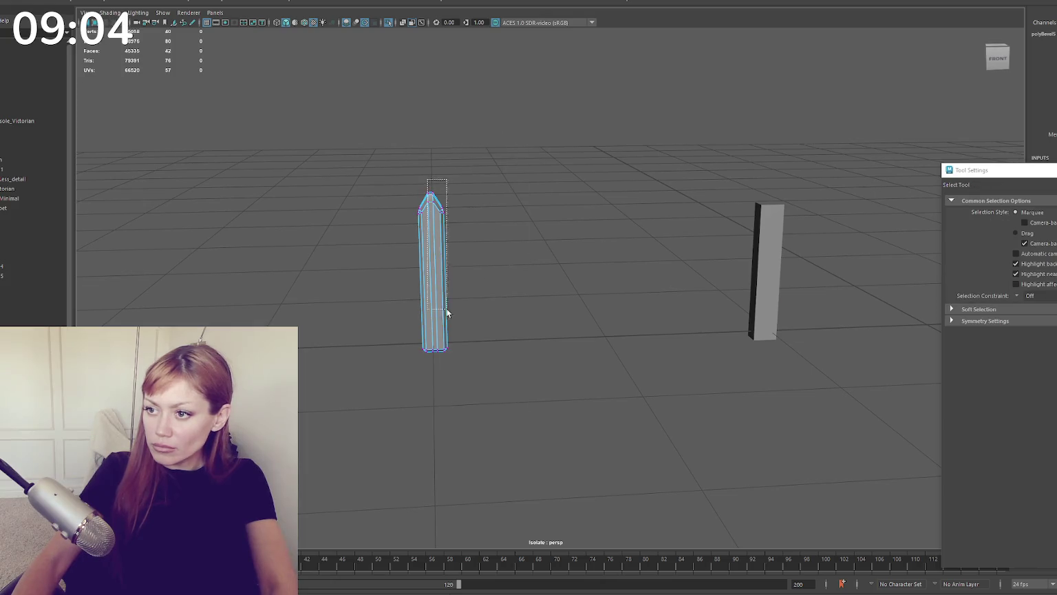
{"action": "left_click_drag", "start_coordinate": [439, 360], "coordinate": [440, 360]}
{"action": "key", "text": "4"}
{"action": "left_click_drag", "start_coordinate": [422, 180], "coordinate": [435, 206]}
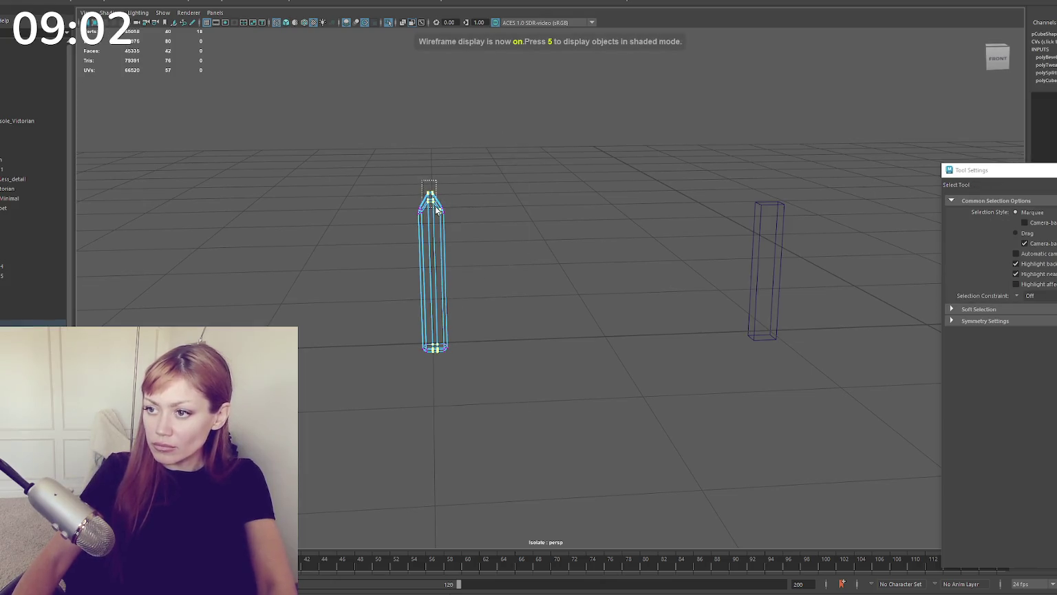
{"action": "key", "text": "r"}
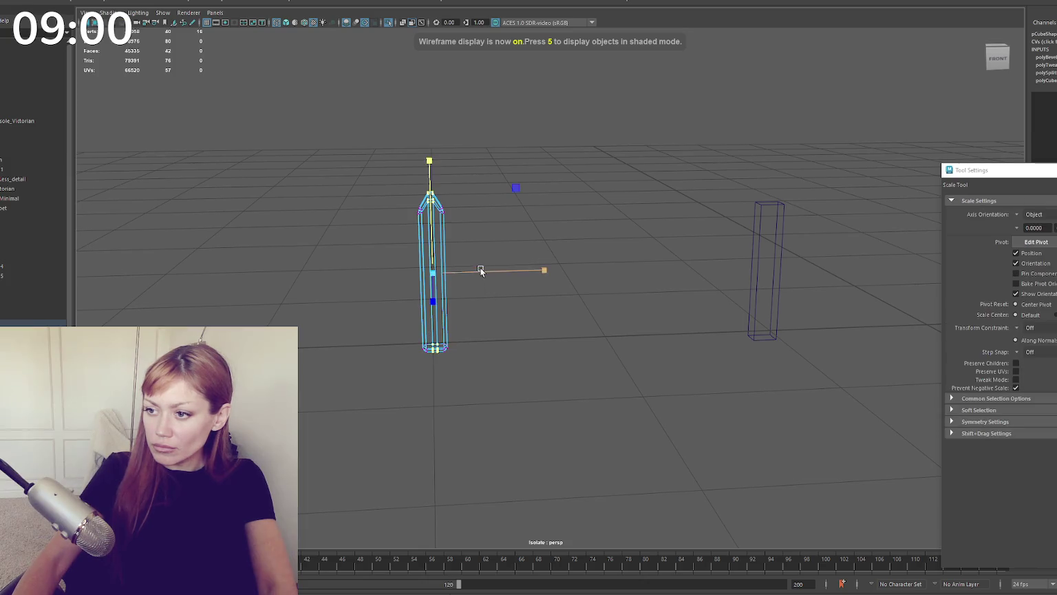
{"action": "left_click", "coordinate": [428, 226]}
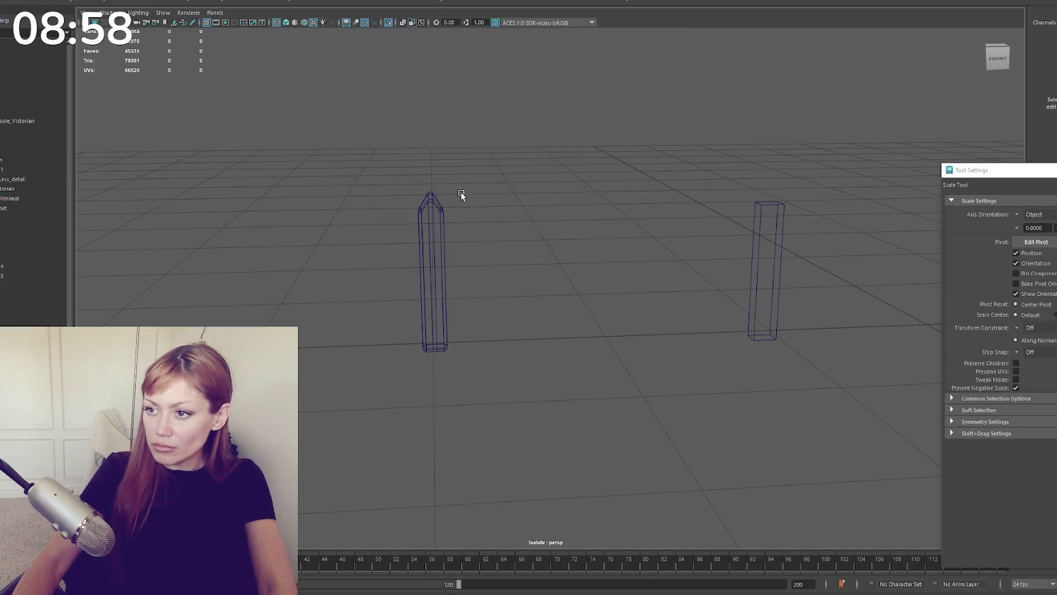
{"action": "key", "text": "ctrl+z"}
{"action": "key", "text": "q"}
{"action": "right_click_drag", "start_coordinate": [483, 153], "coordinate": [542, 163]}
{"action": "key", "text": "5"}
{"action": "left_click", "coordinate": [551, 148]}
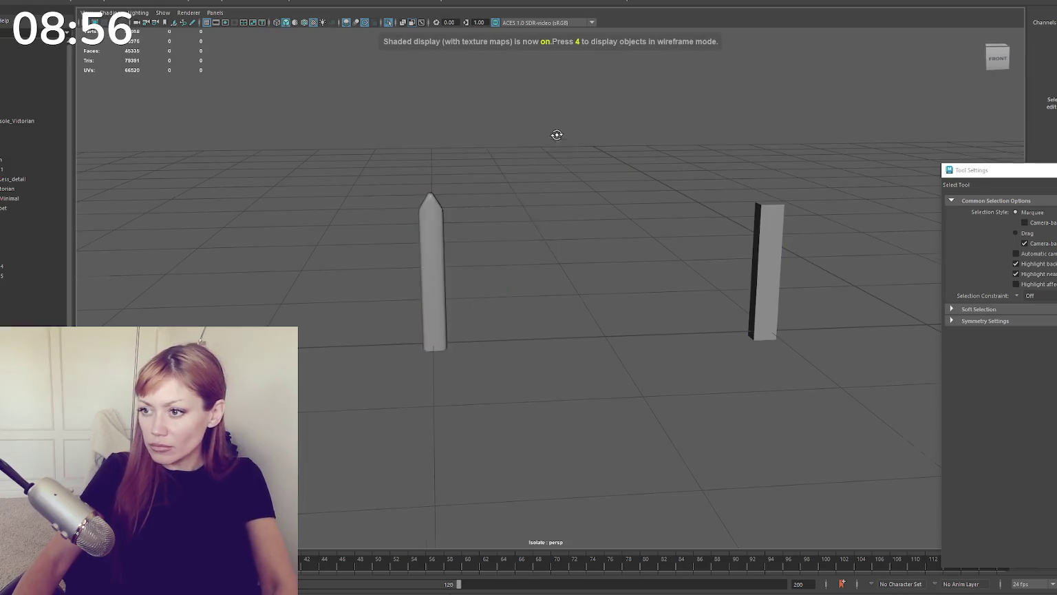
Step: Rotate the right post 90° to horizontal and slide it left along X onto the pointed picket
{"action": "left_click_drag", "start_coordinate": [448, 224], "coordinate": [545, 218], "text": "alt"}
{"action": "left_click", "coordinate": [773, 238]}
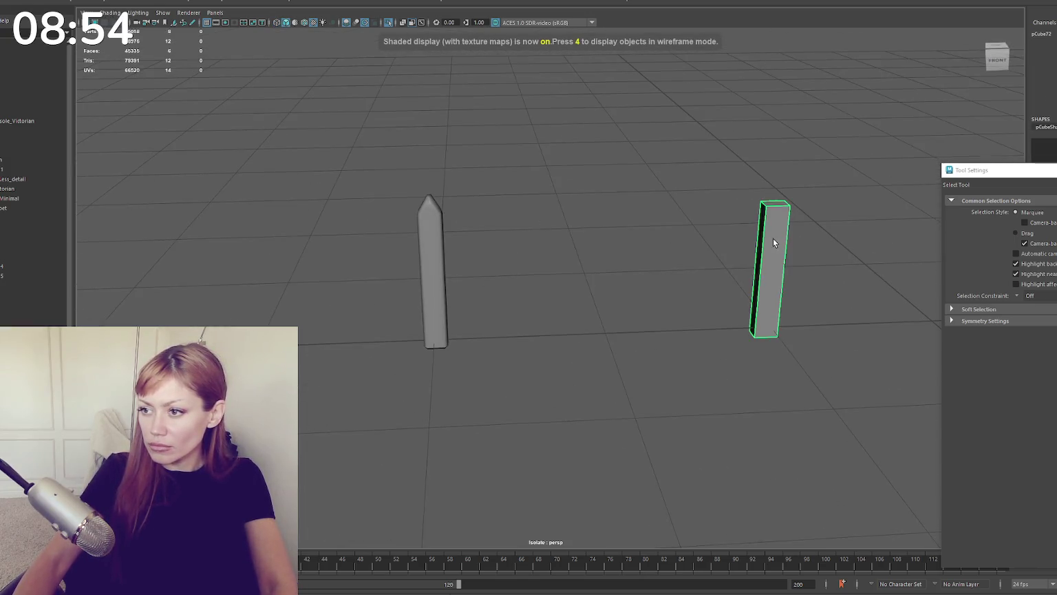
{"action": "key", "text": "e"}
{"action": "left_click_drag", "start_coordinate": [739, 170], "coordinate": [687, 198]}
{"action": "key", "text": "w"}
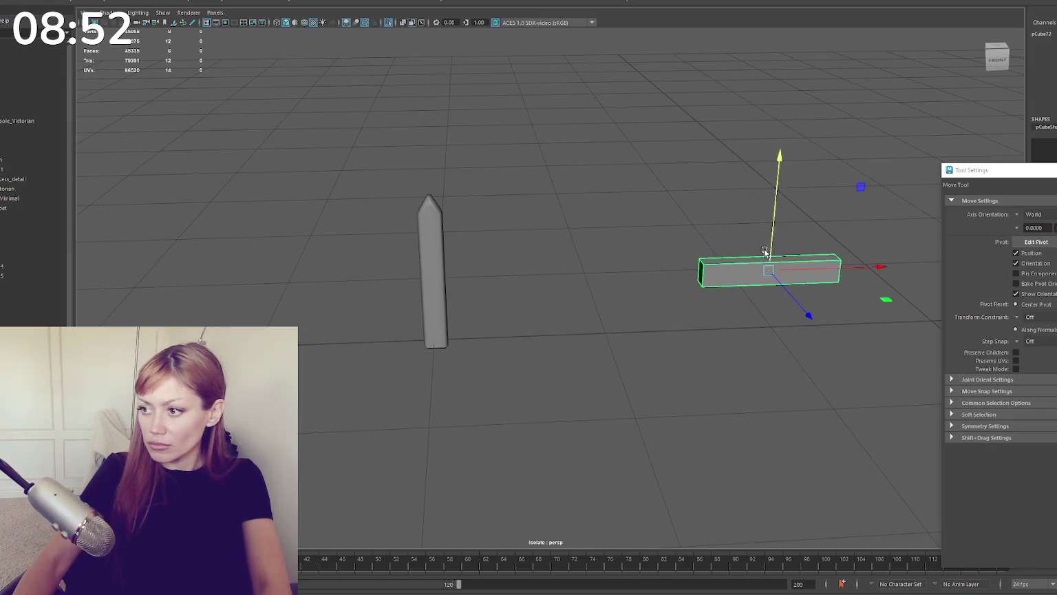
{"action": "mouse_move", "coordinate": [869, 267]}
{"action": "left_mouse_down"}
{"action": "mouse_move", "coordinate": [554, 276]}
{"action": "mouse_move", "coordinate": [450, 242]}
{"action": "mouse_move", "coordinate": [477, 265]}
{"action": "mouse_move", "coordinate": [470, 298]}
{"action": "mouse_move", "coordinate": [549, 270]}
{"action": "left_mouse_up"}
Step: Select the picket's bottom cap face in face mode and delete it
{"action": "left_click_drag", "start_coordinate": [543, 230], "coordinate": [433, 252], "text": "alt"}
{"action": "left_click", "coordinate": [433, 252]}
{"action": "left_click_drag", "start_coordinate": [281, 93], "coordinate": [366, 135], "text": "alt"}
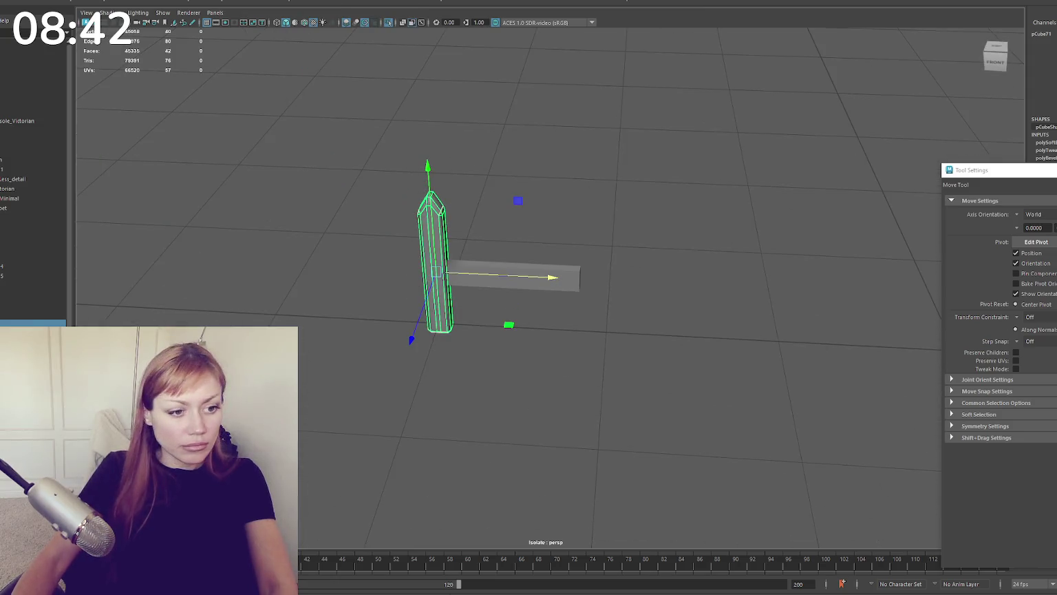
{"action": "key", "text": "ctrl+F11"}
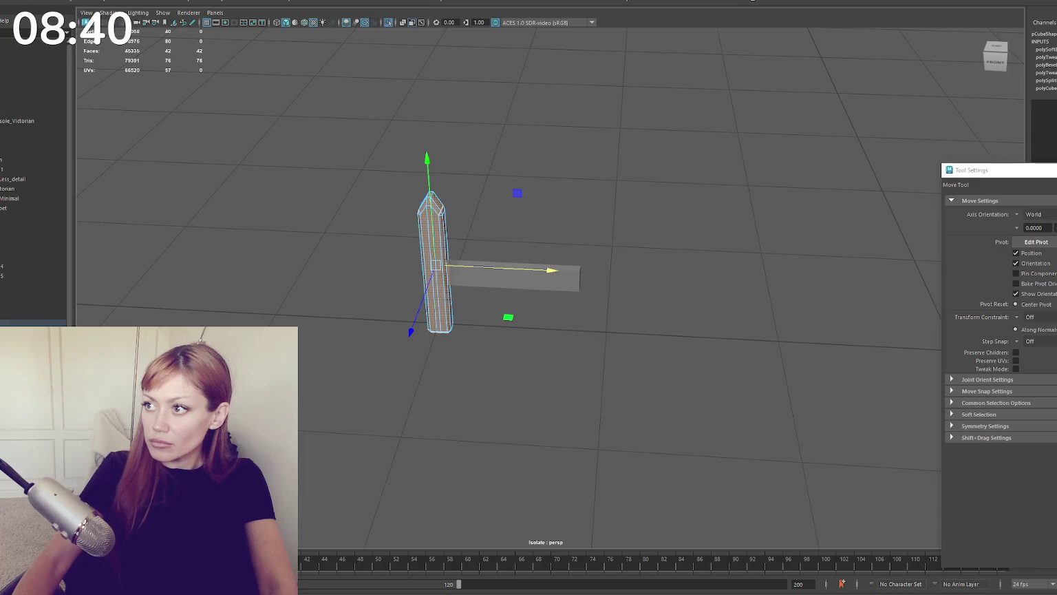
{"action": "key", "text": "q"}
{"action": "left_click_drag", "start_coordinate": [441, 227], "coordinate": [486, 171], "text": "alt"}
{"action": "left_click", "coordinate": [486, 171]}
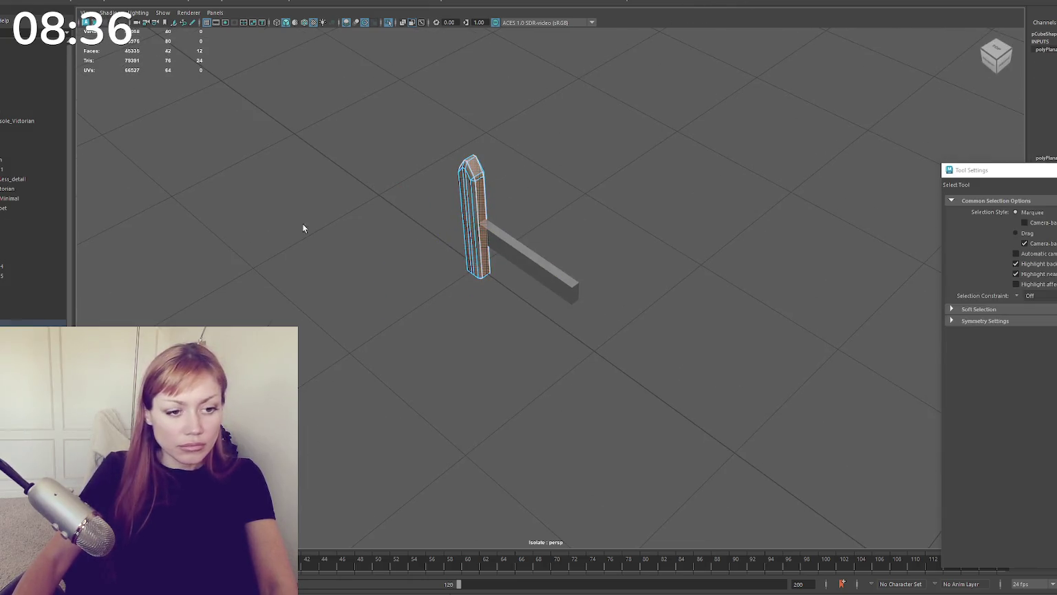
{"action": "left_click_drag", "start_coordinate": [303, 229], "coordinate": [492, 153], "text": "alt"}
{"action": "left_click", "coordinate": [313, 363]}
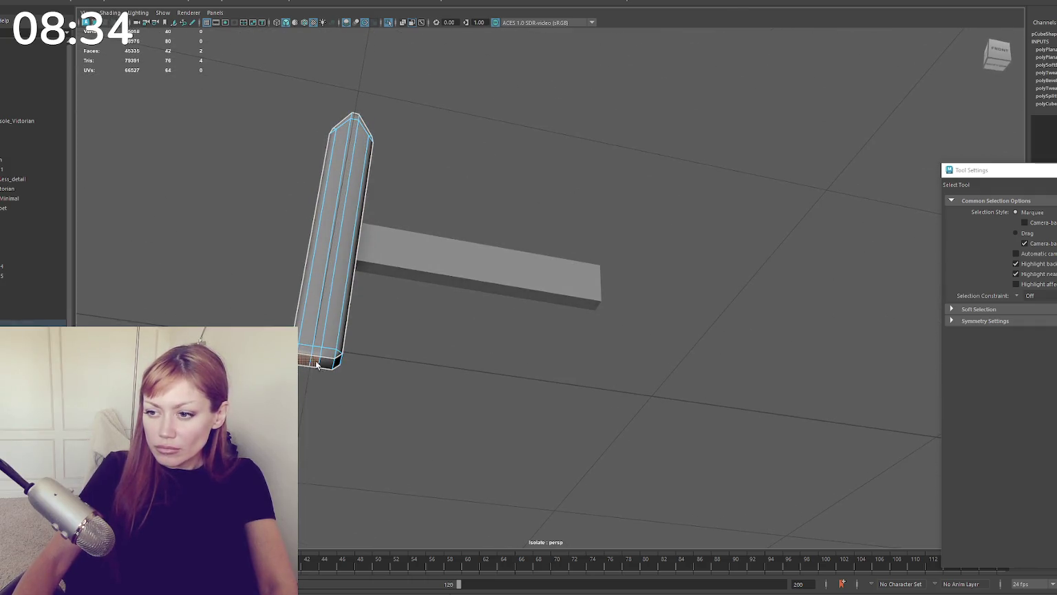
{"action": "key", "text": "Delete"}
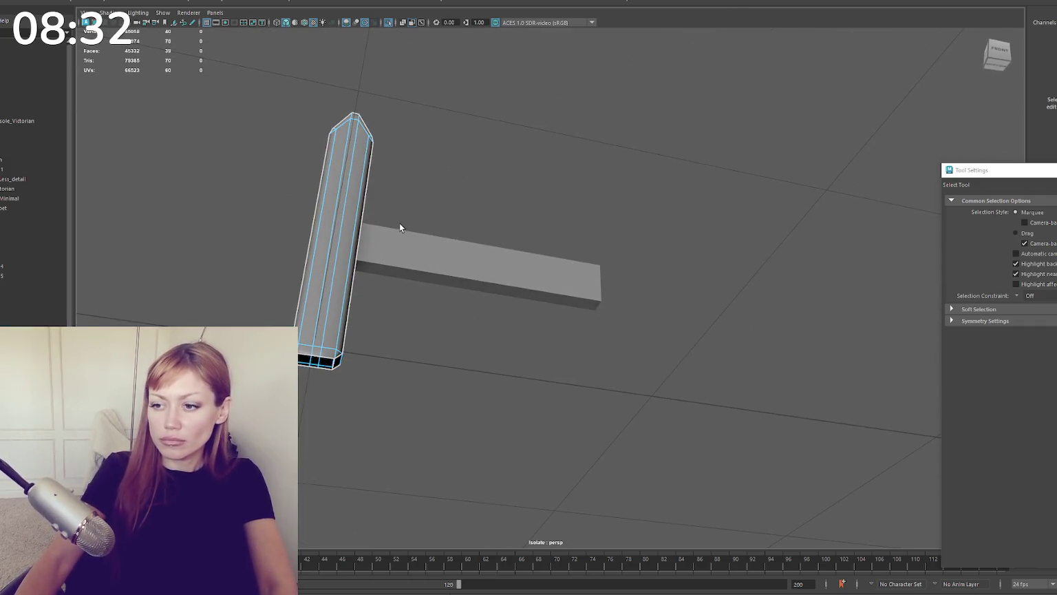
Step: Undo the cap deletion and return to the bottom cap face selection
{"action": "left_click_drag", "start_coordinate": [400, 227], "coordinate": [418, 161], "text": "alt"}
{"action": "key", "text": "ctrl+z"}
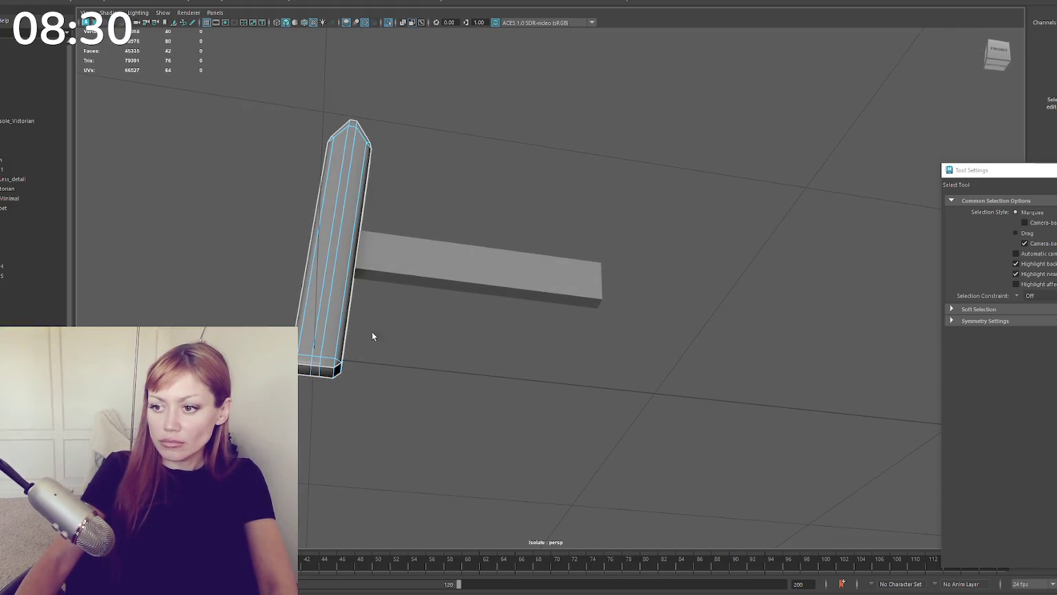
{"action": "left_click", "coordinate": [331, 375]}
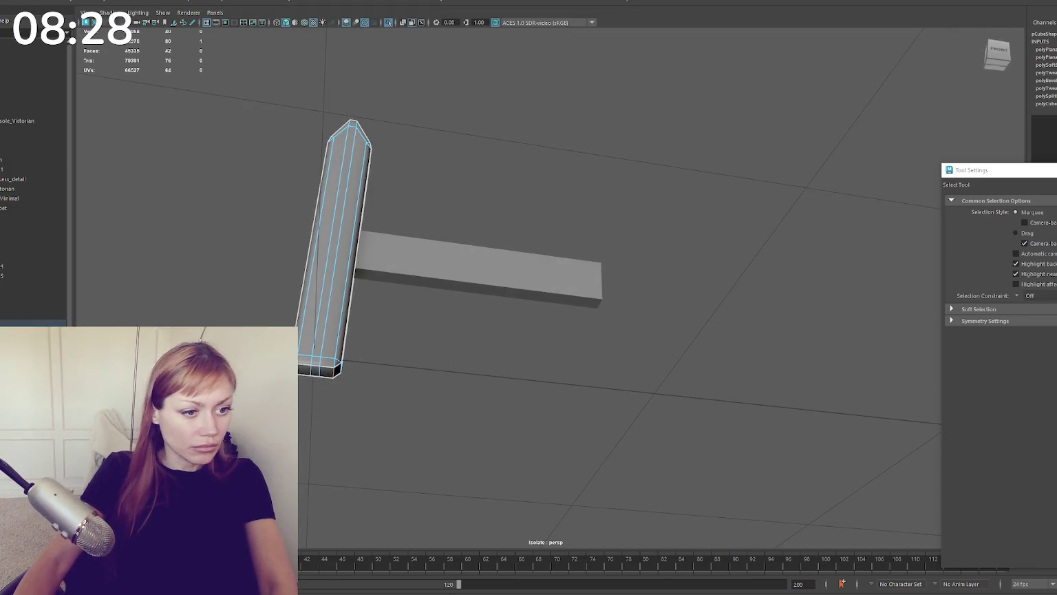
{"action": "key", "text": "ctrl+shift+a"}
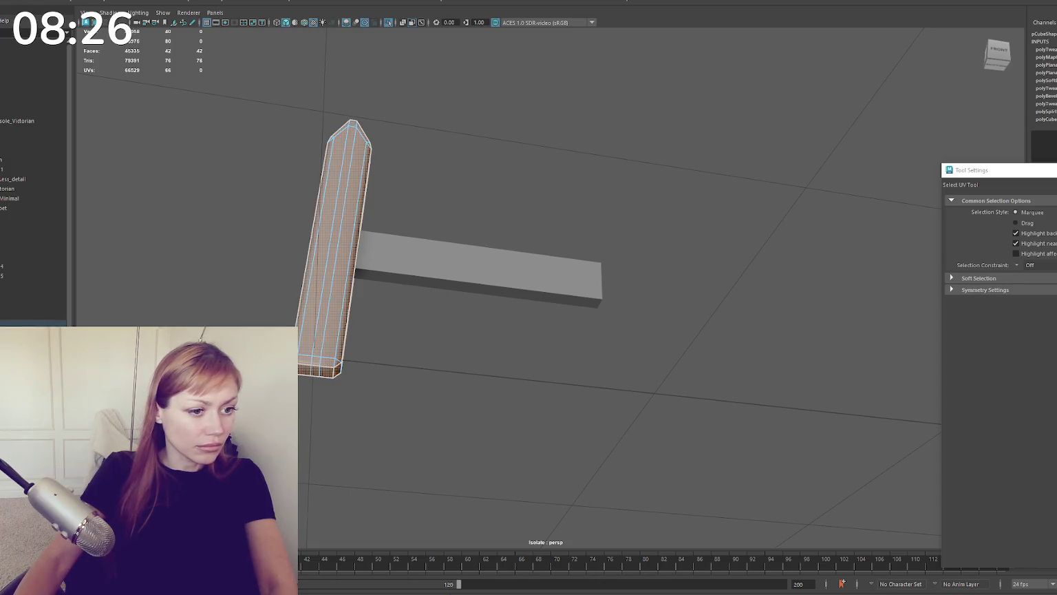
{"action": "left_click", "coordinate": [320, 368]}
{"action": "left_click", "coordinate": [337, 248]}
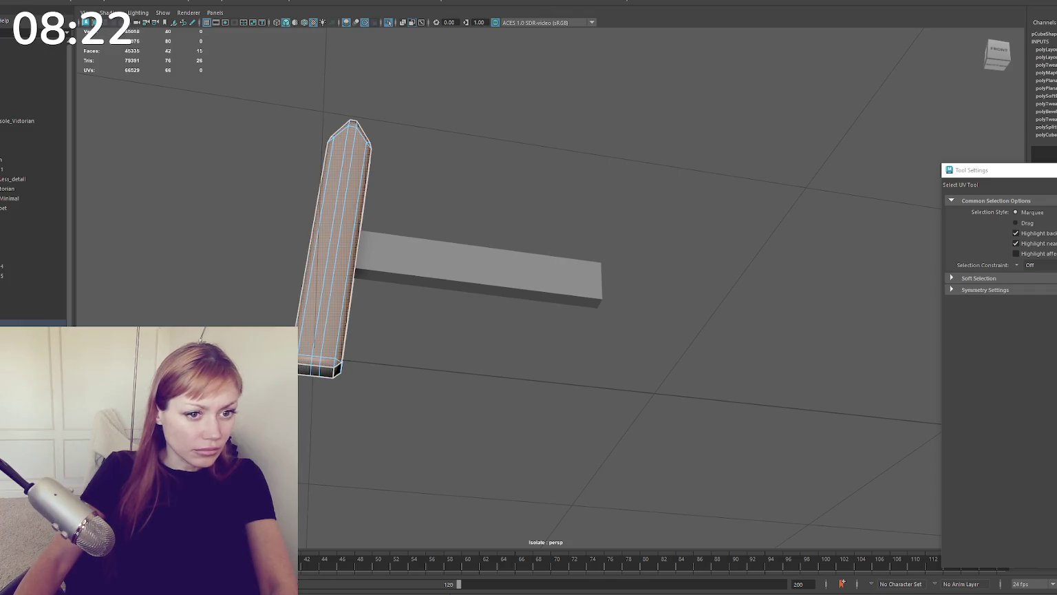
{"action": "key", "text": "w"}
{"action": "key", "text": "ctrl+z"}
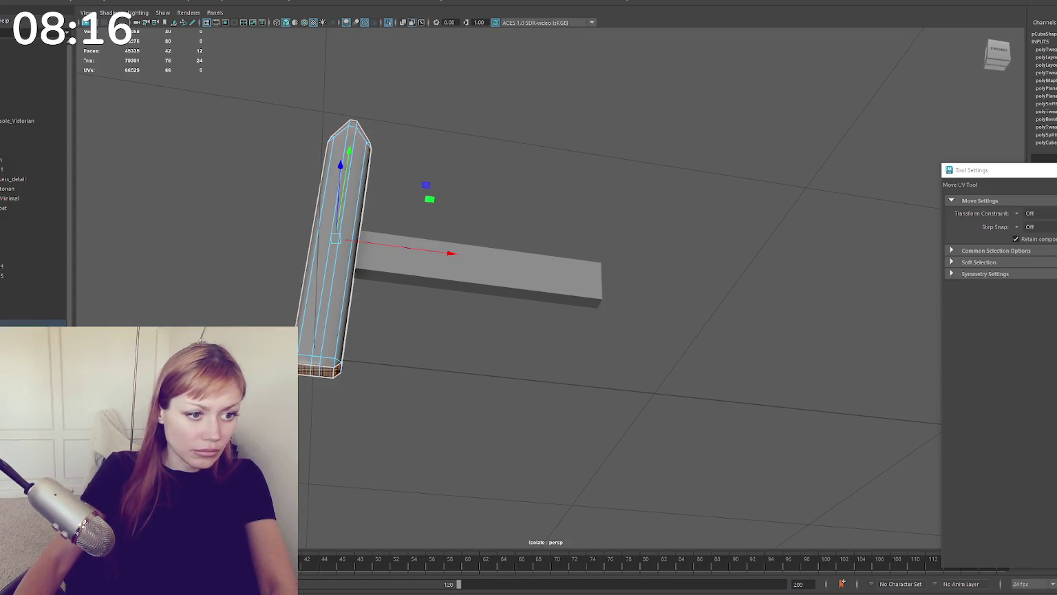
Step: Return to object mode, select the vertical pillar and open Duplicate Special options
{"action": "key", "text": "F8"}
{"action": "left_click", "coordinate": [519, 273]}
{"action": "mouse_move", "coordinate": [689, 117]}
{"action": "left_mouse_down", "text": "alt"}
{"action": "mouse_move", "coordinate": [519, 274]}
{"action": "mouse_move", "coordinate": [495, 258]}
{"action": "left_mouse_up", "text": "alt"}
{"action": "left_click", "coordinate": [316, 169]}
{"action": "left_click", "coordinate": [10, 4]}
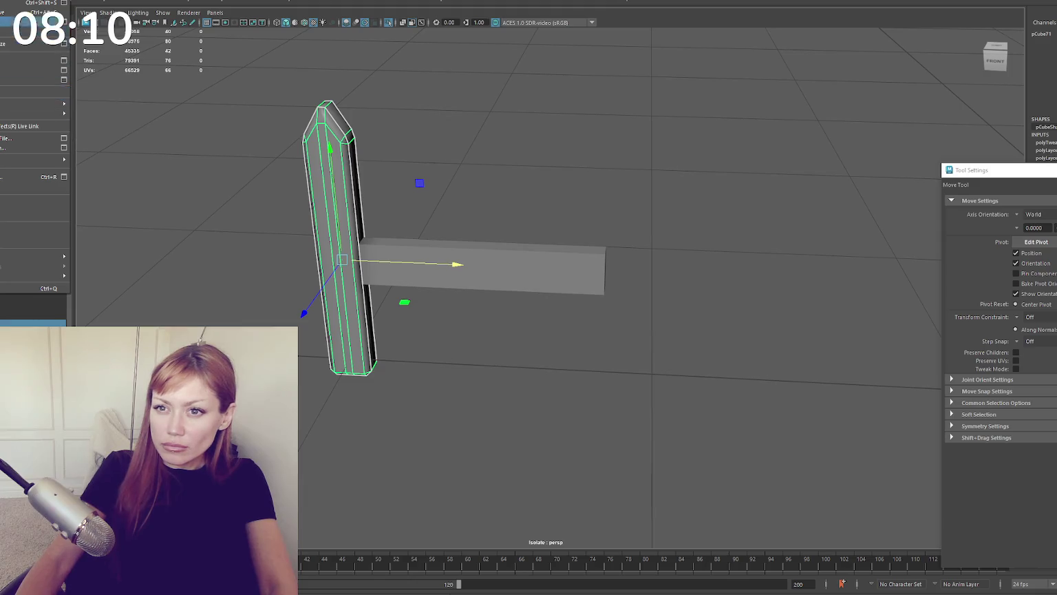
{"action": "left_click", "coordinate": [80, 104]}
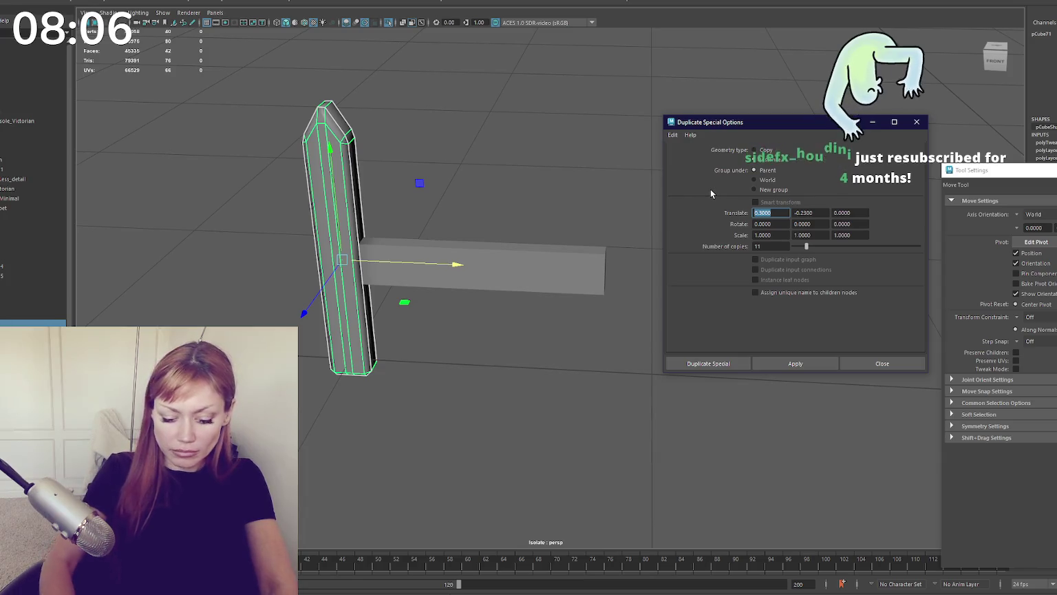
Step: Try duplicating the picket with 0.1 X and 0 Y offset, then undo the 11 copies
{"action": "type", "text": "0.1"}
{"action": "key", "text": "Tab"}
{"action": "type", "text": "0"}
{"action": "left_click", "coordinate": [798, 364]}
{"action": "key", "text": "ctrl+z"}
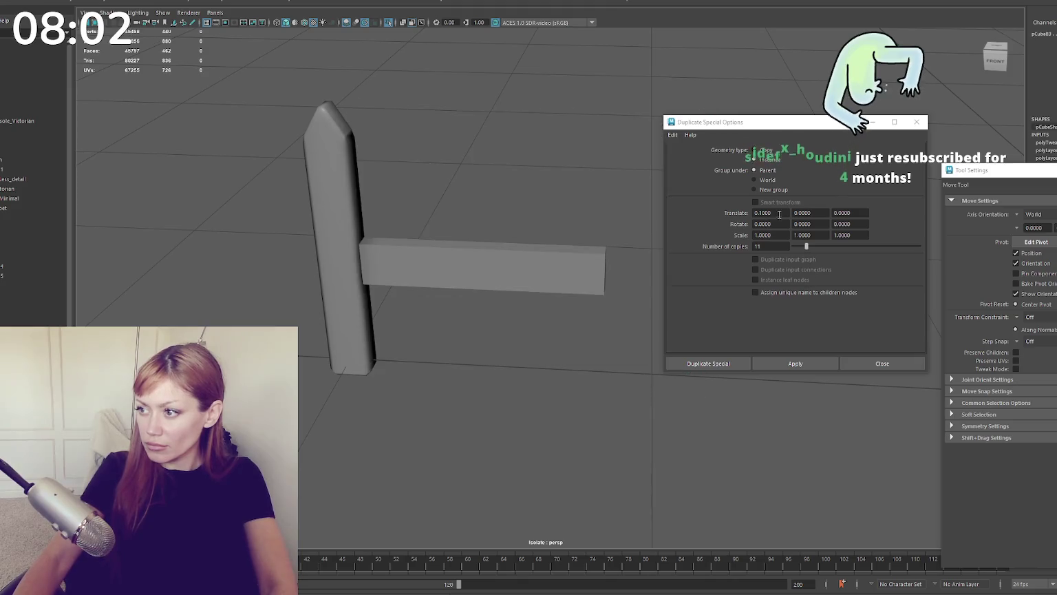
Step: Try 7 copies at 0.2 X spacing, then undo the result
{"action": "type", "text": "0.2"}
{"action": "key", "text": "Tab"}
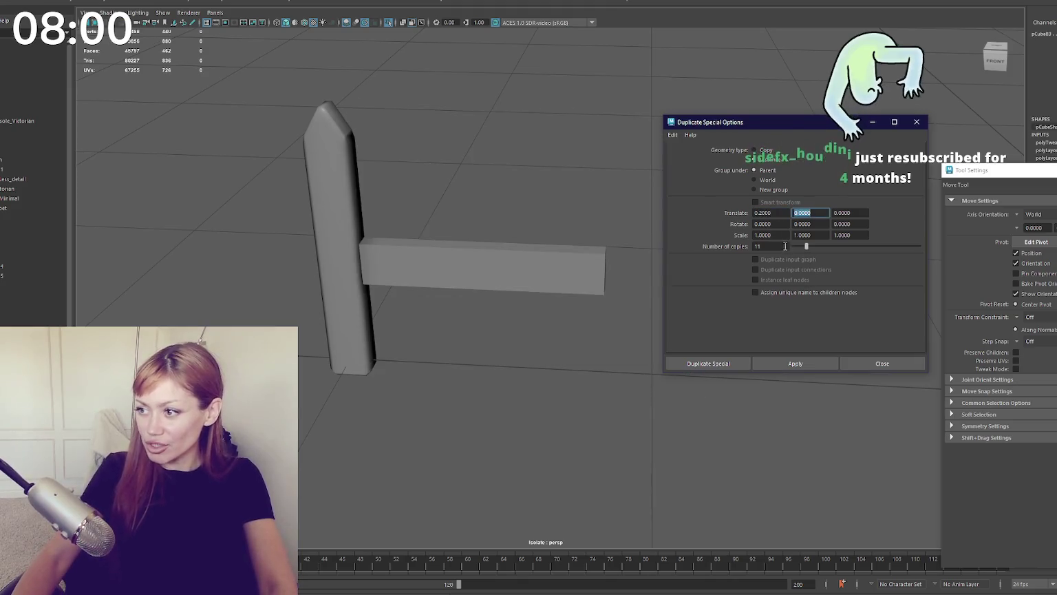
{"action": "double_click", "coordinate": [764, 245]}
{"action": "type", "text": "7"}
{"action": "key", "text": "Return"}
{"action": "left_click", "coordinate": [799, 365]}
{"action": "scroll", "coordinate": [551, 282], "scroll_direction": "down", "scroll_amount": 3}
{"action": "key", "text": "ctrl+z"}
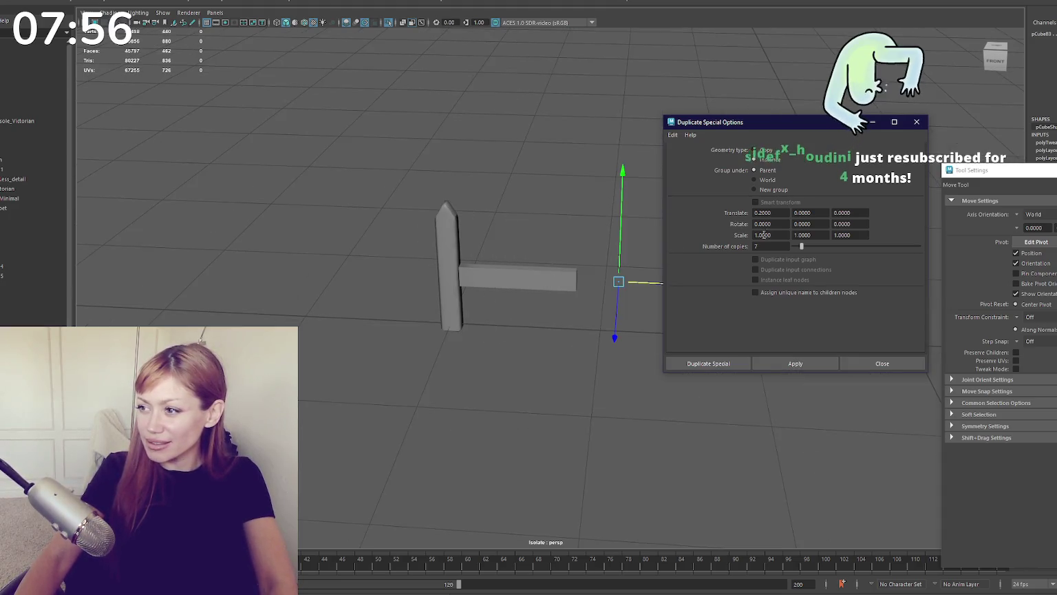
Step: Try 5 copies instead, then undo them
{"action": "scroll", "coordinate": [600, 188], "scroll_direction": "up", "scroll_amount": 3}
{"action": "double_click", "coordinate": [764, 246]}
{"action": "type", "text": "5"}
{"action": "left_click", "coordinate": [796, 365]}
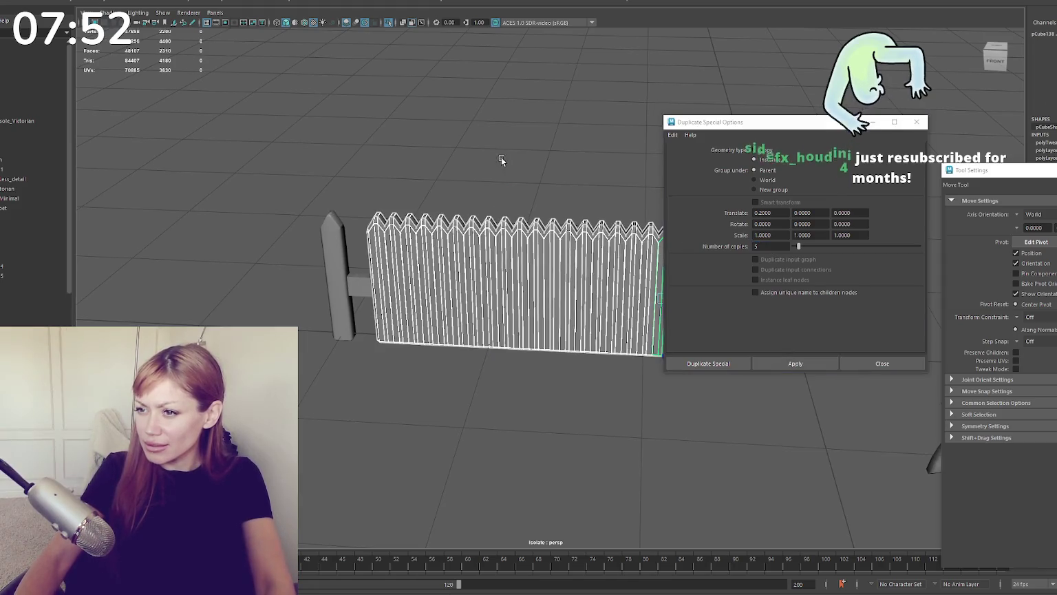
{"action": "key", "text": "ctrl+z"}
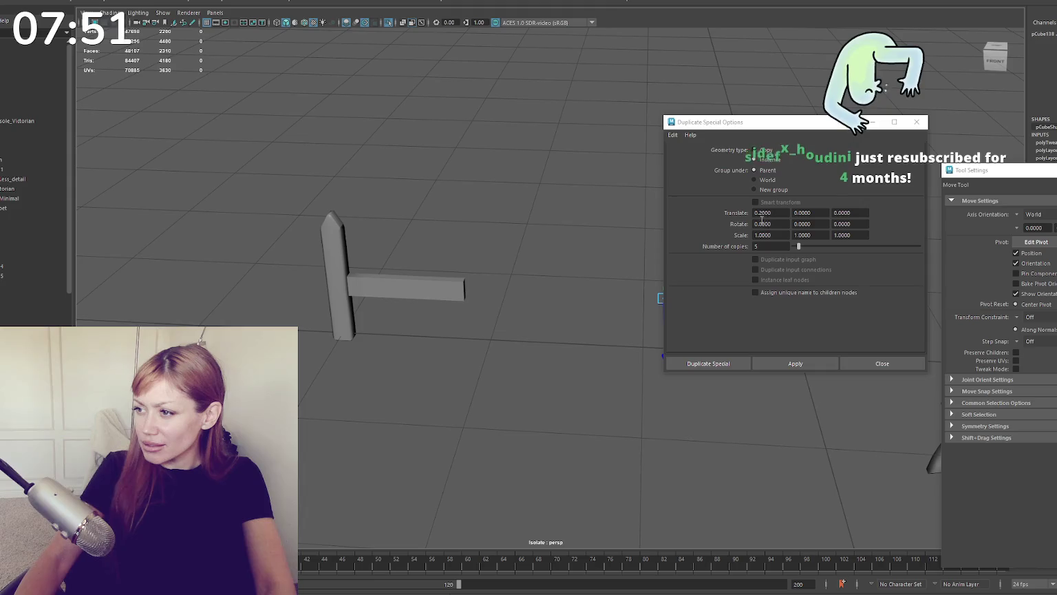
Step: Try five instanced post copies at 0.1 X spacing, then undo them
{"action": "double_click", "coordinate": [761, 214]}
{"action": "type", "text": "0.1"}
{"action": "key", "text": "Return"}
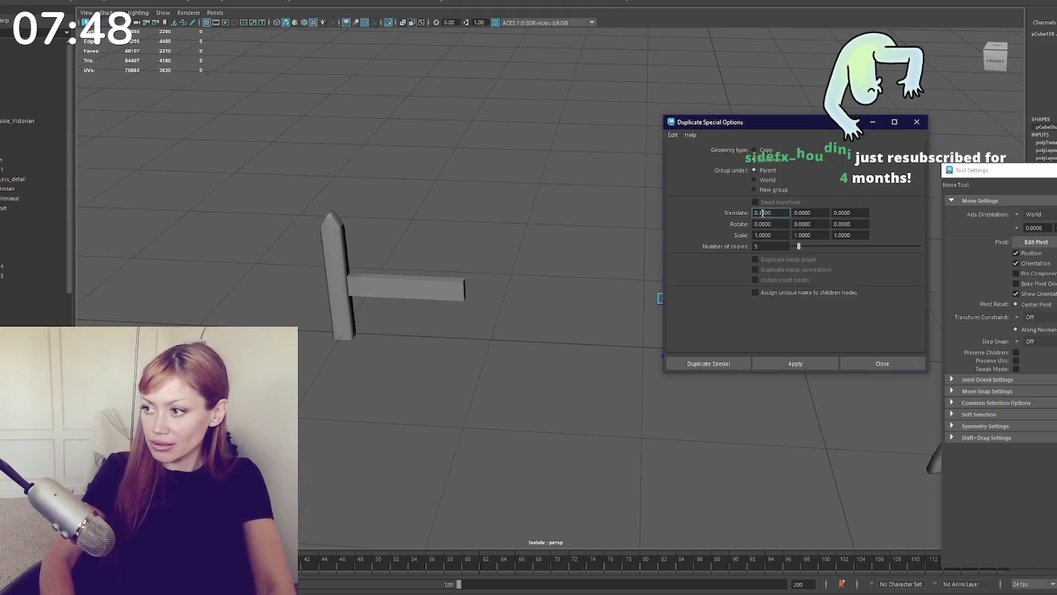
{"action": "left_click", "coordinate": [796, 362]}
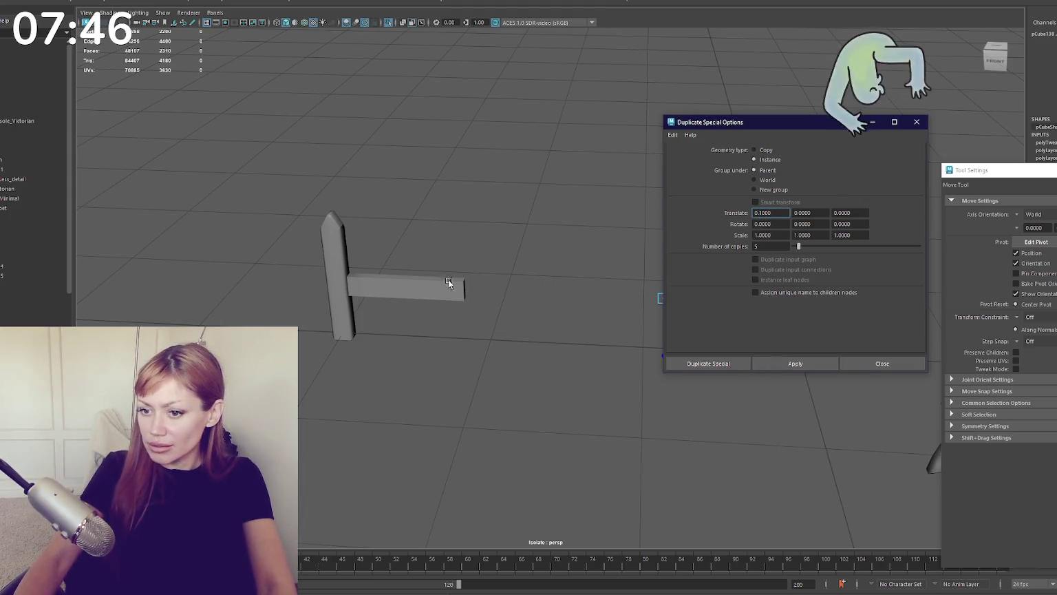
{"action": "scroll", "coordinate": [524, 274], "scroll_direction": "down", "scroll_amount": 3}
{"action": "scroll", "coordinate": [481, 274], "scroll_direction": "down", "scroll_amount": 2}
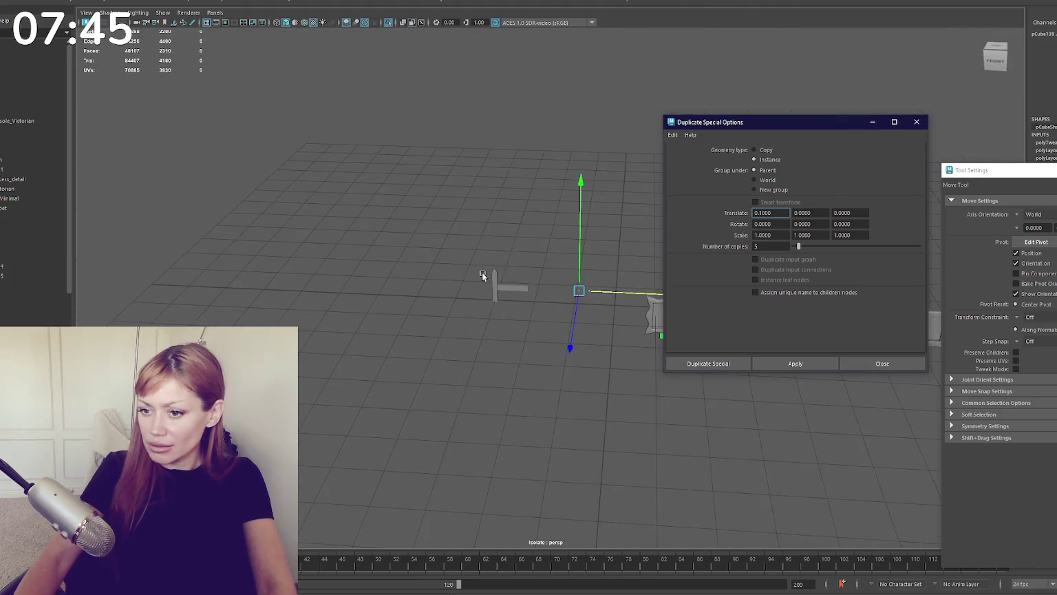
{"action": "left_click", "coordinate": [316, 329]}
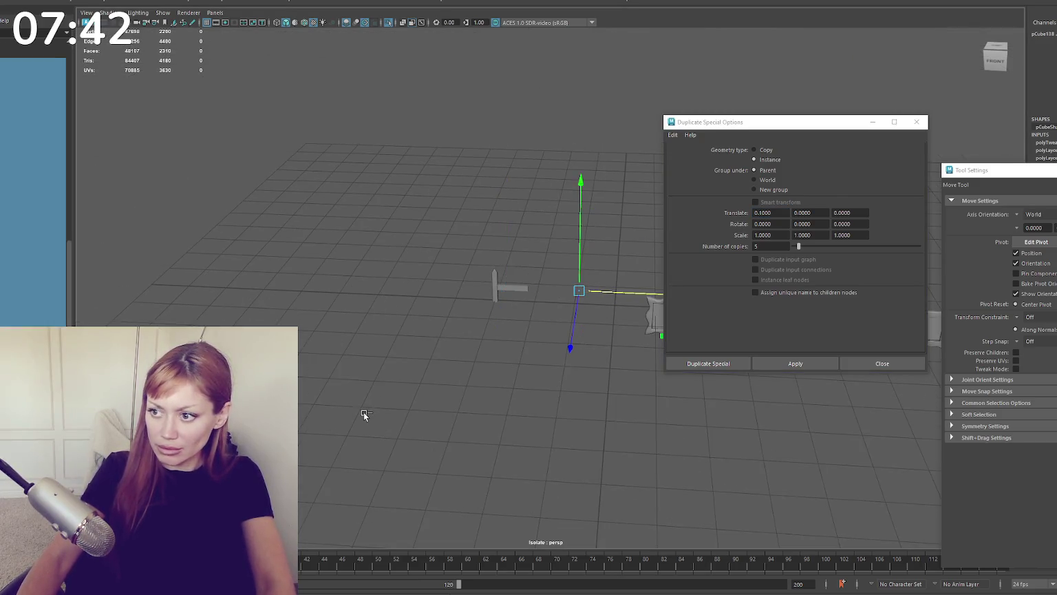
{"action": "key", "text": "f"}
{"action": "left_click", "coordinate": [319, 247]}
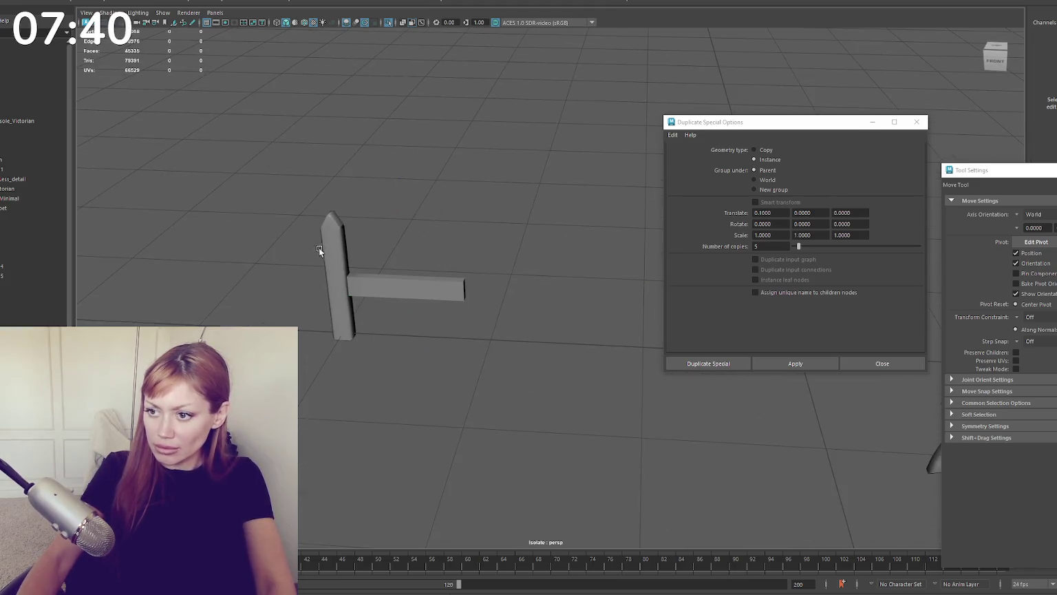
{"action": "left_click", "coordinate": [319, 247]}
{"action": "left_click", "coordinate": [783, 364]}
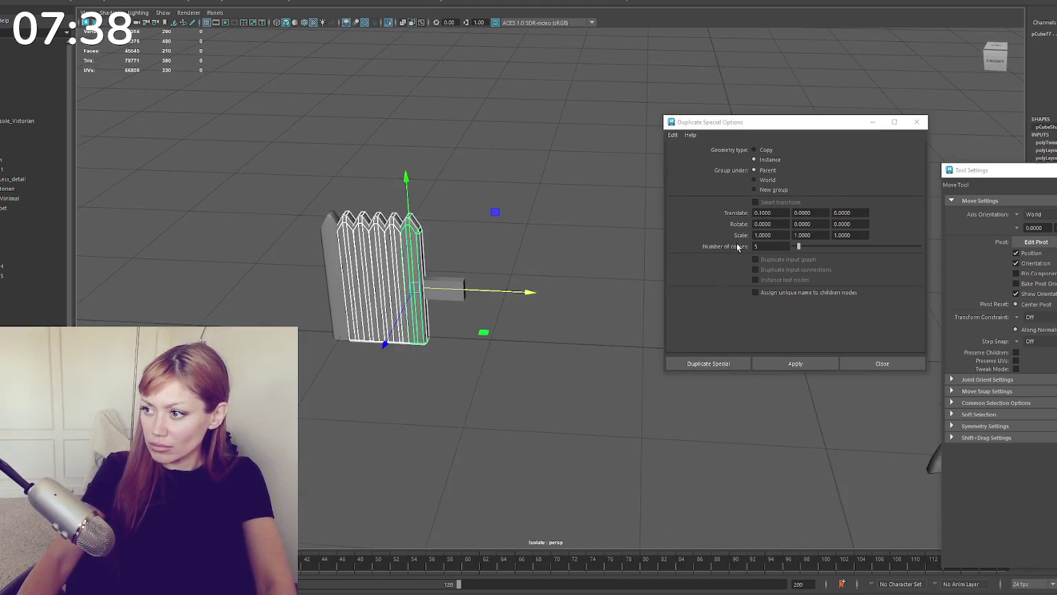
{"action": "key", "text": "ctrl+z"}
Step: Undo stray changes, then reselect and frame the post from the side
{"action": "left_click", "coordinate": [760, 213]}
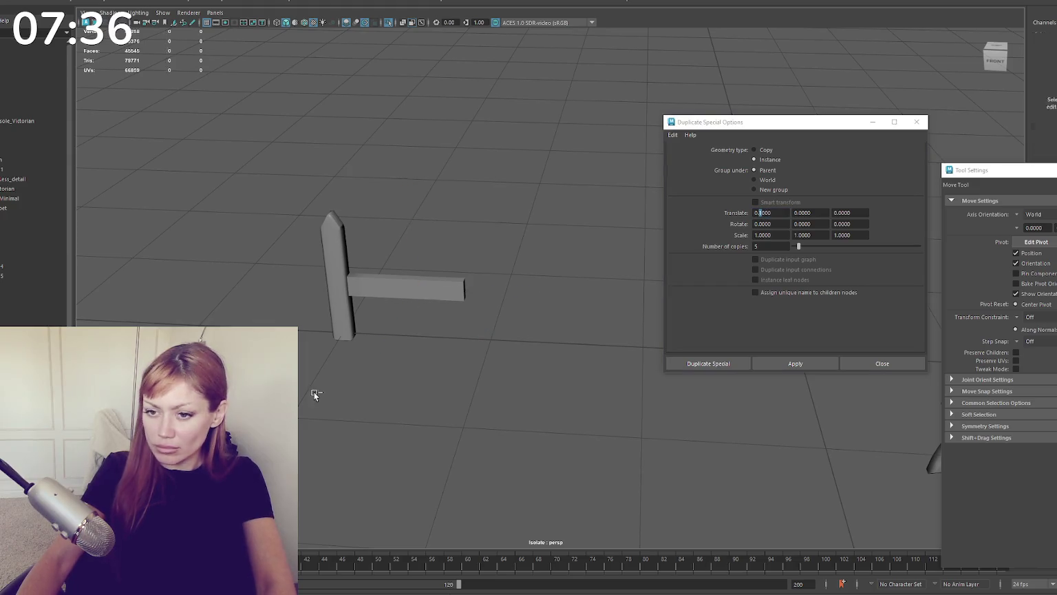
{"action": "key", "text": "ctrl+z"}
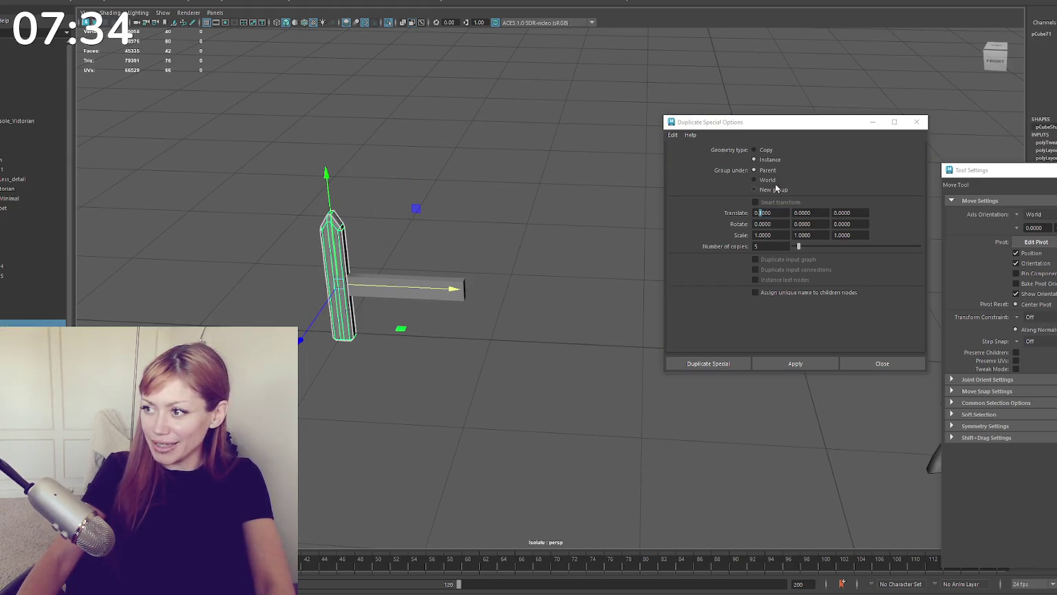
{"action": "key", "text": "ctrl+z"}
{"action": "left_click", "coordinate": [434, 165]}
{"action": "left_click", "coordinate": [345, 240]}
{"action": "key", "text": "f"}
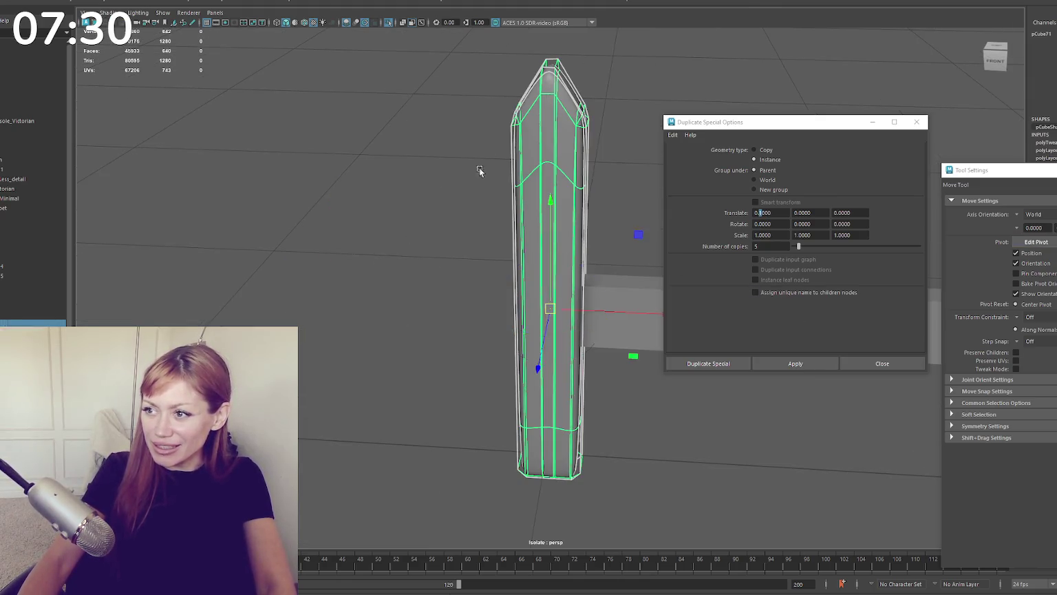
{"action": "left_click_drag", "start_coordinate": [479, 170], "coordinate": [381, 209], "text": "alt"}
{"action": "key", "text": "q"}
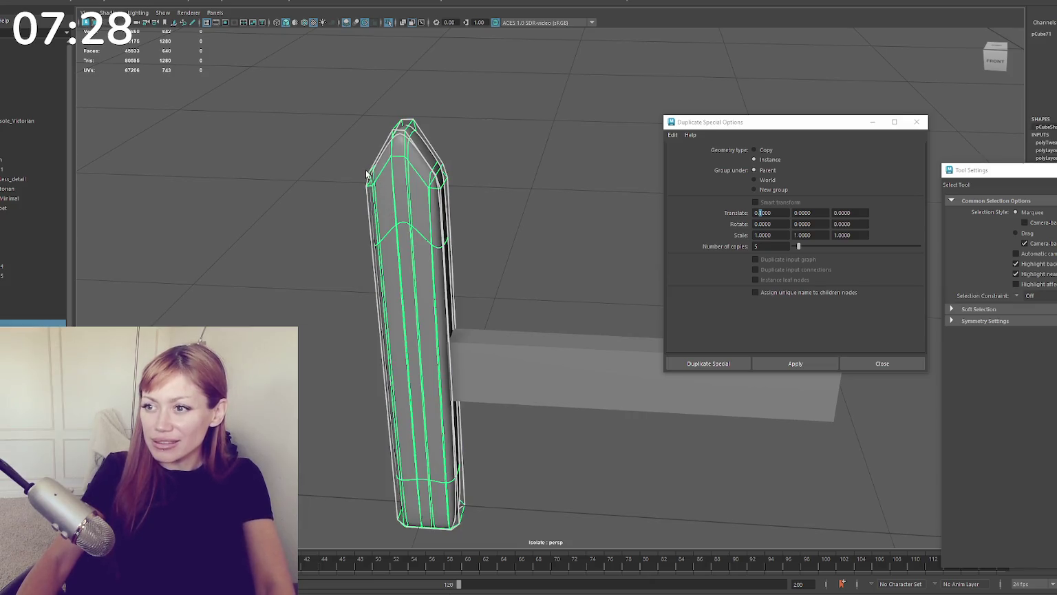
{"action": "key", "text": "ctrl+z"}
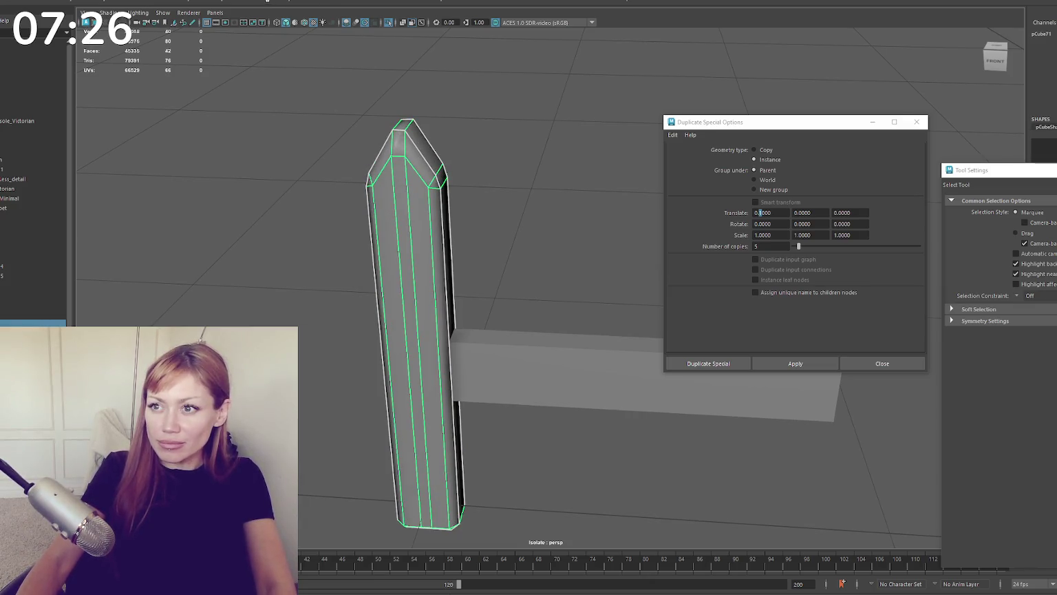
Step: Undo recent selection changes to restore the selected picket post and edit Translate X
{"action": "right_click_drag", "start_coordinate": [578, 129], "coordinate": [606, 151]}
{"action": "left_click", "coordinate": [472, 206]}
{"action": "scroll", "coordinate": [472, 205], "scroll_direction": "down", "scroll_amount": 3}
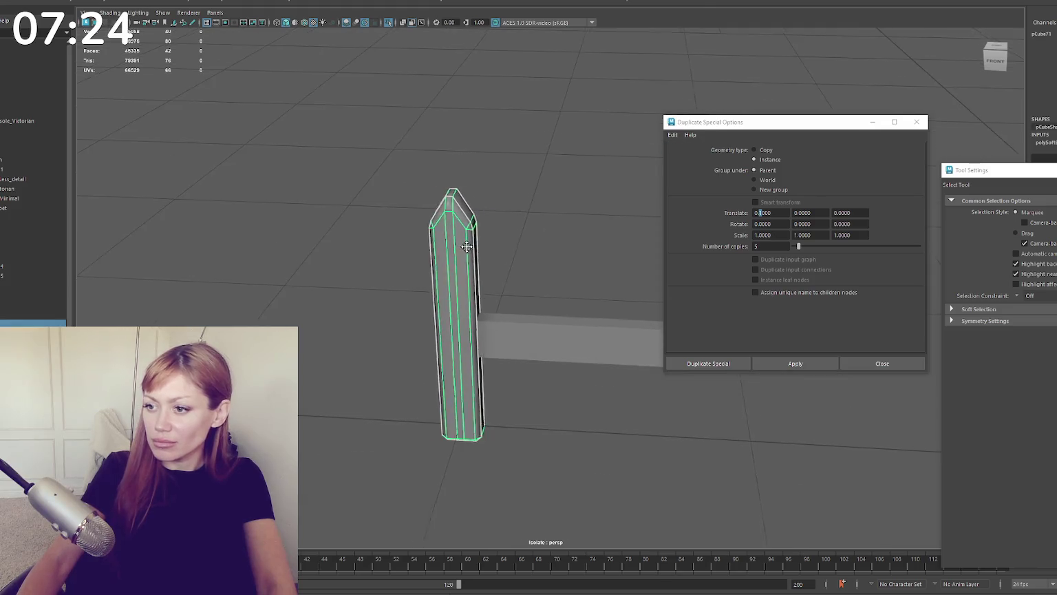
{"action": "left_click", "coordinate": [428, 259]}
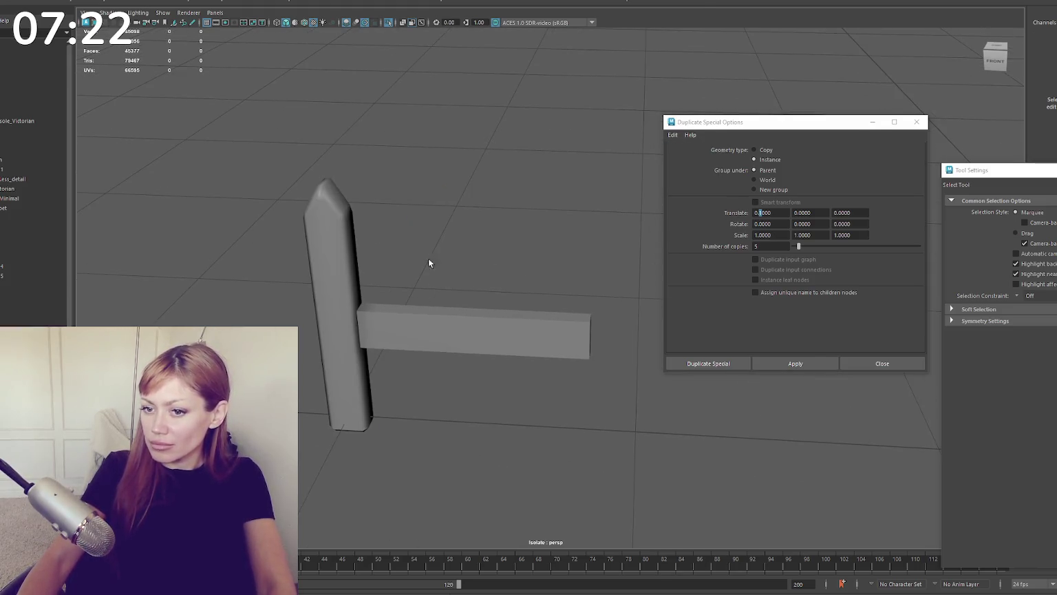
{"action": "key", "text": "ctrl+z"}
{"action": "key", "text": "ctrl+z"}
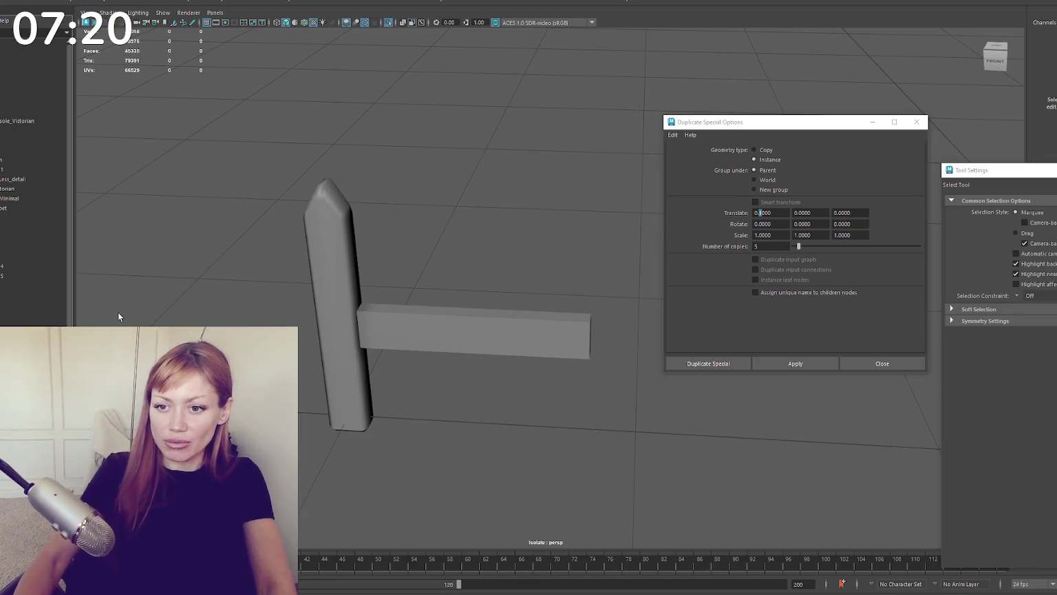
{"action": "key", "text": "ctrl+z"}
{"action": "key", "text": "ctrl+z"}
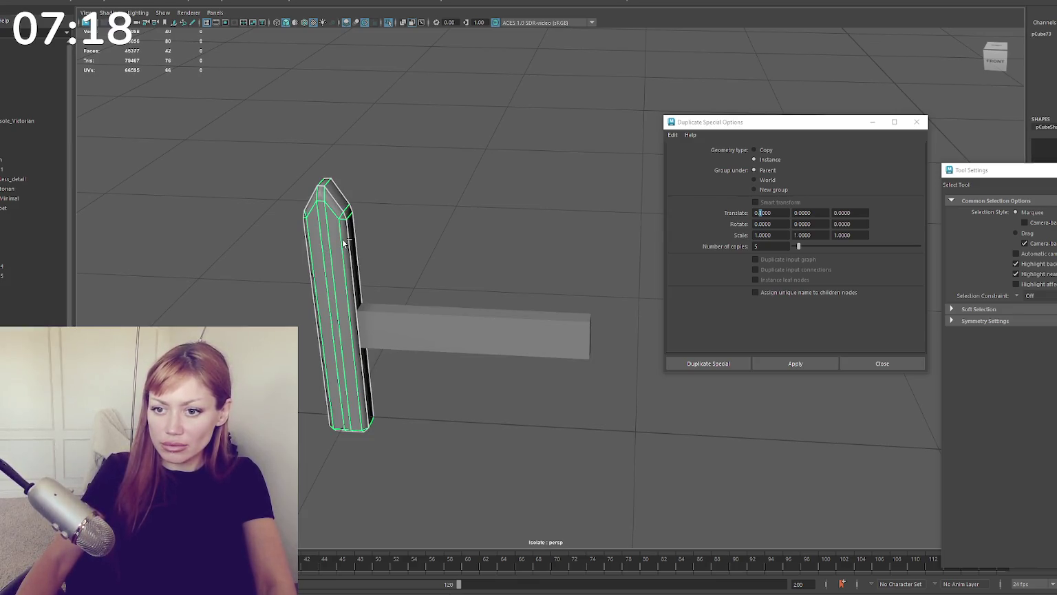
{"action": "key", "text": "ctrl+z"}
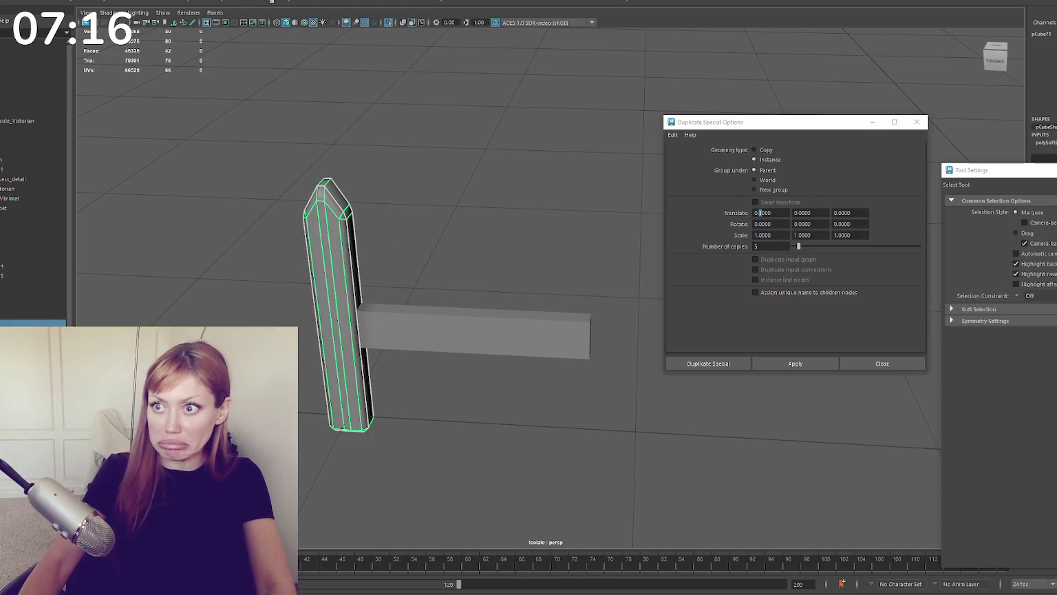
{"action": "left_click", "coordinate": [764, 213]}
Step: Create five instanced pickets spaced 0.2 apart along the crossbar
{"action": "type", "text": "0.2"}
{"action": "left_click", "coordinate": [796, 363]}
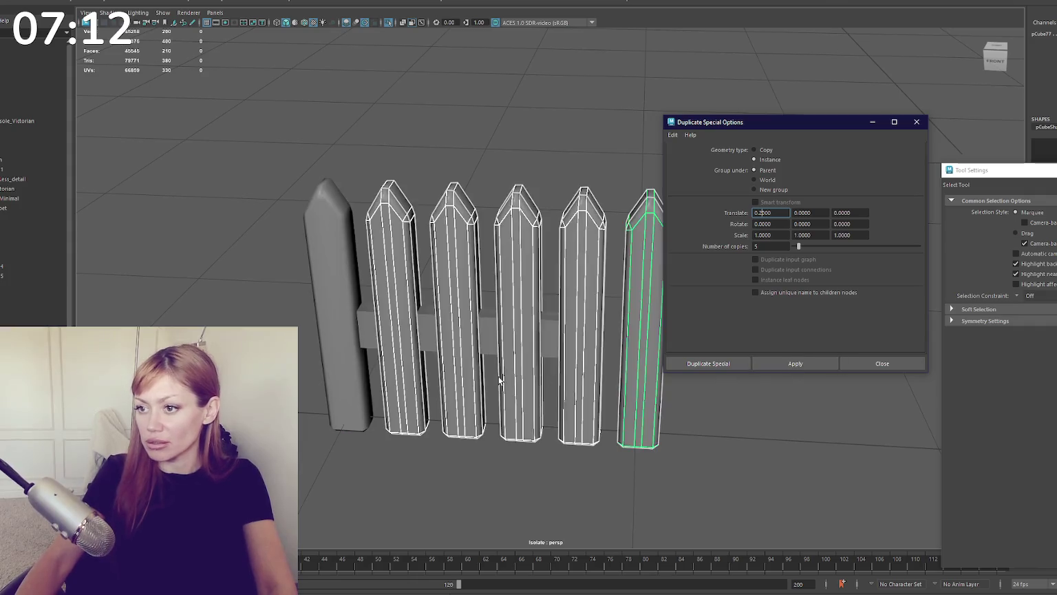
{"action": "scroll", "coordinate": [500, 379], "scroll_direction": "down", "scroll_amount": 3}
{"action": "left_click_drag", "start_coordinate": [577, 303], "coordinate": [436, 329], "text": "alt"}
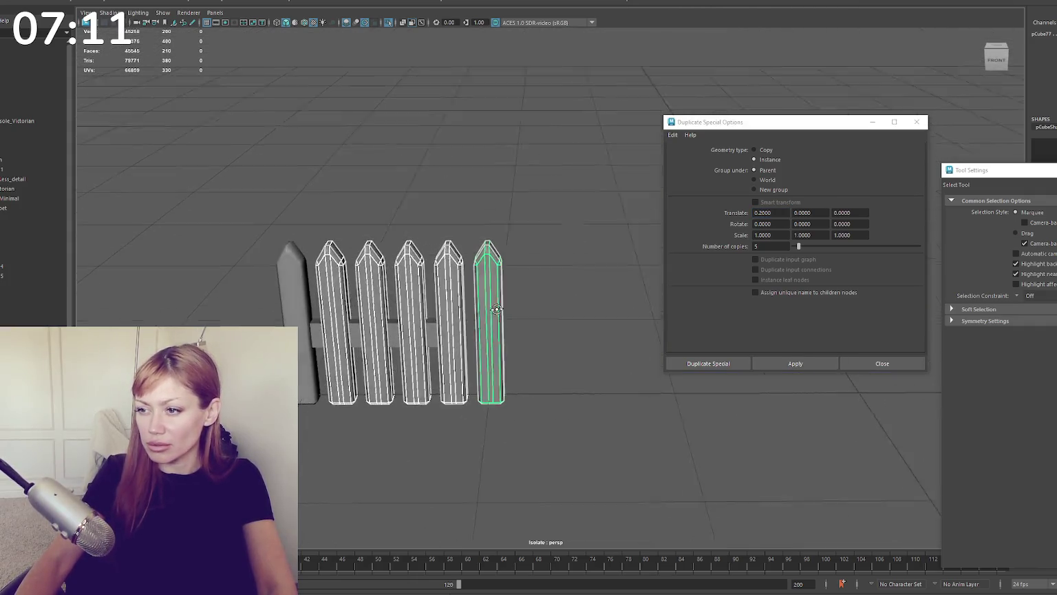
Step: Select the rail pieces and move them lower down the pickets
{"action": "left_click", "coordinate": [545, 205]}
{"action": "left_click", "coordinate": [431, 325]}
{"action": "right_click", "coordinate": [521, 175]}
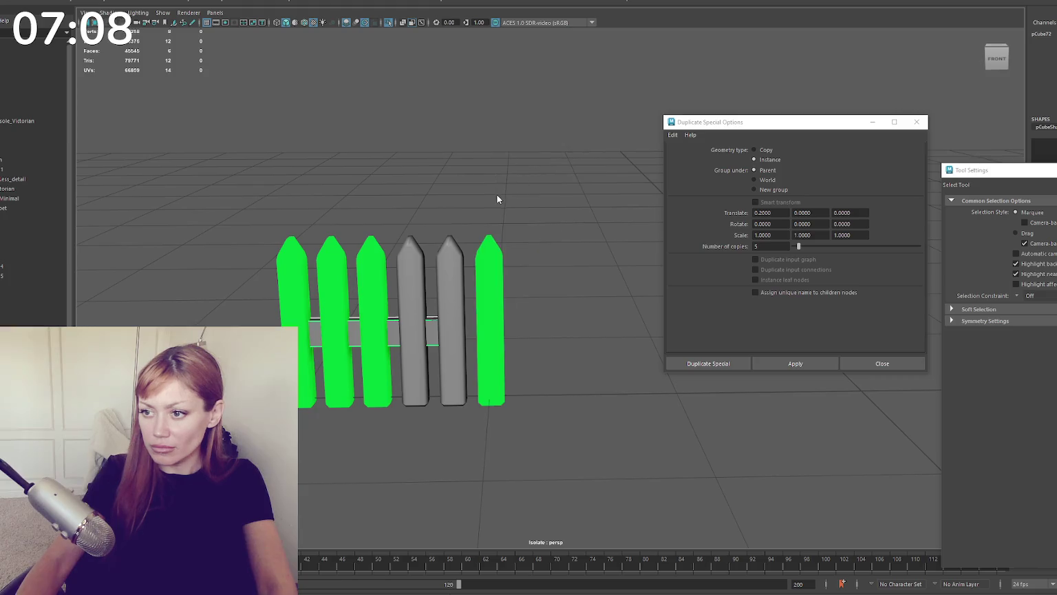
{"action": "left_click", "coordinate": [497, 199]}
{"action": "right_click", "coordinate": [496, 142]}
{"action": "left_click_drag", "start_coordinate": [437, 185], "coordinate": [503, 437]}
{"action": "key", "text": "w"}
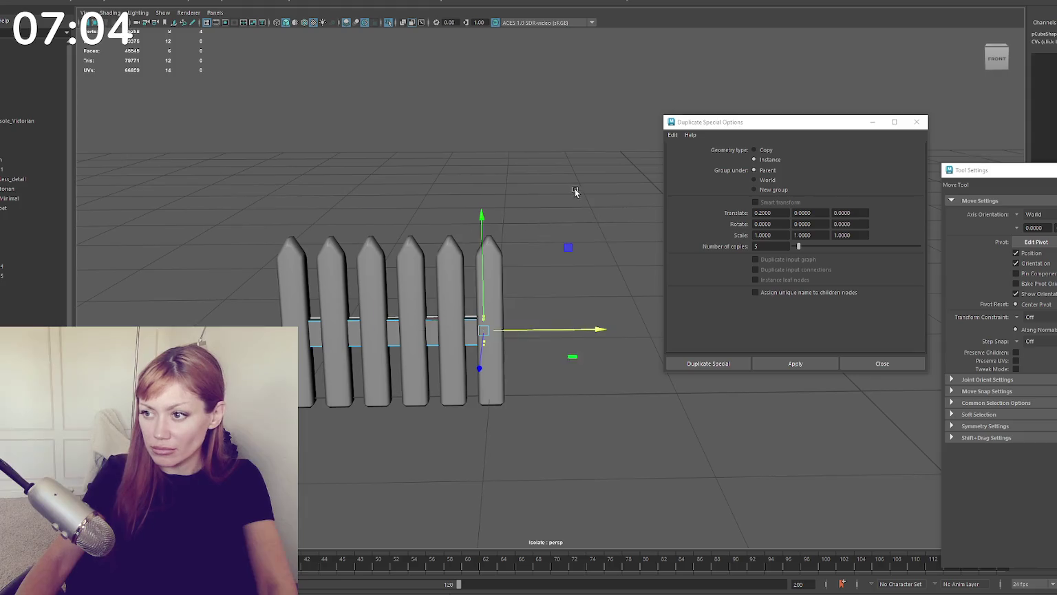
{"action": "left_click", "coordinate": [399, 267]}
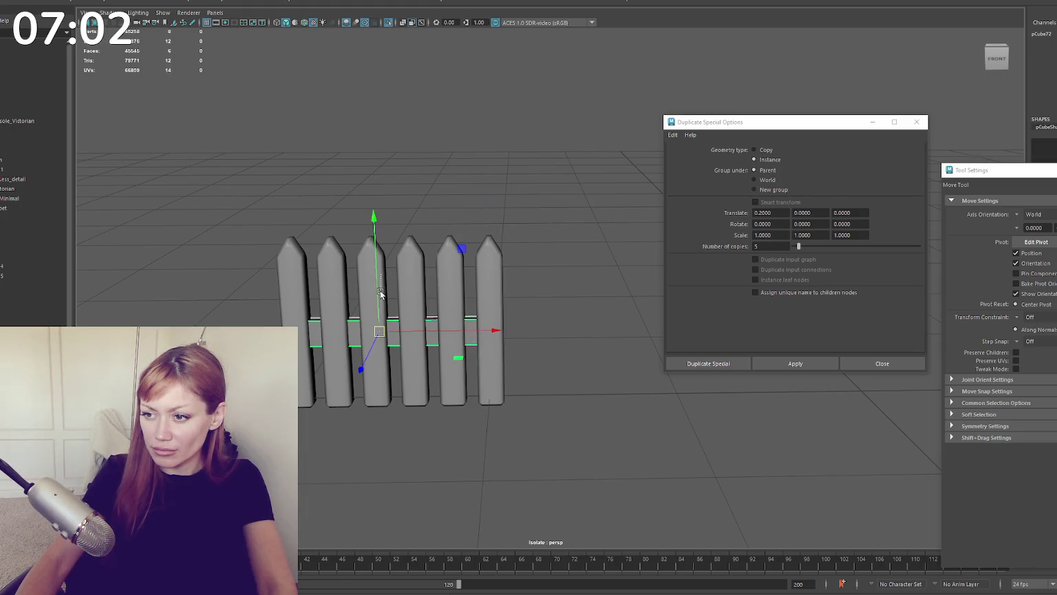
{"action": "mouse_move", "coordinate": [380, 305]}
{"action": "left_mouse_down"}
{"action": "mouse_move", "coordinate": [375, 315]}
{"action": "mouse_move", "coordinate": [395, 231]}
{"action": "left_mouse_up"}
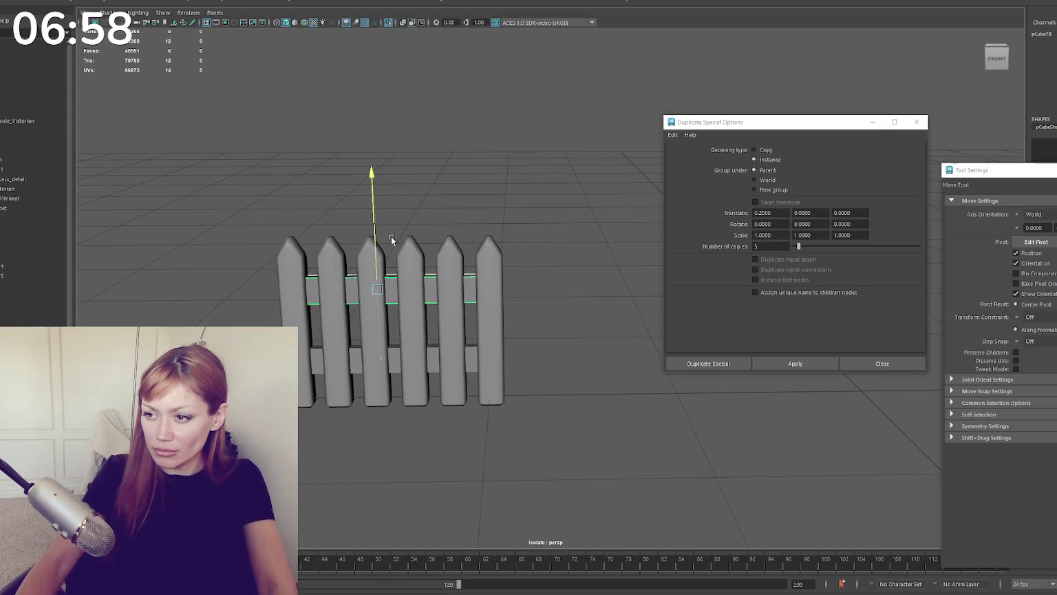
Step: Select all pickets and rails and combine them into one mesh
{"action": "left_click", "coordinate": [437, 364], "text": "shift"}
{"action": "key", "text": "4"}
{"action": "left_click_drag", "start_coordinate": [525, 197], "coordinate": [361, 386]}
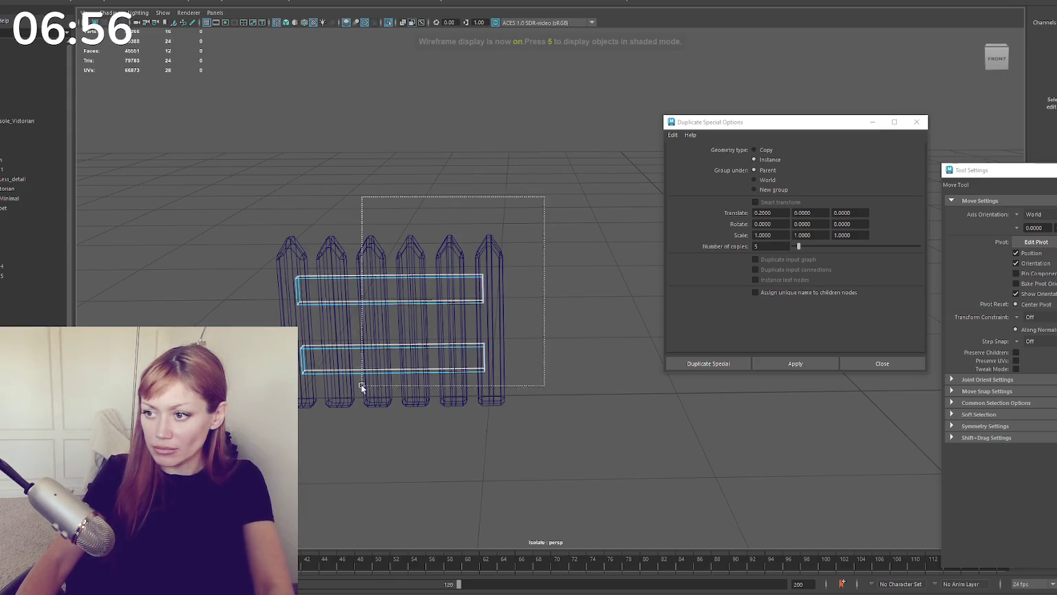
{"action": "right_click_drag", "start_coordinate": [482, 193], "coordinate": [530, 160]}
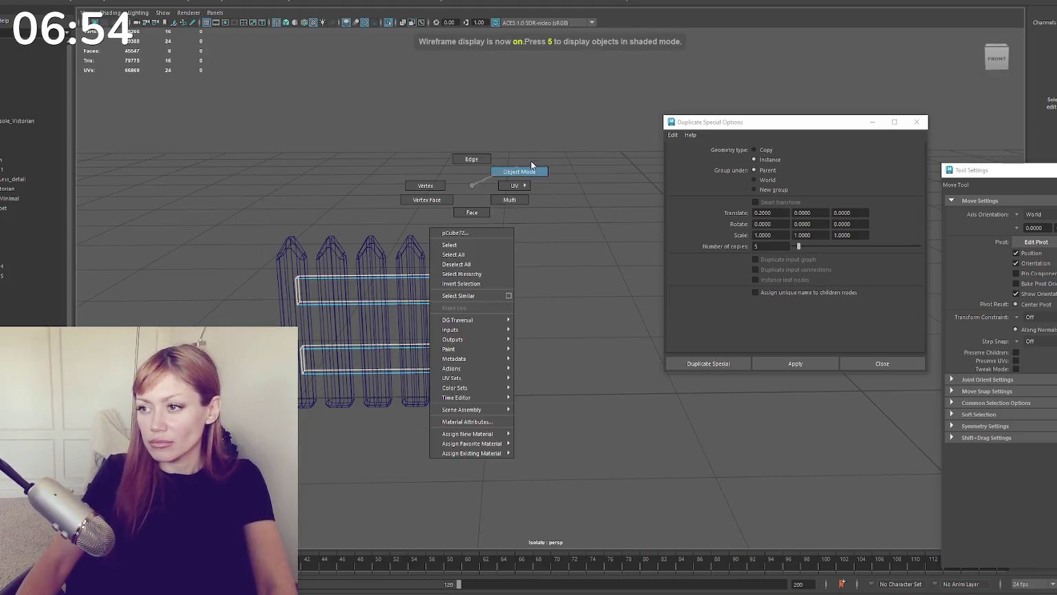
{"action": "key", "text": "5"}
{"action": "right_click_drag", "start_coordinate": [385, 207], "coordinate": [365, 137]}
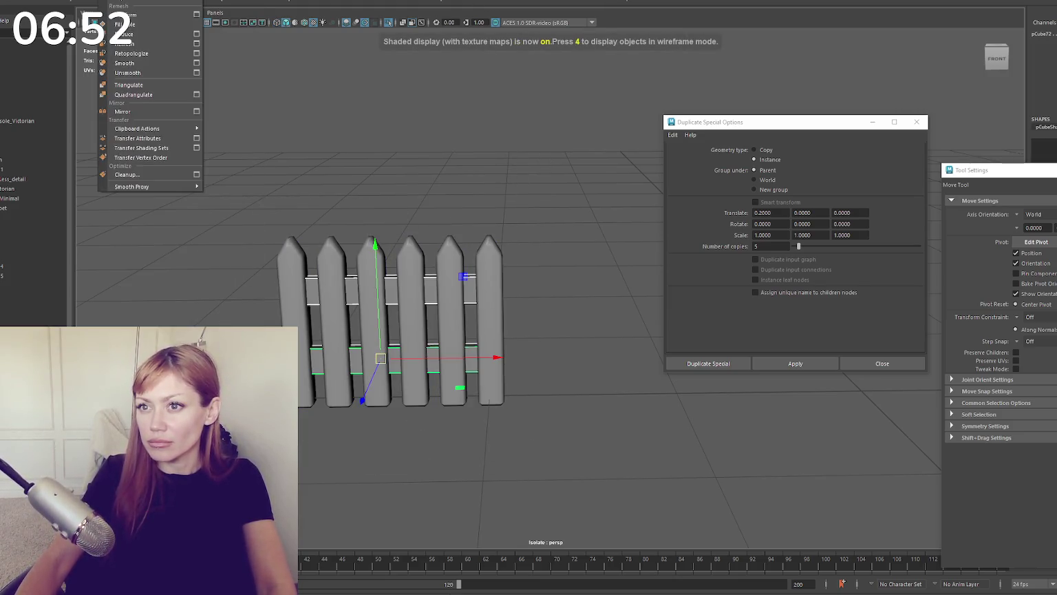
{"action": "left_click", "coordinate": [110, 2]}
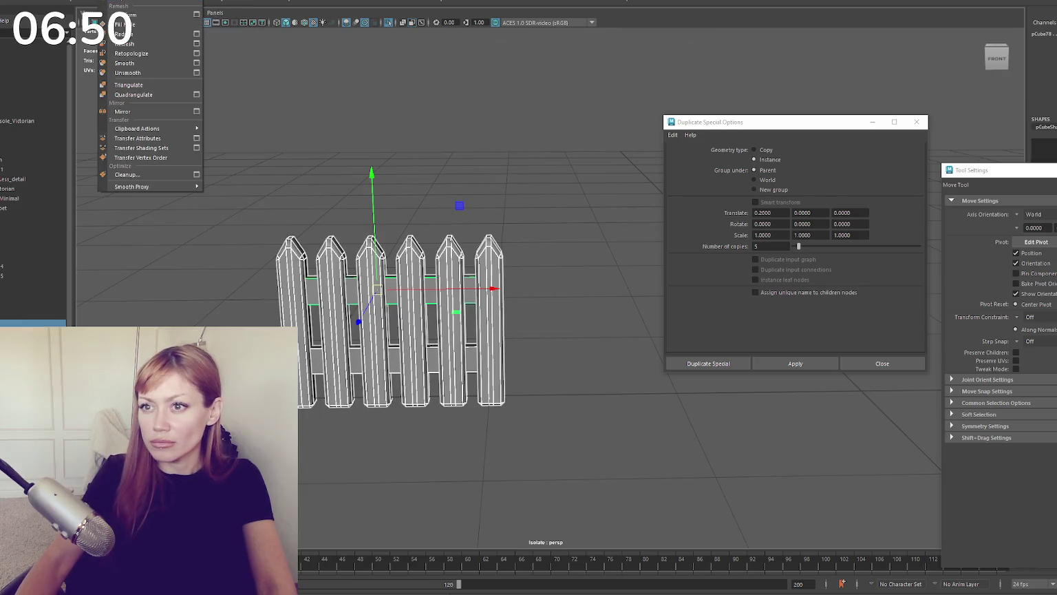
{"action": "left_click", "coordinate": [124, 28]}
Step: Select the rail edges in edge mode and bevel them with Ctrl+B
{"action": "key", "text": "q"}
{"action": "key", "text": "F10"}
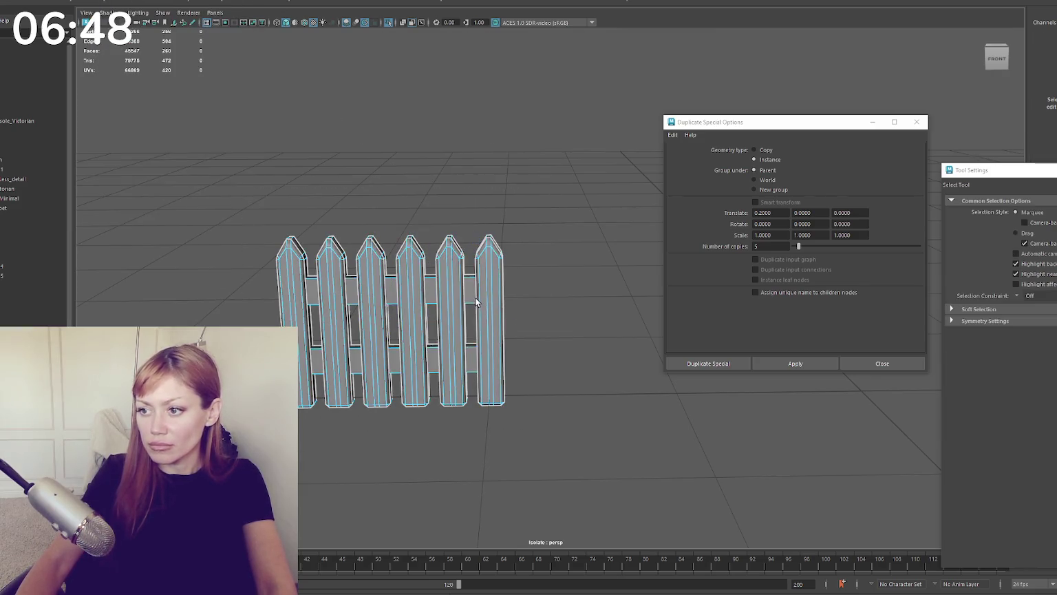
{"action": "left_click", "coordinate": [465, 247]}
{"action": "left_click_drag", "start_coordinate": [474, 379], "coordinate": [475, 377]}
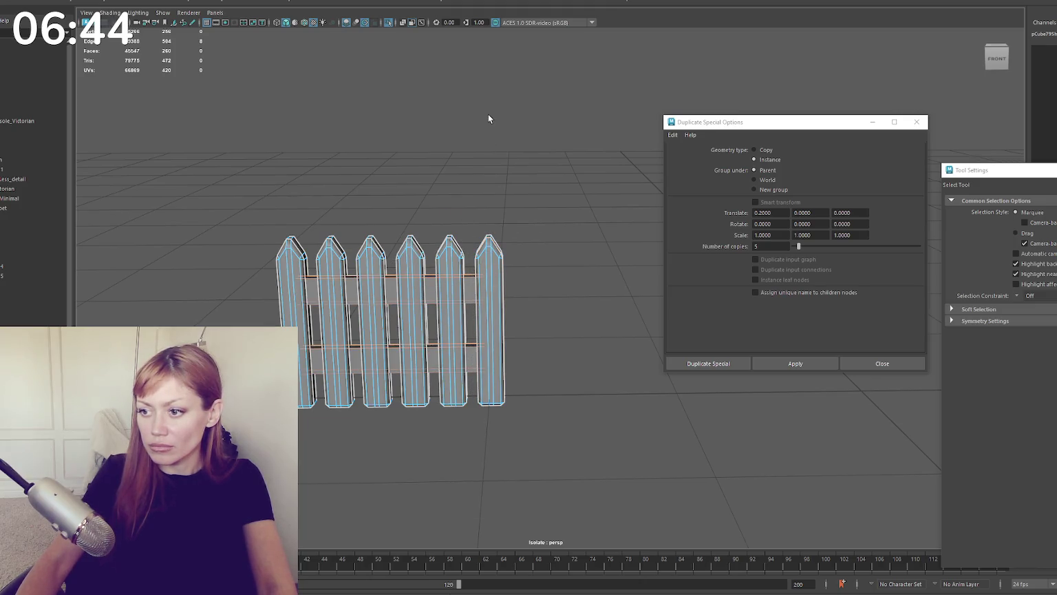
{"action": "key", "text": "6"}
{"action": "key", "text": "ctrl+b"}
{"action": "scroll", "coordinate": [555, 317], "scroll_direction": "up", "scroll_amount": 3}
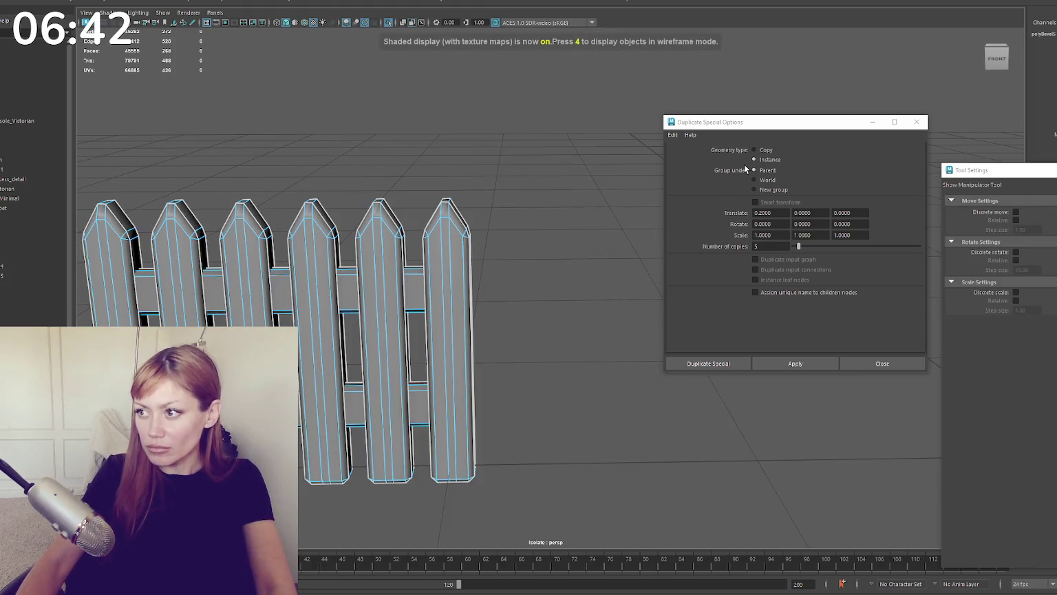
Step: Reduce the polyBevel5 fraction to 0.4 and close the Duplicate Special options
{"action": "left_click_drag", "start_coordinate": [783, 124], "coordinate": [734, 373]}
{"action": "left_click_drag", "start_coordinate": [804, 302], "coordinate": [801, 303]}
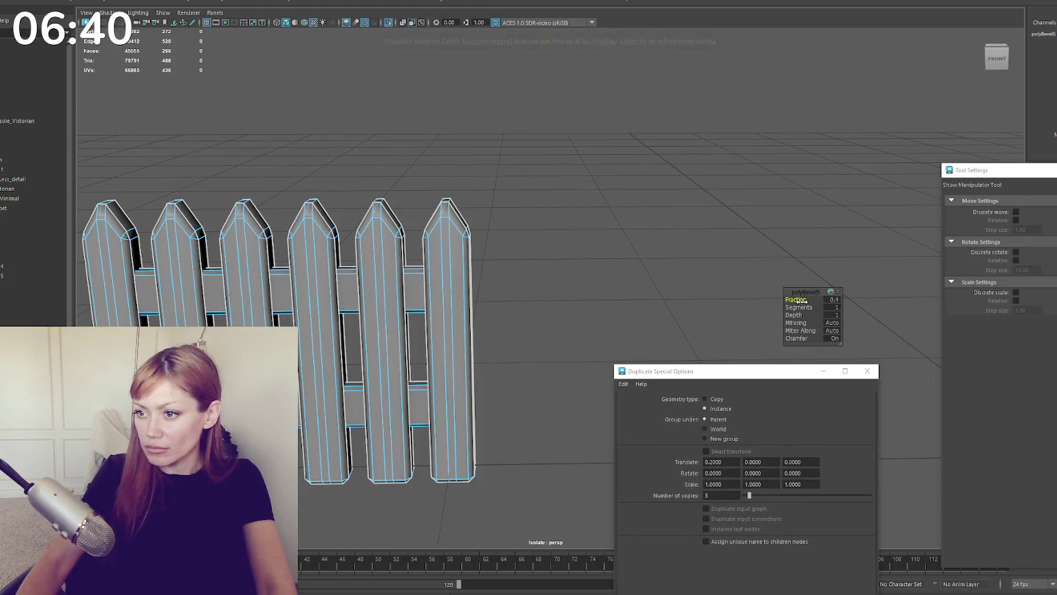
{"action": "right_click_drag", "start_coordinate": [506, 209], "coordinate": [633, 202]}
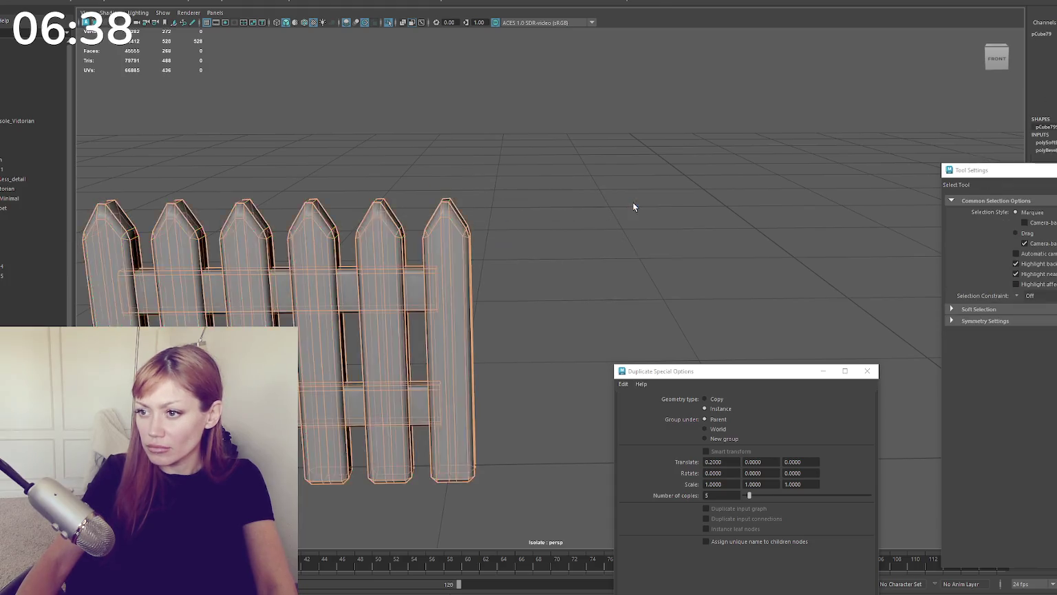
{"action": "left_click", "coordinate": [632, 201]}
{"action": "scroll", "coordinate": [633, 202], "scroll_direction": "down", "scroll_amount": 3}
{"action": "left_click", "coordinate": [867, 371]}
Step: Rename the combined pCube79 mesh to 'Fence'
{"action": "left_click", "coordinate": [494, 304]}
{"action": "key", "text": "w"}
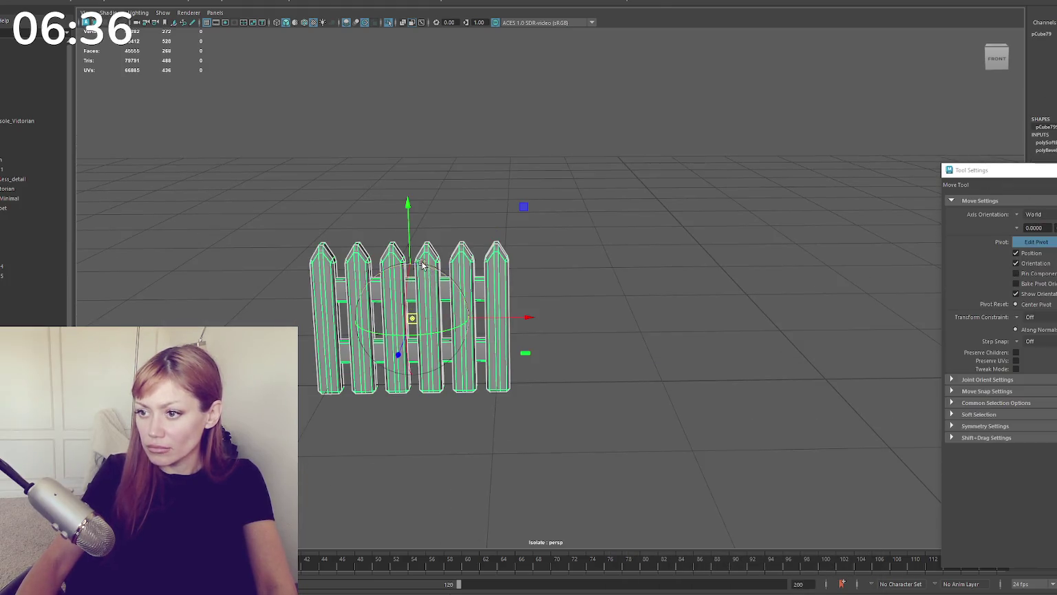
{"action": "left_click_drag", "start_coordinate": [501, 379], "coordinate": [550, 382], "text": "alt"}
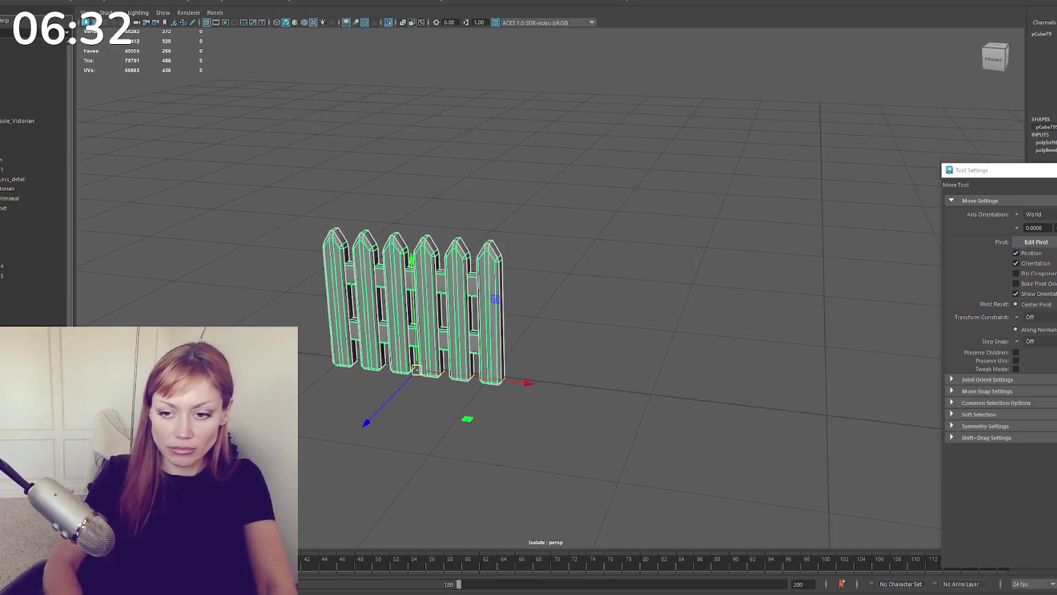
{"action": "key", "text": "Return"}
{"action": "left_click_drag", "start_coordinate": [28, 145], "coordinate": [29, 89]}
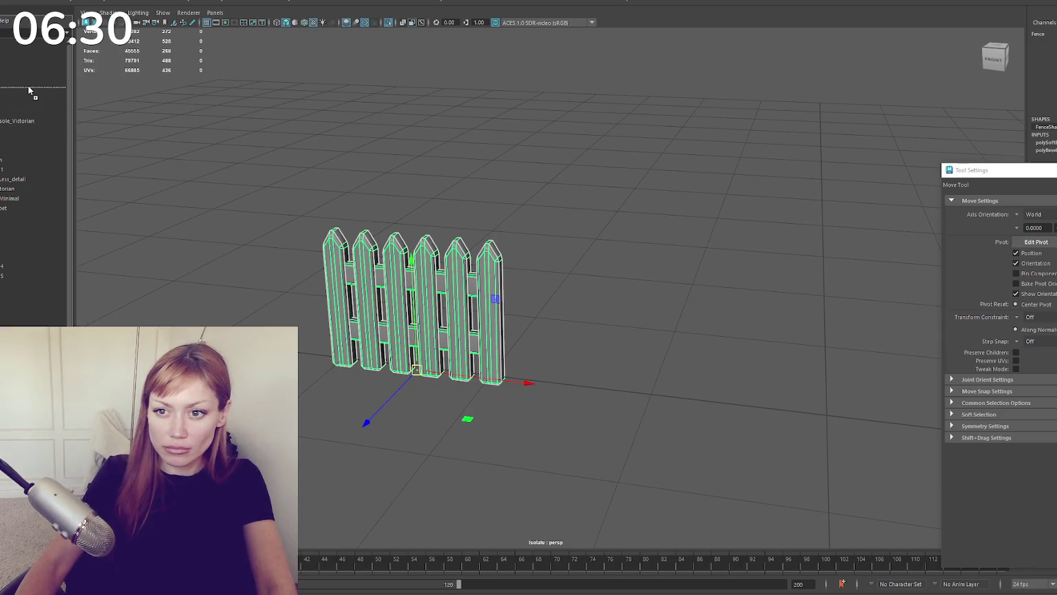
{"action": "left_click", "coordinate": [141, 173]}
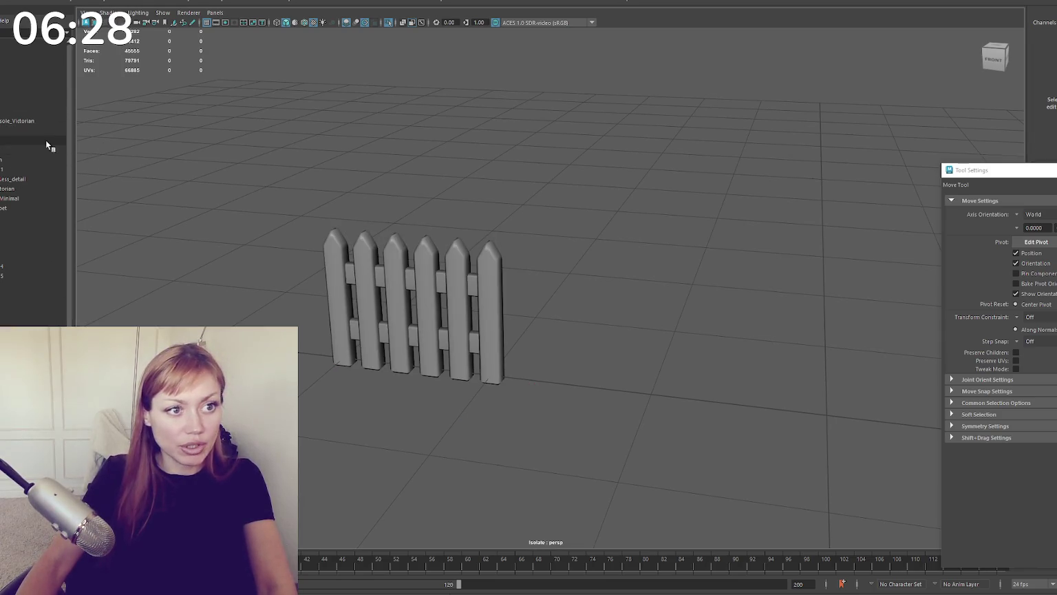
Step: Slide the cube over beside the fence and frame the fence front-on
{"action": "left_click", "coordinate": [704, 363]}
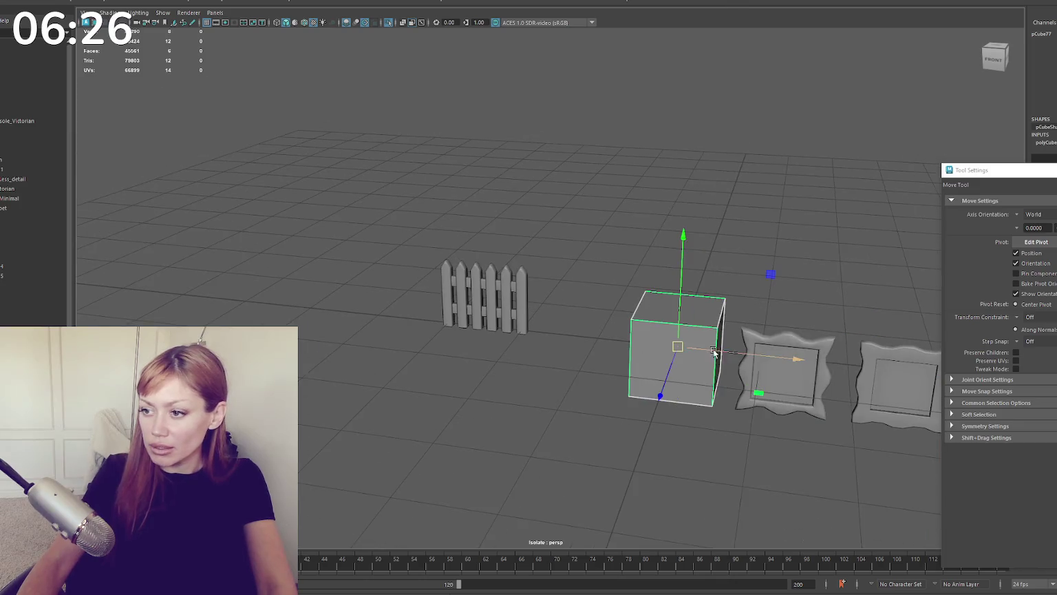
{"action": "left_click_drag", "start_coordinate": [714, 352], "coordinate": [420, 348]}
{"action": "scroll", "coordinate": [448, 286], "scroll_direction": "up", "scroll_amount": 5}
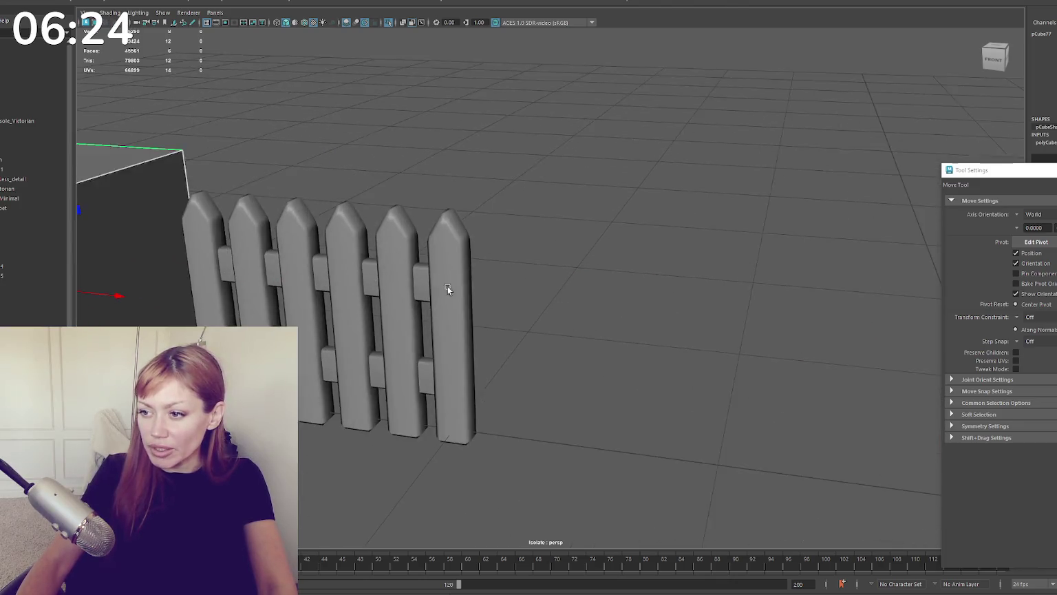
{"action": "left_click_drag", "start_coordinate": [448, 286], "coordinate": [577, 278], "text": "alt"}
{"action": "left_click", "coordinate": [578, 279]}
{"action": "key", "text": "f"}
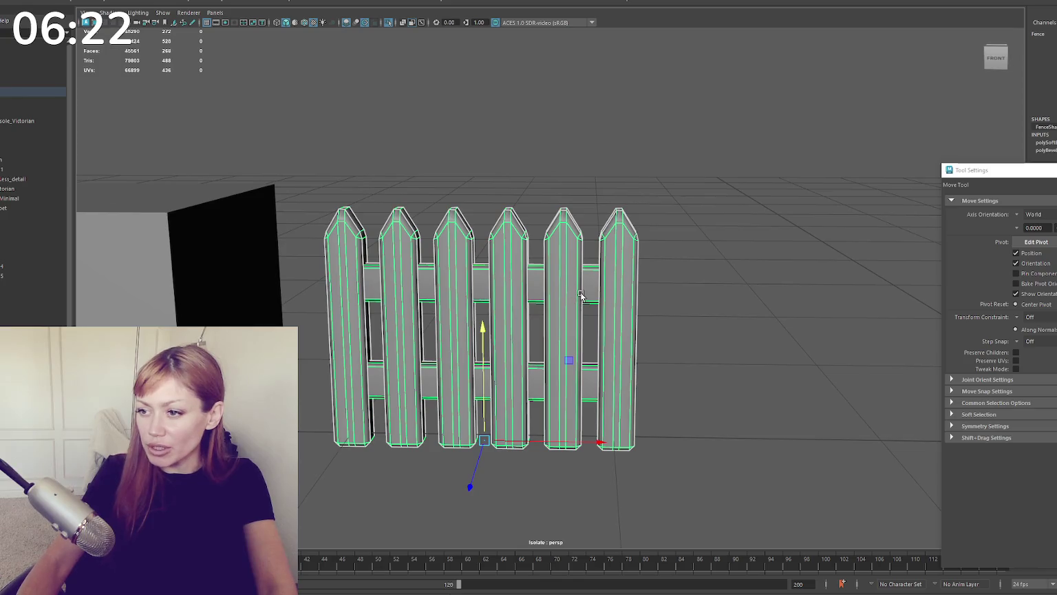
{"action": "right_click_drag", "start_coordinate": [714, 135], "coordinate": [653, 128]}
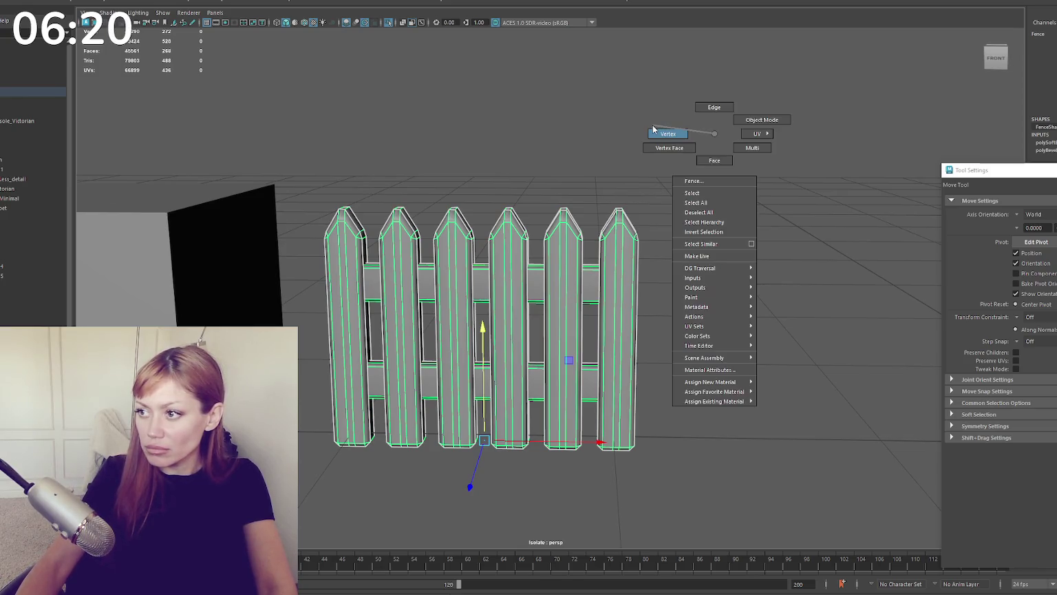
{"action": "left_click", "coordinate": [702, 180]}
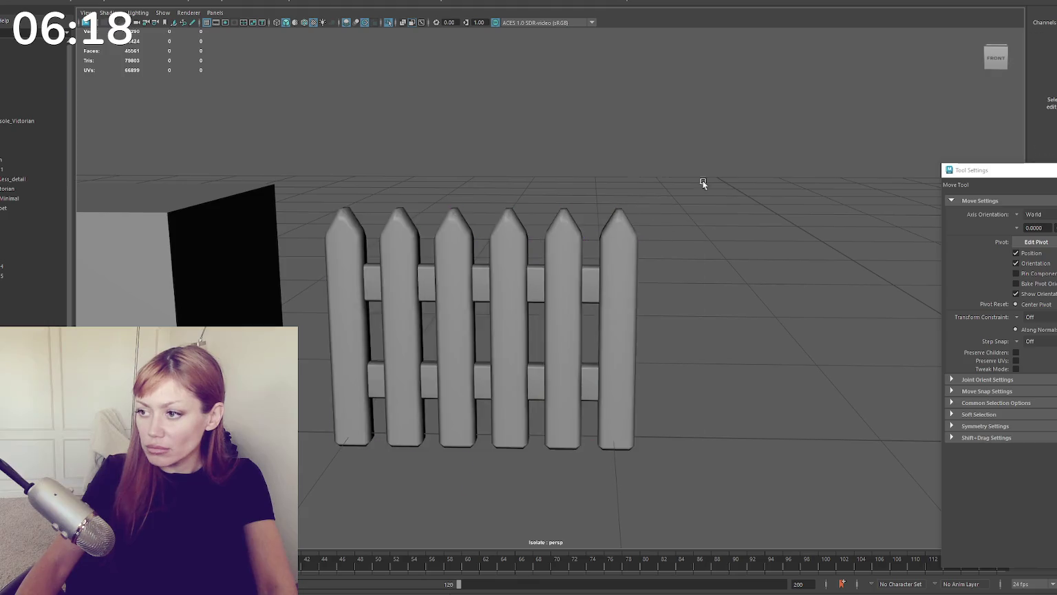
Step: Duplicate the fence to the right and extend the copy's rail ends past the last picket
{"action": "scroll", "coordinate": [702, 180], "scroll_direction": "down", "scroll_amount": 3}
{"action": "left_click", "coordinate": [577, 386]}
{"action": "left_click_drag", "start_coordinate": [577, 386], "coordinate": [797, 386], "text": "shift"}
{"action": "middle_click_drag", "start_coordinate": [859, 182], "coordinate": [659, 182], "text": "alt"}
{"action": "key", "text": "q"}
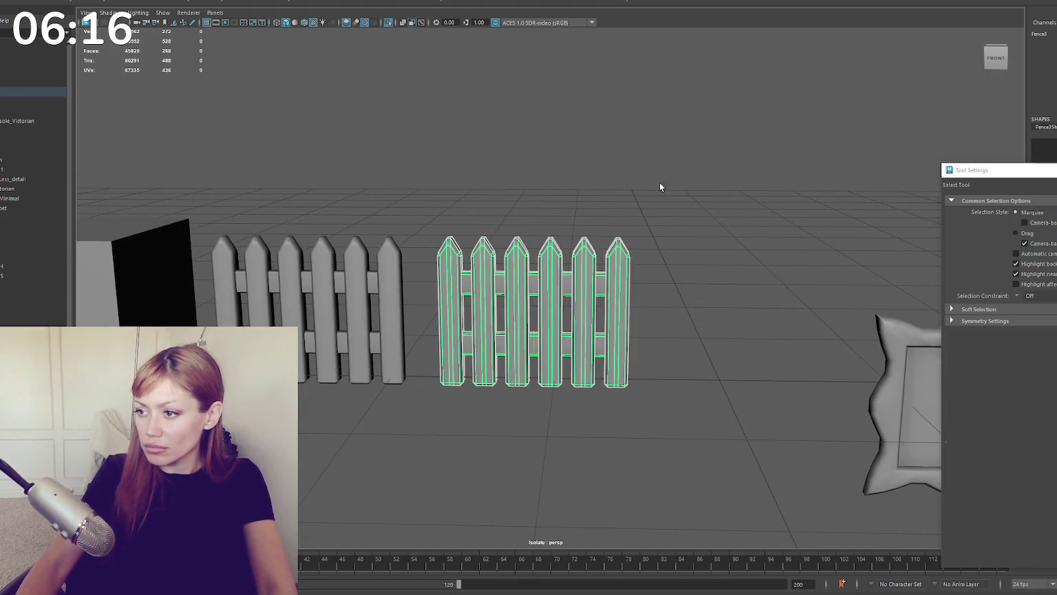
{"action": "key", "text": "4"}
{"action": "left_click_drag", "start_coordinate": [619, 304], "coordinate": [624, 372]}
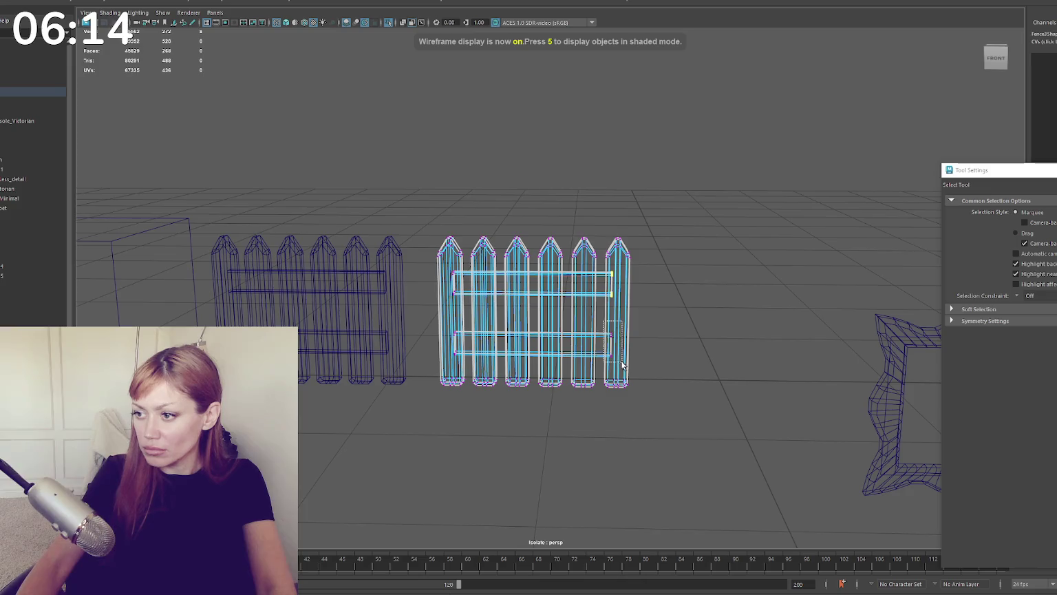
{"action": "key", "text": "6"}
{"action": "key", "text": "w"}
{"action": "left_click_drag", "start_coordinate": [640, 311], "coordinate": [670, 316]}
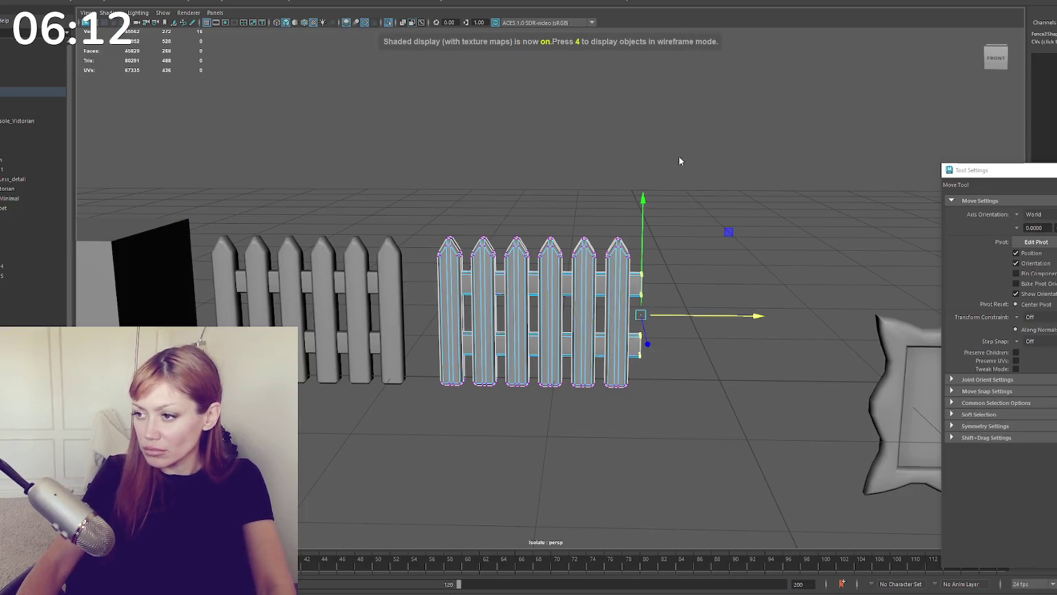
{"action": "key", "text": "F8"}
{"action": "left_click_drag", "start_coordinate": [679, 157], "coordinate": [656, 205], "text": "alt"}
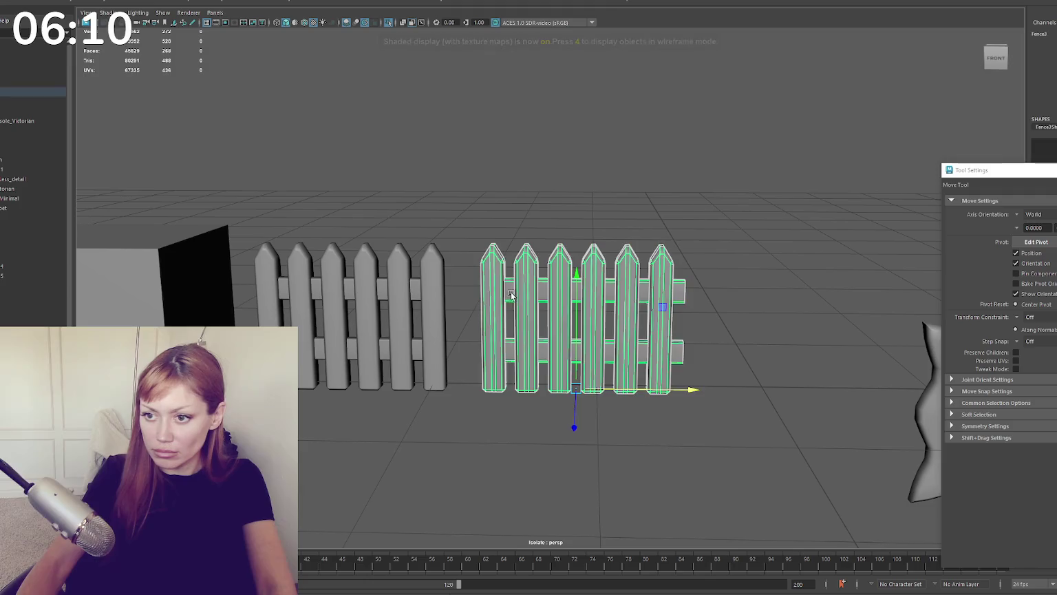
Step: Rename the copied fence group with the loopable name and add a new polygon cube
{"action": "scroll", "coordinate": [33, 284], "scroll_direction": "up", "scroll_amount": 5}
{"action": "double_click", "coordinate": [30, 287]}
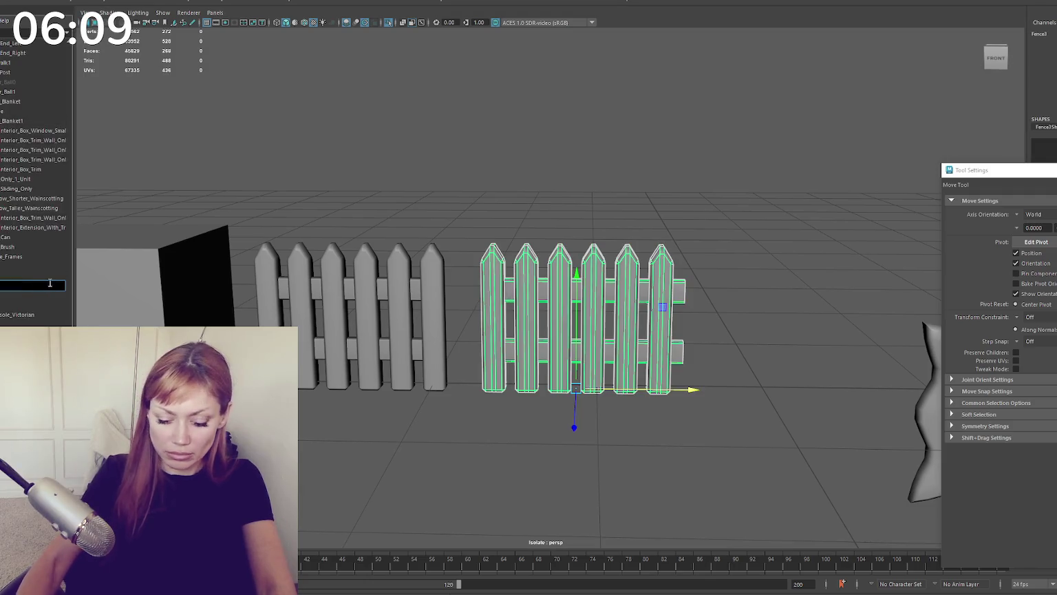
{"action": "type", "text": "oopale"}
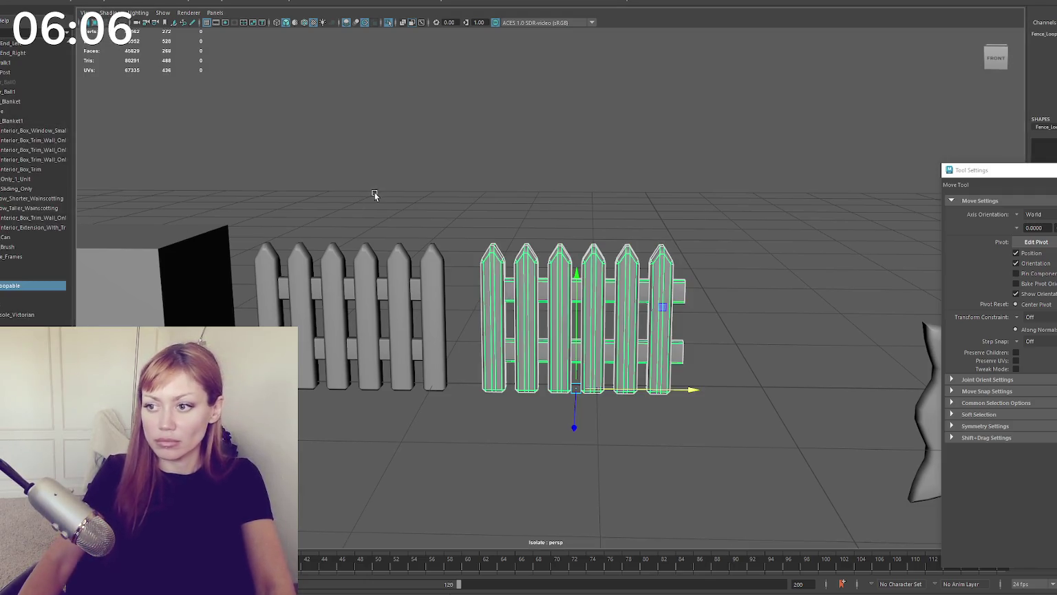
{"action": "key", "text": "Return"}
{"action": "left_click", "coordinate": [379, 309]}
{"action": "left_click_drag", "start_coordinate": [379, 310], "coordinate": [477, 233], "text": "alt"}
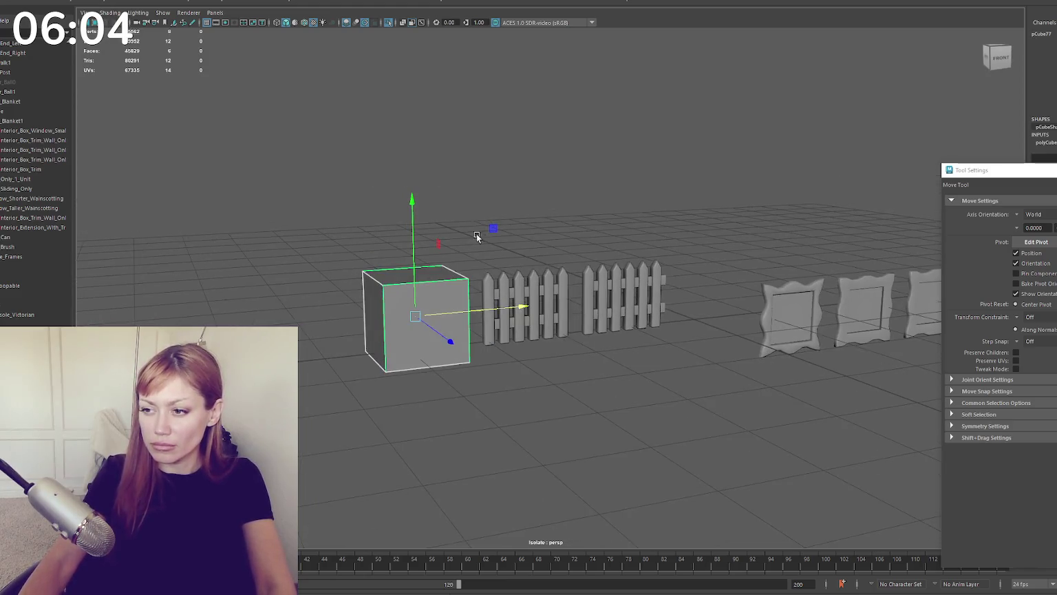
Step: Scale the new cube flat vertically and frame its front side
{"action": "key", "text": "r"}
{"action": "left_click_drag", "start_coordinate": [412, 201], "coordinate": [416, 289]}
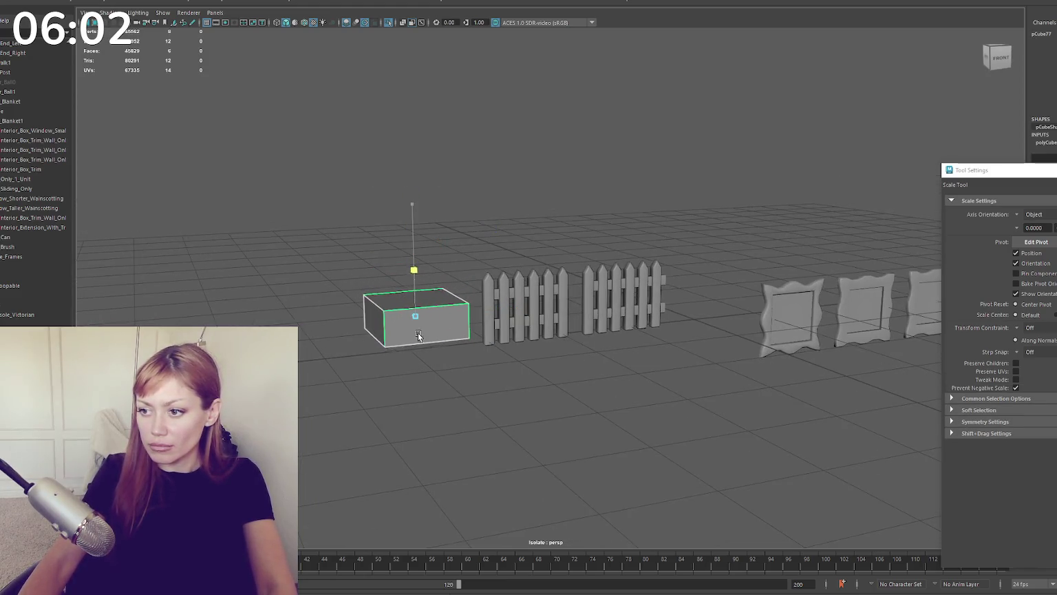
{"action": "key", "text": "f"}
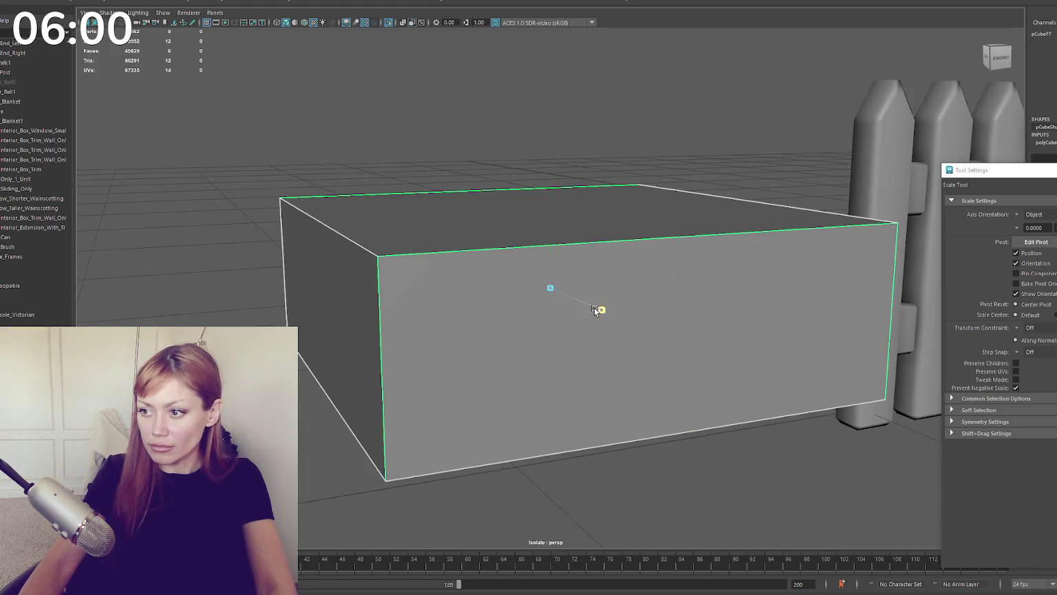
{"action": "scroll", "coordinate": [551, 289], "scroll_direction": "down", "scroll_amount": 2}
{"action": "left_click_drag", "start_coordinate": [529, 277], "coordinate": [588, 286], "text": "alt"}
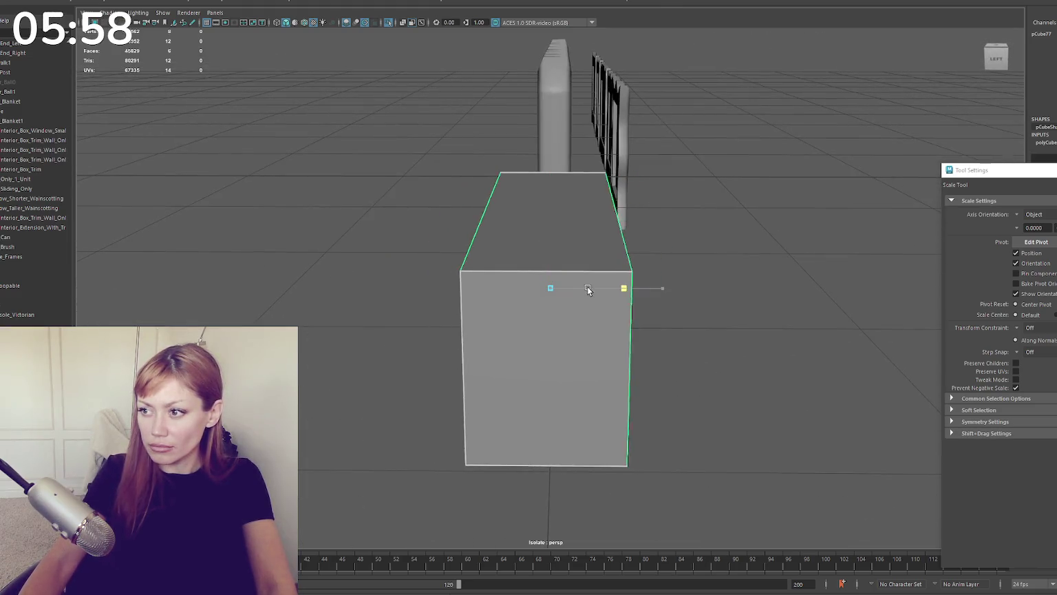
{"action": "left_click_drag", "start_coordinate": [659, 289], "coordinate": [546, 286], "text": "alt"}
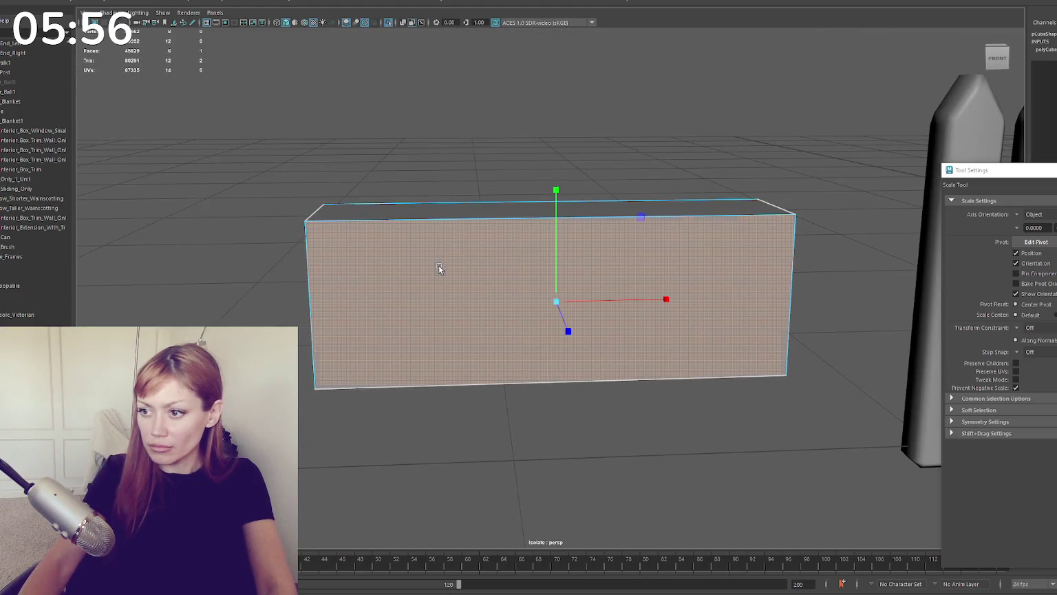
Step: Inset the box's front face, then extrude it back inward to hollow the box
{"action": "key", "text": "ctrl+e"}
{"action": "middle_click_drag", "start_coordinate": [555, 256], "coordinate": [555, 272]}
{"action": "middle_click_drag", "start_coordinate": [613, 299], "coordinate": [603, 300]}
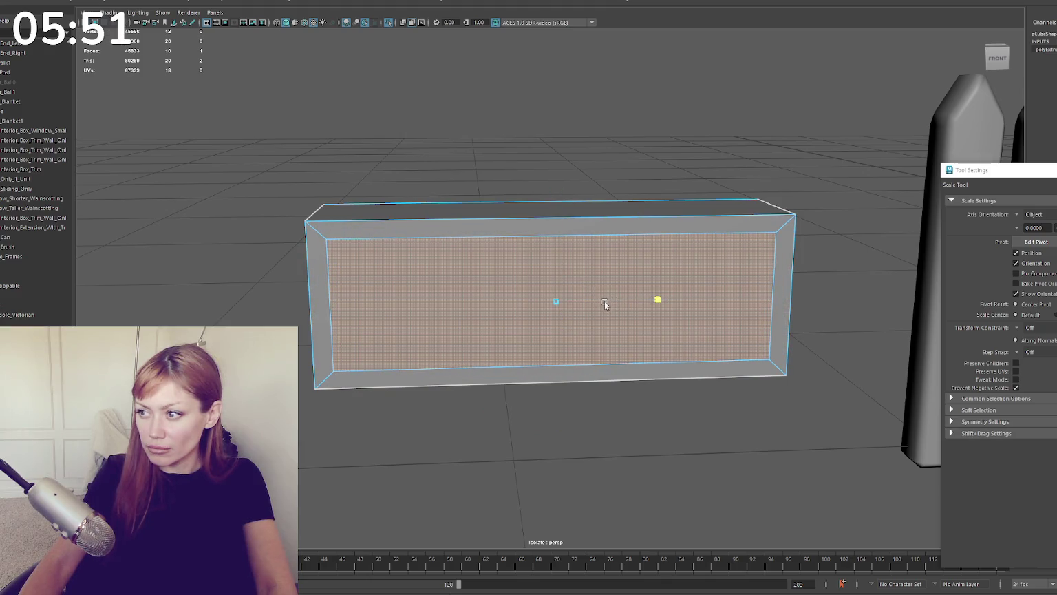
{"action": "key", "text": "ctrl+e"}
{"action": "mouse_move", "coordinate": [568, 331]}
{"action": "left_mouse_down"}
{"action": "mouse_move", "coordinate": [550, 290]}
{"action": "mouse_move", "coordinate": [551, 315]}
{"action": "left_mouse_up"}
Step: Clear the selection and put the box into edge selection mode
{"action": "key", "text": "w"}
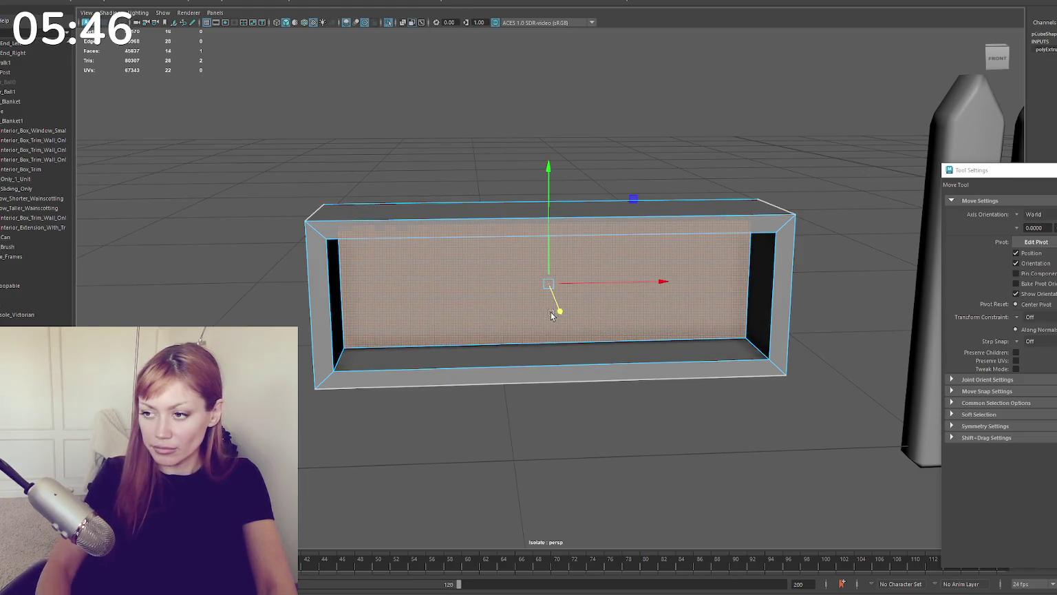
{"action": "left_click", "coordinate": [453, 153]}
{"action": "right_click_drag", "start_coordinate": [447, 111], "coordinate": [459, 161]}
{"action": "key", "text": "q"}
{"action": "mouse_move", "coordinate": [234, 117]}
{"action": "left_mouse_down"}
{"action": "mouse_move", "coordinate": [794, 444]}
{"action": "mouse_move", "coordinate": [501, 344]}
{"action": "left_mouse_up"}
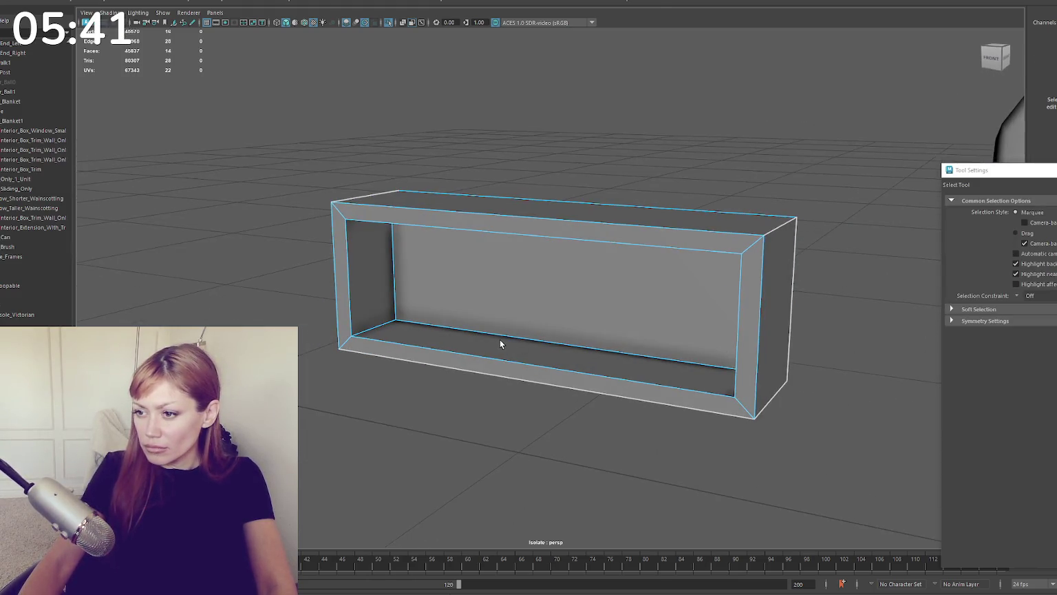
Step: Bevel the inner and outer front rim edge loops with fraction 0.05
{"action": "double_click", "coordinate": [360, 340]}
{"action": "double_click", "coordinate": [367, 353], "text": "shift"}
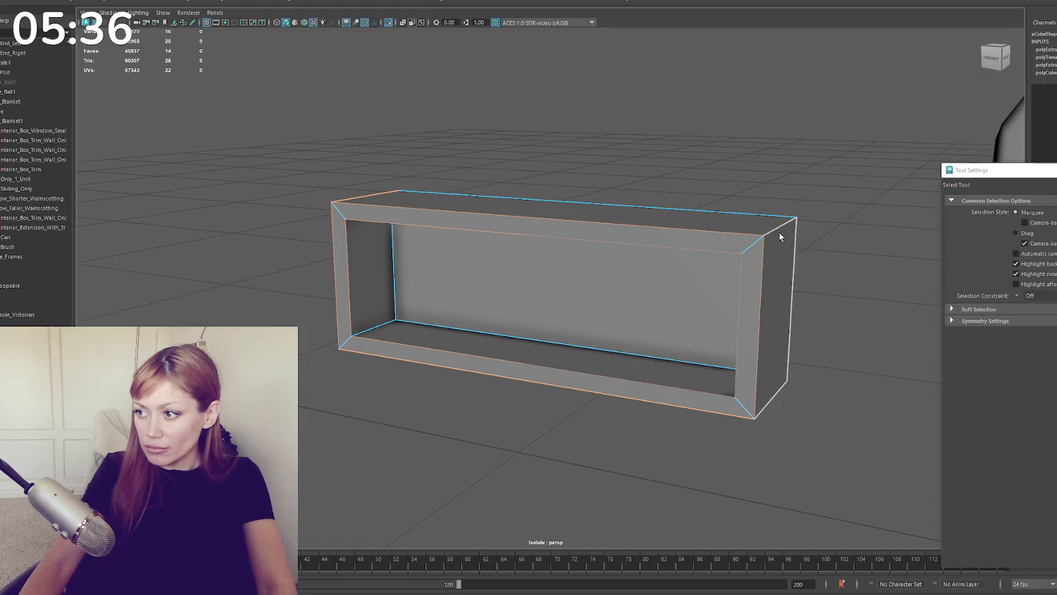
{"action": "mouse_move", "coordinate": [582, 409]}
{"action": "left_mouse_down", "text": "alt"}
{"action": "mouse_move", "coordinate": [435, 404]}
{"action": "mouse_move", "coordinate": [516, 385]}
{"action": "mouse_move", "coordinate": [524, 408]}
{"action": "left_mouse_up", "text": "alt"}
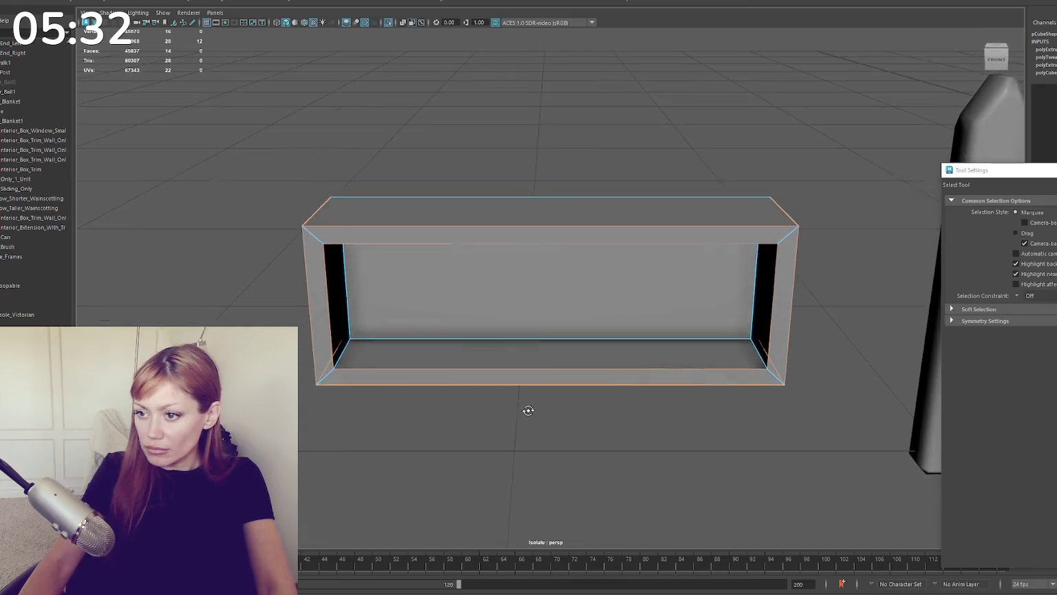
{"action": "key", "text": "ctrl+b"}
{"action": "left_click_drag", "start_coordinate": [802, 296], "coordinate": [802, 295]}
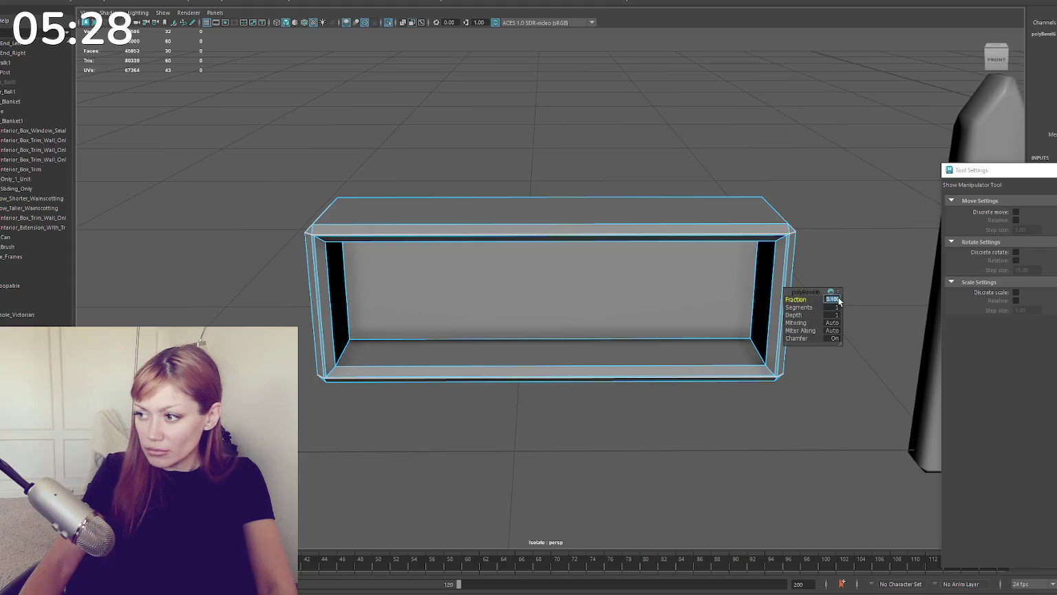
{"action": "type", "text": "0.05"}
{"action": "key", "text": "Return"}
{"action": "mouse_move", "coordinate": [716, 190]}
{"action": "left_mouse_down", "text": "alt"}
{"action": "mouse_move", "coordinate": [685, 183]}
{"action": "mouse_move", "coordinate": [708, 177]}
{"action": "left_mouse_up", "text": "alt"}
{"action": "key", "text": "q"}
Step: Move the right-side vertices left and the top vertices down to make the box narrower and shorter
{"action": "key", "text": "F9"}
{"action": "left_click_drag", "start_coordinate": [618, 146], "coordinate": [854, 406]}
{"action": "key", "text": "w"}
{"action": "left_click_drag", "start_coordinate": [794, 284], "coordinate": [537, 313]}
{"action": "left_click_drag", "start_coordinate": [296, 196], "coordinate": [540, 236]}
{"action": "left_click_drag", "start_coordinate": [418, 173], "coordinate": [417, 237]}
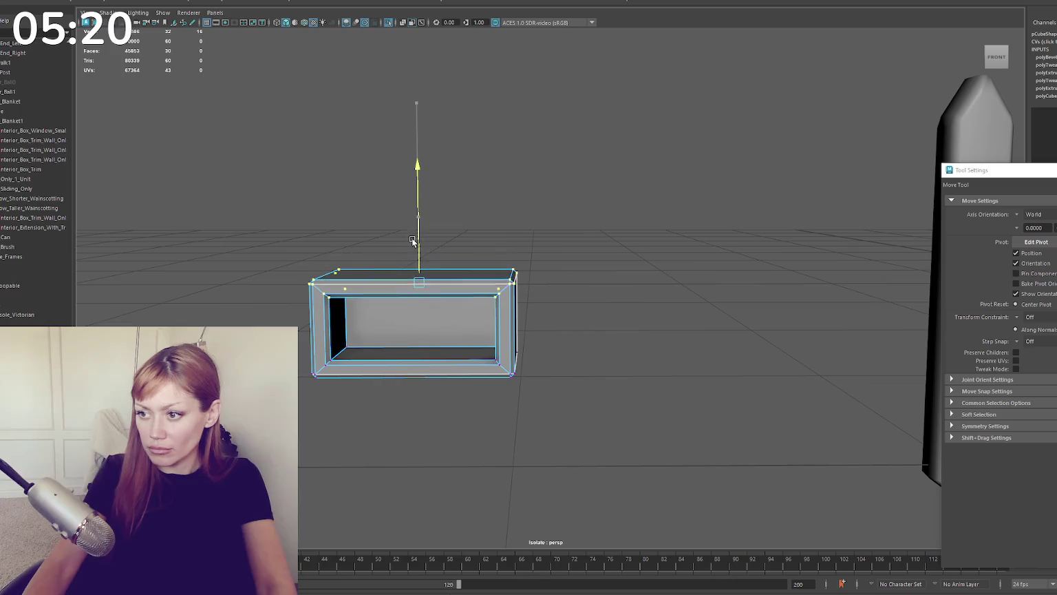
{"action": "key", "text": "F8"}
Step: Scale the box wider along its length
{"action": "left_click_drag", "start_coordinate": [523, 179], "coordinate": [554, 175], "text": "alt"}
{"action": "key", "text": "r"}
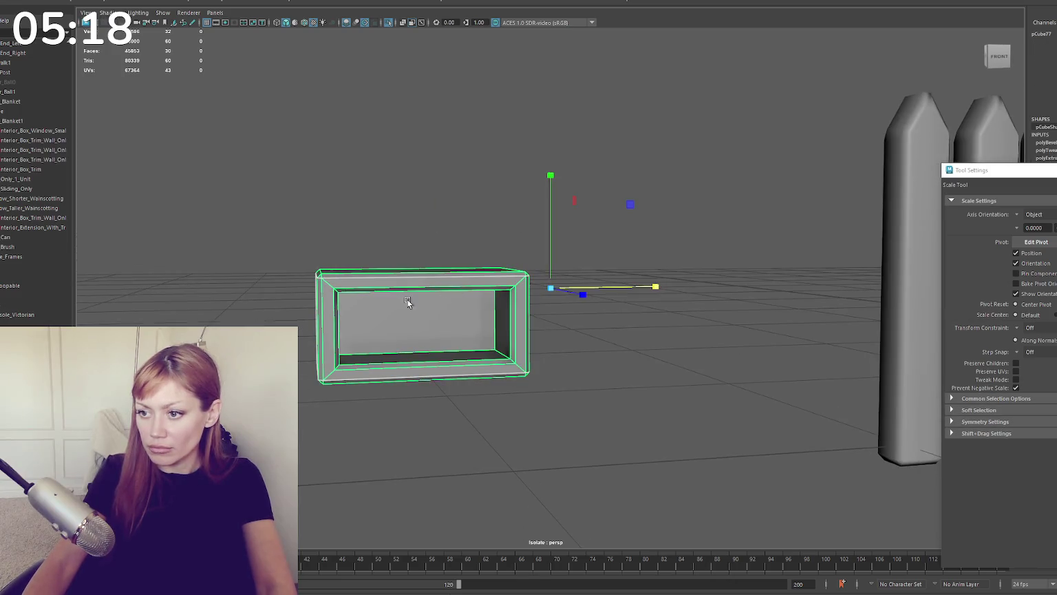
{"action": "middle_click_drag", "start_coordinate": [549, 294], "coordinate": [282, 2]}
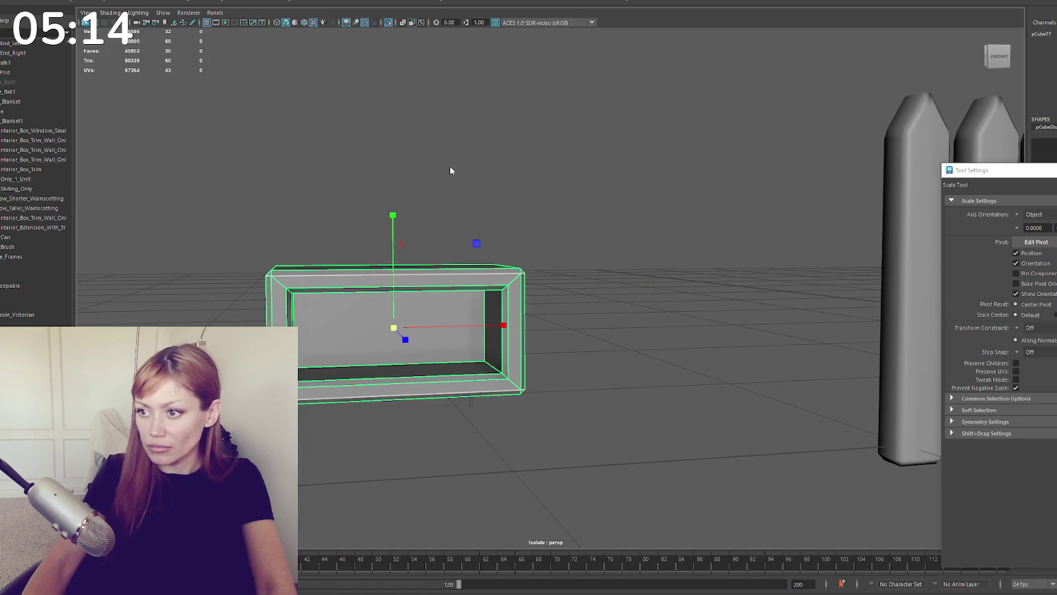
{"action": "key", "text": "w"}
Step: Duplicate the box to the left and stack another copy on top
{"action": "left_click_drag", "start_coordinate": [530, 142], "coordinate": [521, 234], "text": "alt"}
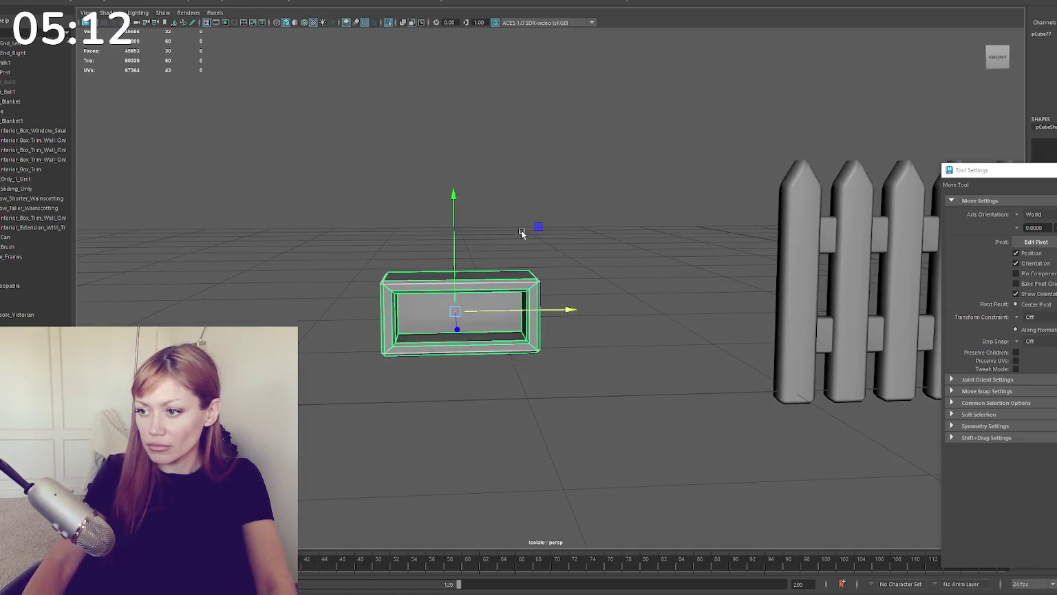
{"action": "mouse_move", "coordinate": [454, 268]}
{"action": "left_mouse_down", "text": "shift"}
{"action": "mouse_move", "coordinate": [470, 181]}
{"action": "mouse_move", "coordinate": [468, 191]}
{"action": "mouse_move", "coordinate": [511, 200]}
{"action": "mouse_move", "coordinate": [488, 204]}
{"action": "left_mouse_up", "text": "shift"}
{"action": "key", "text": "ctrl+z"}
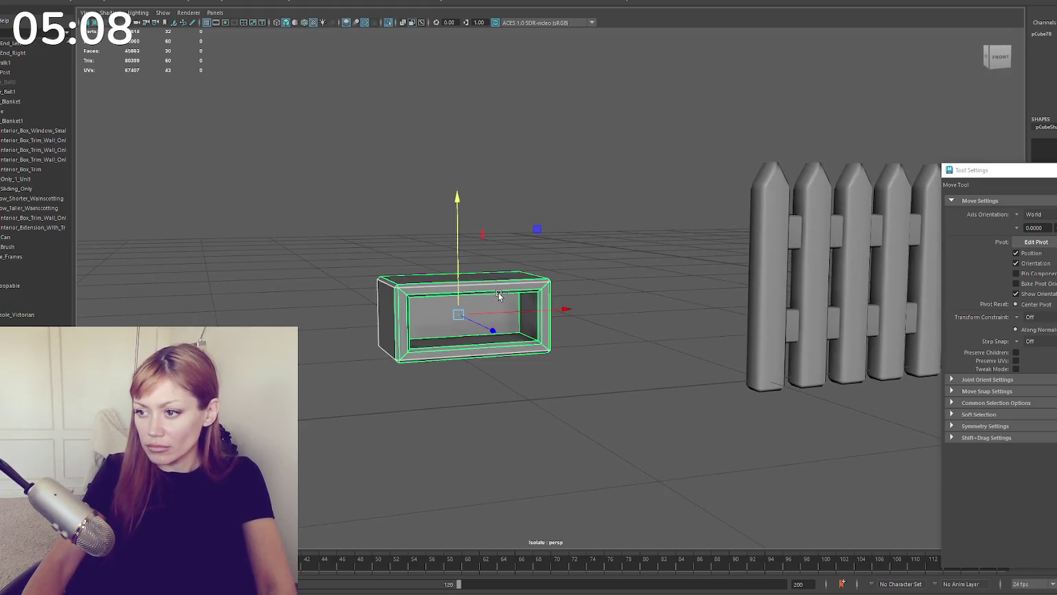
{"action": "left_click_drag", "start_coordinate": [520, 299], "coordinate": [327, 318], "text": "shift"}
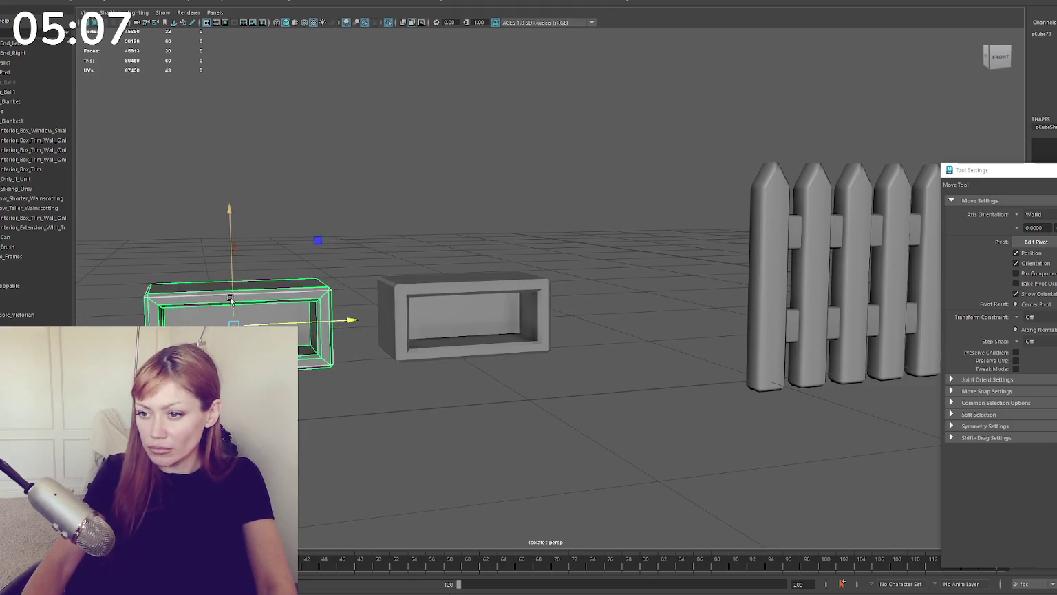
{"action": "left_click_drag", "start_coordinate": [231, 299], "coordinate": [240, 213], "text": "shift"}
{"action": "key", "text": "ctrl+F11"}
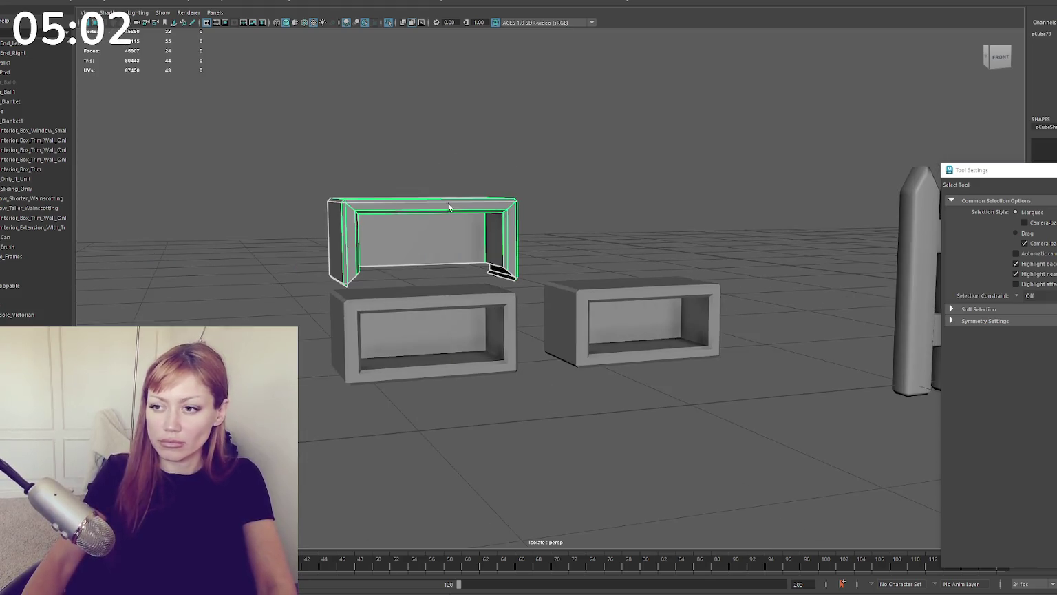
{"action": "right_click_drag", "start_coordinate": [505, 193], "coordinate": [522, 223]}
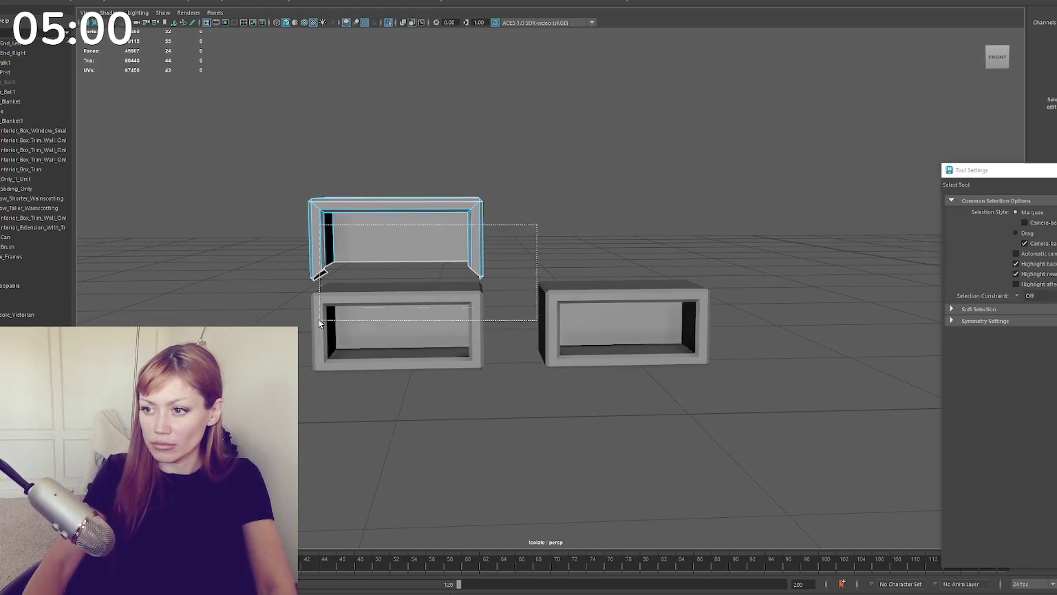
{"action": "left_click_drag", "start_coordinate": [253, 246], "coordinate": [607, 234]}
{"action": "left_click", "coordinate": [452, 303]}
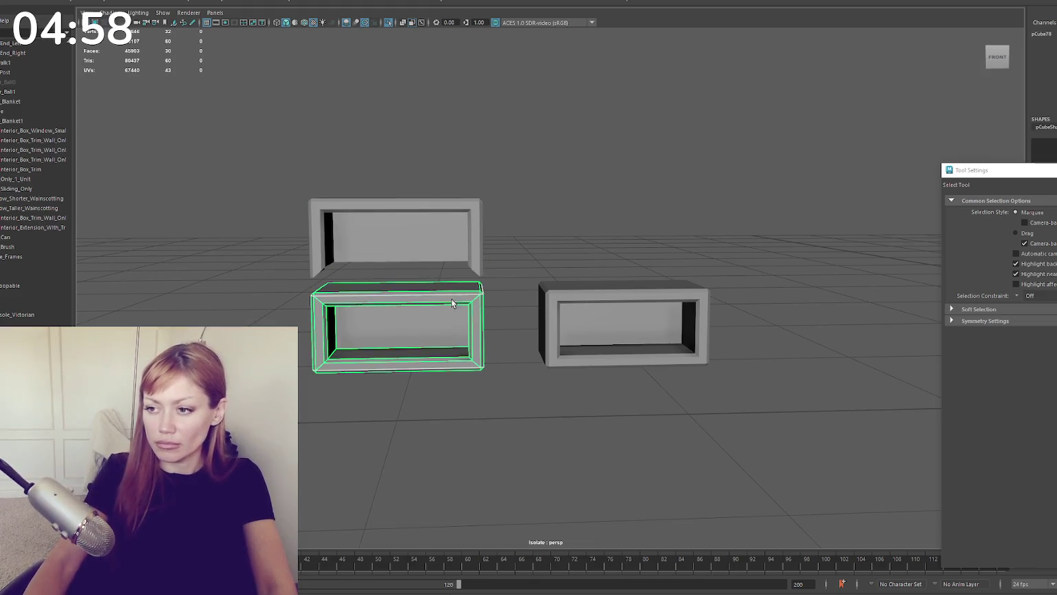
{"action": "right_click_drag", "start_coordinate": [551, 231], "coordinate": [524, 268], "text": "alt"}
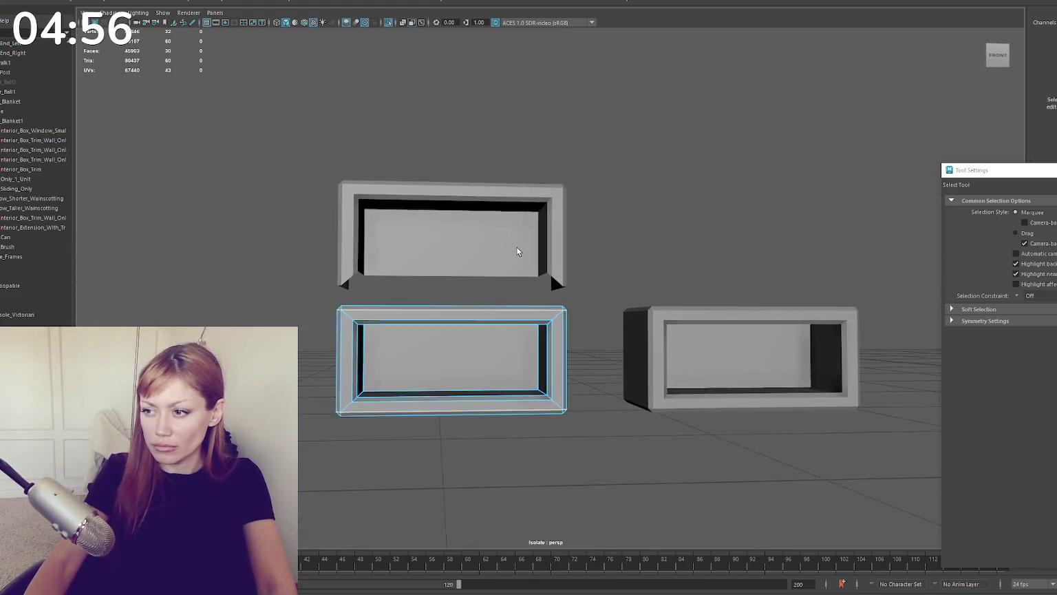
{"action": "left_click_drag", "start_coordinate": [525, 268], "coordinate": [450, 300], "text": "alt"}
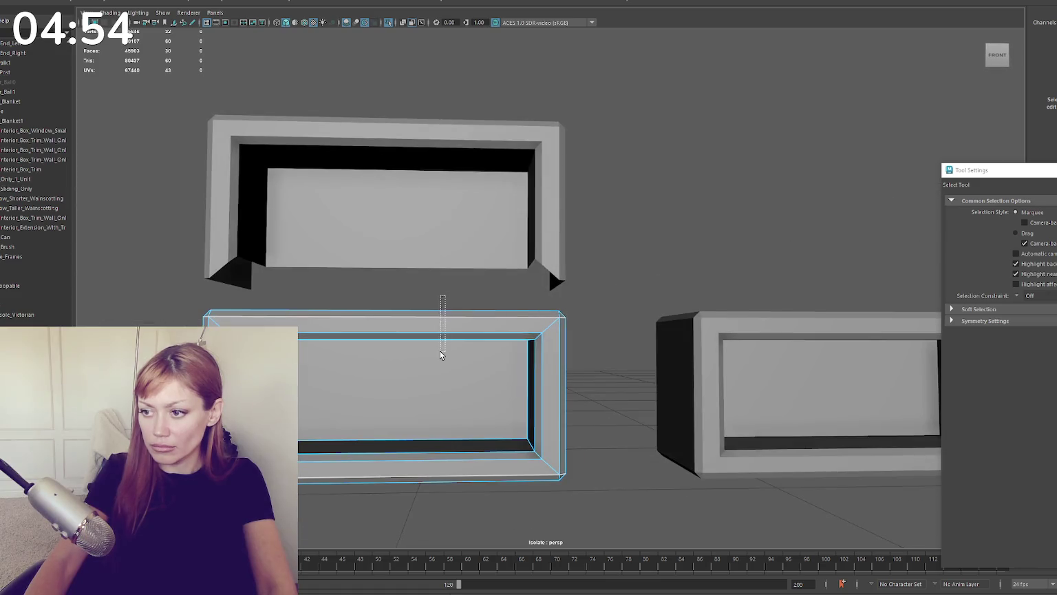
{"action": "left_click_drag", "start_coordinate": [441, 354], "coordinate": [444, 357]}
{"action": "key", "text": "Delete"}
{"action": "mouse_move", "coordinate": [625, 372]}
{"action": "left_mouse_down"}
{"action": "mouse_move", "coordinate": [618, 378]}
{"action": "mouse_move", "coordinate": [616, 320]}
{"action": "left_mouse_up"}
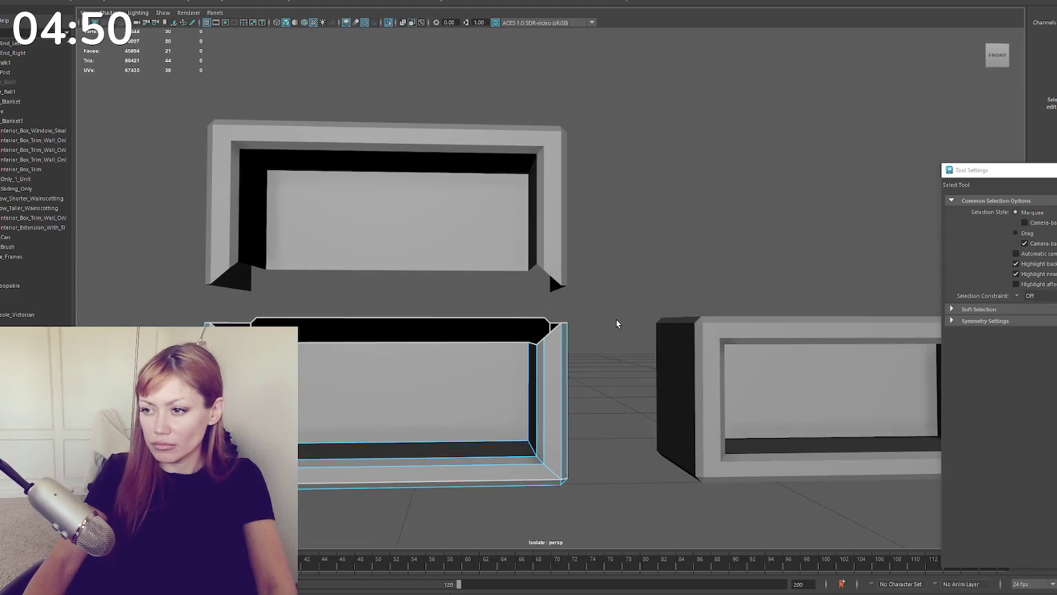
{"action": "key", "text": "ctrl+z"}
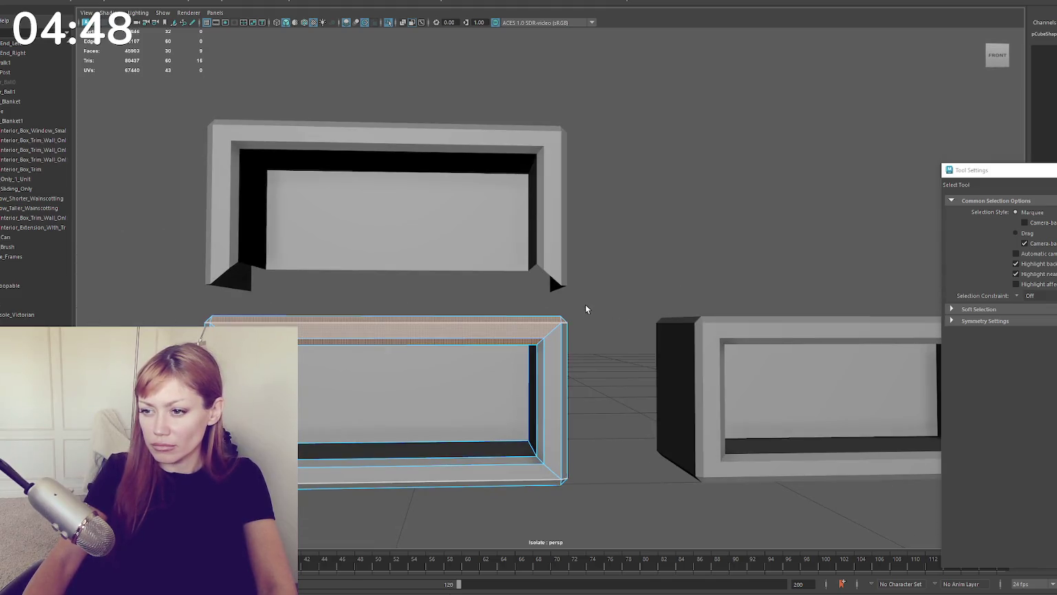
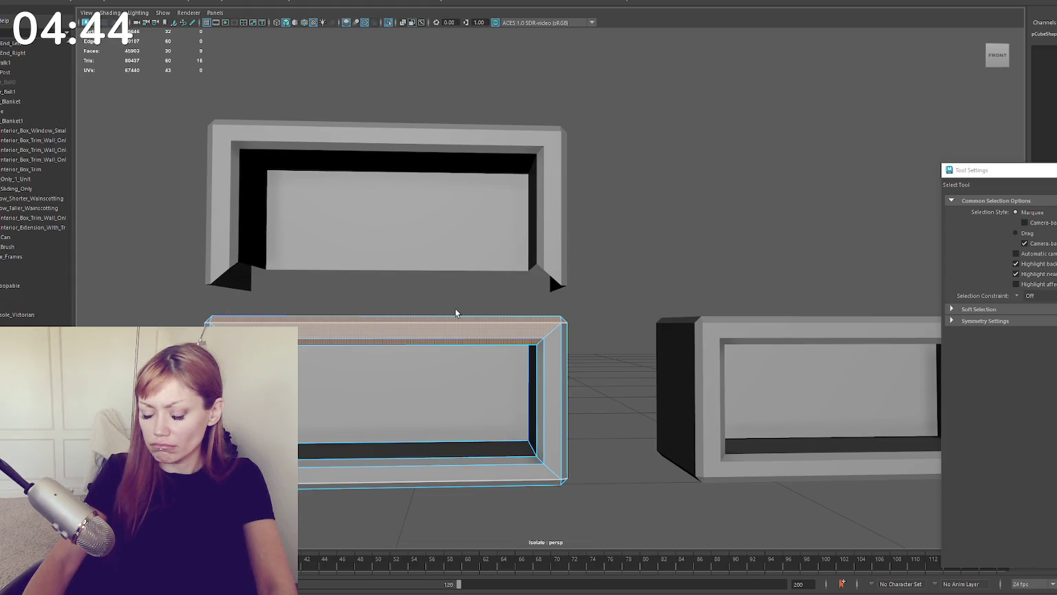
Step: In Face mode, select the top face of the lower box
{"action": "left_click_drag", "start_coordinate": [389, 323], "coordinate": [339, 338], "text": "alt"}
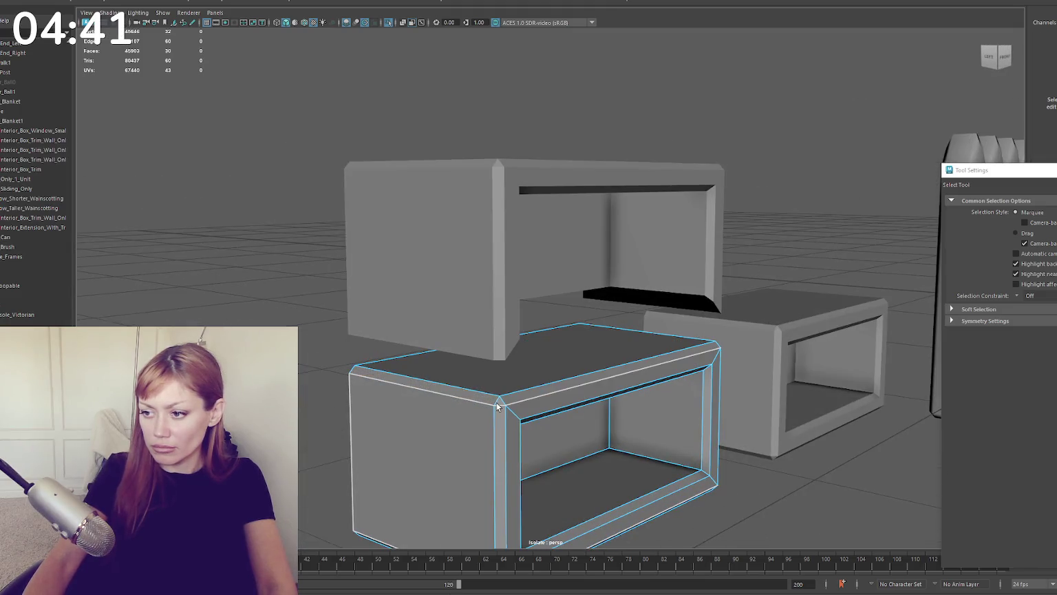
{"action": "mouse_move", "coordinate": [490, 400]}
{"action": "left_mouse_down", "text": "alt"}
{"action": "mouse_move", "coordinate": [689, 416]}
{"action": "mouse_move", "coordinate": [497, 385]}
{"action": "left_mouse_up", "text": "alt"}
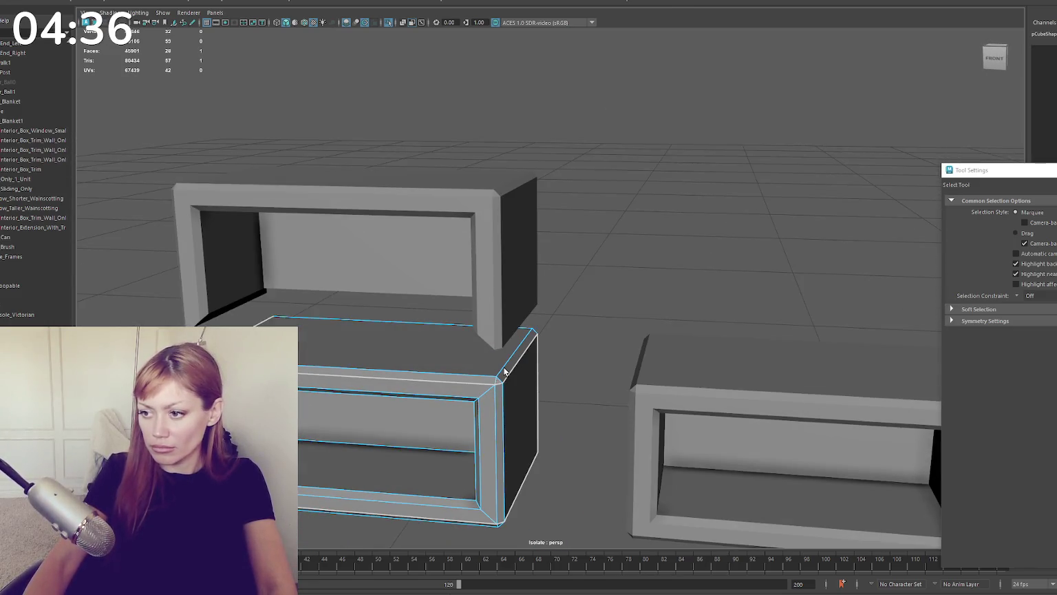
{"action": "mouse_move", "coordinate": [537, 352]}
{"action": "left_mouse_down", "text": "alt"}
{"action": "mouse_move", "coordinate": [468, 294]}
{"action": "mouse_move", "coordinate": [446, 327]}
{"action": "left_mouse_up", "text": "alt"}
{"action": "right_click", "coordinate": [626, 203]}
{"action": "key", "text": "r"}
{"action": "right_click", "coordinate": [409, 344]}
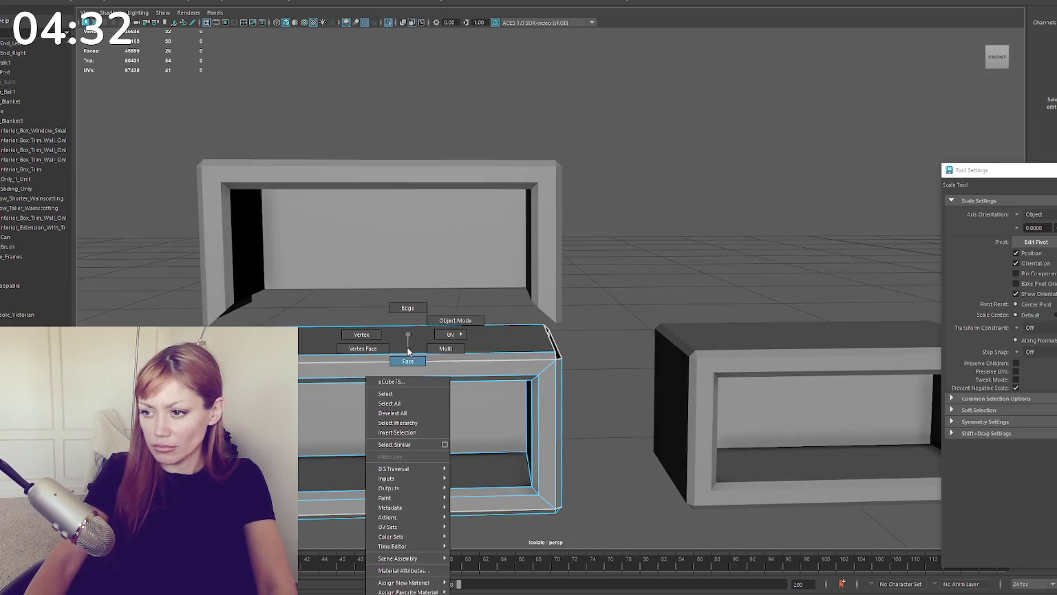
{"action": "right_click", "coordinate": [398, 338]}
{"action": "left_click", "coordinate": [395, 344]}
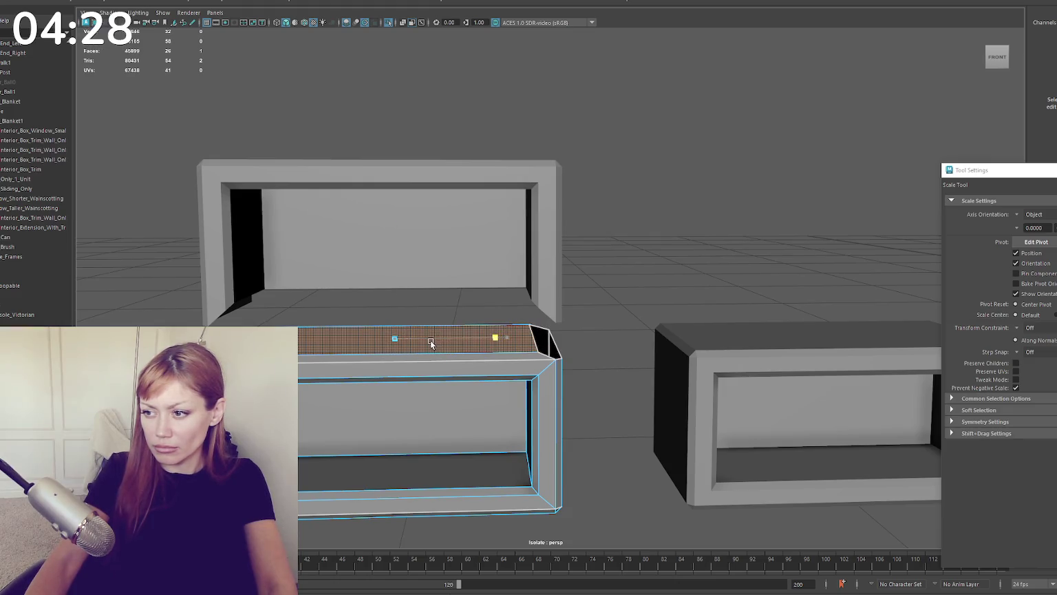
Step: Nudge the top face upward, then delete it so the lower box is open
{"action": "key", "text": "w"}
{"action": "middle_click_drag", "start_coordinate": [493, 331], "coordinate": [494, 311]}
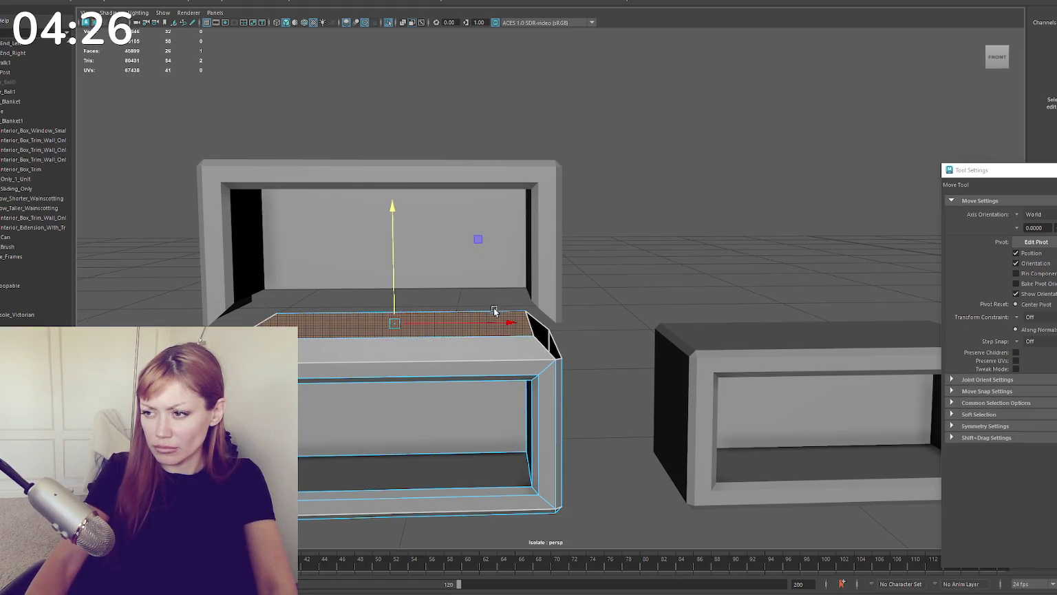
{"action": "left_click_drag", "start_coordinate": [559, 315], "coordinate": [585, 209], "text": "alt"}
{"action": "left_click_drag", "start_coordinate": [487, 234], "coordinate": [494, 267], "text": "alt"}
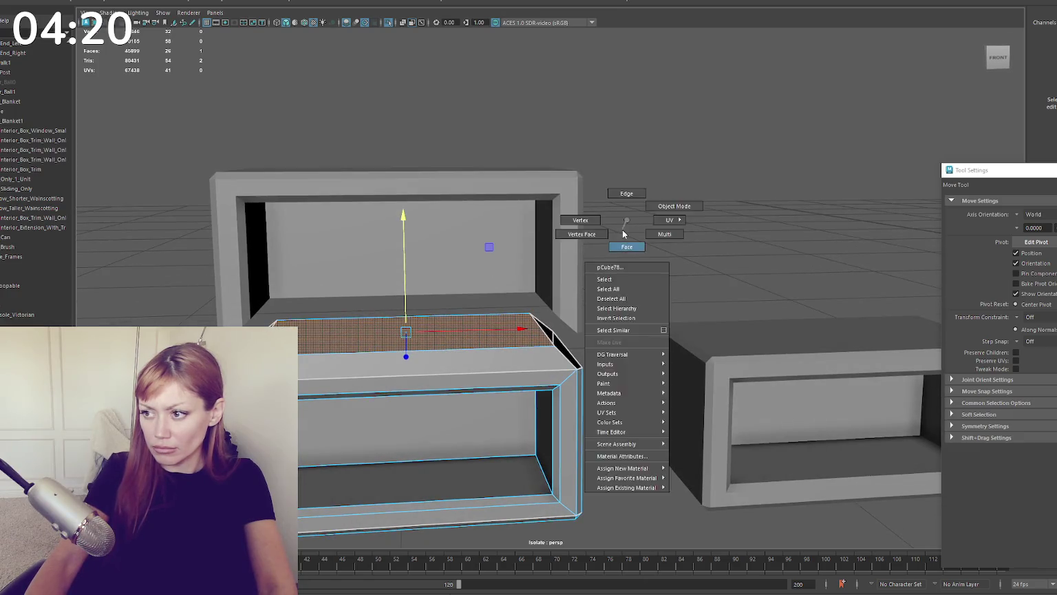
{"action": "right_click_drag", "start_coordinate": [620, 234], "coordinate": [511, 341], "text": "shift"}
{"action": "left_click", "coordinate": [495, 315]}
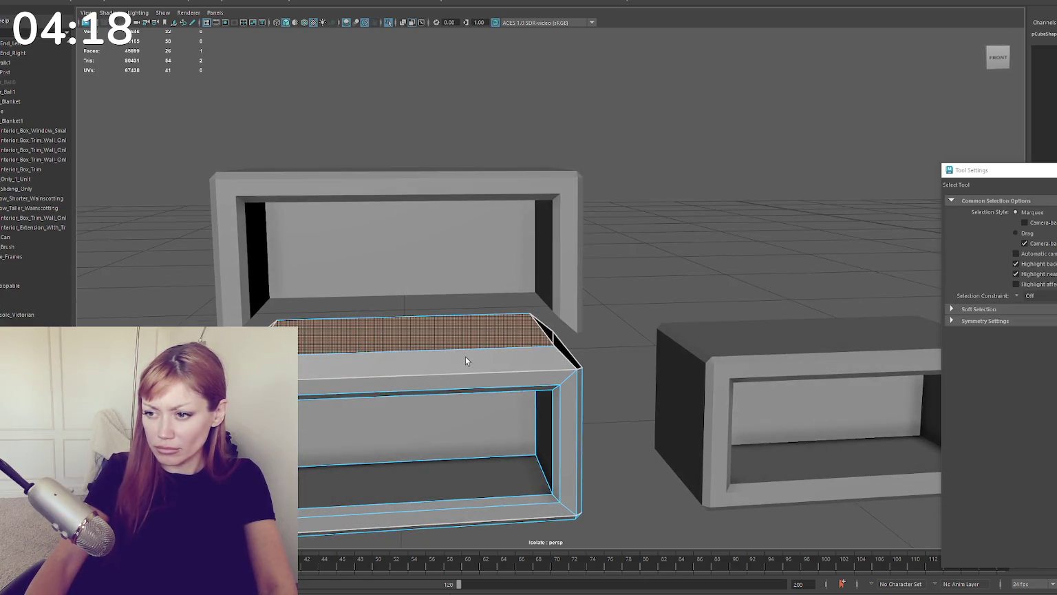
{"action": "key", "text": "Delete"}
{"action": "scroll", "coordinate": [470, 321], "scroll_direction": "down", "scroll_amount": 3}
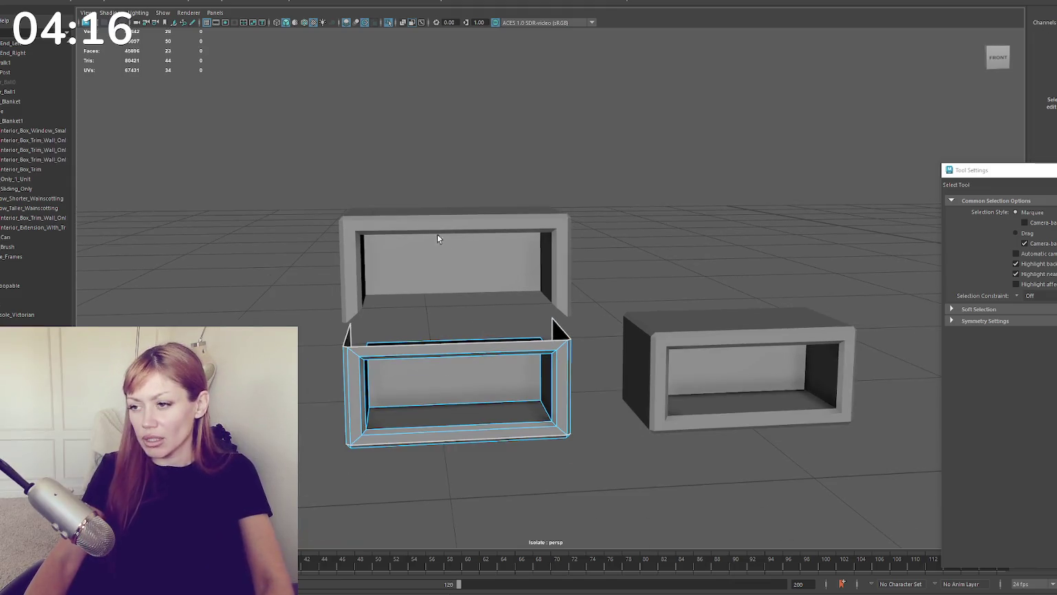
{"action": "left_click", "coordinate": [633, 313]}
{"action": "scroll", "coordinate": [607, 274], "scroll_direction": "down", "scroll_amount": 2}
Step: Fill the lower box's open top with a new face, then delete it again
{"action": "scroll", "coordinate": [571, 260], "scroll_direction": "up", "scroll_amount": 3}
{"action": "scroll", "coordinate": [453, 288], "scroll_direction": "up", "scroll_amount": 2}
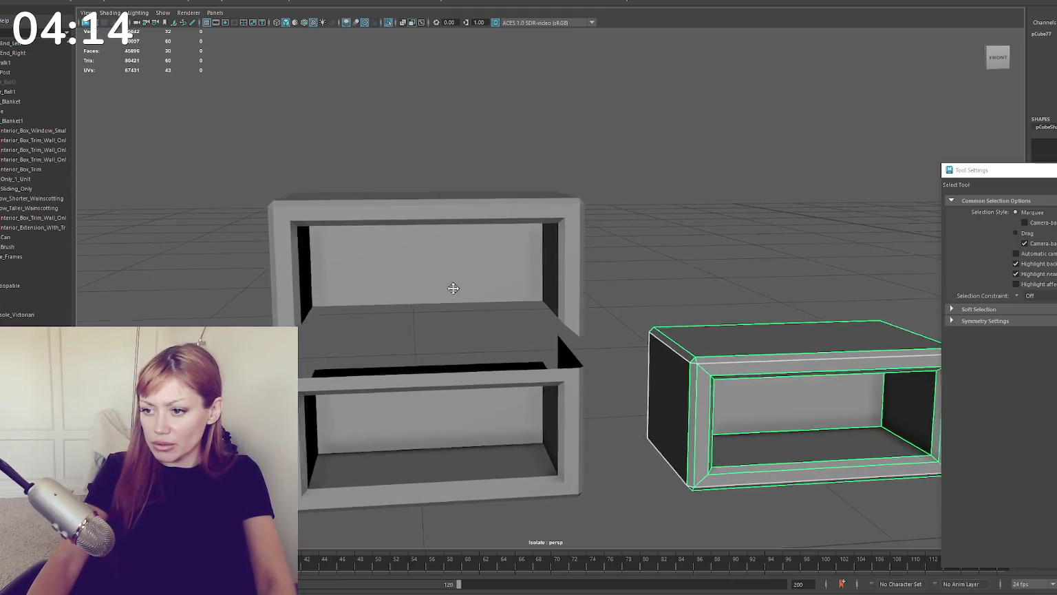
{"action": "left_click_drag", "start_coordinate": [453, 288], "coordinate": [479, 291], "text": "alt"}
{"action": "left_click", "coordinate": [479, 291]}
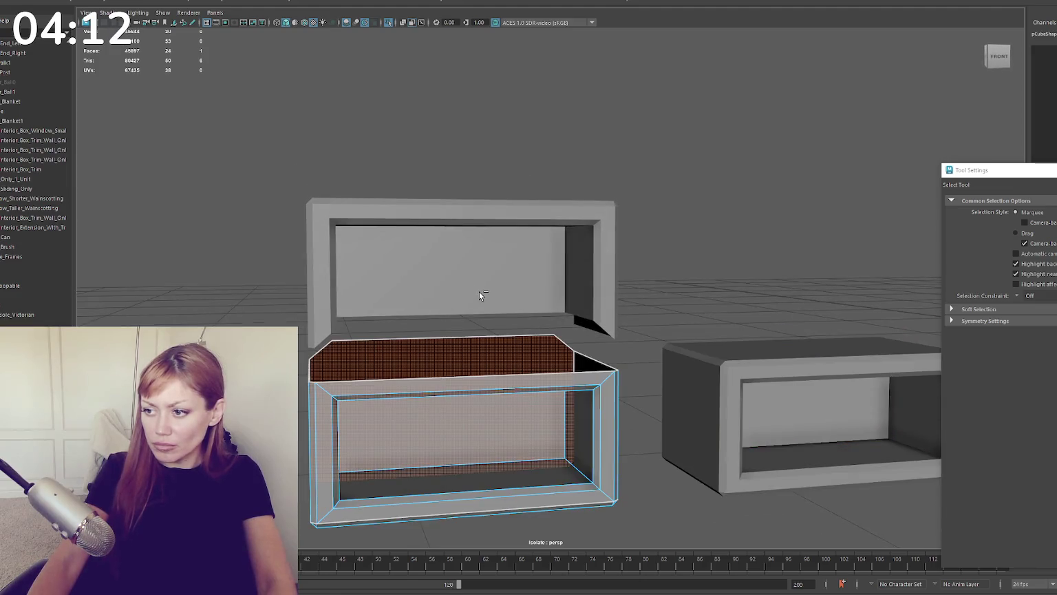
{"action": "key", "text": "g"}
{"action": "scroll", "coordinate": [481, 293], "scroll_direction": "up", "scroll_amount": 2}
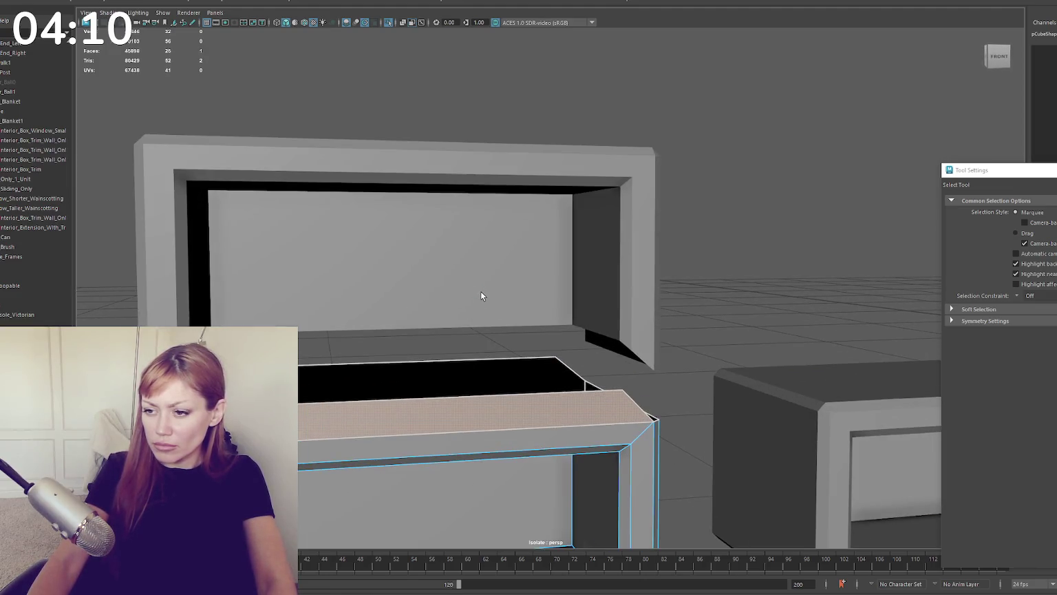
{"action": "scroll", "coordinate": [476, 290], "scroll_direction": "down", "scroll_amount": 3}
{"action": "mouse_move", "coordinate": [423, 338]}
{"action": "left_mouse_down"}
{"action": "mouse_move", "coordinate": [449, 339]}
{"action": "mouse_move", "coordinate": [445, 351]}
{"action": "left_mouse_up"}
{"action": "key", "text": "Delete"}
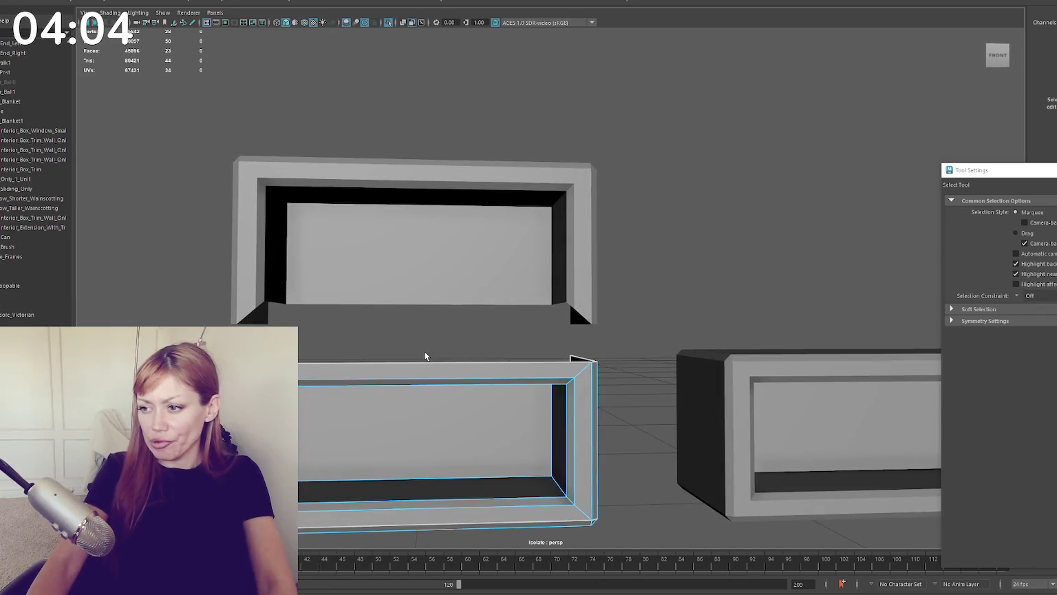
Step: Extrude the lower box's top front edge and raise it upward
{"action": "right_click", "coordinate": [421, 359]}
{"action": "left_click_drag", "start_coordinate": [408, 356], "coordinate": [420, 411], "text": "alt"}
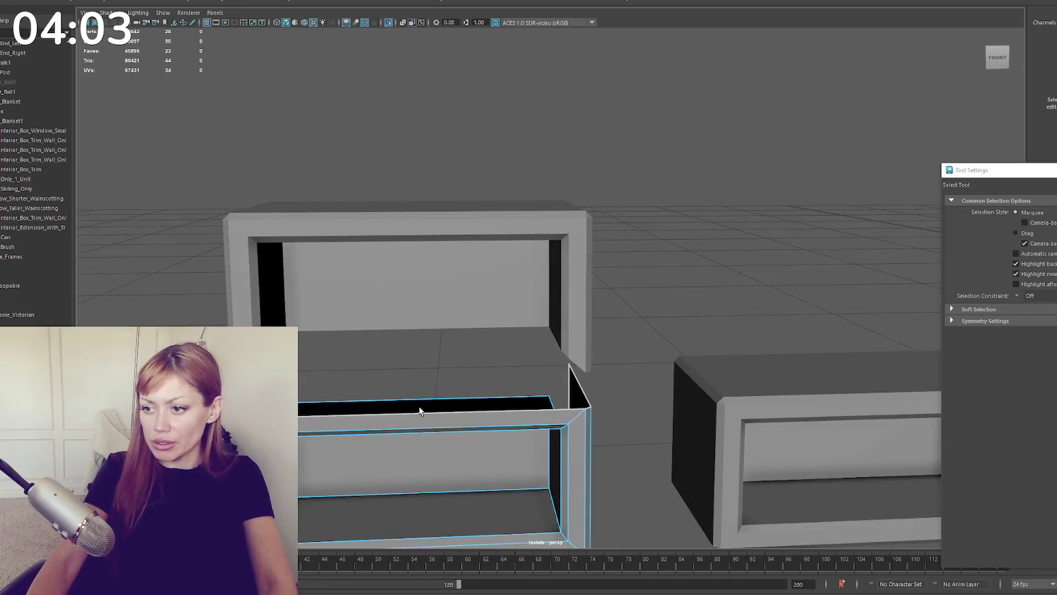
{"action": "left_click", "coordinate": [421, 409]}
{"action": "left_click_drag", "start_coordinate": [442, 232], "coordinate": [444, 254], "text": "alt"}
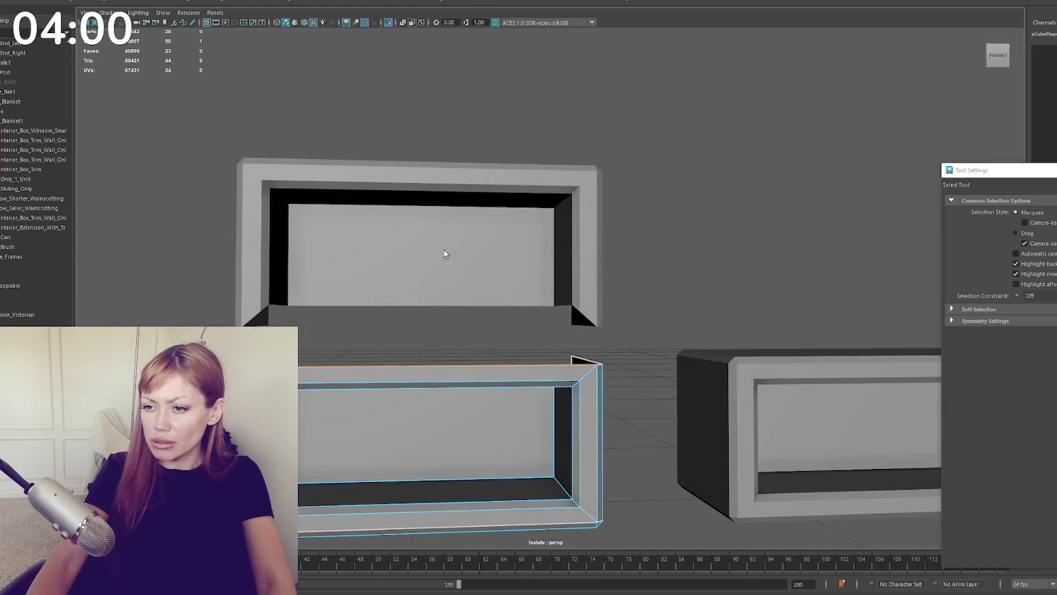
{"action": "key", "text": "ctrl+e"}
{"action": "key", "text": "w"}
{"action": "left_click_drag", "start_coordinate": [425, 334], "coordinate": [428, 322]}
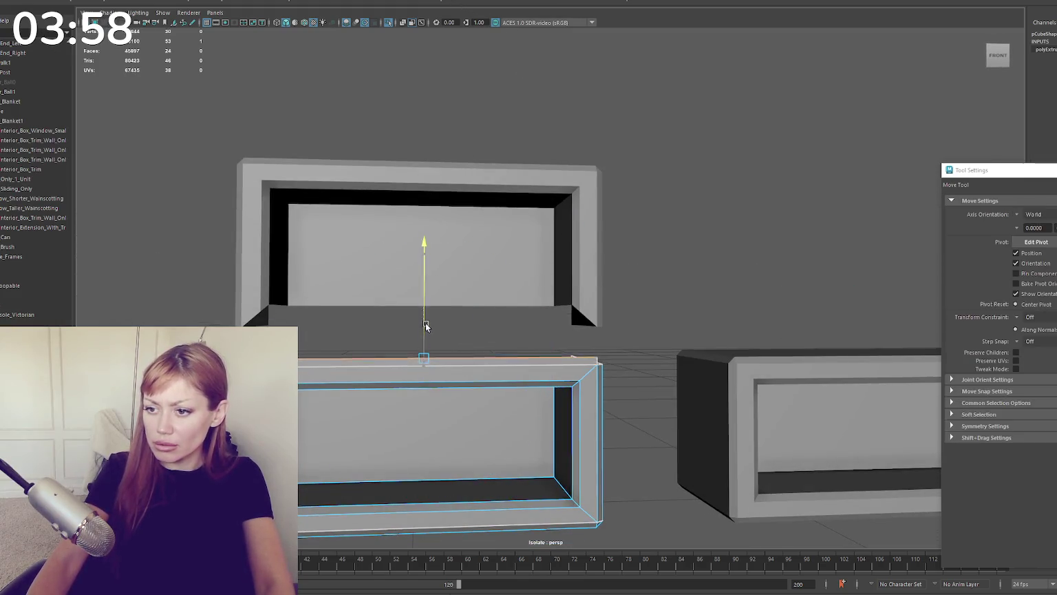
{"action": "key", "text": "r"}
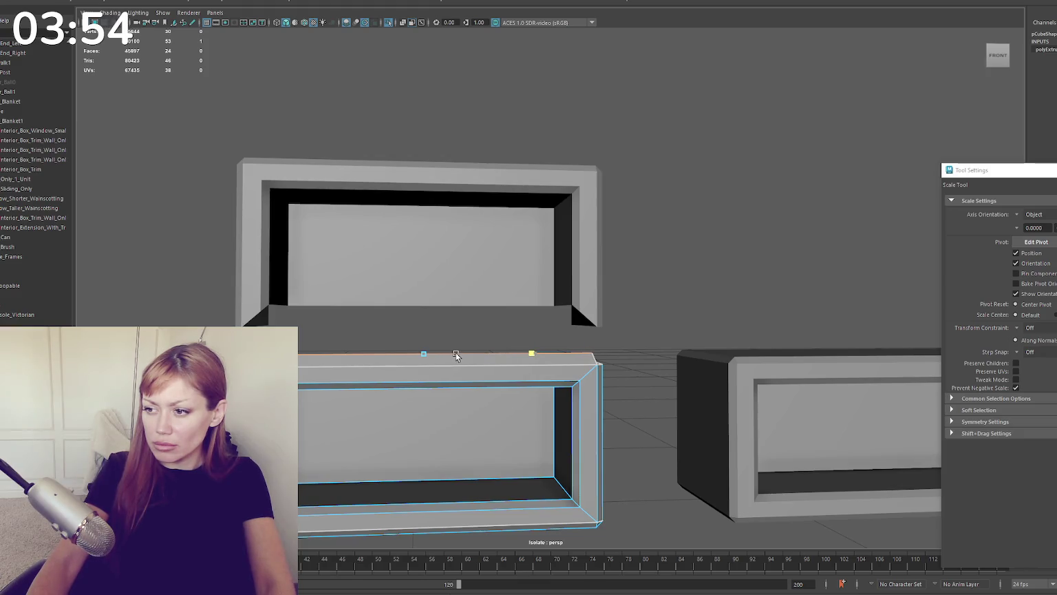
Step: Extrude the edge twice more, pushing each extrusion higher toward the upper box
{"action": "key", "text": "ctrl+e"}
{"action": "mouse_move", "coordinate": [424, 354]}
{"action": "left_mouse_down"}
{"action": "mouse_move", "coordinate": [455, 342]}
{"action": "mouse_move", "coordinate": [544, 482]}
{"action": "left_mouse_up"}
{"action": "key", "text": "ctrl+e"}
{"action": "key", "text": "w"}
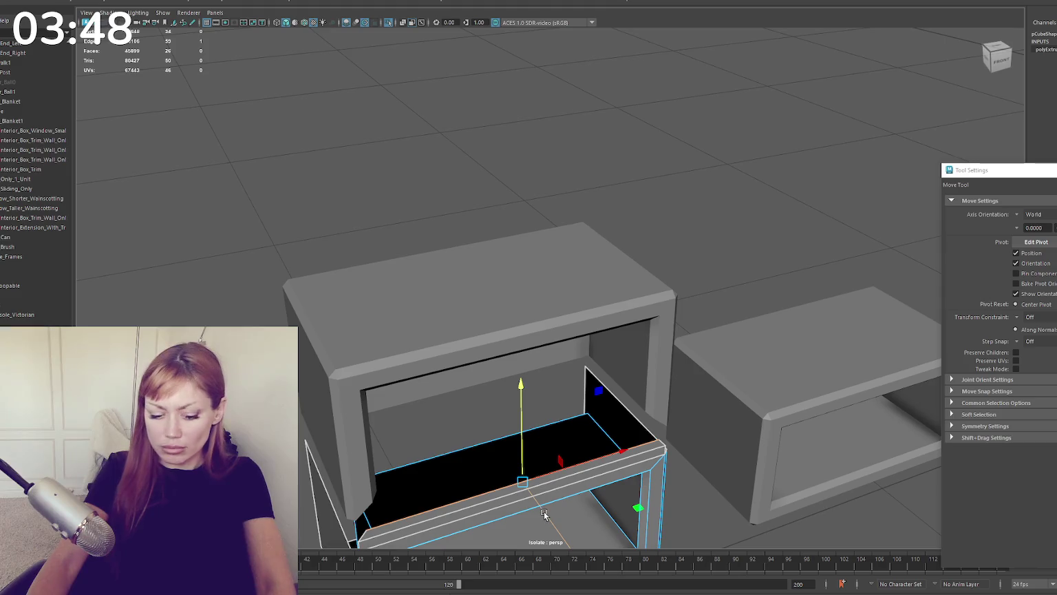
{"action": "middle_click_drag", "start_coordinate": [543, 513], "coordinate": [589, 358]}
Step: Select the upper box as a whole object
{"action": "mouse_move", "coordinate": [589, 356]}
{"action": "left_mouse_down", "text": "alt"}
{"action": "mouse_move", "coordinate": [737, 242]}
{"action": "mouse_move", "coordinate": [722, 200]}
{"action": "mouse_move", "coordinate": [552, 219]}
{"action": "left_mouse_up", "text": "alt"}
{"action": "left_click", "coordinate": [552, 219]}
{"action": "scroll", "coordinate": [434, 242], "scroll_direction": "up", "scroll_amount": 2}
{"action": "left_click_drag", "start_coordinate": [433, 243], "coordinate": [432, 375], "text": "alt"}
{"action": "key", "text": "q"}
{"action": "key", "text": "F10"}
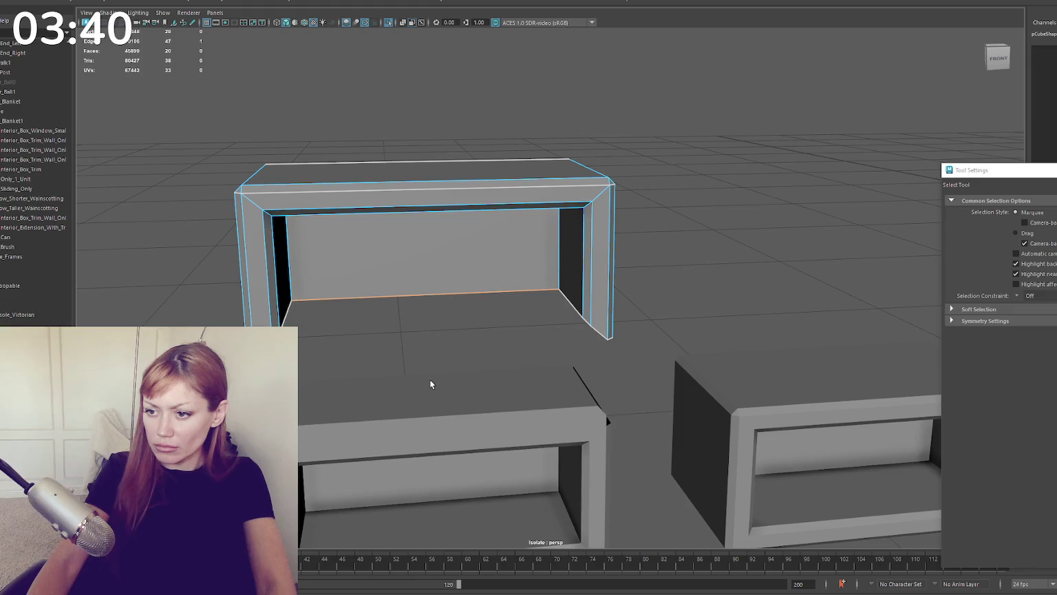
{"action": "key", "text": "F8"}
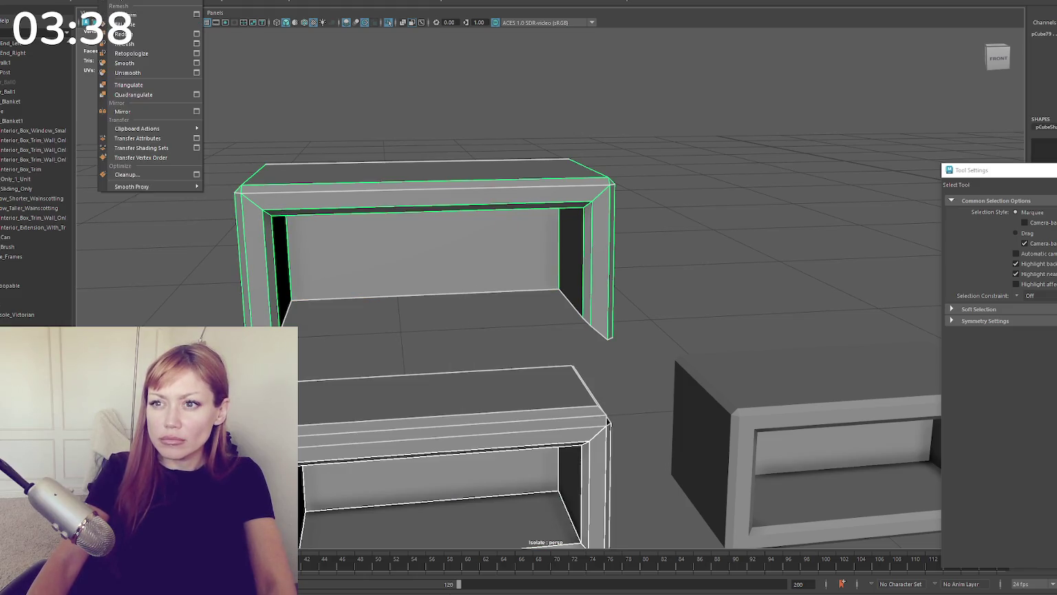
Step: Merge the two boxes into one object and select an edge loop
{"action": "left_click", "coordinate": [447, 386], "text": "shift"}
{"action": "key", "text": "r"}
{"action": "key", "text": "F10"}
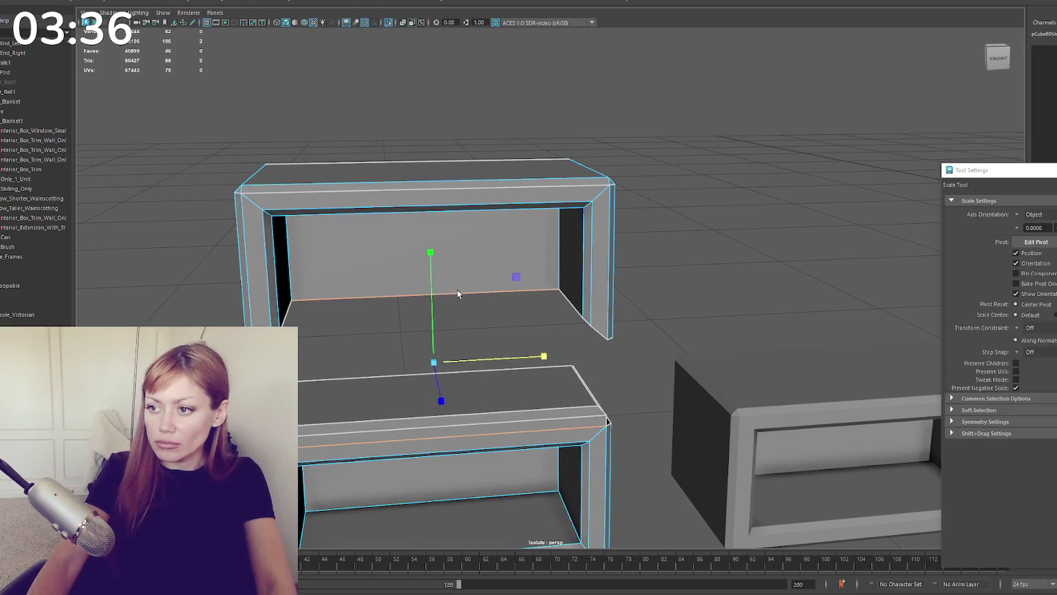
{"action": "key", "text": "q"}
{"action": "double_click", "coordinate": [455, 296]}
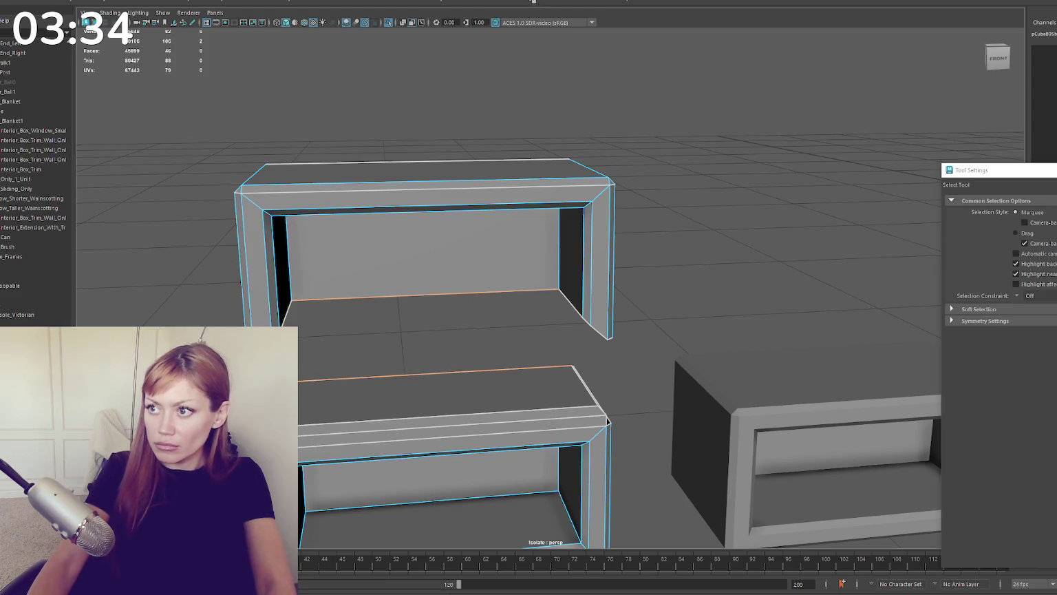
{"action": "right_click_drag", "start_coordinate": [506, 258], "coordinate": [512, 217], "text": "shift"}
{"action": "left_click_drag", "start_coordinate": [512, 217], "coordinate": [644, 282], "text": "alt"}
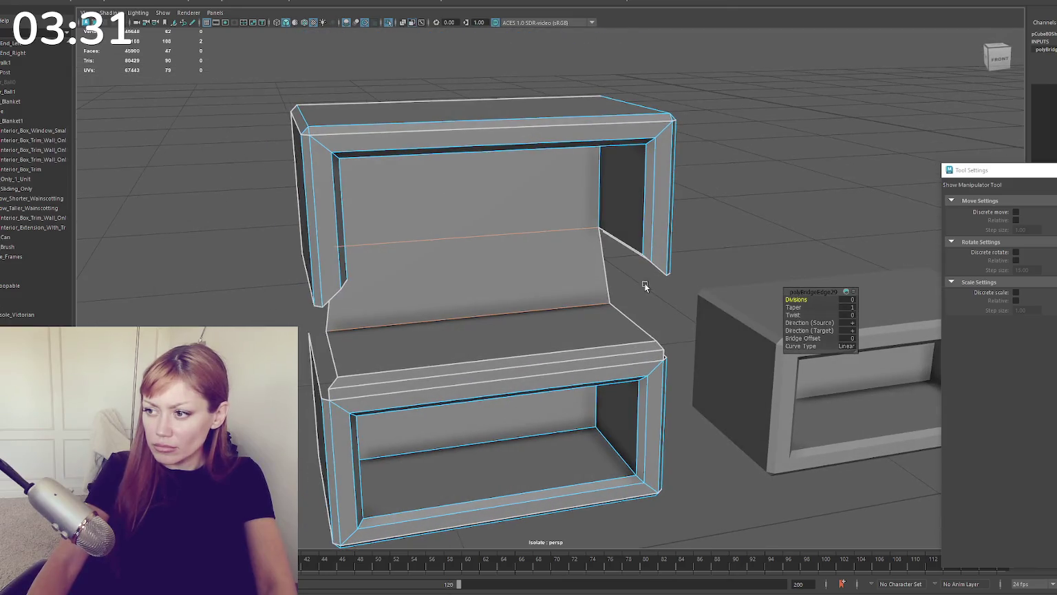
Step: Pick the edges around the upper-left gap and bridge it with a face
{"action": "key", "text": "w"}
{"action": "left_click", "coordinate": [627, 319]}
{"action": "left_click", "coordinate": [626, 239], "text": "shift"}
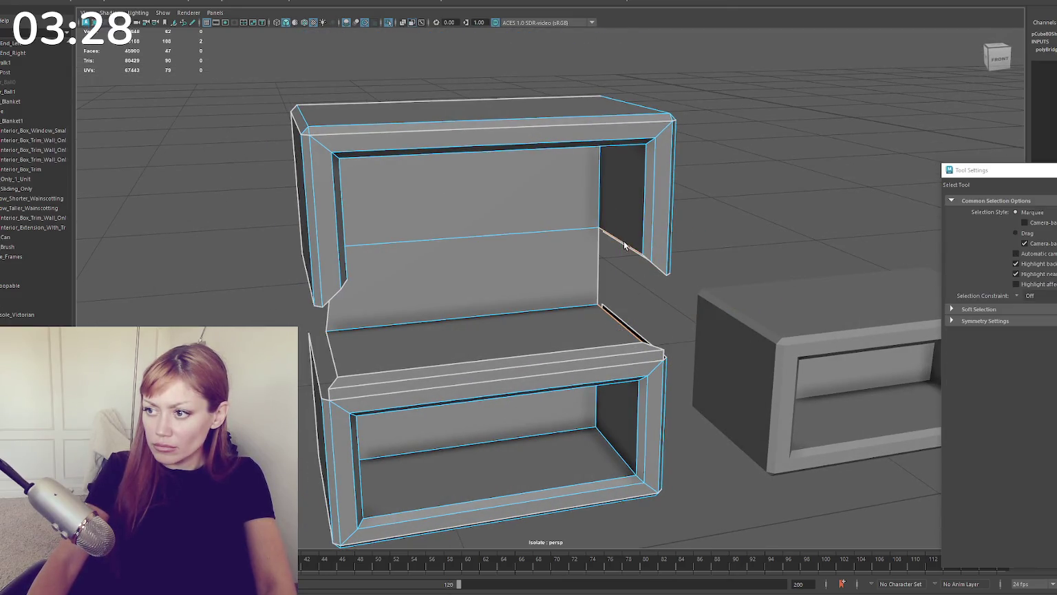
{"action": "right_click_drag", "start_coordinate": [623, 241], "coordinate": [600, 253], "text": "shift"}
{"action": "mouse_move", "coordinate": [599, 253]}
{"action": "left_mouse_down", "text": "alt"}
{"action": "mouse_move", "coordinate": [276, 294]}
{"action": "mouse_move", "coordinate": [289, 227]}
{"action": "left_mouse_up", "text": "alt"}
{"action": "key", "text": "F9"}
{"action": "left_click", "coordinate": [280, 296]}
{"action": "key", "text": "w"}
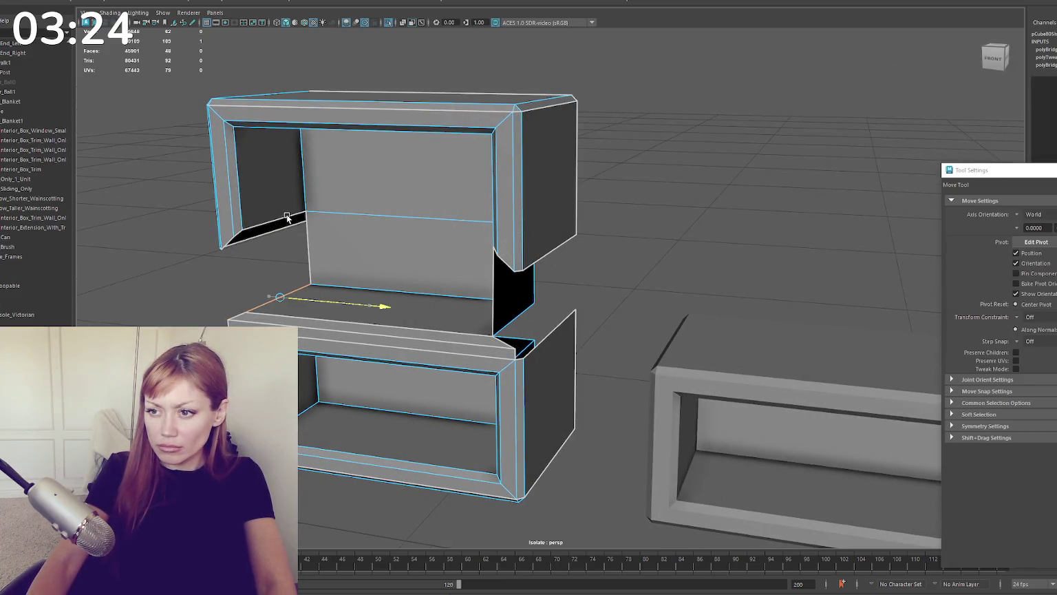
{"action": "key", "text": "g"}
Step: Bridge the remaining front gap and the left side gap
{"action": "left_click_drag", "start_coordinate": [365, 260], "coordinate": [402, 256], "text": "alt"}
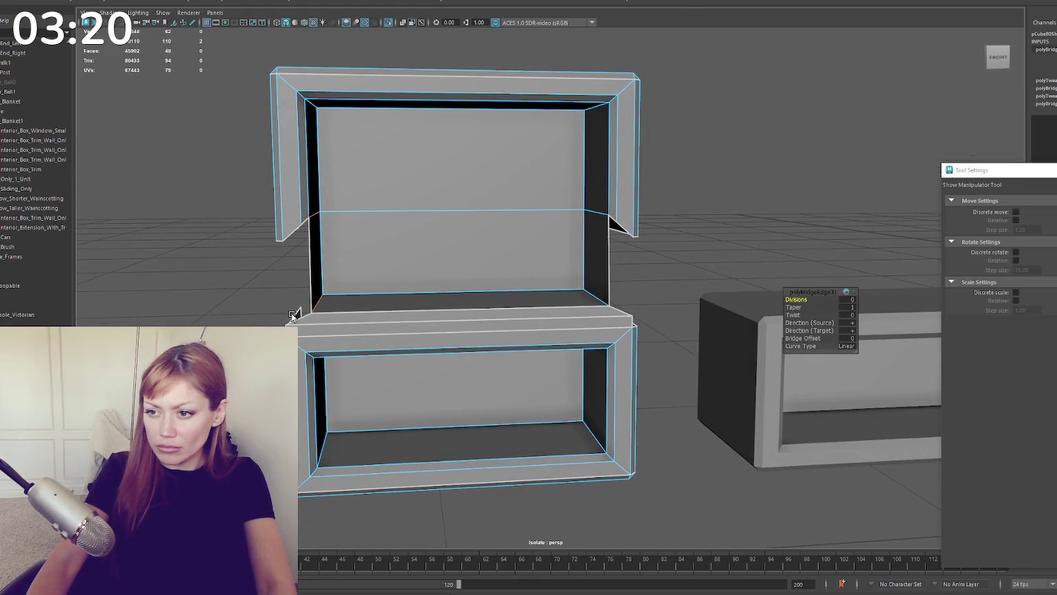
{"action": "right_click_drag", "start_coordinate": [259, 256], "coordinate": [209, 267]}
{"action": "key", "text": "w"}
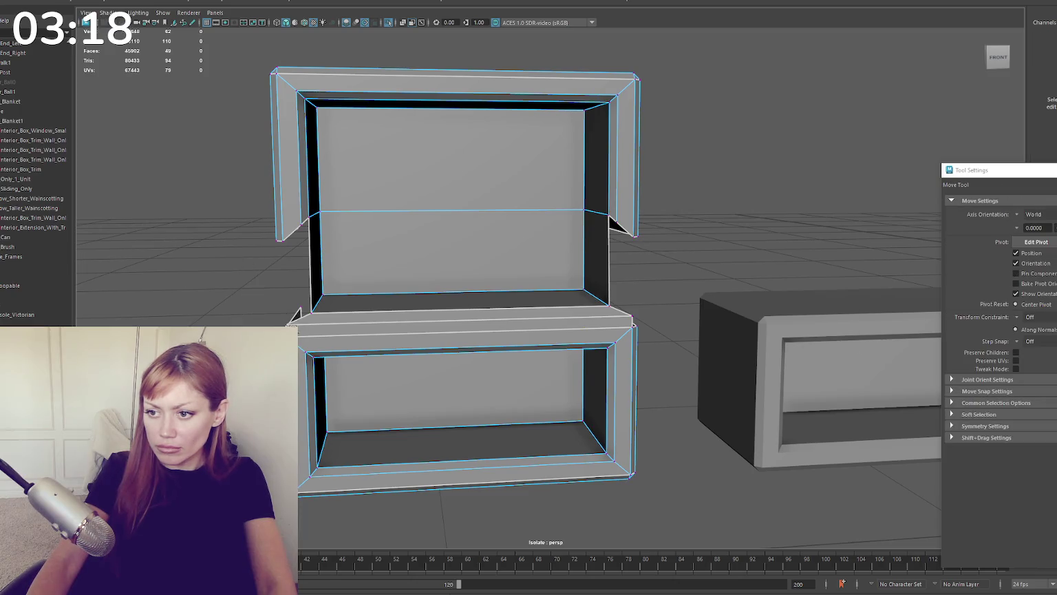
{"action": "left_click", "coordinate": [287, 323]}
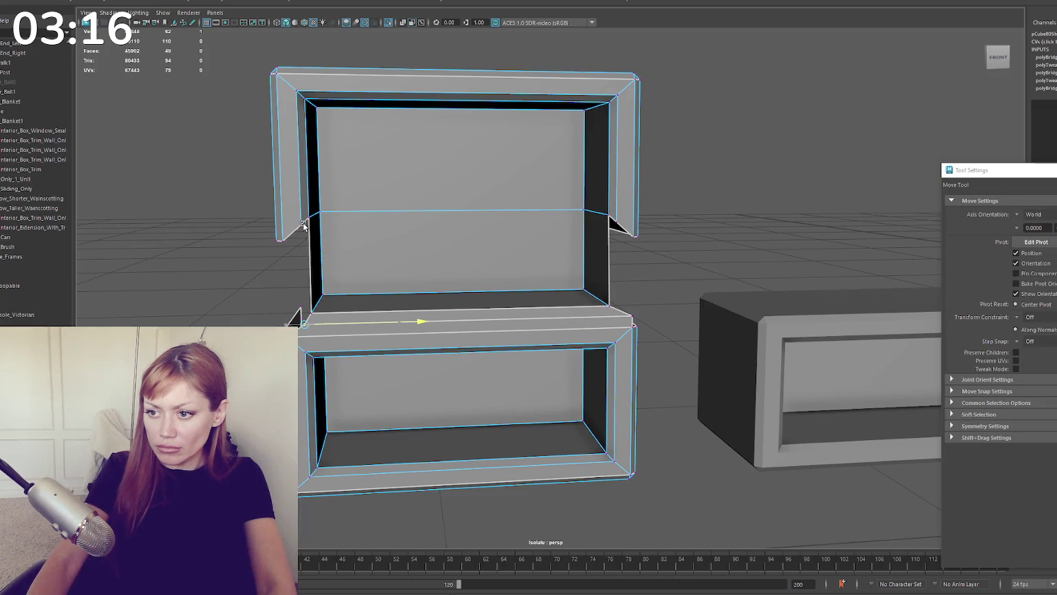
{"action": "left_click", "coordinate": [633, 316]}
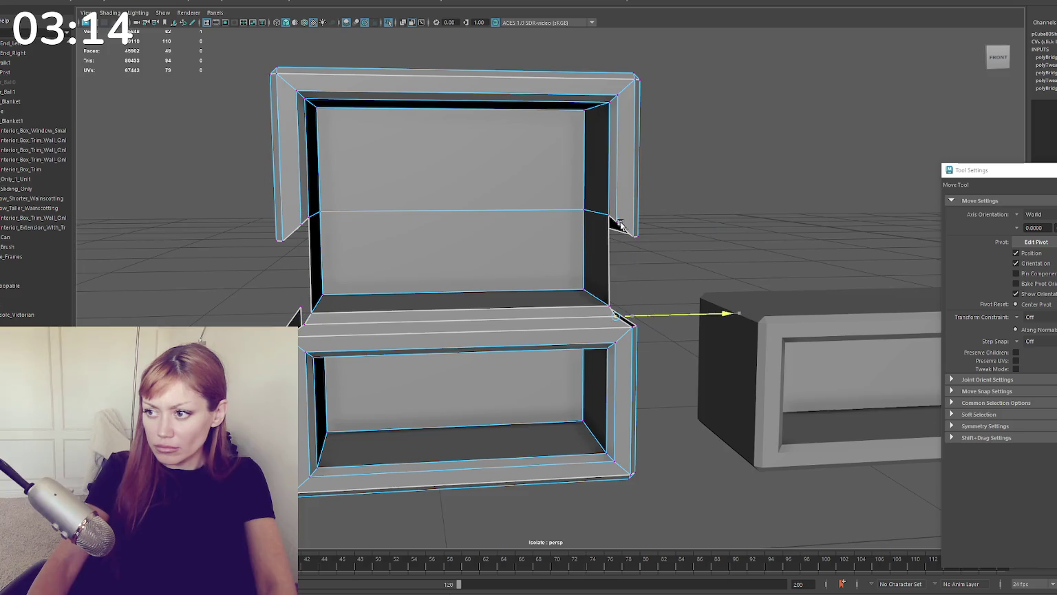
{"action": "key", "text": "q"}
{"action": "right_click_drag", "start_coordinate": [302, 252], "coordinate": [306, 225]}
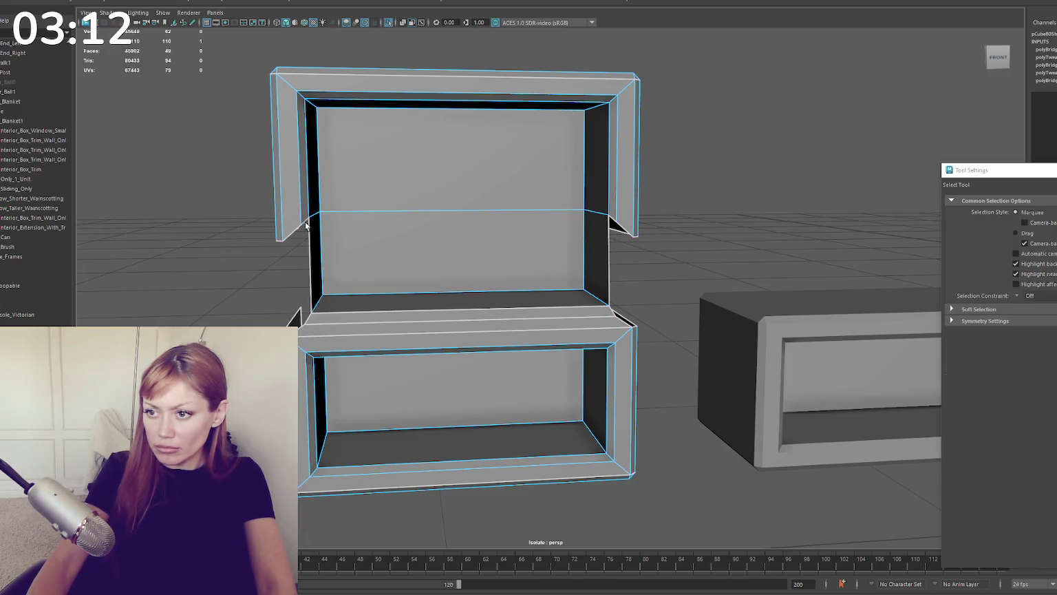
{"action": "key", "text": "g"}
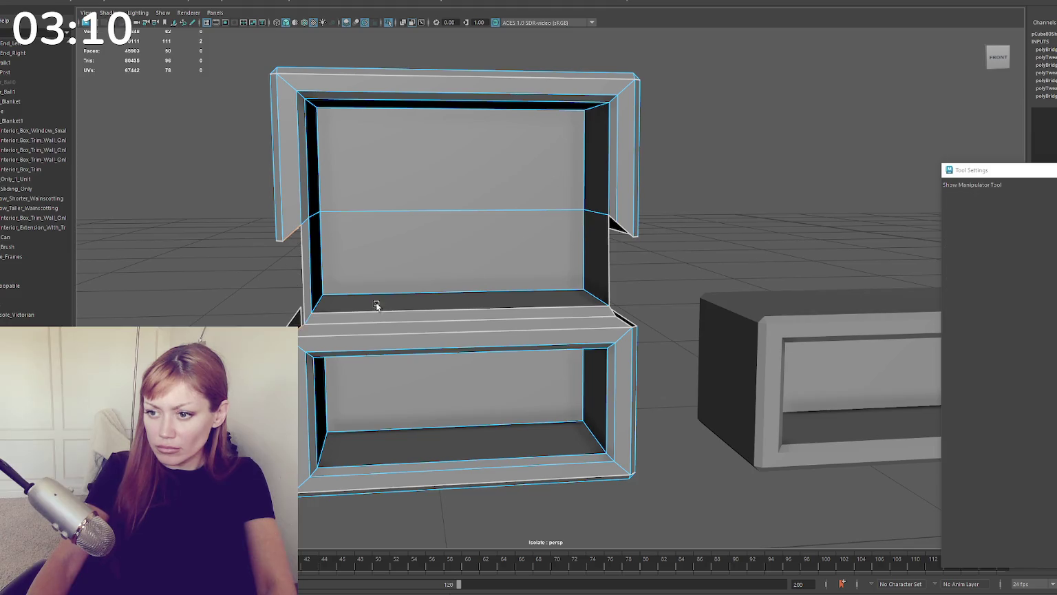
{"action": "key", "text": "g"}
{"action": "key", "text": "g"}
{"action": "key", "text": "g"}
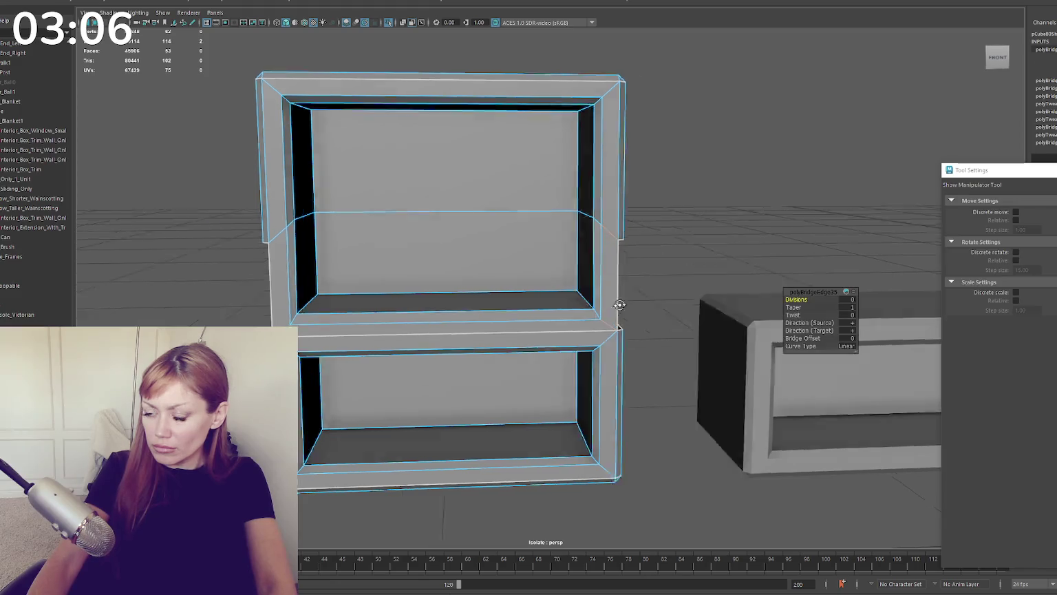
Step: Bridge the lower, right-side and left black gaps with new faces
{"action": "left_click_drag", "start_coordinate": [620, 329], "coordinate": [526, 264], "text": "alt"}
{"action": "left_click", "coordinate": [517, 294]}
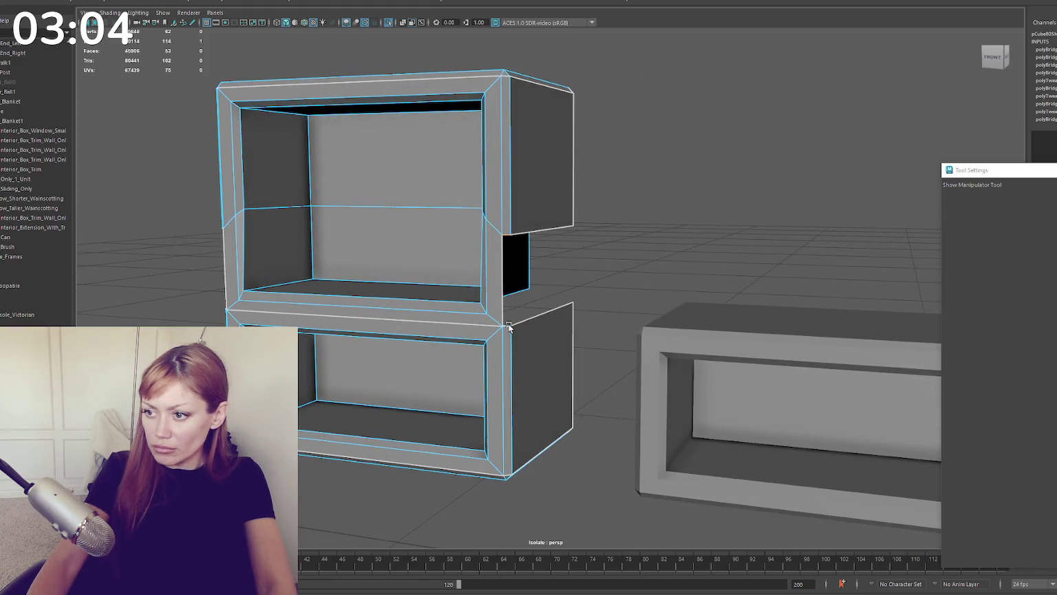
{"action": "key", "text": "g"}
{"action": "left_click", "coordinate": [542, 232]}
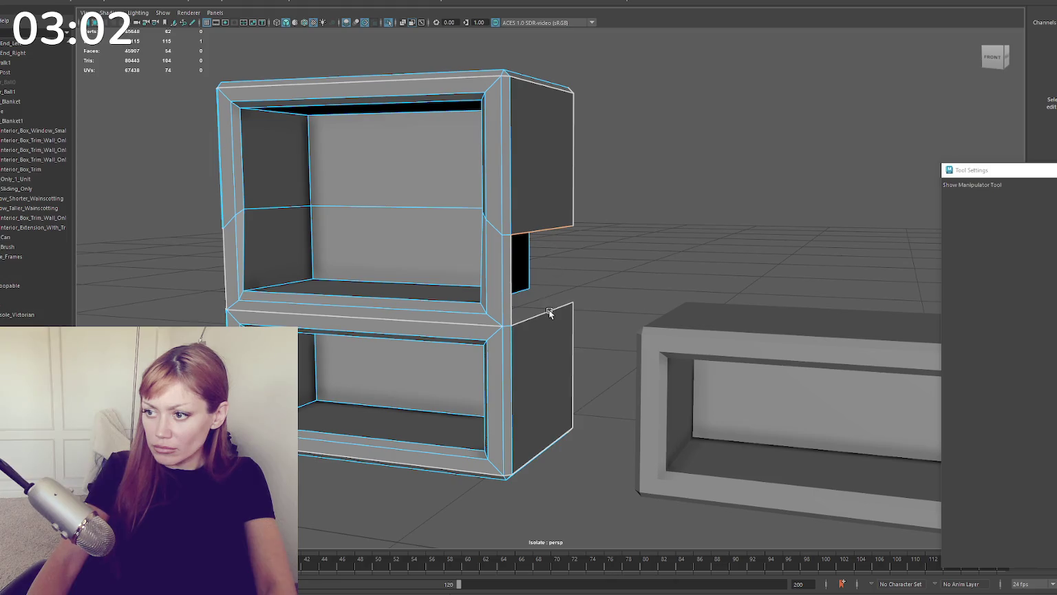
{"action": "left_click", "coordinate": [549, 313], "text": "shift"}
{"action": "key", "text": "g"}
{"action": "left_click_drag", "start_coordinate": [549, 314], "coordinate": [504, 318], "text": "alt"}
{"action": "left_click", "coordinate": [540, 241]}
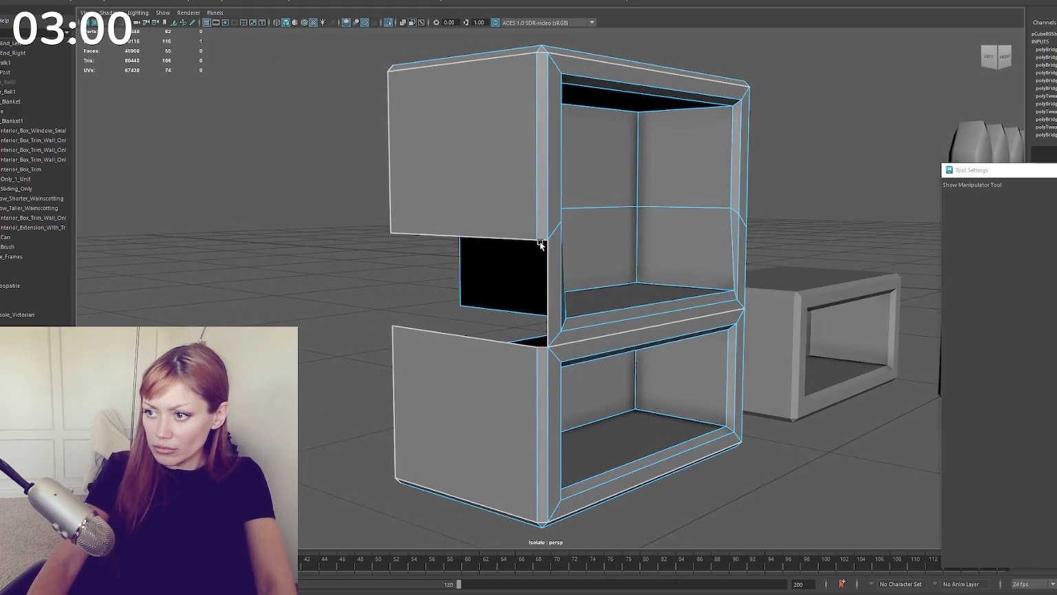
{"action": "key", "text": "g"}
{"action": "left_click", "coordinate": [500, 342], "text": "shift"}
{"action": "key", "text": "g"}
Step: Bridge the middle, top, bottom-right and last remaining openings of the cabinet
{"action": "mouse_move", "coordinate": [441, 328]}
{"action": "left_mouse_down", "text": "alt"}
{"action": "mouse_move", "coordinate": [703, 328]}
{"action": "mouse_move", "coordinate": [501, 259]}
{"action": "left_mouse_up", "text": "alt"}
{"action": "left_click", "coordinate": [554, 238]}
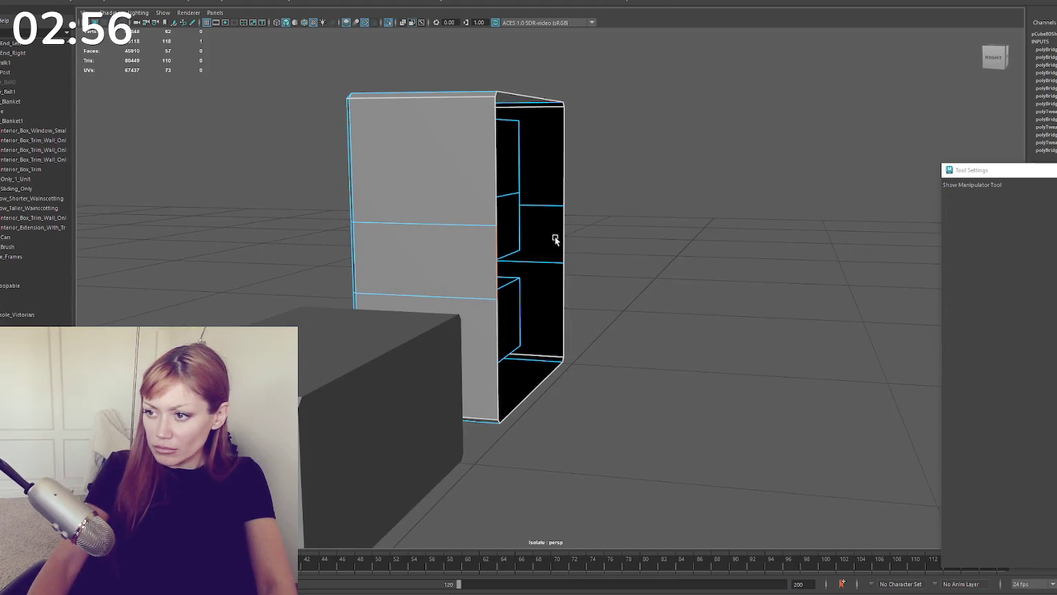
{"action": "key", "text": "g"}
{"action": "left_click", "coordinate": [563, 162]}
{"action": "left_click", "coordinate": [496, 165], "text": "shift"}
{"action": "key", "text": "g"}
{"action": "left_click", "coordinate": [563, 313]}
{"action": "key", "text": "g"}
{"action": "left_click", "coordinate": [533, 387]}
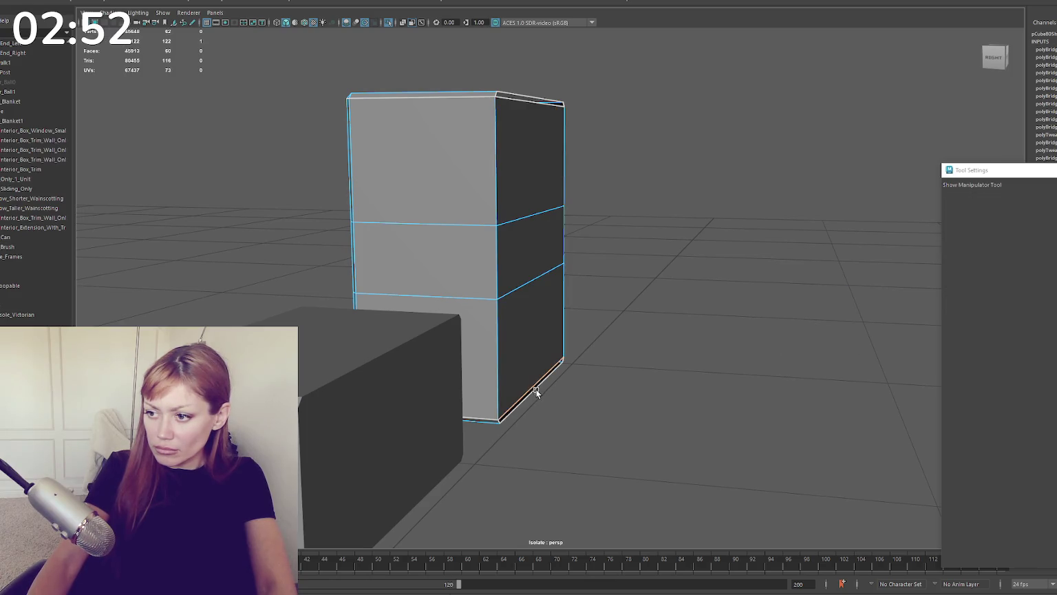
{"action": "key", "text": "g"}
{"action": "left_click_drag", "start_coordinate": [543, 111], "coordinate": [525, 110], "text": "alt"}
{"action": "mouse_move", "coordinate": [505, 163]}
{"action": "left_mouse_down", "text": "alt"}
{"action": "mouse_move", "coordinate": [557, 230]}
{"action": "mouse_move", "coordinate": [528, 231]}
{"action": "mouse_move", "coordinate": [543, 215]}
{"action": "left_mouse_up", "text": "alt"}
{"action": "key", "text": "q"}
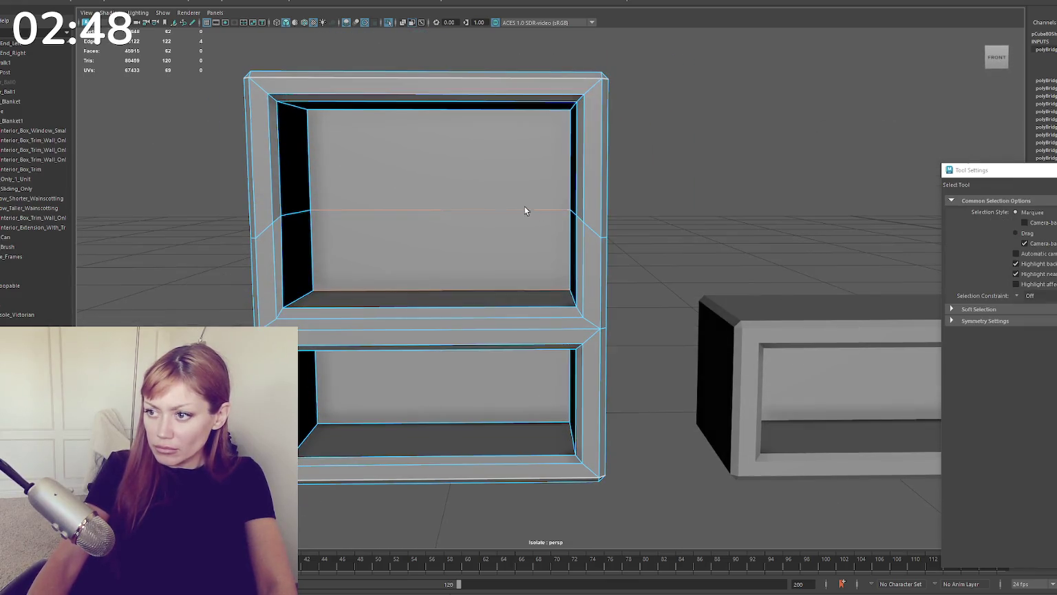
Step: Select the smaller open box and orbit around both boxes
{"action": "scroll", "coordinate": [523, 210], "scroll_direction": "down", "scroll_amount": 3}
{"action": "scroll", "coordinate": [468, 244], "scroll_direction": "down", "scroll_amount": 3}
{"action": "scroll", "coordinate": [513, 217], "scroll_direction": "down", "scroll_amount": 3}
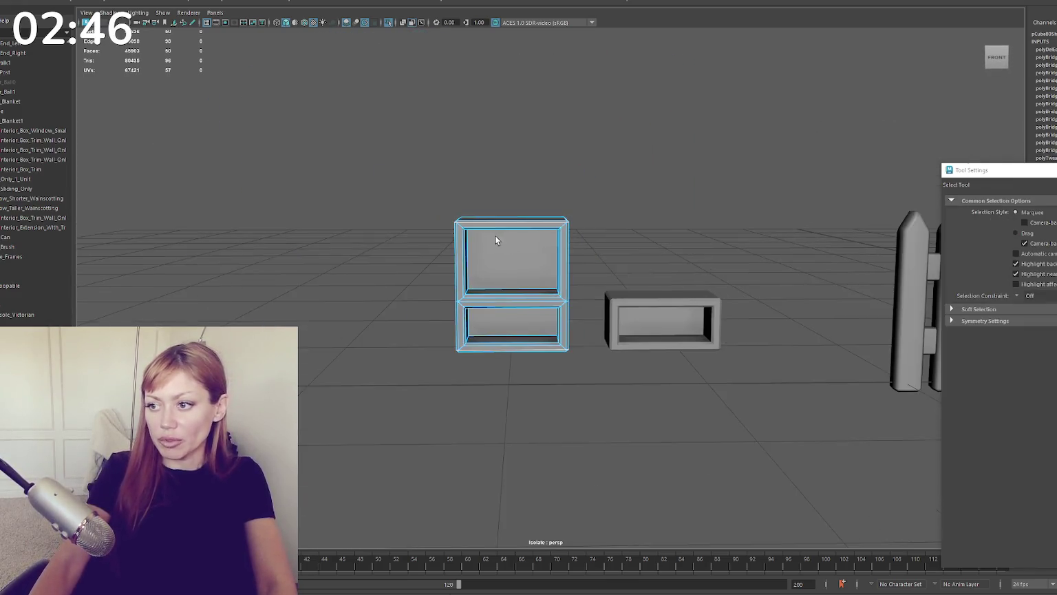
{"action": "right_click_drag", "start_coordinate": [512, 217], "coordinate": [532, 203]}
{"action": "scroll", "coordinate": [441, 255], "scroll_direction": "up", "scroll_amount": 3}
{"action": "left_click", "coordinate": [594, 354]}
{"action": "mouse_move", "coordinate": [595, 353]}
{"action": "left_mouse_down", "text": "alt"}
{"action": "mouse_move", "coordinate": [474, 309]}
{"action": "mouse_move", "coordinate": [644, 255]}
{"action": "mouse_move", "coordinate": [541, 182]}
{"action": "mouse_move", "coordinate": [568, 188]}
{"action": "left_mouse_up", "text": "alt"}
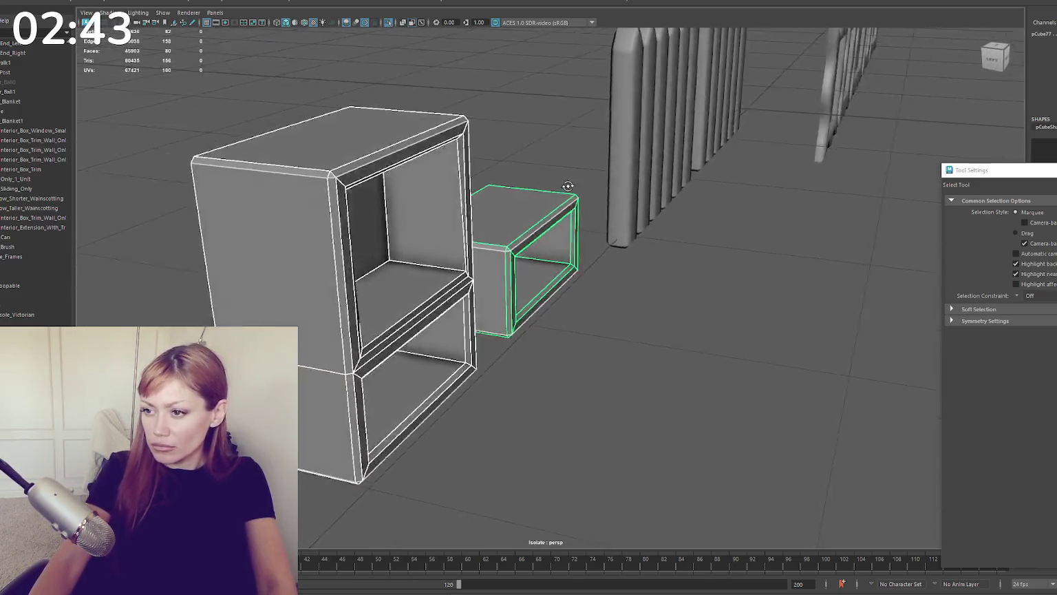
{"action": "scroll", "coordinate": [568, 188], "scroll_direction": "up", "scroll_amount": 3}
{"action": "middle_click_drag", "start_coordinate": [569, 188], "coordinate": [451, 172], "text": "alt"}
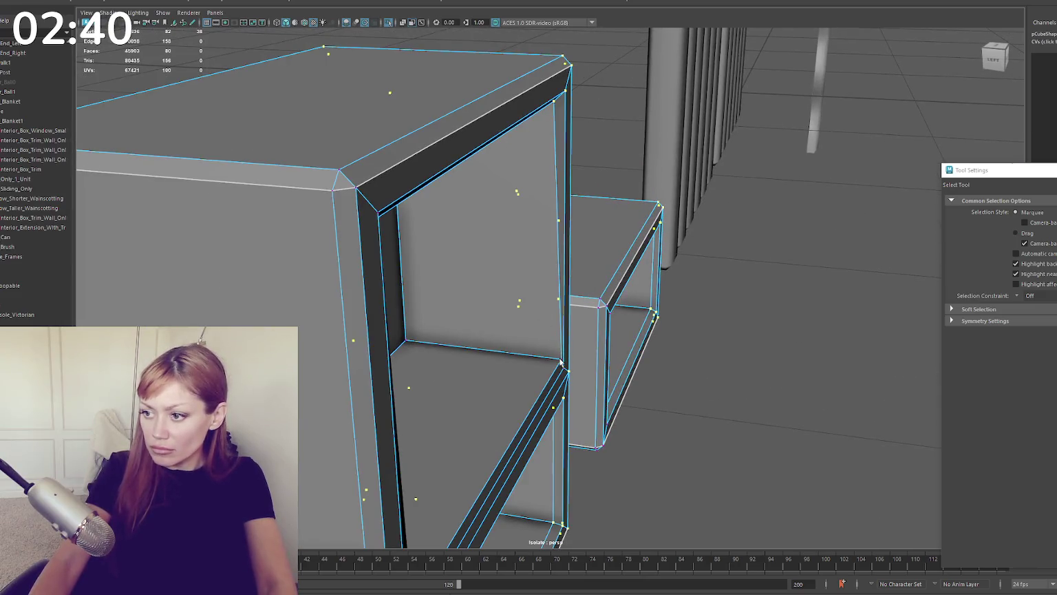
Step: Adjust the shelf corner vertex, then select the whole cabinet as an object
{"action": "left_click", "coordinate": [561, 363]}
{"action": "key", "text": "w"}
{"action": "scroll", "coordinate": [561, 127], "scroll_direction": "down", "scroll_amount": 5}
{"action": "mouse_move", "coordinate": [574, 151]}
{"action": "left_mouse_down", "text": "alt"}
{"action": "mouse_move", "coordinate": [170, 230]}
{"action": "mouse_move", "coordinate": [276, 264]}
{"action": "left_mouse_up", "text": "alt"}
{"action": "scroll", "coordinate": [256, 269], "scroll_direction": "up", "scroll_amount": 3}
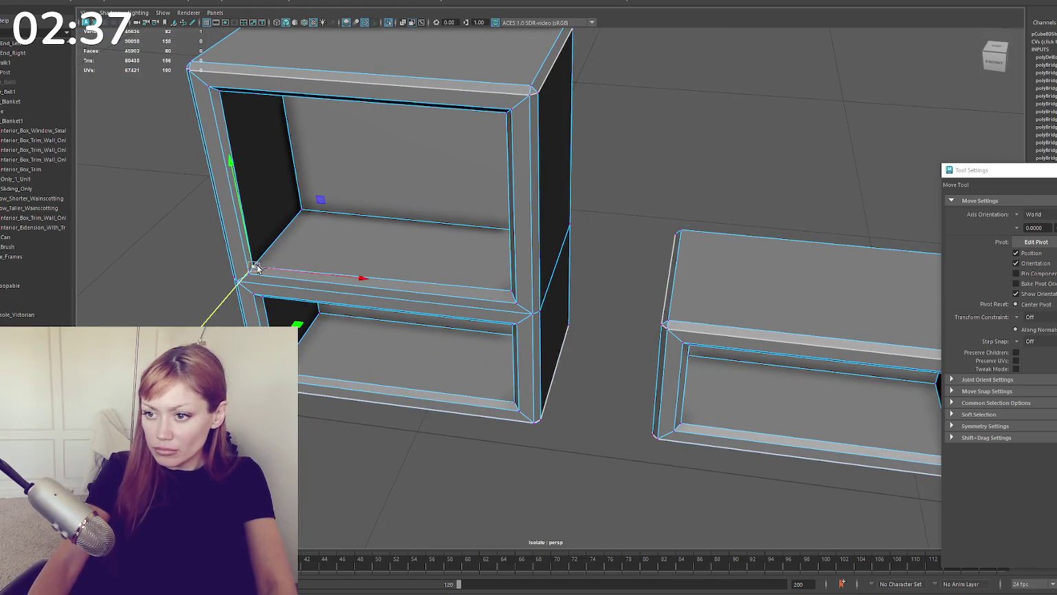
{"action": "key", "text": "q"}
{"action": "mouse_move", "coordinate": [507, 290]}
{"action": "left_mouse_down", "text": "alt"}
{"action": "mouse_move", "coordinate": [513, 237]}
{"action": "mouse_move", "coordinate": [582, 257]}
{"action": "mouse_move", "coordinate": [508, 241]}
{"action": "mouse_move", "coordinate": [521, 244]}
{"action": "left_mouse_up", "text": "alt"}
{"action": "key", "text": "q"}
{"action": "right_click_drag", "start_coordinate": [632, 194], "coordinate": [682, 179]}
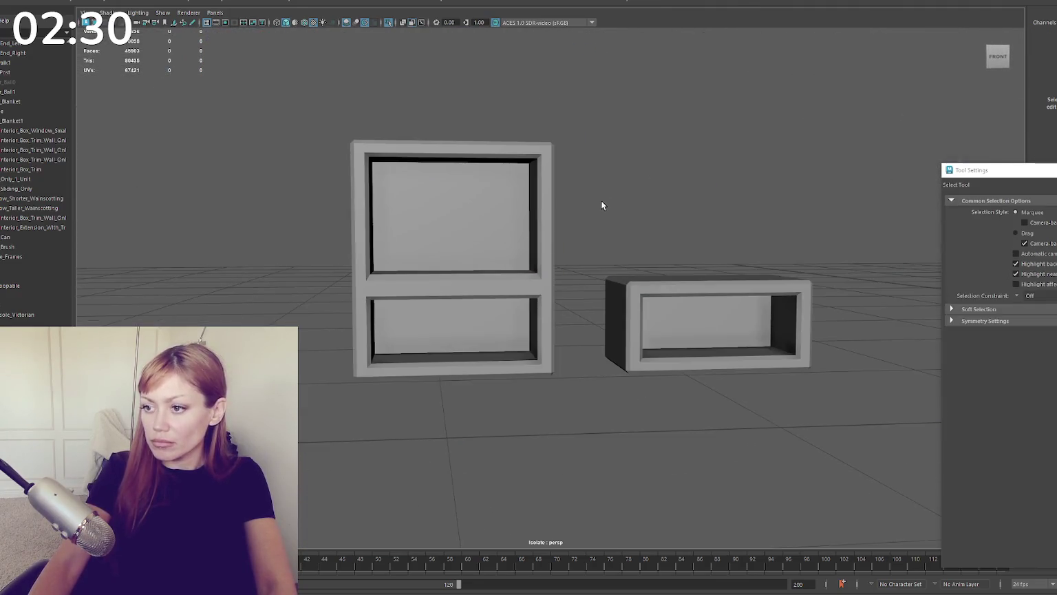
{"action": "left_click", "coordinate": [545, 232]}
Step: In wireframe, select the edges under the upper opening and nudge them slightly down
{"action": "key", "text": "4"}
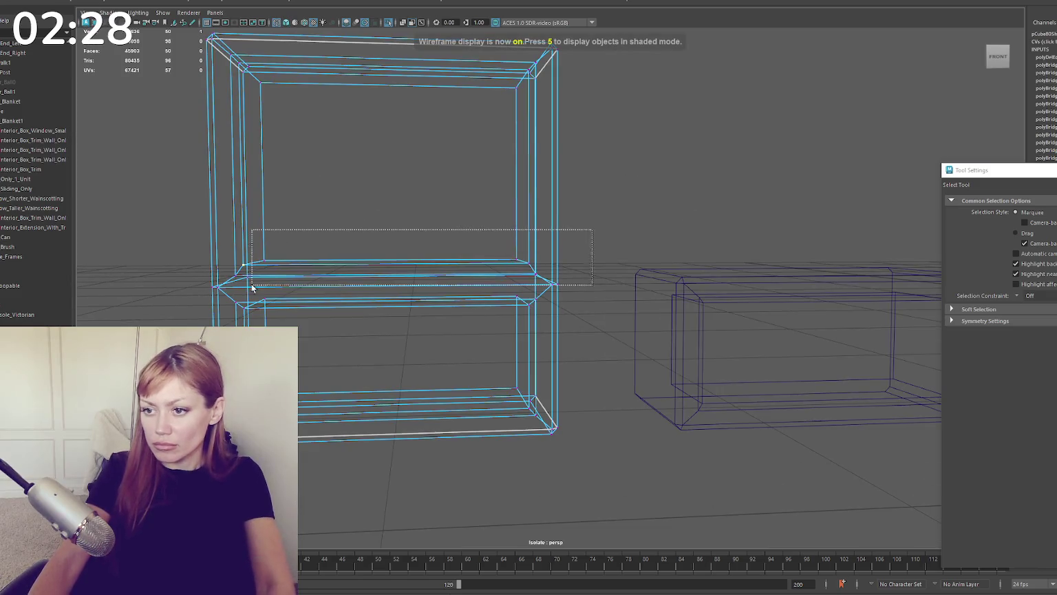
{"action": "left_click_drag", "start_coordinate": [591, 232], "coordinate": [190, 280]}
{"action": "left_click_drag", "start_coordinate": [183, 243], "coordinate": [560, 282]}
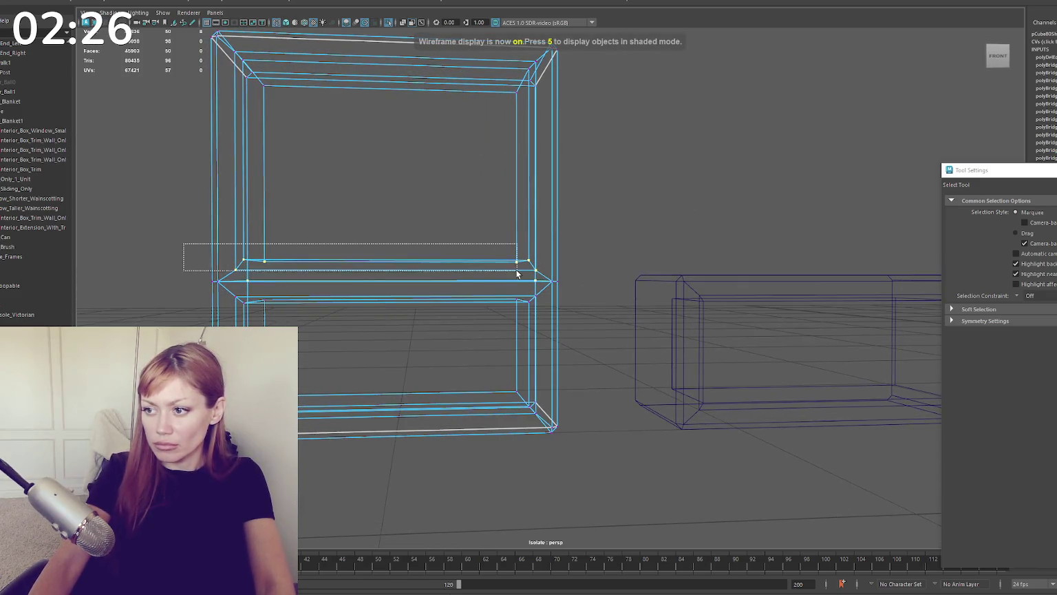
{"action": "key", "text": "w"}
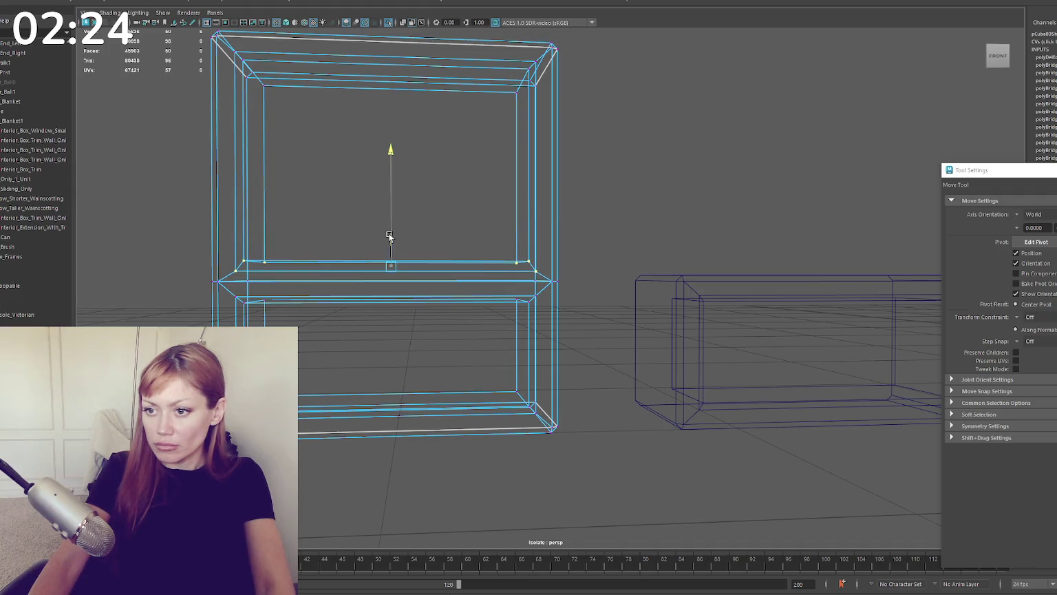
{"action": "left_click_drag", "start_coordinate": [428, 271], "coordinate": [197, 288], "text": "shift"}
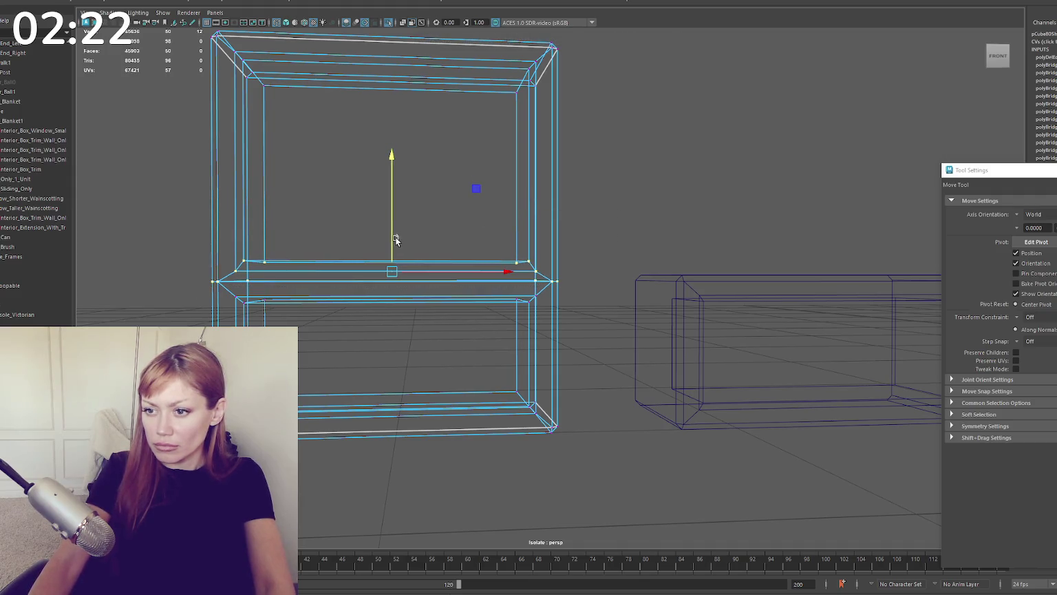
{"action": "left_click_drag", "start_coordinate": [395, 238], "coordinate": [393, 239]}
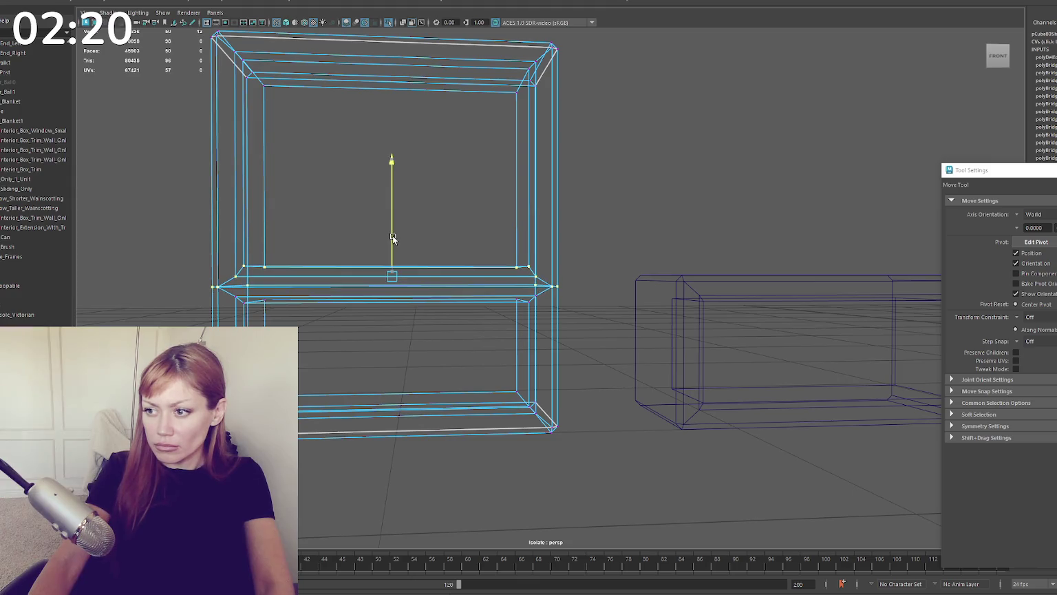
{"action": "scroll", "coordinate": [397, 236], "scroll_direction": "up", "scroll_amount": 3}
{"action": "key", "text": "6"}
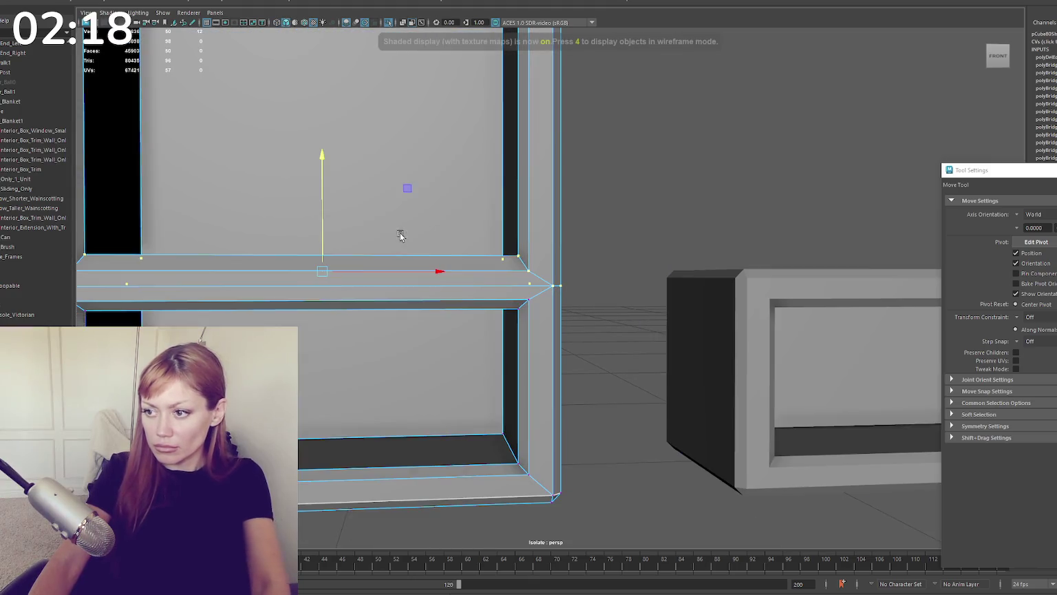
Step: Orbit and frame the cabinet to inspect the lowered middle shelf from the front
{"action": "middle_click_drag", "start_coordinate": [401, 236], "coordinate": [480, 255], "text": "alt"}
{"action": "mouse_move", "coordinate": [480, 256]}
{"action": "left_mouse_down", "text": "alt"}
{"action": "mouse_move", "coordinate": [472, 234]}
{"action": "mouse_move", "coordinate": [561, 255]}
{"action": "mouse_move", "coordinate": [618, 252]}
{"action": "mouse_move", "coordinate": [493, 255]}
{"action": "mouse_move", "coordinate": [649, 288]}
{"action": "left_mouse_up", "text": "alt"}
{"action": "key", "text": "q"}
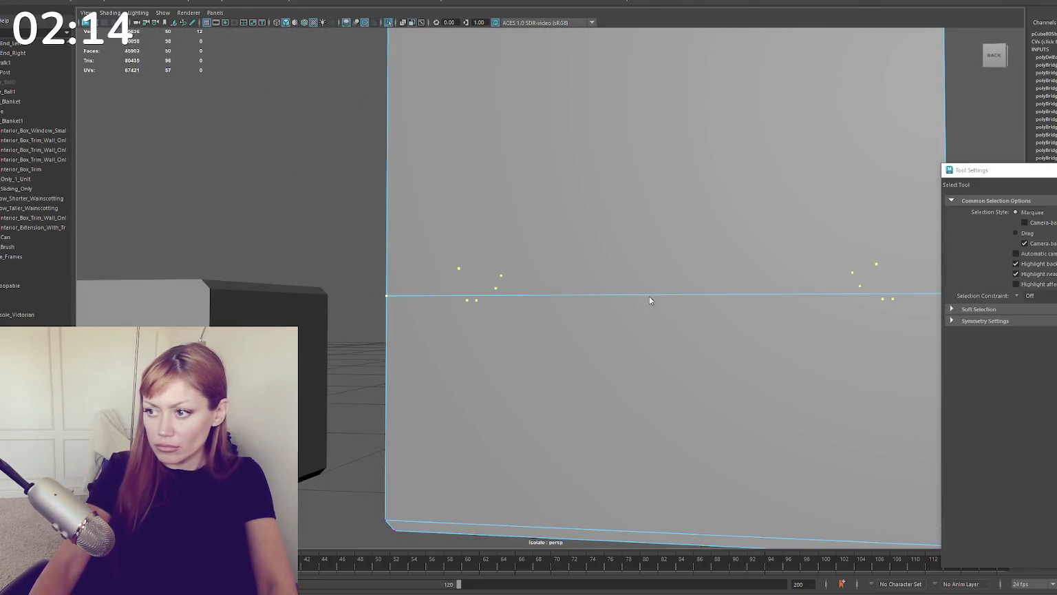
{"action": "key", "text": "r"}
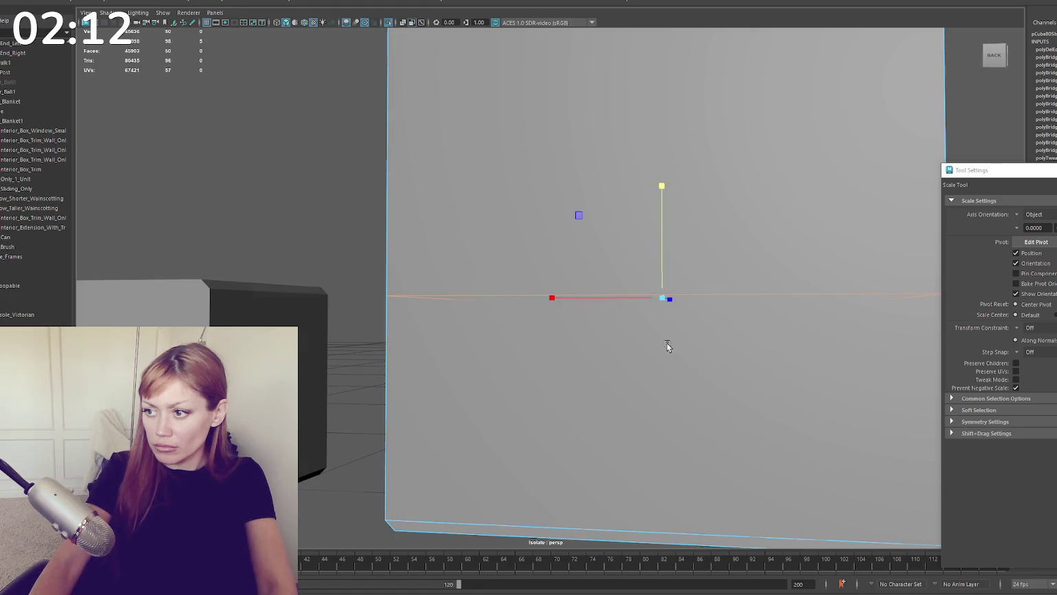
{"action": "left_click_drag", "start_coordinate": [668, 343], "coordinate": [479, 354], "text": "alt"}
{"action": "key", "text": "q"}
{"action": "key", "text": "f"}
{"action": "left_click_drag", "start_coordinate": [500, 299], "coordinate": [505, 298], "text": "alt"}
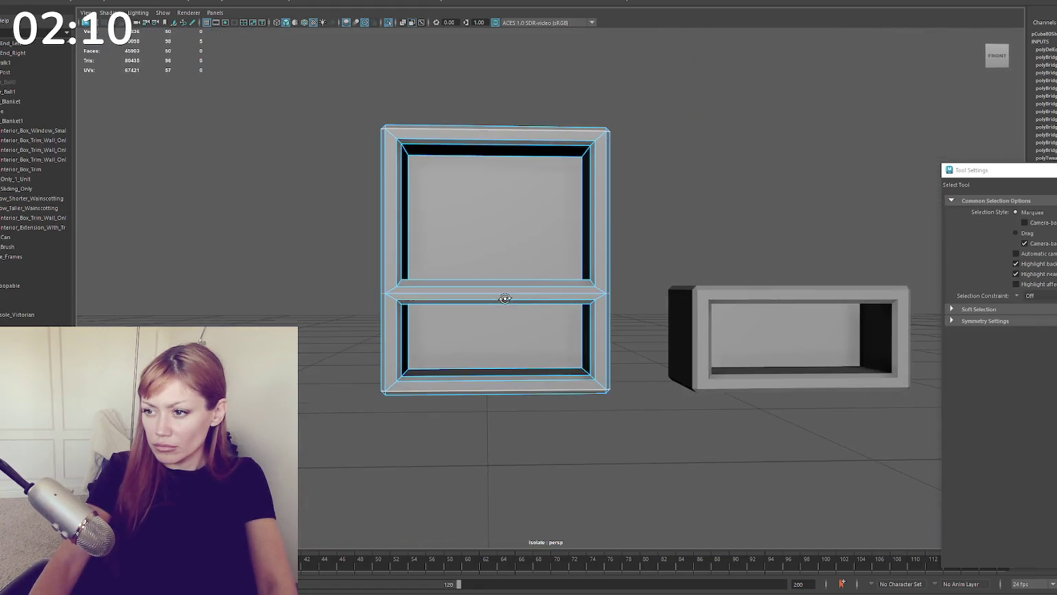
Step: Reselect and adjust the middle horizontal edge loop, then select the whole cabinet in perspective
{"action": "key", "text": "4"}
{"action": "left_click_drag", "start_coordinate": [645, 241], "coordinate": [366, 293]}
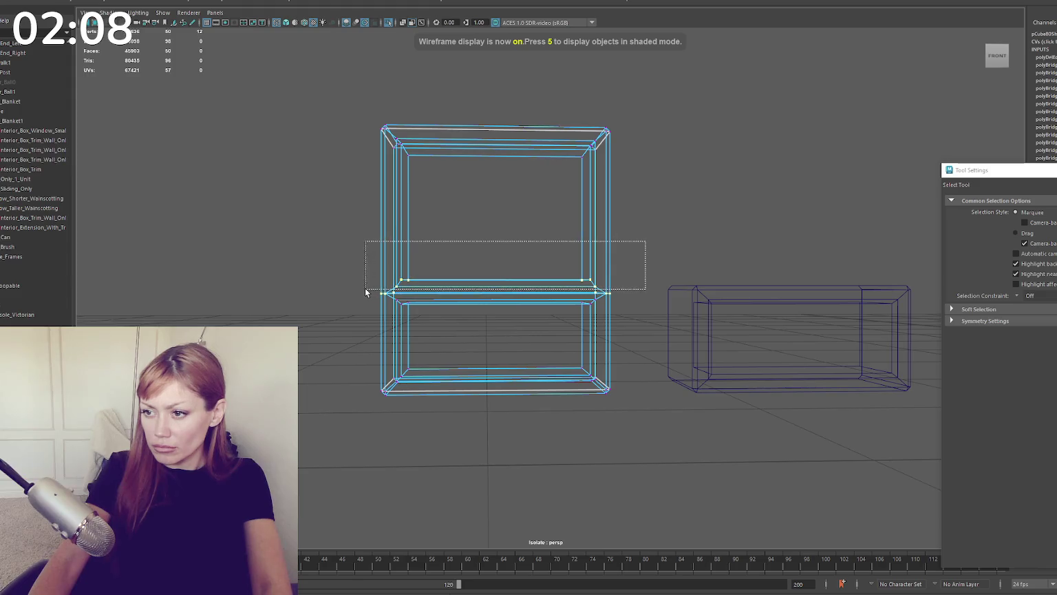
{"action": "key", "text": "w"}
{"action": "key", "text": "r"}
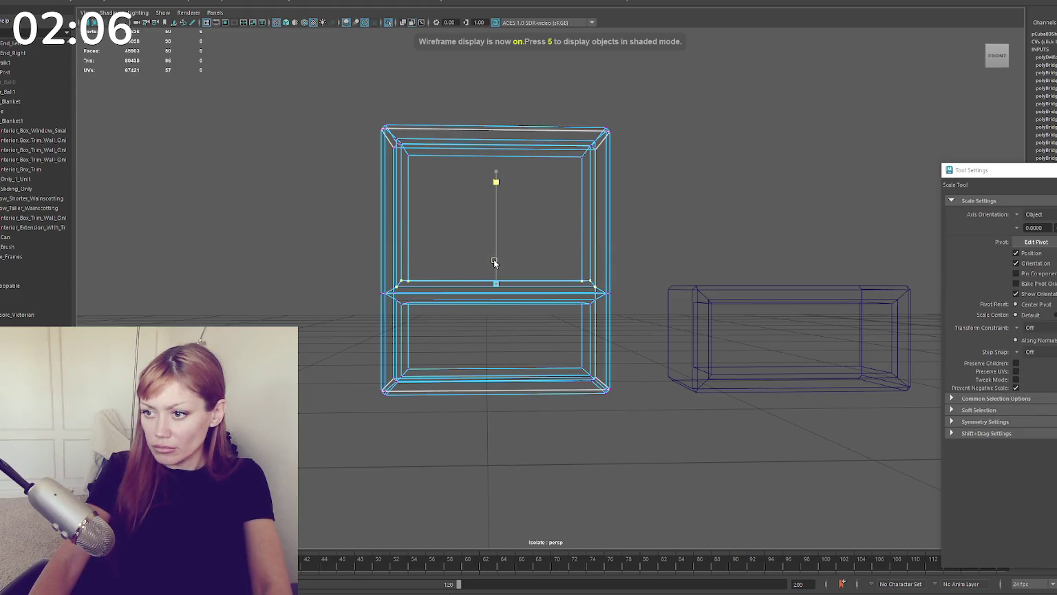
{"action": "key", "text": "w"}
{"action": "key", "text": "5"}
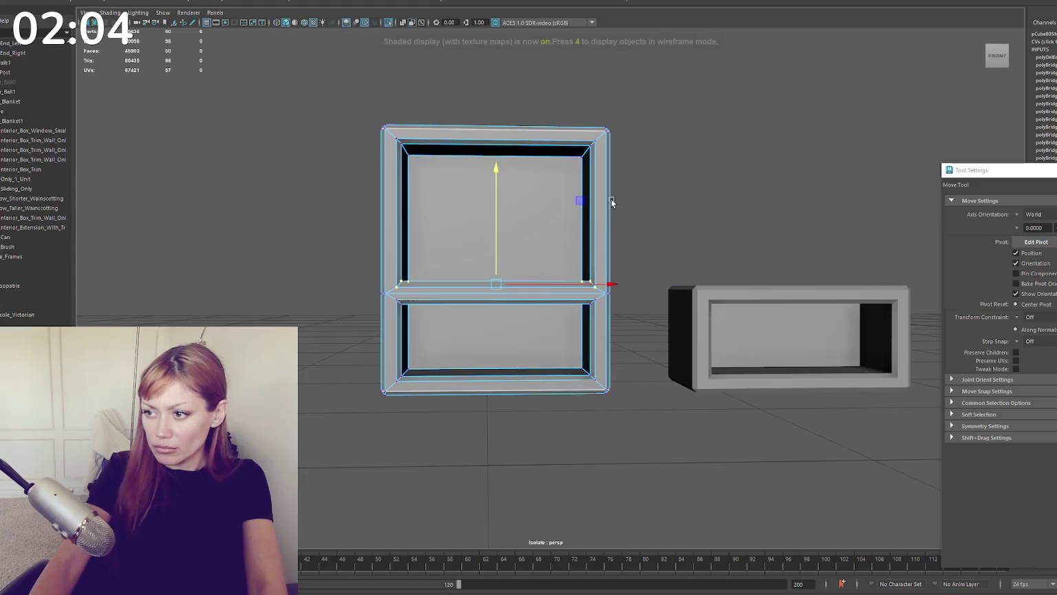
{"action": "left_click", "coordinate": [666, 185]}
{"action": "key", "text": "F8"}
{"action": "mouse_move", "coordinate": [666, 185]}
{"action": "left_mouse_down", "text": "alt"}
{"action": "mouse_move", "coordinate": [682, 160]}
{"action": "mouse_move", "coordinate": [652, 161]}
{"action": "mouse_move", "coordinate": [661, 106]}
{"action": "left_mouse_up", "text": "alt"}
{"action": "key", "text": "F8"}
Step: Select the two-shelf cabinet on its own, viewed from a front angle
{"action": "key", "text": "q"}
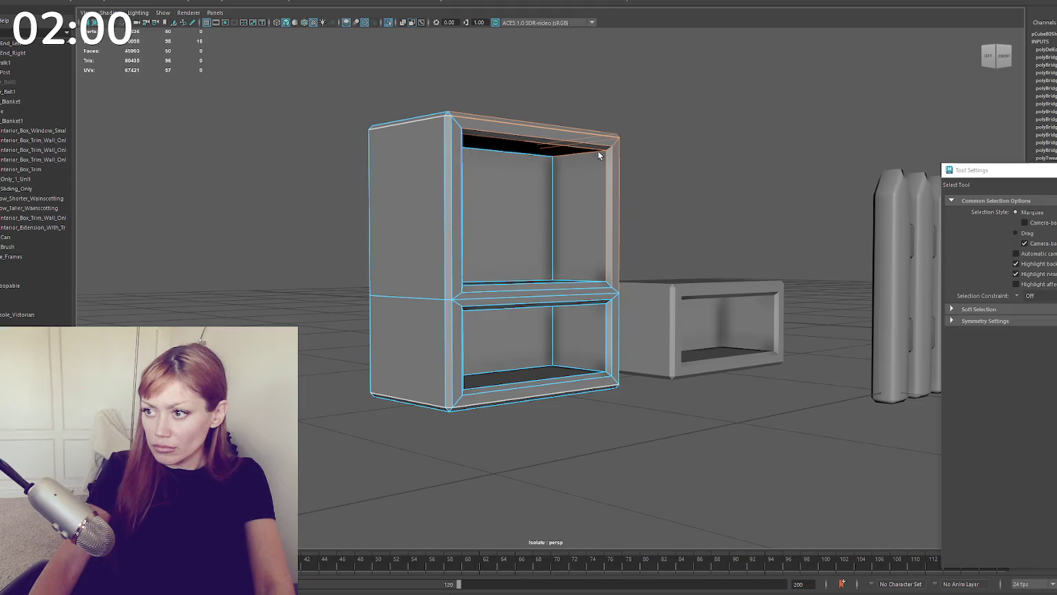
{"action": "right_click_drag", "start_coordinate": [673, 116], "coordinate": [791, 130]}
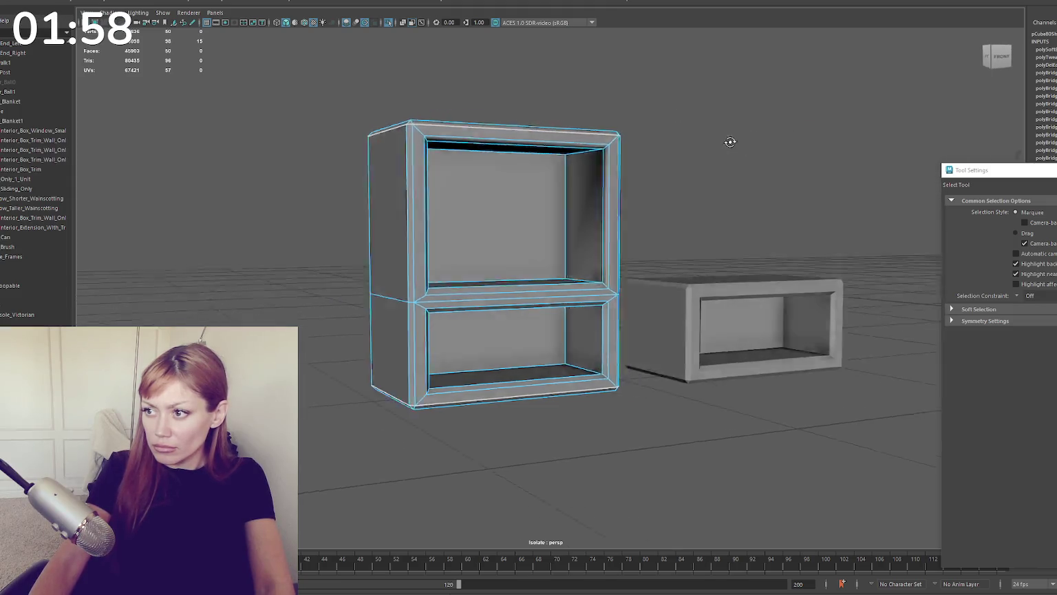
{"action": "left_click_drag", "start_coordinate": [791, 130], "coordinate": [643, 122], "text": "alt"}
{"action": "left_click", "coordinate": [753, 296], "text": "shift"}
{"action": "right_click_drag", "start_coordinate": [684, 159], "coordinate": [755, 172]}
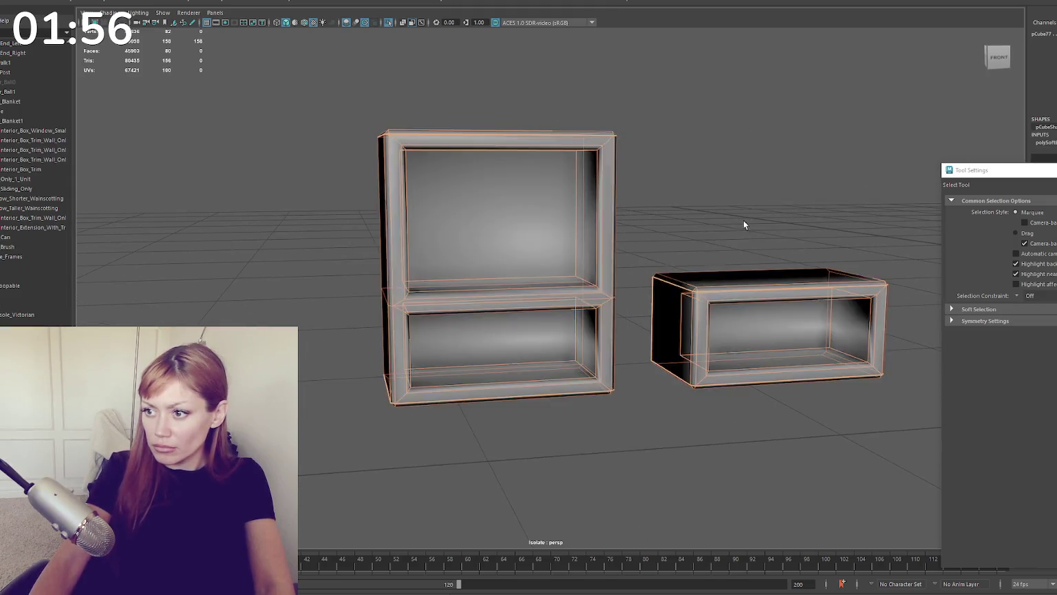
{"action": "left_click_drag", "start_coordinate": [744, 219], "coordinate": [634, 194], "text": "alt"}
{"action": "right_click_drag", "start_coordinate": [633, 194], "coordinate": [643, 157]}
{"action": "left_click_drag", "start_coordinate": [644, 157], "coordinate": [639, 201], "text": "alt"}
{"action": "left_click", "coordinate": [582, 176]}
{"action": "mouse_move", "coordinate": [581, 177]}
{"action": "left_mouse_down", "text": "alt"}
{"action": "mouse_move", "coordinate": [576, 230]}
{"action": "mouse_move", "coordinate": [531, 190]}
{"action": "mouse_move", "coordinate": [424, 175]}
{"action": "mouse_move", "coordinate": [485, 271]}
{"action": "left_mouse_up", "text": "alt"}
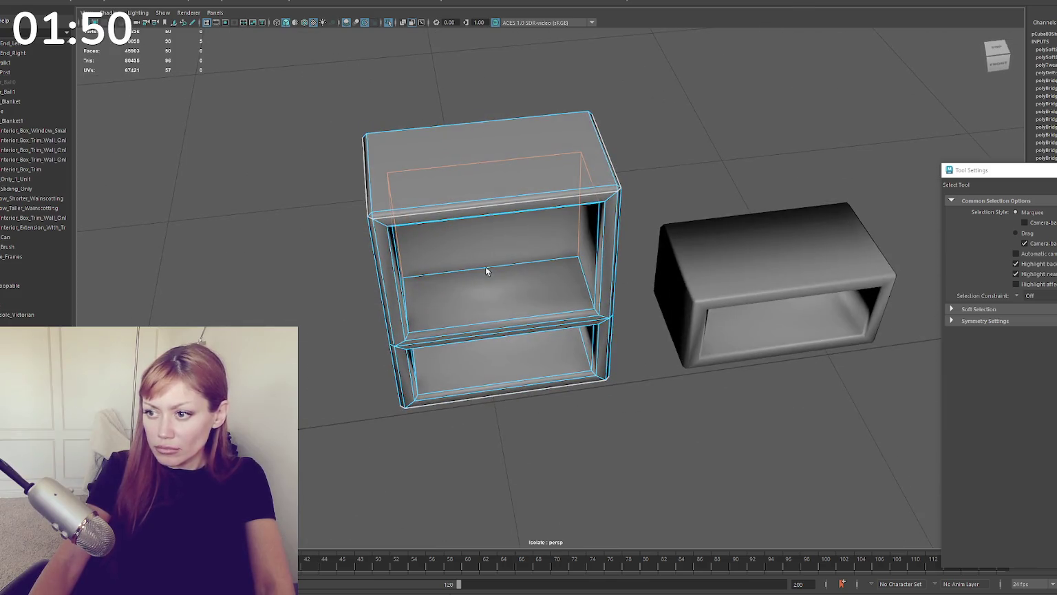
{"action": "mouse_move", "coordinate": [579, 271]}
{"action": "left_mouse_down", "text": "alt"}
{"action": "mouse_move", "coordinate": [585, 241]}
{"action": "mouse_move", "coordinate": [568, 246]}
{"action": "mouse_move", "coordinate": [593, 158]}
{"action": "mouse_move", "coordinate": [490, 186]}
{"action": "mouse_move", "coordinate": [568, 209]}
{"action": "left_mouse_up", "text": "alt"}
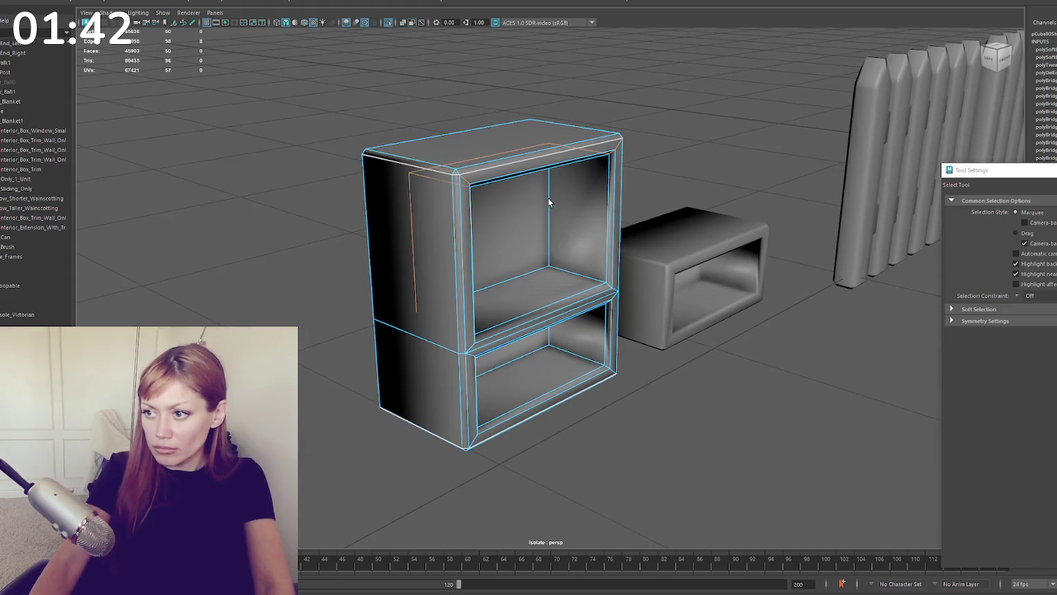
{"action": "left_click_drag", "start_coordinate": [532, 274], "coordinate": [571, 275], "text": "alt"}
Step: Apply Harden Edge to the whole cabinet
{"action": "right_click_drag", "start_coordinate": [714, 150], "coordinate": [832, 189], "text": "shift"}
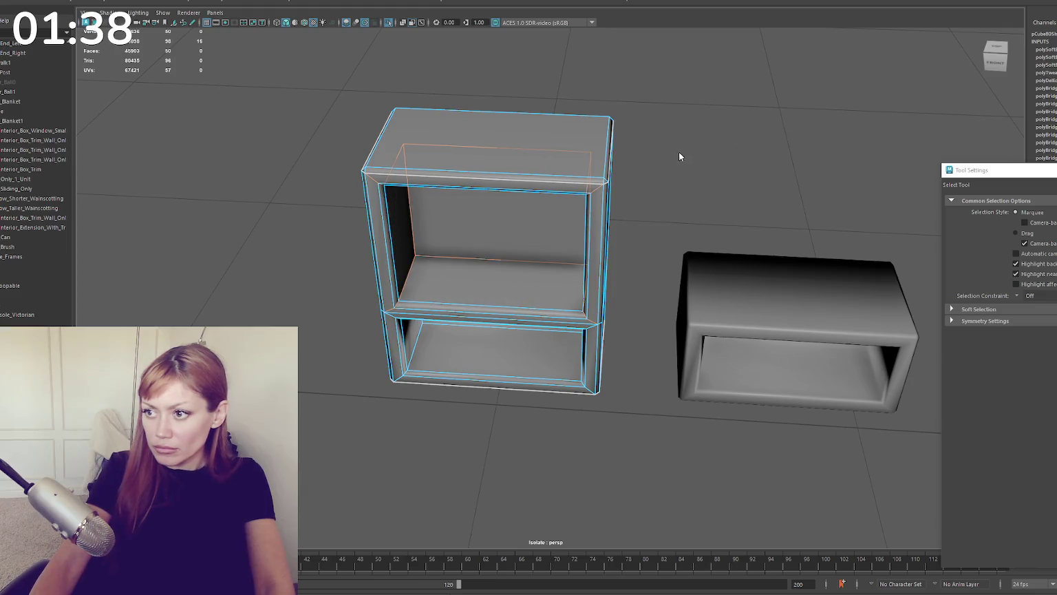
{"action": "left_click", "coordinate": [709, 163]}
{"action": "scroll", "coordinate": [574, 220], "scroll_direction": "up", "scroll_amount": 5}
{"action": "left_click_drag", "start_coordinate": [574, 220], "coordinate": [539, 274], "text": "alt"}
Step: In edge mode, harden the inner edges of the cabinet's lower compartment
{"action": "right_click_drag", "start_coordinate": [538, 273], "coordinate": [538, 234]}
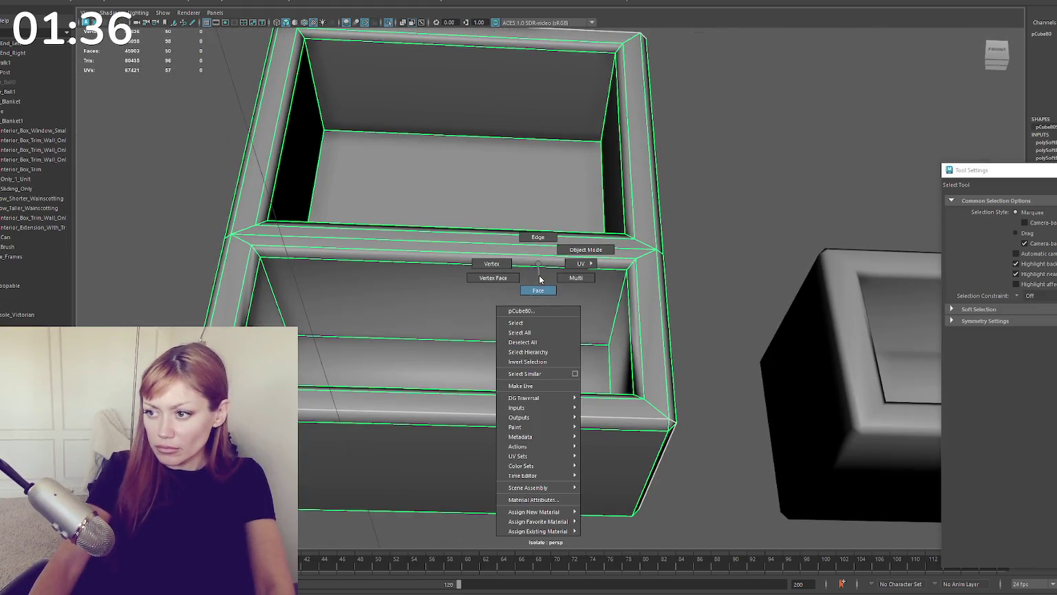
{"action": "left_click_drag", "start_coordinate": [538, 234], "coordinate": [609, 307], "text": "alt"}
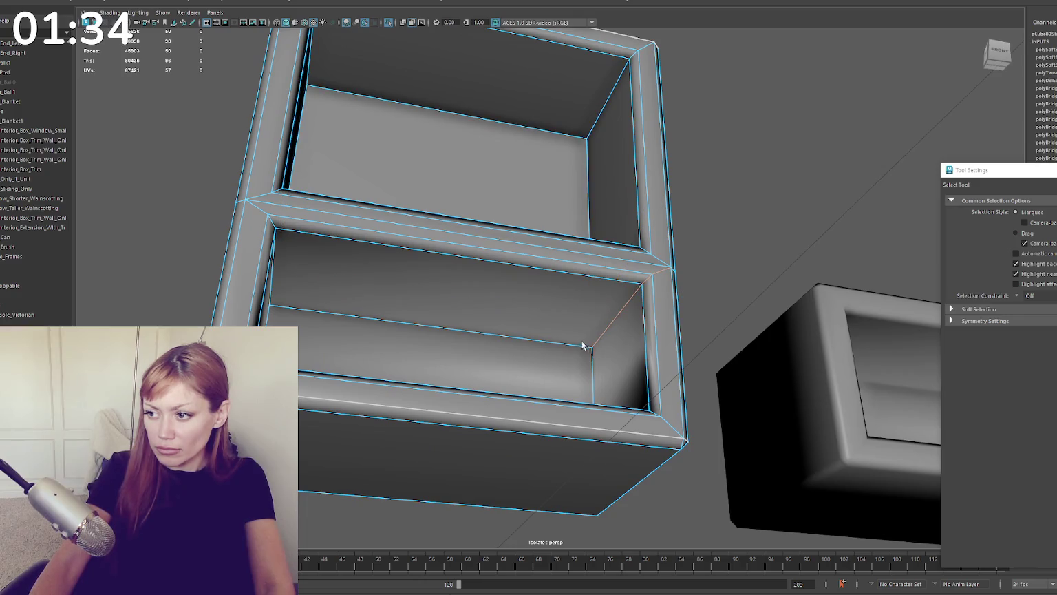
{"action": "mouse_move", "coordinate": [578, 345]}
{"action": "left_mouse_down", "text": "alt"}
{"action": "mouse_move", "coordinate": [356, 354]}
{"action": "mouse_move", "coordinate": [368, 383]}
{"action": "left_mouse_up", "text": "alt"}
{"action": "mouse_move", "coordinate": [455, 340]}
{"action": "left_mouse_down", "text": "alt"}
{"action": "mouse_move", "coordinate": [479, 371]}
{"action": "mouse_move", "coordinate": [590, 408]}
{"action": "mouse_move", "coordinate": [581, 367]}
{"action": "left_mouse_up", "text": "alt"}
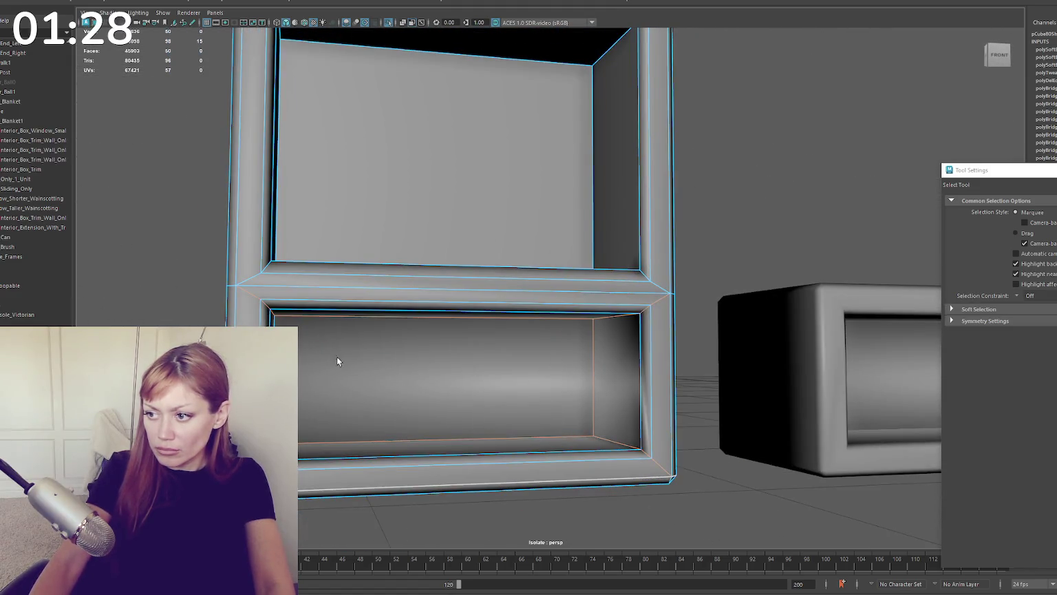
{"action": "right_click_drag", "start_coordinate": [726, 217], "coordinate": [776, 226], "text": "shift"}
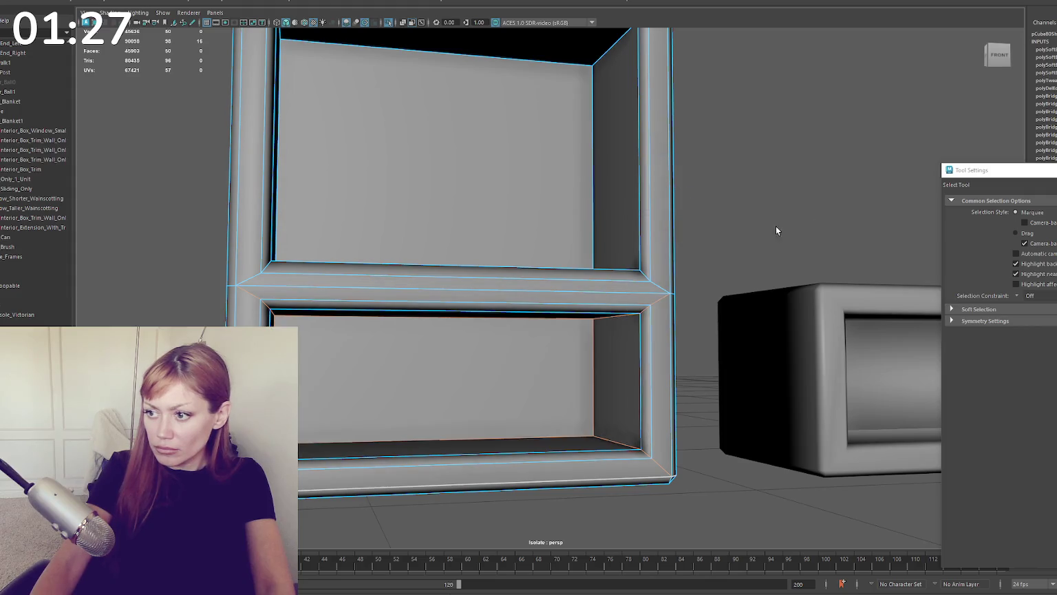
{"action": "left_click_drag", "start_coordinate": [776, 225], "coordinate": [478, 259], "text": "alt"}
{"action": "left_click", "coordinate": [576, 290]}
Step: Select the open box shelf's edges and apply Harden Edge to them
{"action": "right_click", "coordinate": [609, 209]}
{"action": "right_click_drag", "start_coordinate": [605, 190], "coordinate": [608, 183]}
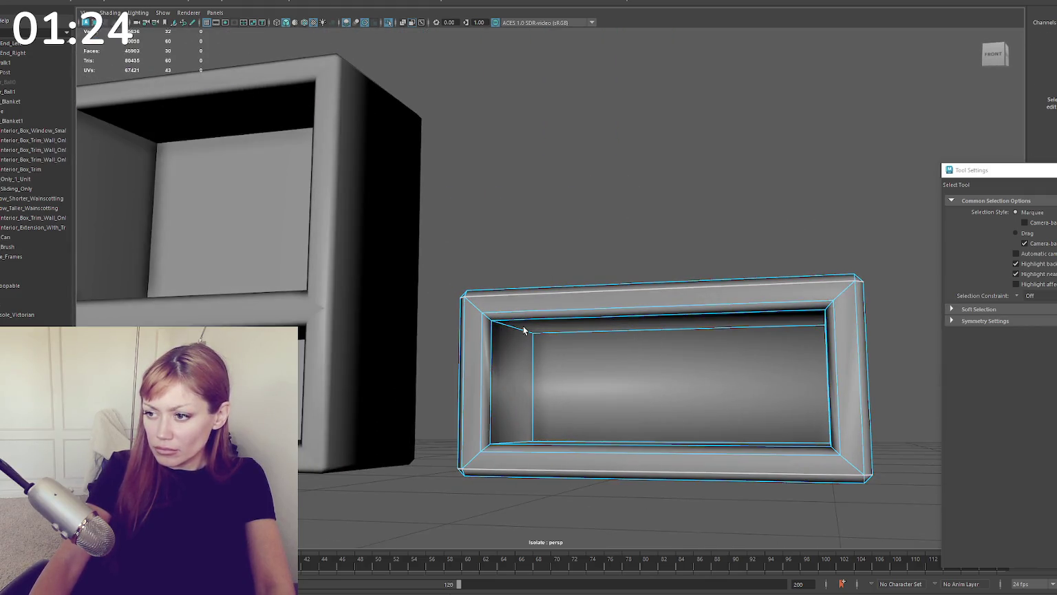
{"action": "left_click", "coordinate": [514, 329]}
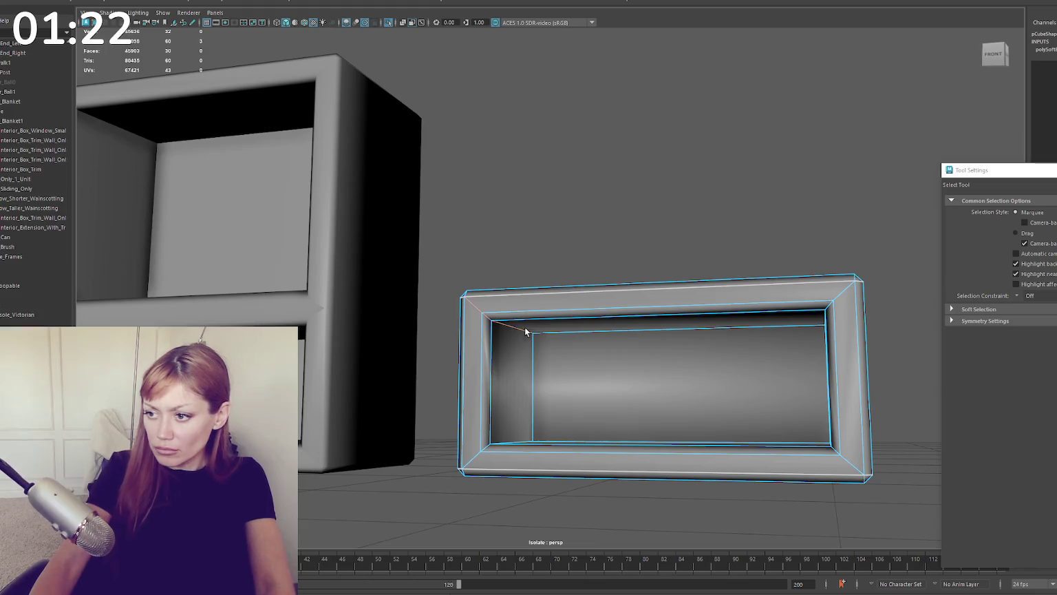
{"action": "left_click_drag", "start_coordinate": [571, 329], "coordinate": [736, 331], "text": "alt"}
{"action": "mouse_move", "coordinate": [633, 340]}
{"action": "left_mouse_down", "text": "alt"}
{"action": "mouse_move", "coordinate": [714, 335]}
{"action": "mouse_move", "coordinate": [550, 373]}
{"action": "mouse_move", "coordinate": [623, 355]}
{"action": "mouse_move", "coordinate": [614, 371]}
{"action": "mouse_move", "coordinate": [745, 359]}
{"action": "left_mouse_up", "text": "alt"}
{"action": "right_click_drag", "start_coordinate": [586, 169], "coordinate": [673, 208], "text": "shift"}
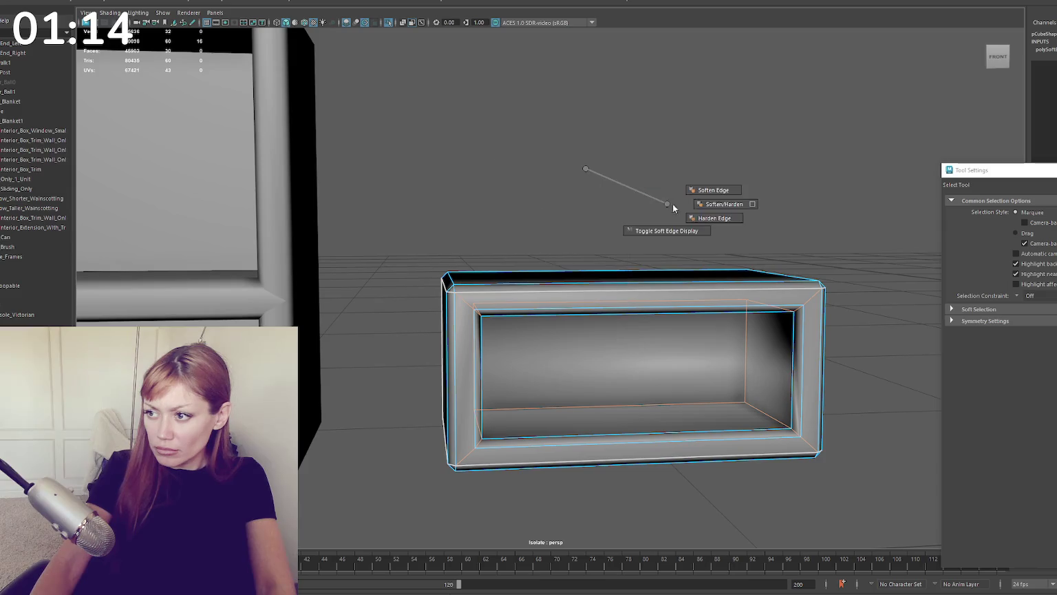
{"action": "left_click", "coordinate": [623, 165]}
Step: Pull back to view cabinet, box and fence, and reselect the two-shelf cabinet
{"action": "mouse_move", "coordinate": [623, 165]}
{"action": "right_mouse_down", "text": "alt"}
{"action": "mouse_move", "coordinate": [353, 205]}
{"action": "mouse_move", "coordinate": [367, 217]}
{"action": "right_mouse_up", "text": "alt"}
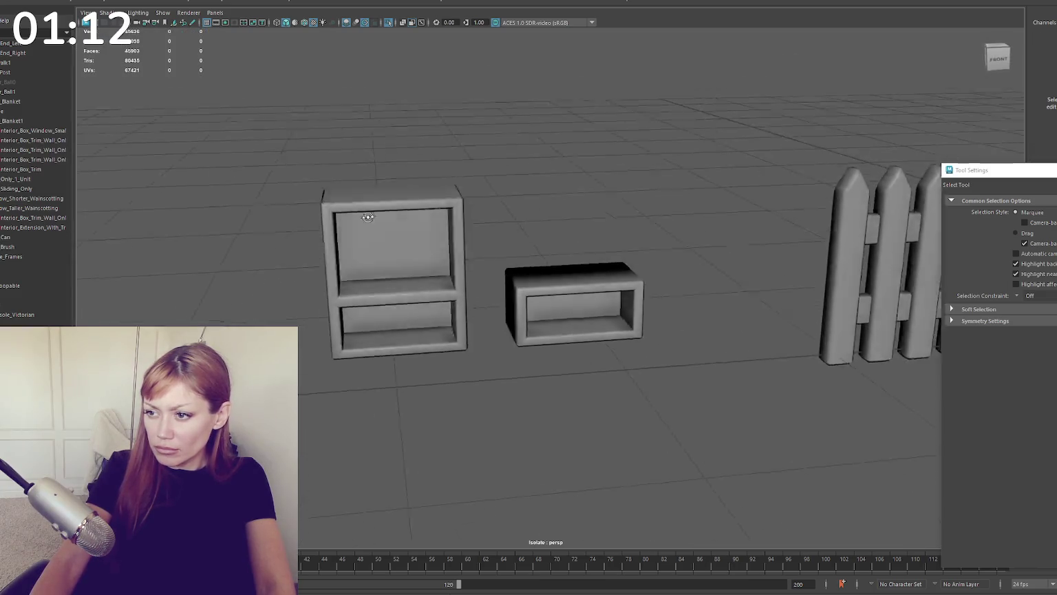
{"action": "left_click_drag", "start_coordinate": [368, 217], "coordinate": [498, 213], "text": "alt"}
{"action": "left_click", "coordinate": [390, 276]}
{"action": "mouse_move", "coordinate": [389, 276]}
{"action": "left_mouse_down", "text": "alt"}
{"action": "mouse_move", "coordinate": [722, 280]}
{"action": "mouse_move", "coordinate": [467, 250]}
{"action": "mouse_move", "coordinate": [498, 217]}
{"action": "mouse_move", "coordinate": [508, 216]}
{"action": "mouse_move", "coordinate": [446, 384]}
{"action": "mouse_move", "coordinate": [426, 372]}
{"action": "left_mouse_up", "text": "alt"}
Step: In wireframe, select the small box's outer edges and harden them
{"action": "key", "text": "4"}
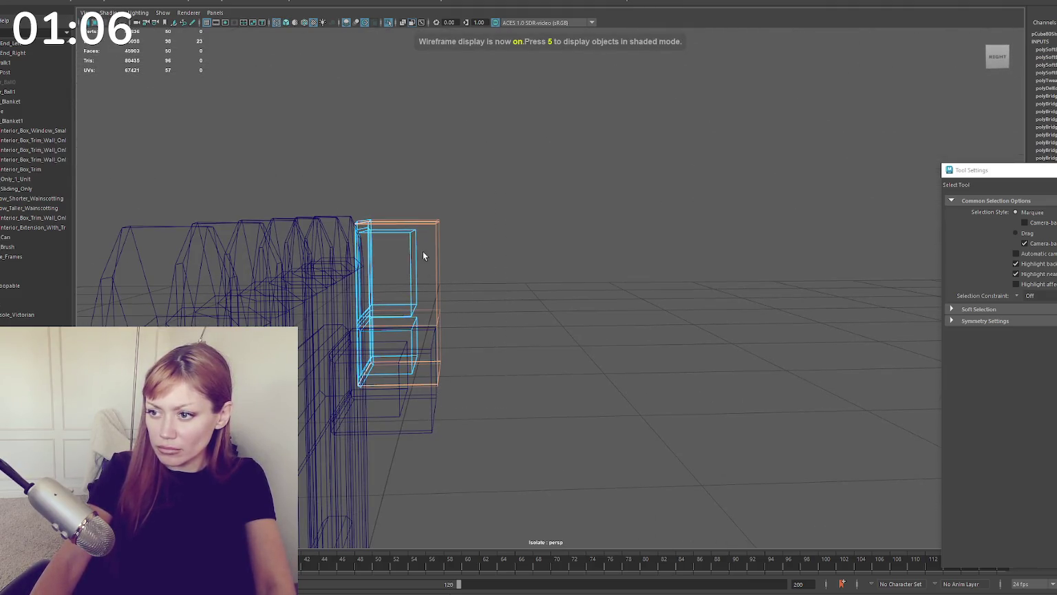
{"action": "scroll", "coordinate": [422, 222], "scroll_direction": "up", "scroll_amount": 5}
{"action": "left_click_drag", "start_coordinate": [425, 233], "coordinate": [410, 336], "text": "alt"}
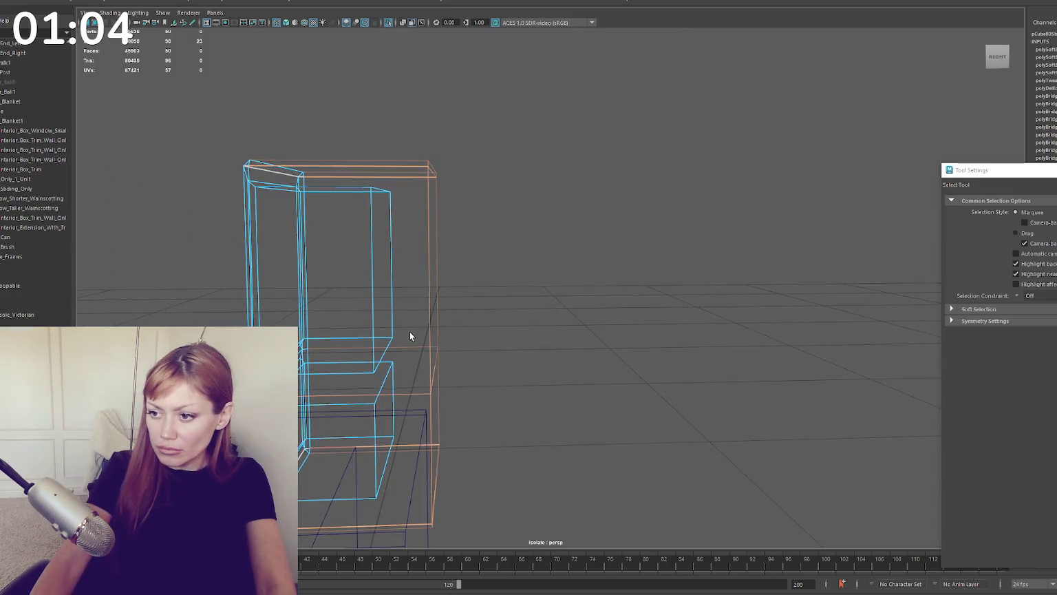
{"action": "left_click_drag", "start_coordinate": [413, 254], "coordinate": [450, 165], "text": "alt"}
{"action": "left_click_drag", "start_coordinate": [447, 416], "coordinate": [453, 458]}
{"action": "right_click_drag", "start_coordinate": [542, 229], "coordinate": [614, 246]}
{"action": "mouse_move", "coordinate": [665, 257]}
{"action": "left_mouse_down", "text": "alt"}
{"action": "mouse_move", "coordinate": [520, 305]}
{"action": "mouse_move", "coordinate": [562, 227]}
{"action": "left_mouse_up", "text": "alt"}
{"action": "key", "text": "ctrl+z"}
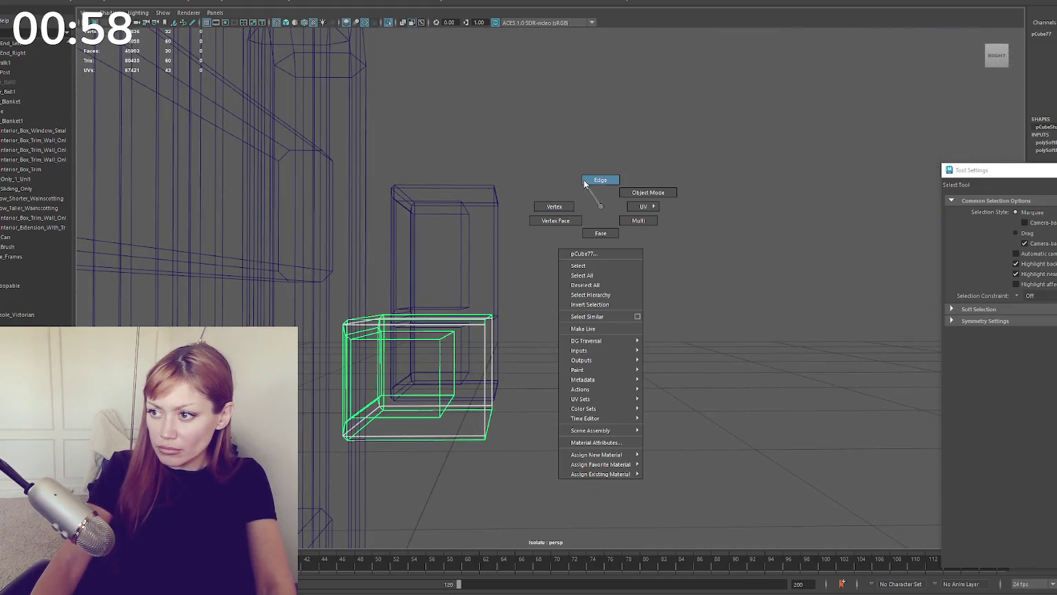
{"action": "right_click_drag", "start_coordinate": [599, 203], "coordinate": [600, 180]}
{"action": "left_click_drag", "start_coordinate": [599, 246], "coordinate": [467, 491]}
{"action": "right_click_drag", "start_coordinate": [576, 252], "coordinate": [680, 286], "text": "shift"}
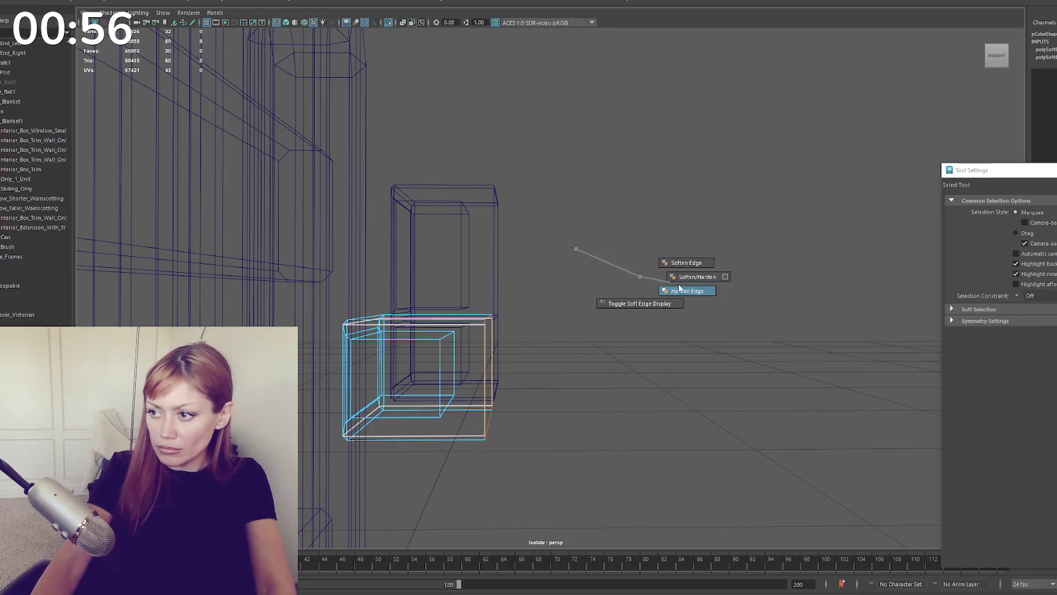
{"action": "key", "text": "6"}
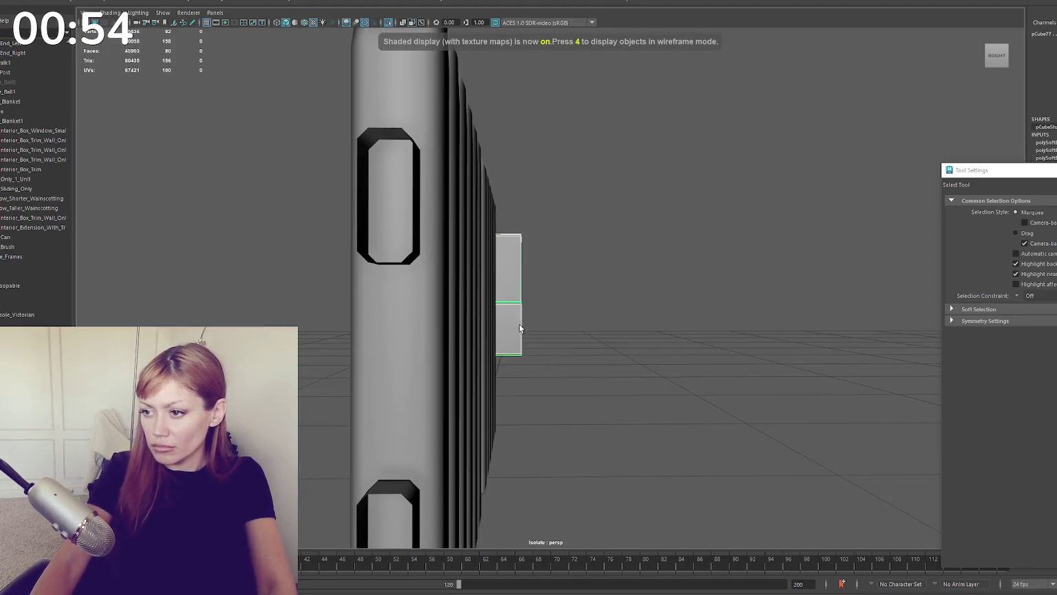
Step: Move the small box's right side leftward so the box becomes much thinner
{"action": "left_click_drag", "start_coordinate": [547, 216], "coordinate": [513, 369]}
{"action": "key", "text": "w"}
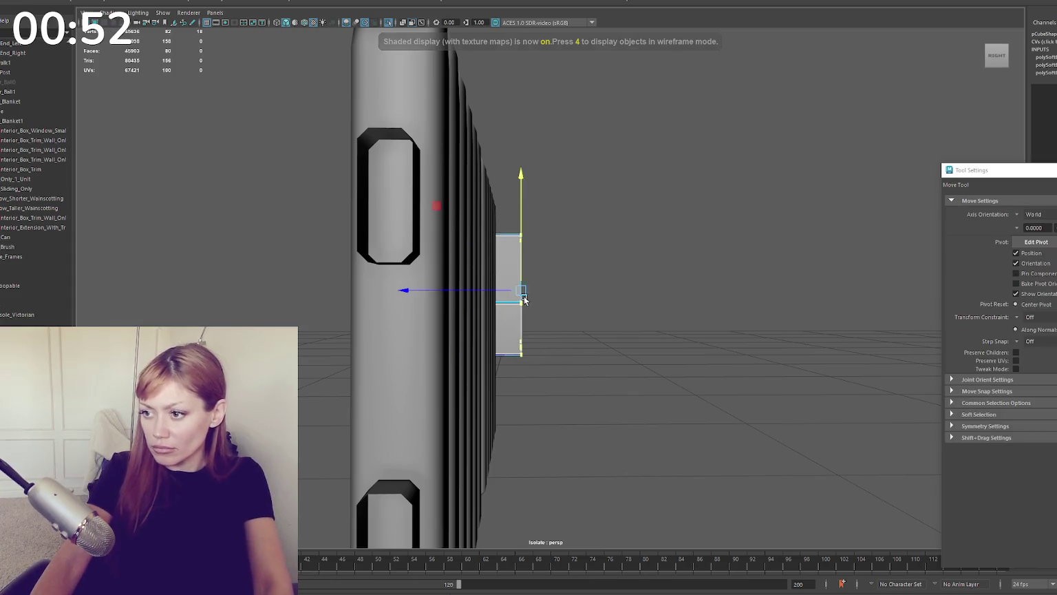
{"action": "key", "text": "4"}
{"action": "left_click_drag", "start_coordinate": [523, 297], "coordinate": [488, 296]}
{"action": "key", "text": "6"}
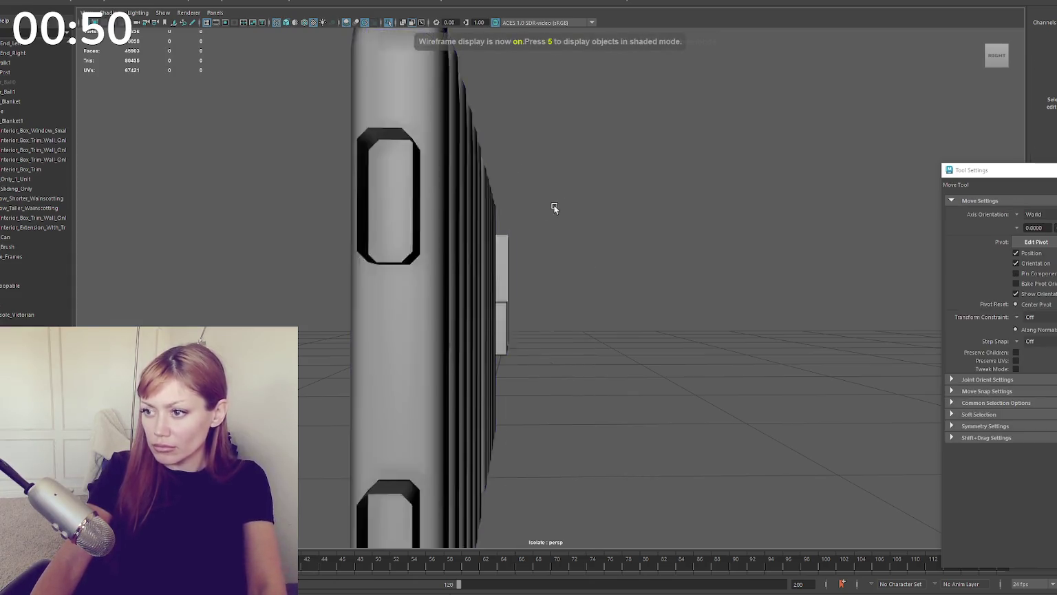
Step: Select the cabinet's middle shelf vertices and adjust them with move and scale
{"action": "left_click", "coordinate": [359, 254]}
{"action": "scroll", "coordinate": [358, 255], "scroll_direction": "up", "scroll_amount": 3}
{"action": "right_click_drag", "start_coordinate": [575, 219], "coordinate": [532, 217]}
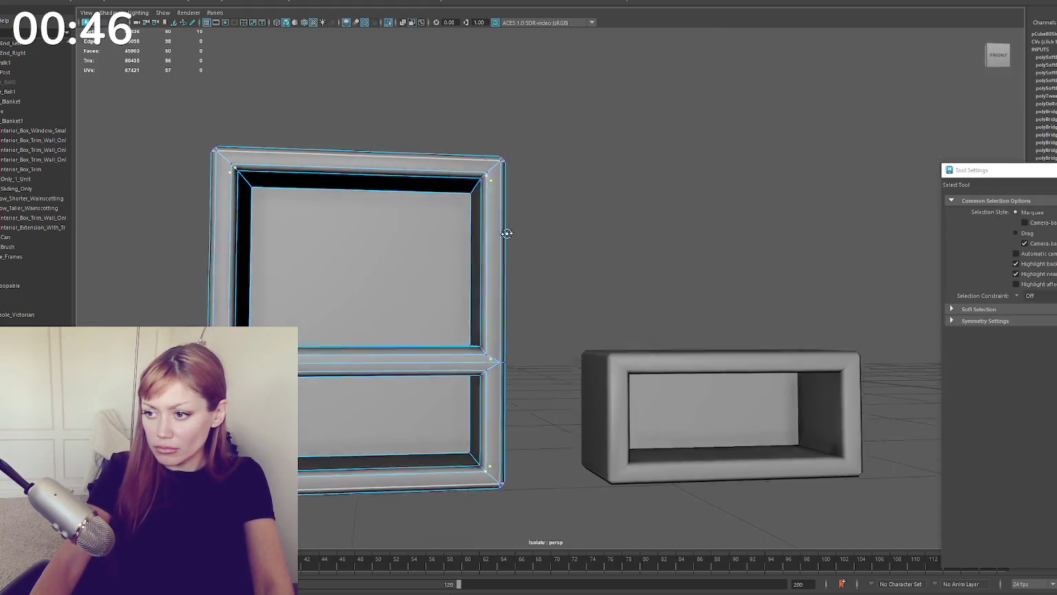
{"action": "key", "text": "4"}
{"action": "key", "text": "q"}
{"action": "left_click_drag", "start_coordinate": [189, 303], "coordinate": [229, 326]}
{"action": "left_click_drag", "start_coordinate": [485, 356], "coordinate": [485, 354]}
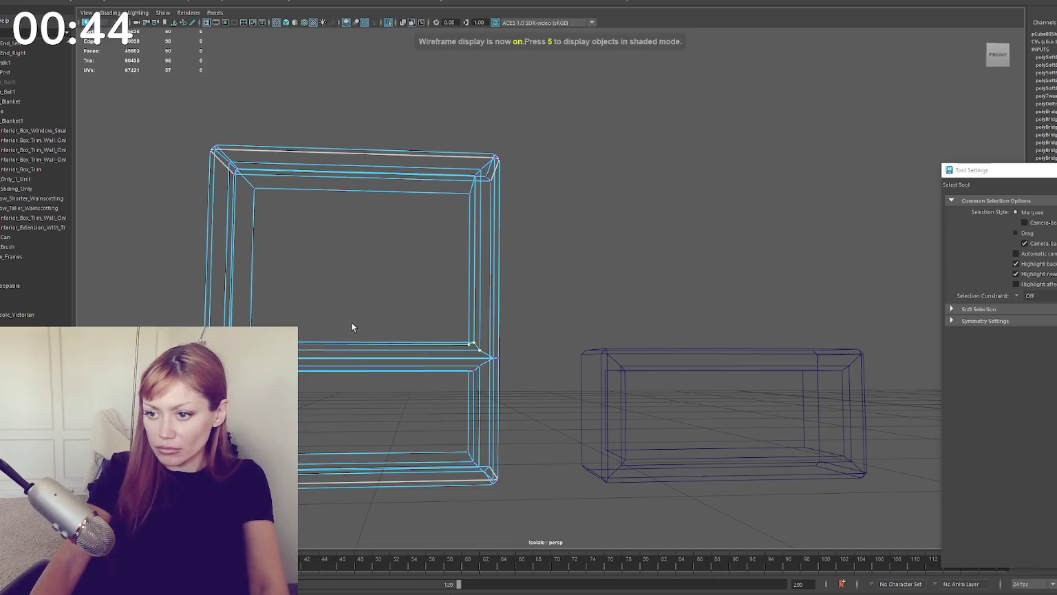
{"action": "key", "text": "6"}
{"action": "key", "text": "w"}
{"action": "key", "text": "r"}
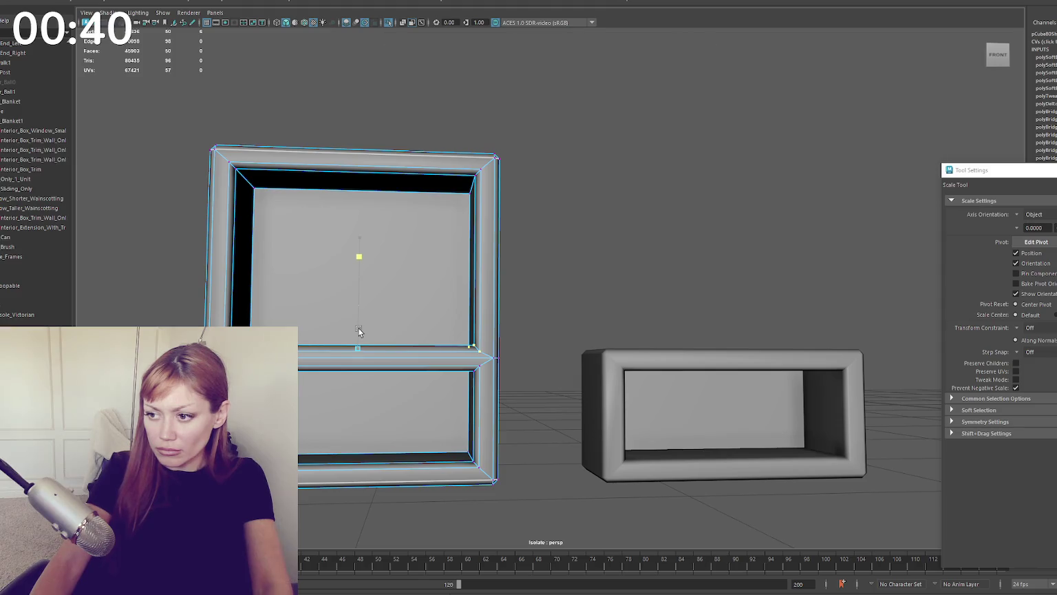
{"action": "key", "text": "w"}
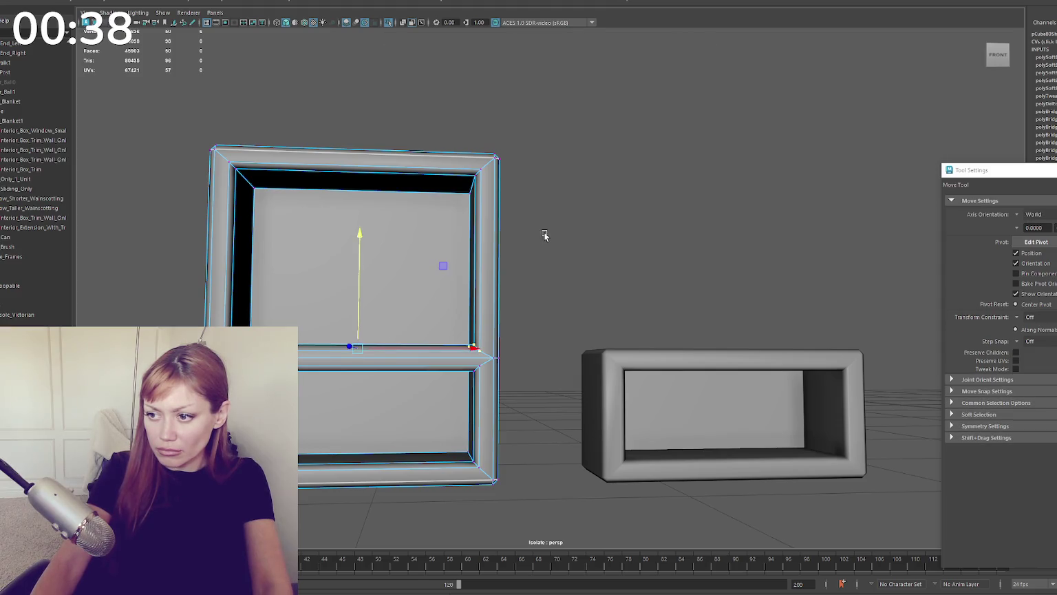
{"action": "key", "text": "F8"}
Step: Scale the cube in front of the open box shelf down along X into a thin slab
{"action": "right_click", "coordinate": [544, 224]}
{"action": "mouse_move", "coordinate": [544, 224]}
{"action": "left_mouse_down", "text": "alt"}
{"action": "mouse_move", "coordinate": [587, 201]}
{"action": "mouse_move", "coordinate": [567, 204]}
{"action": "mouse_move", "coordinate": [585, 201]}
{"action": "mouse_move", "coordinate": [596, 215]}
{"action": "mouse_move", "coordinate": [470, 300]}
{"action": "mouse_move", "coordinate": [492, 266]}
{"action": "left_mouse_up", "text": "alt"}
{"action": "left_click", "coordinate": [470, 300]}
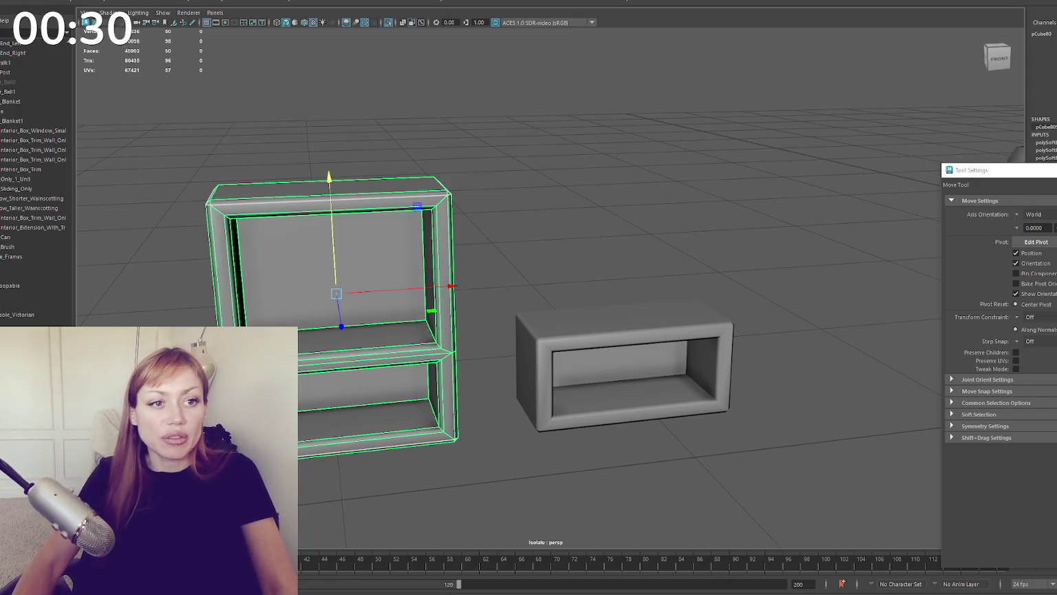
{"action": "mouse_move", "coordinate": [493, 266]}
{"action": "left_mouse_down", "text": "alt"}
{"action": "mouse_move", "coordinate": [484, 161]}
{"action": "mouse_move", "coordinate": [472, 254]}
{"action": "mouse_move", "coordinate": [525, 254]}
{"action": "left_mouse_up", "text": "alt"}
{"action": "left_click", "coordinate": [600, 329]}
{"action": "left_click_drag", "start_coordinate": [601, 329], "coordinate": [617, 325], "text": "alt"}
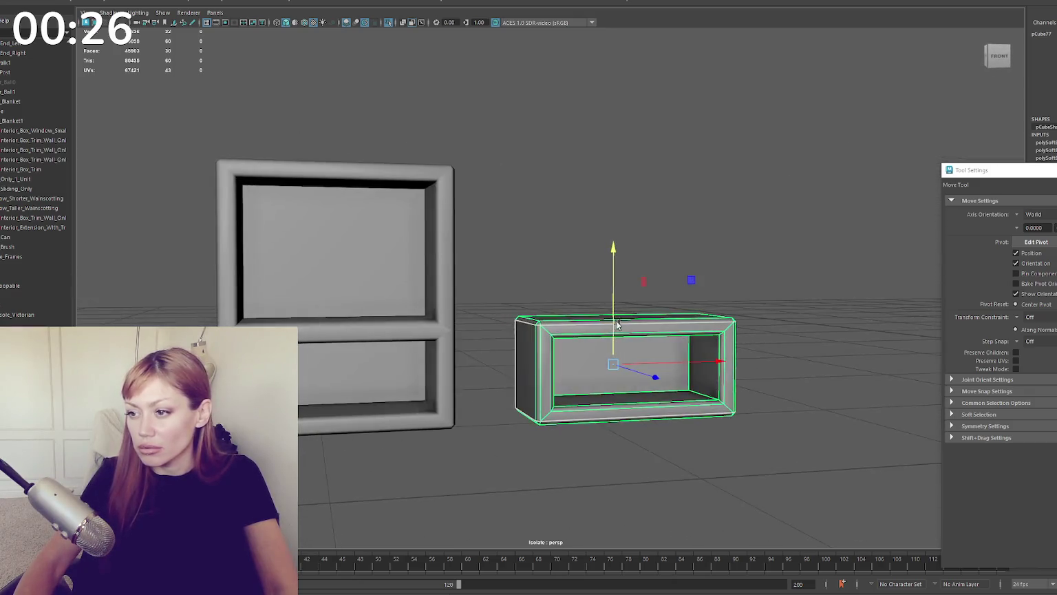
{"action": "right_click_drag", "start_coordinate": [618, 325], "coordinate": [594, 288], "text": "alt"}
{"action": "left_click_drag", "start_coordinate": [595, 288], "coordinate": [425, 246], "text": "alt"}
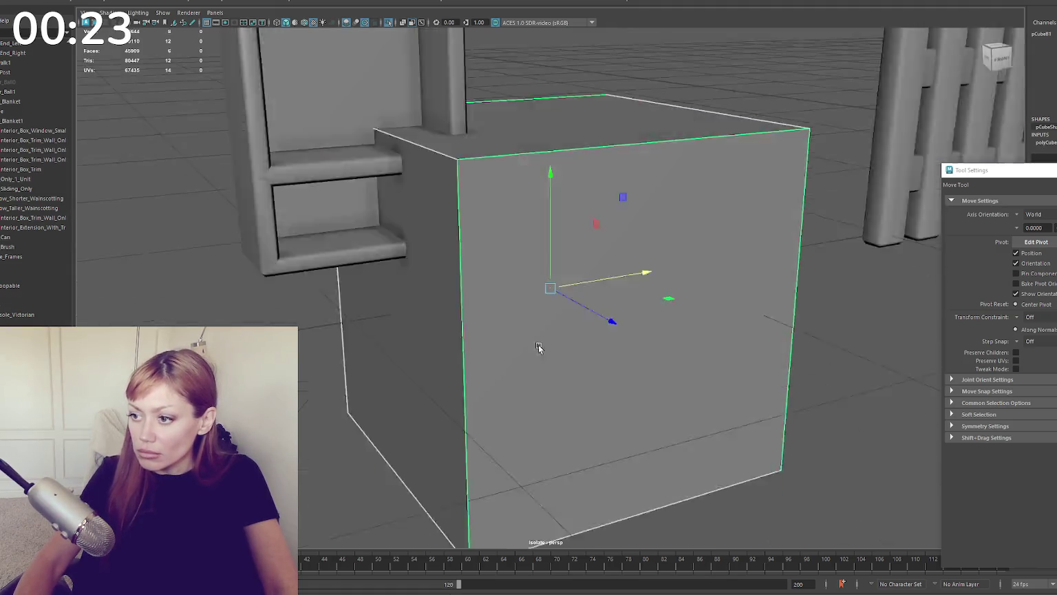
{"action": "right_click_drag", "start_coordinate": [538, 347], "coordinate": [513, 343], "text": "alt"}
{"action": "mouse_move", "coordinate": [513, 343]}
{"action": "left_mouse_down", "text": "alt"}
{"action": "mouse_move", "coordinate": [609, 300]}
{"action": "mouse_move", "coordinate": [479, 293]}
{"action": "left_mouse_up", "text": "alt"}
Step: Scale the slab shorter and move it down into the open box shelf's left end
{"action": "key", "text": "r"}
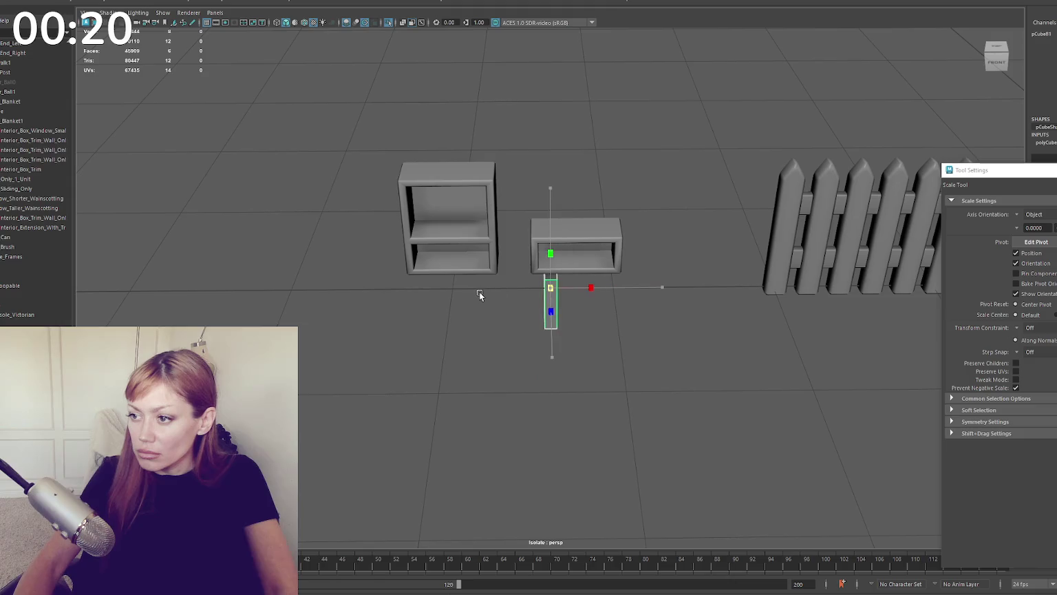
{"action": "key", "text": "w"}
{"action": "key", "text": "f"}
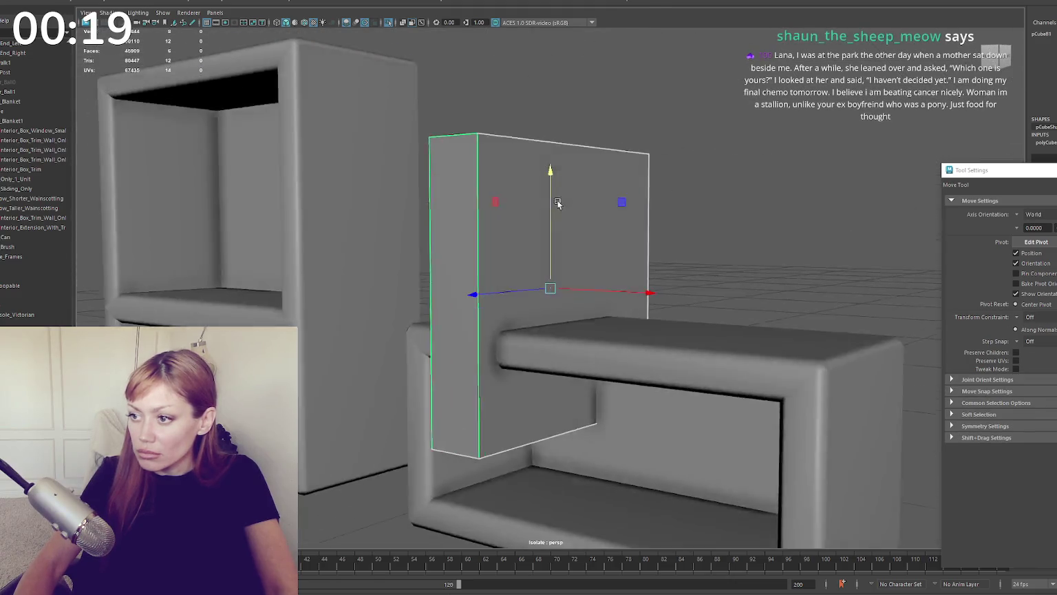
{"action": "scroll", "coordinate": [558, 202], "scroll_direction": "down", "scroll_amount": 5}
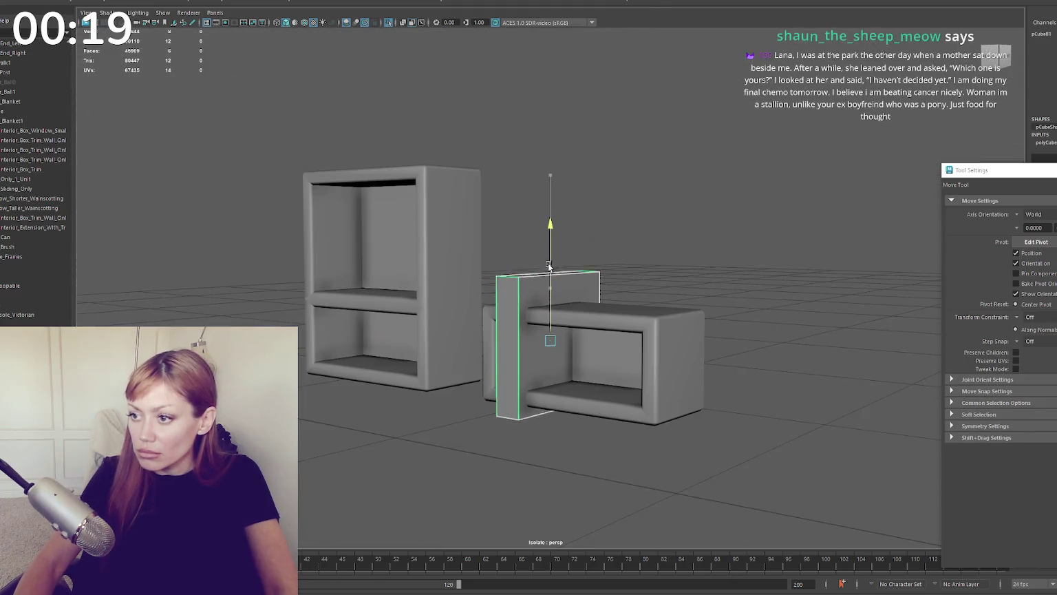
{"action": "key", "text": "r"}
{"action": "left_click_drag", "start_coordinate": [550, 235], "coordinate": [550, 293]}
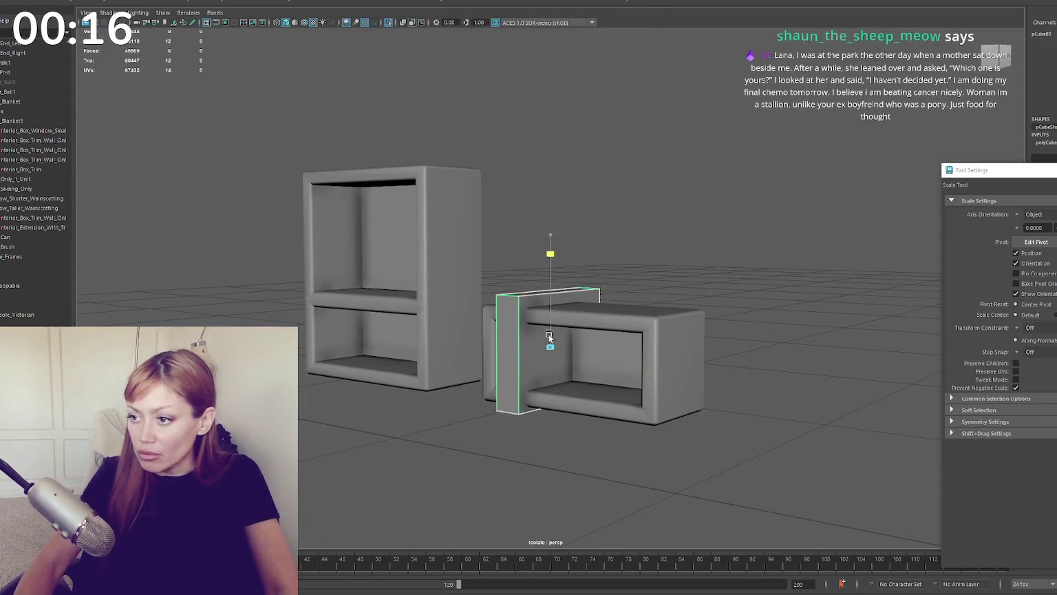
{"action": "left_click_drag", "start_coordinate": [510, 352], "coordinate": [517, 351]}
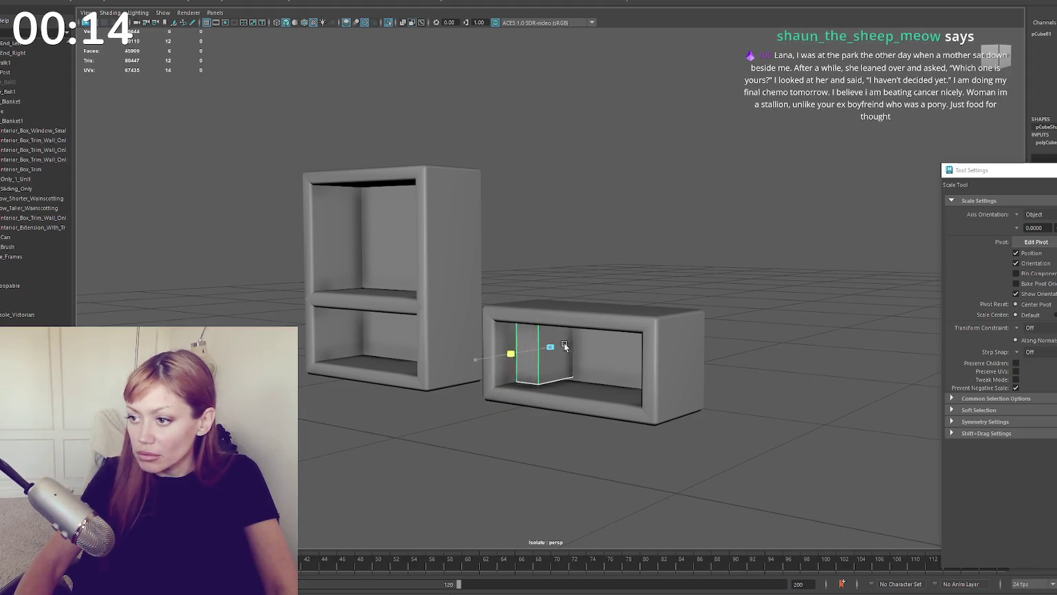
{"action": "scroll", "coordinate": [507, 331], "scroll_direction": "up", "scroll_amount": 4}
{"action": "key", "text": "w"}
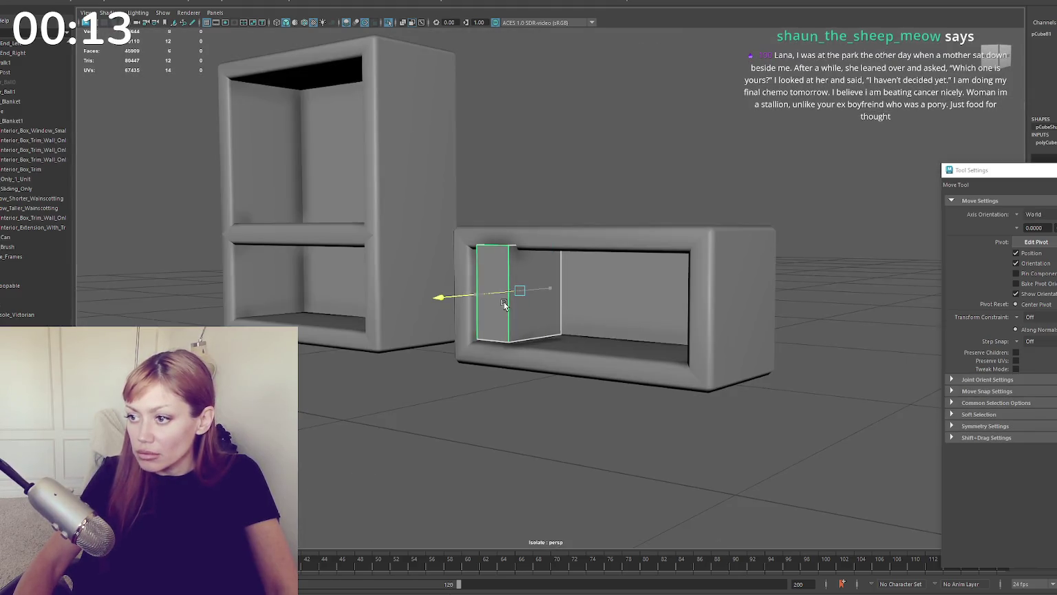
{"action": "left_click_drag", "start_coordinate": [505, 304], "coordinate": [506, 304]}
{"action": "mouse_move", "coordinate": [522, 259]}
{"action": "left_mouse_down"}
{"action": "mouse_move", "coordinate": [556, 297]}
{"action": "mouse_move", "coordinate": [563, 228]}
{"action": "left_mouse_up"}
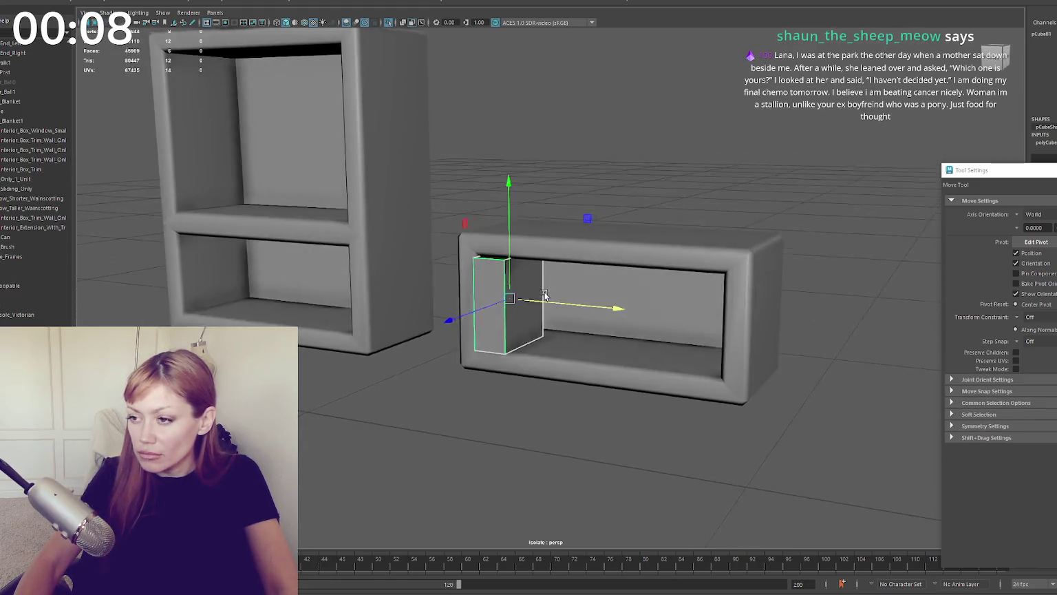
Step: Select the small block inside the box shelf and pick one of its edges
{"action": "key", "text": "q"}
{"action": "mouse_move", "coordinate": [570, 185]}
{"action": "left_mouse_down", "text": "alt"}
{"action": "mouse_move", "coordinate": [522, 172]}
{"action": "mouse_move", "coordinate": [505, 184]}
{"action": "left_mouse_up", "text": "alt"}
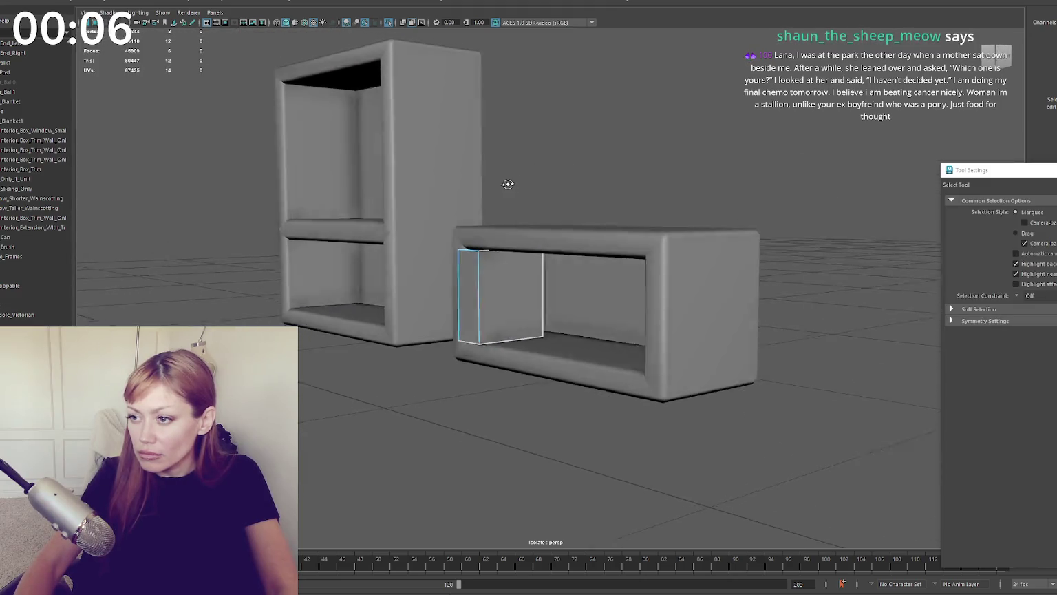
{"action": "scroll", "coordinate": [482, 183], "scroll_direction": "up", "scroll_amount": 5}
{"action": "left_click_drag", "start_coordinate": [414, 185], "coordinate": [474, 383]}
{"action": "scroll", "coordinate": [549, 373], "scroll_direction": "down", "scroll_amount": 5}
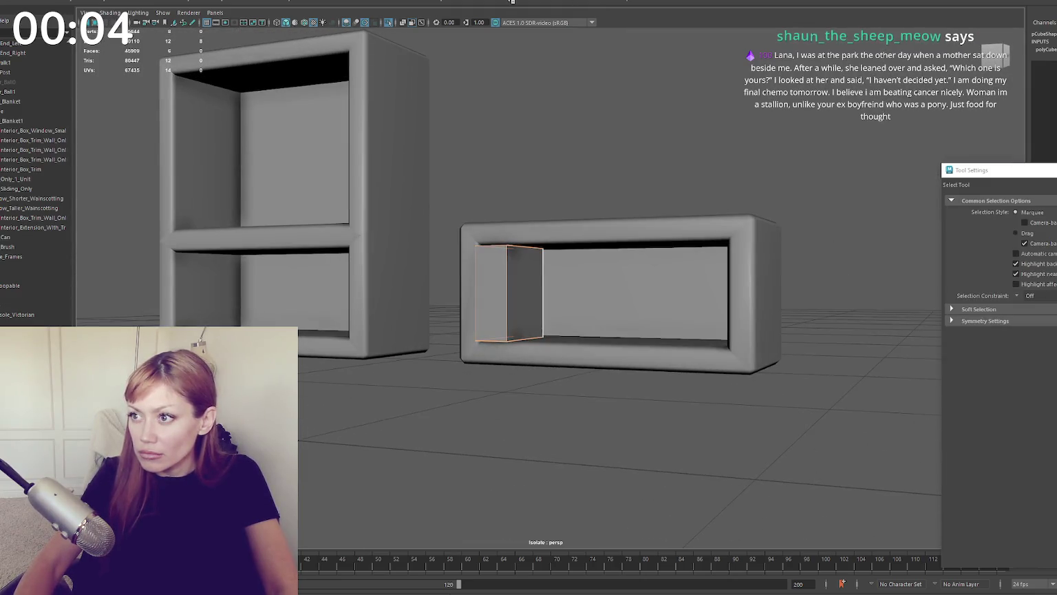
{"action": "mouse_move", "coordinate": [623, 123]}
{"action": "left_mouse_down"}
{"action": "mouse_move", "coordinate": [448, 342]}
{"action": "mouse_move", "coordinate": [477, 370]}
{"action": "left_mouse_up"}
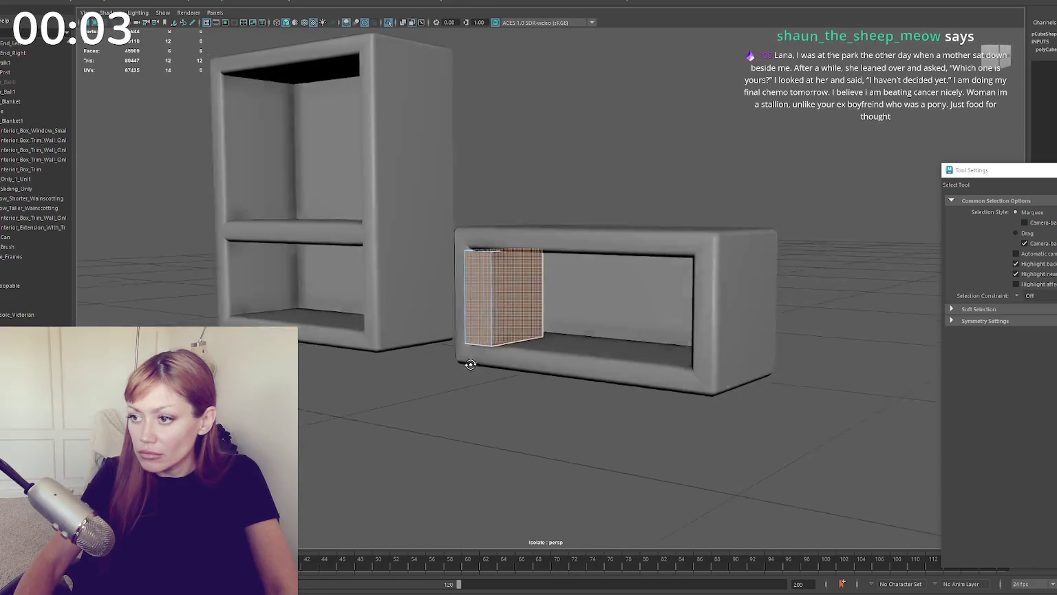
{"action": "right_click_drag", "start_coordinate": [544, 169], "coordinate": [575, 145]}
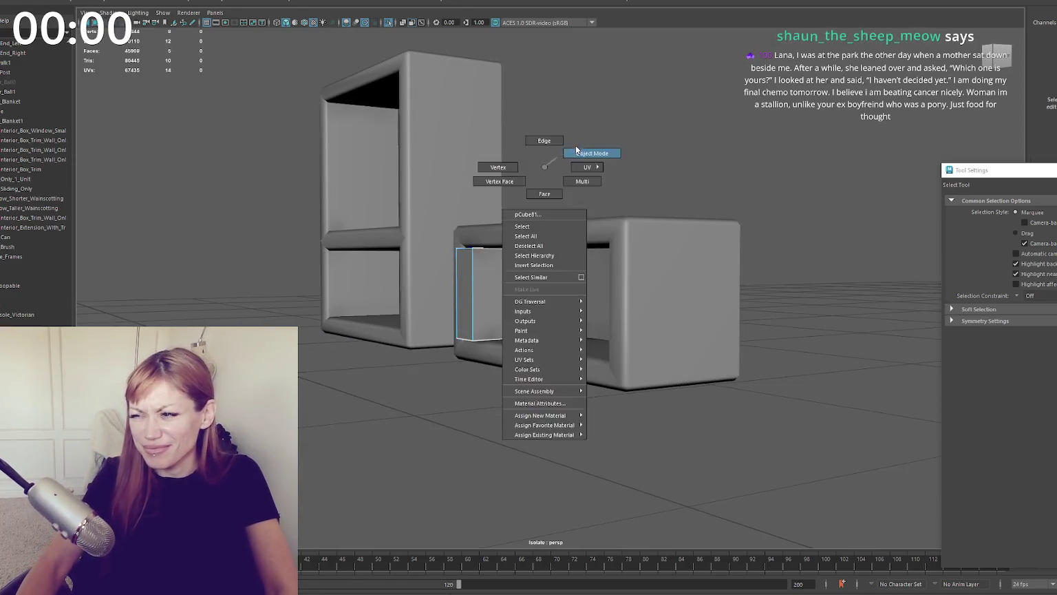
{"action": "left_click_drag", "start_coordinate": [576, 145], "coordinate": [516, 291], "text": "alt"}
{"action": "left_click_drag", "start_coordinate": [554, 224], "coordinate": [637, 162], "text": "alt"}
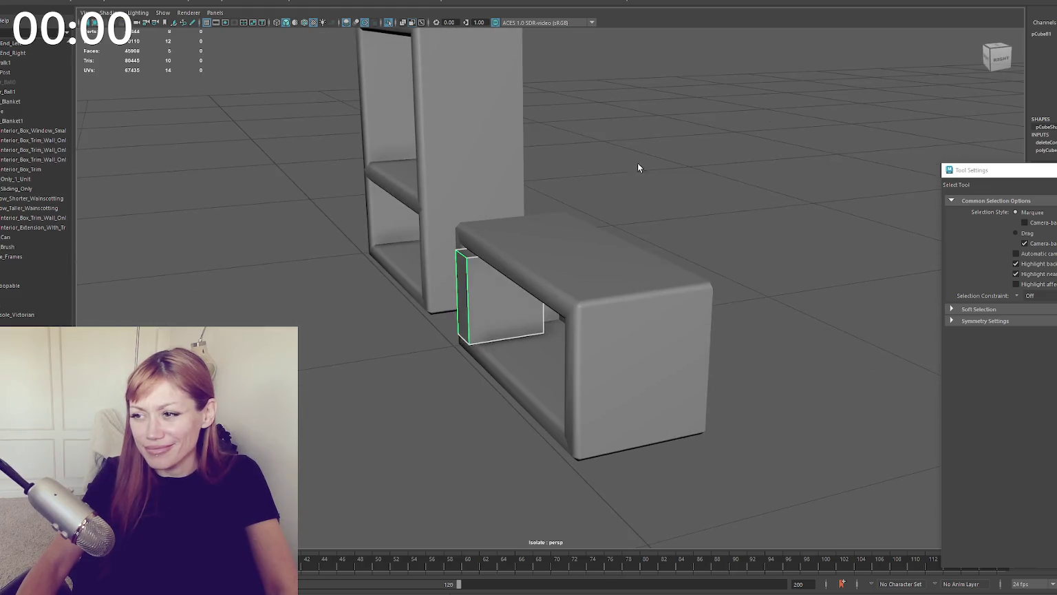
{"action": "key", "text": "4"}
{"action": "key", "text": "6"}
{"action": "key", "text": "w"}
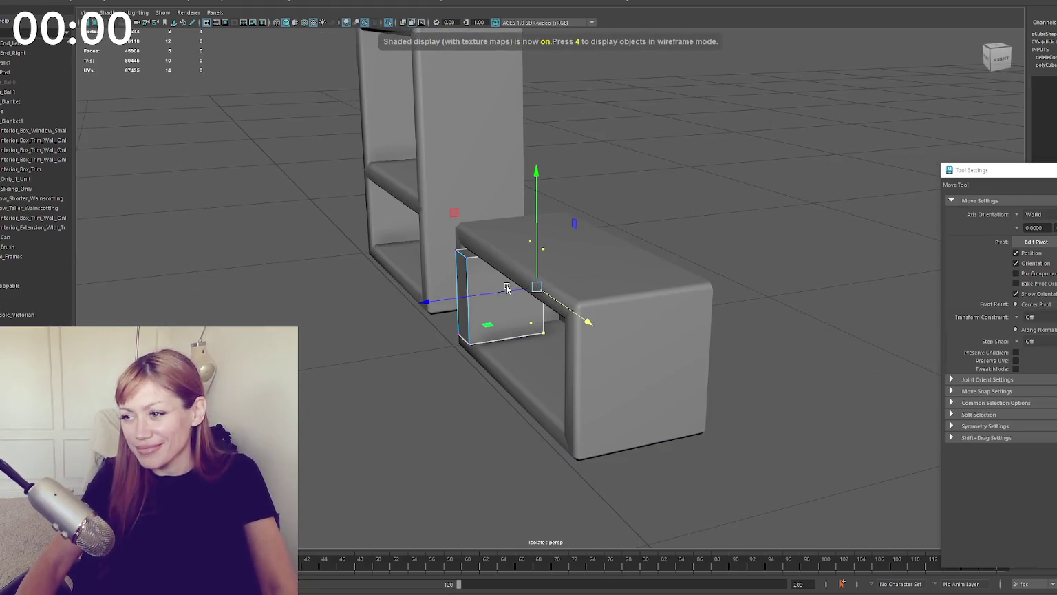
Step: Bevel the small block's edges with Ctrl+B at fraction 0.5
{"action": "left_click", "coordinate": [600, 208]}
{"action": "left_click_drag", "start_coordinate": [599, 208], "coordinate": [530, 255], "text": "alt"}
{"action": "left_click", "coordinate": [530, 255]}
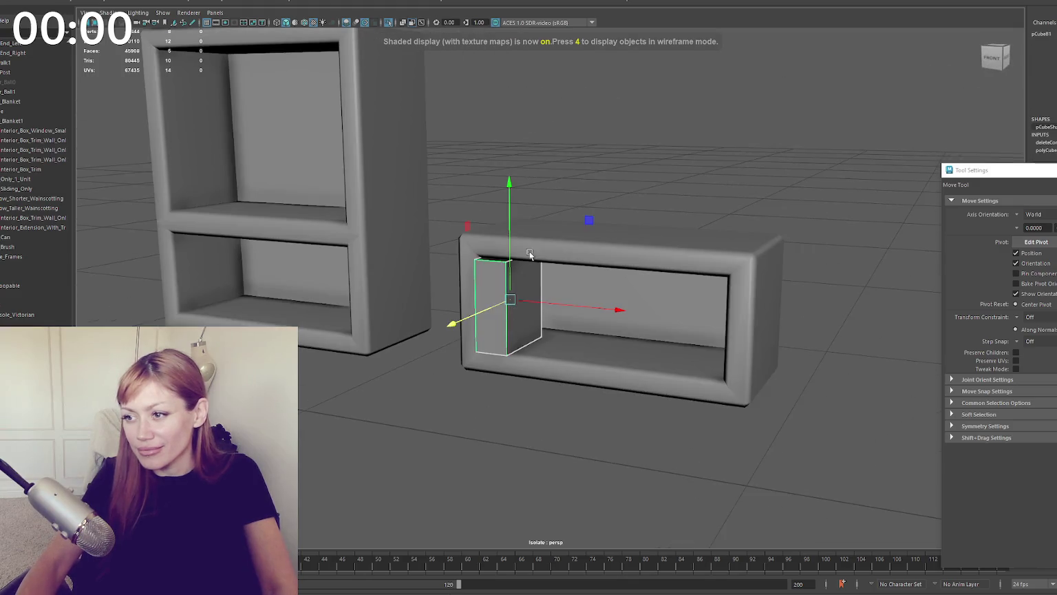
{"action": "key", "text": "ctrl+b"}
{"action": "left_click_drag", "start_coordinate": [641, 225], "coordinate": [658, 216], "text": "alt"}
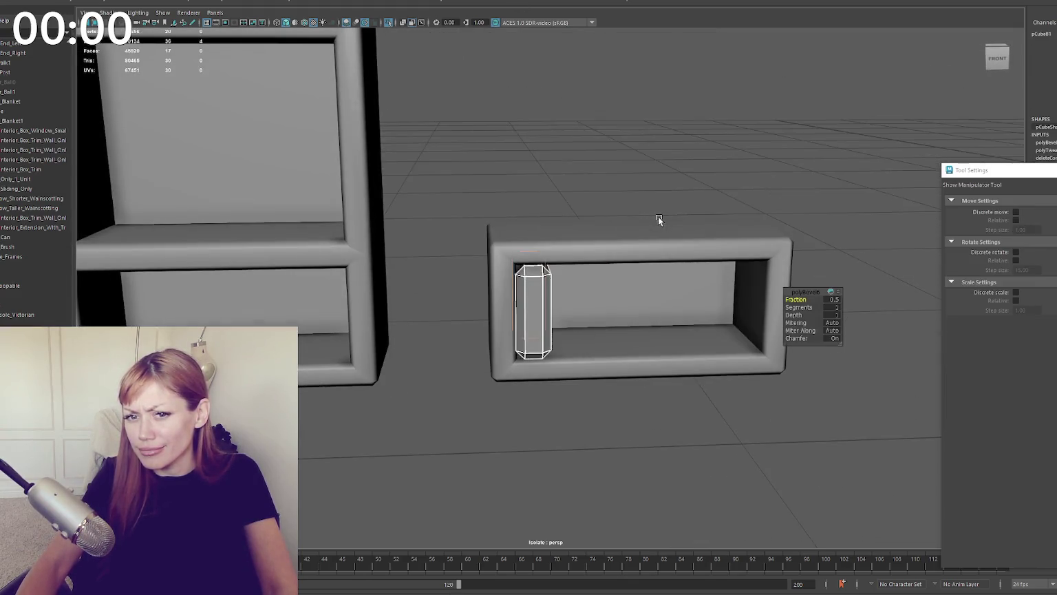
Step: Float the Tool Settings and redo the block's bevel once with a 0.4 fraction
{"action": "mouse_move", "coordinate": [1033, 184]}
{"action": "left_mouse_down"}
{"action": "mouse_move", "coordinate": [887, 407]}
{"action": "mouse_move", "coordinate": [845, 448]}
{"action": "left_mouse_up"}
{"action": "left_click_drag", "start_coordinate": [673, 133], "coordinate": [591, 128], "text": "alt"}
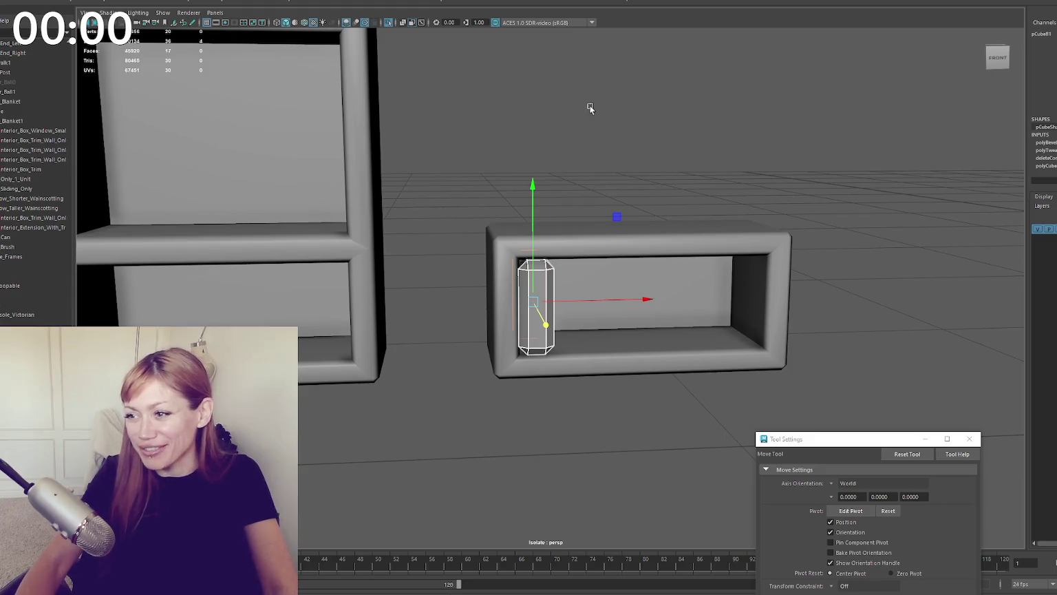
{"action": "key", "text": "ctrl+b"}
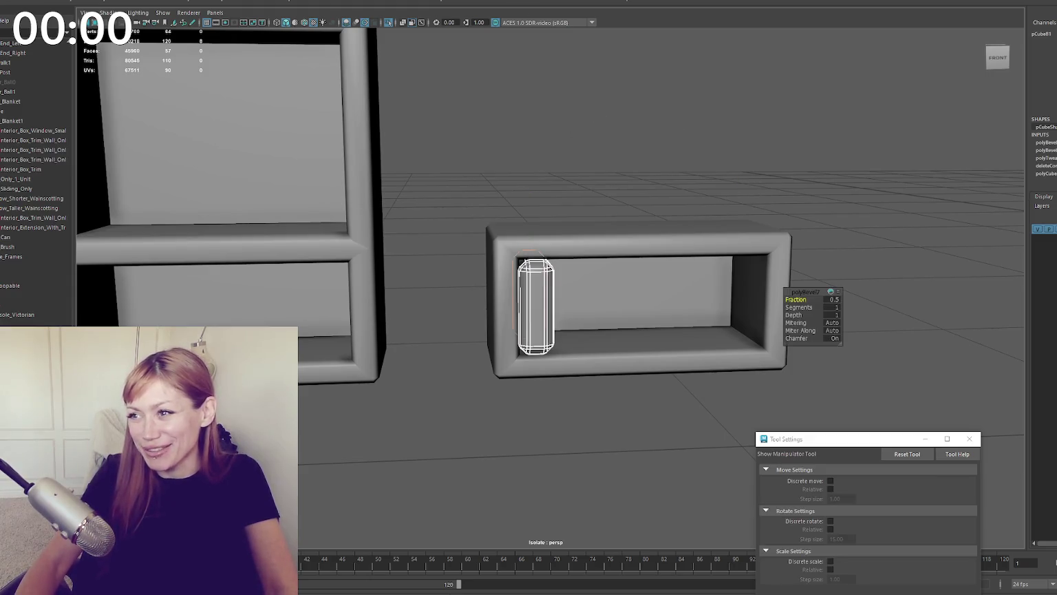
{"action": "left_click", "coordinate": [786, 273]}
{"action": "left_click", "coordinate": [806, 541]}
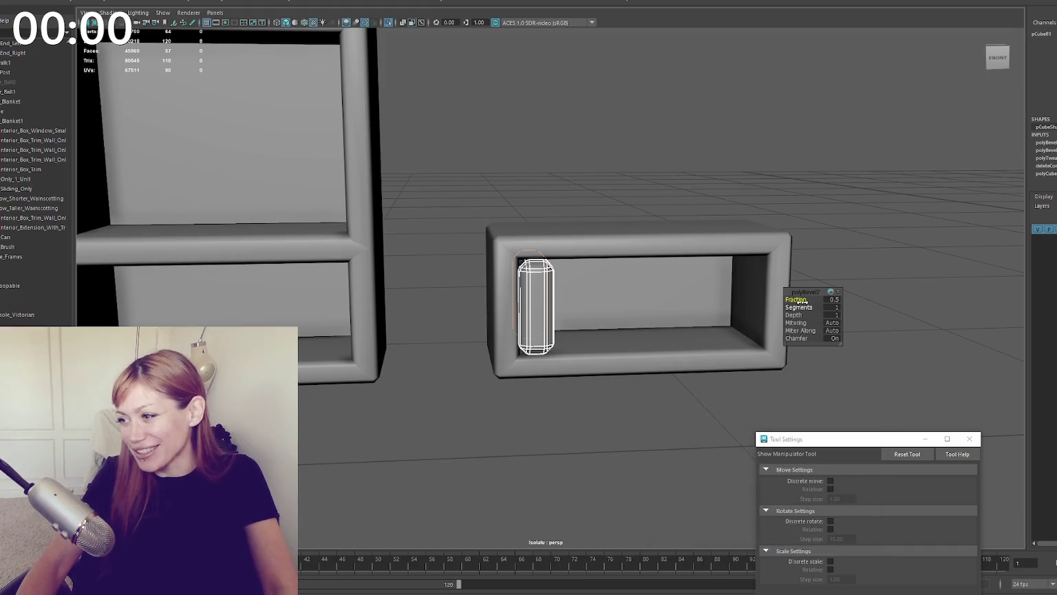
{"action": "key", "text": "ctrl+z"}
{"action": "key", "text": "ctrl+z"}
{"action": "key", "text": "ctrl+z"}
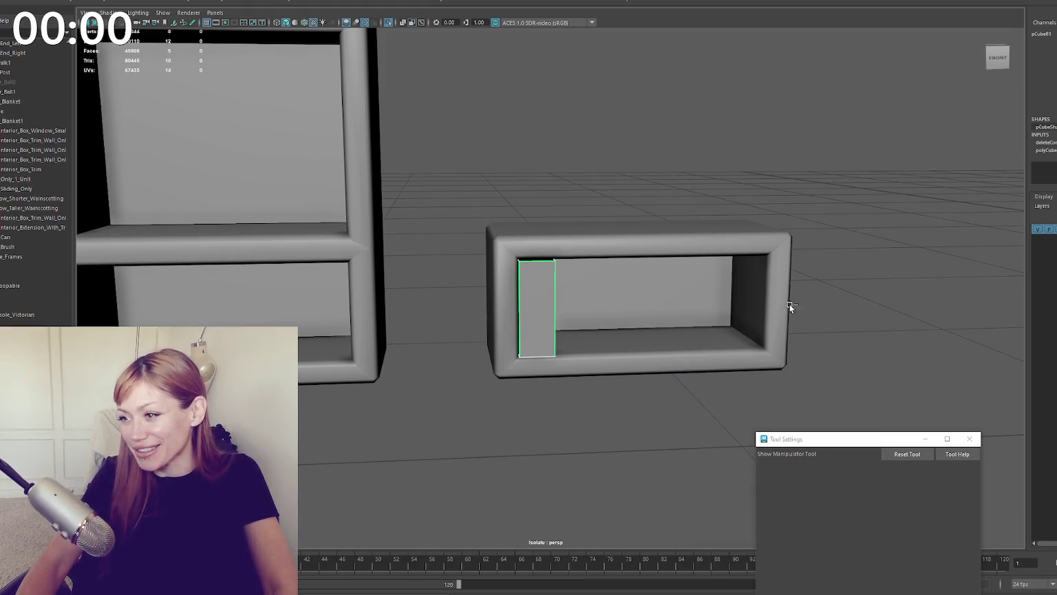
{"action": "key", "text": "ctrl+b"}
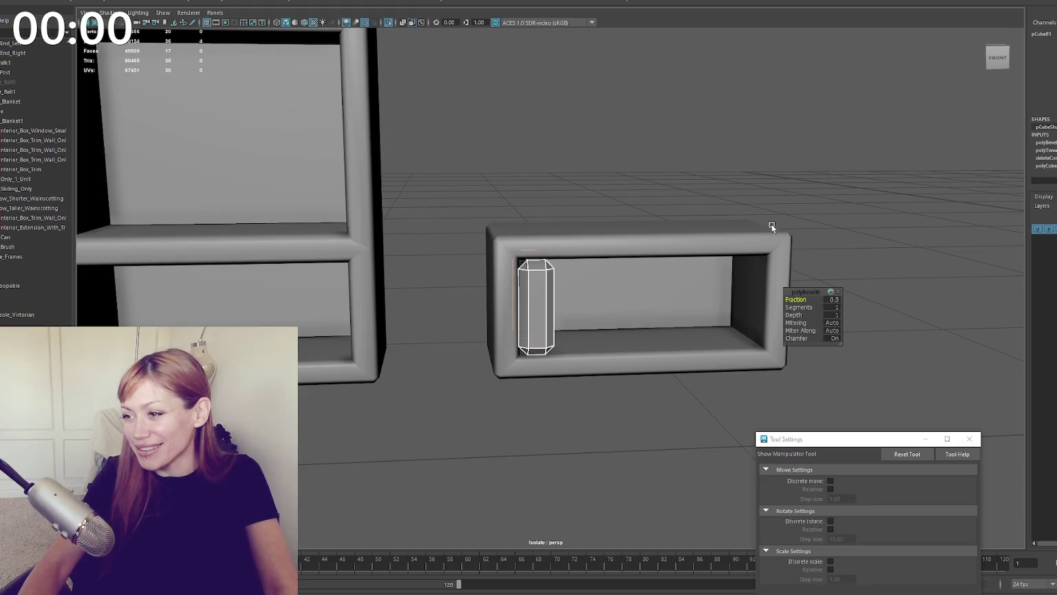
{"action": "left_click_drag", "start_coordinate": [796, 298], "coordinate": [796, 300]}
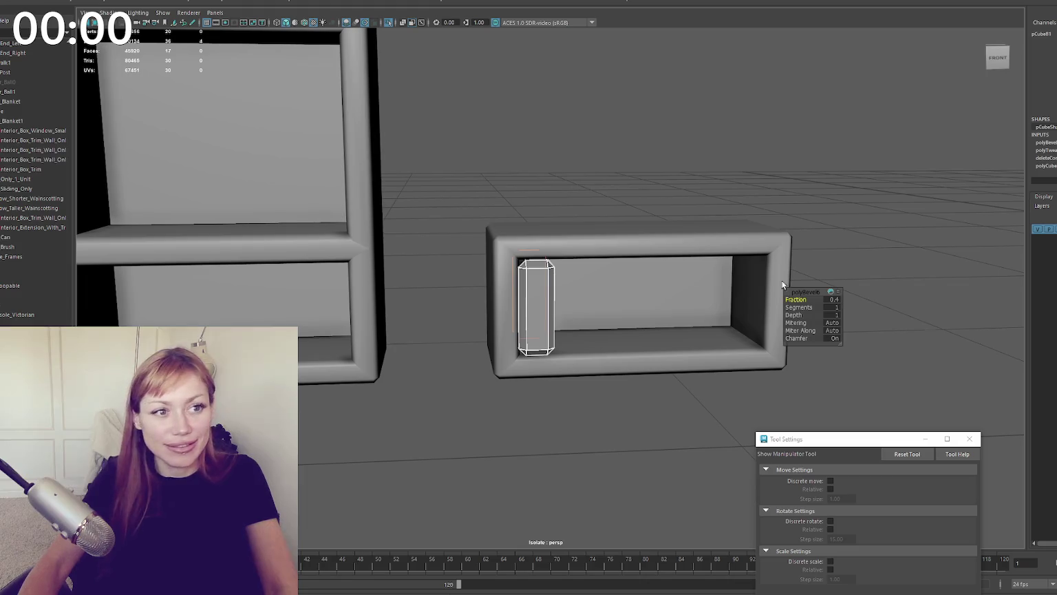
Step: Insert an edge loop down the book block's length and select two of its vertical edges
{"action": "key", "text": "q"}
{"action": "mouse_move", "coordinate": [557, 71]}
{"action": "left_mouse_down", "text": "alt"}
{"action": "mouse_move", "coordinate": [610, 79]}
{"action": "mouse_move", "coordinate": [523, 214]}
{"action": "left_mouse_up", "text": "alt"}
{"action": "left_click", "coordinate": [476, 280]}
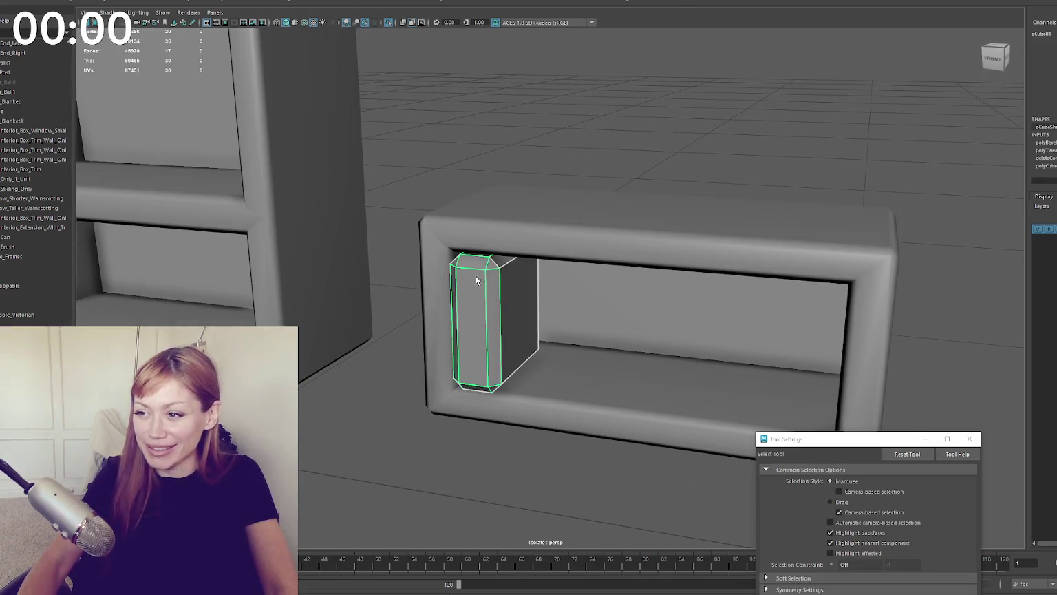
{"action": "right_click_drag", "start_coordinate": [475, 289], "coordinate": [468, 272], "text": "shift"}
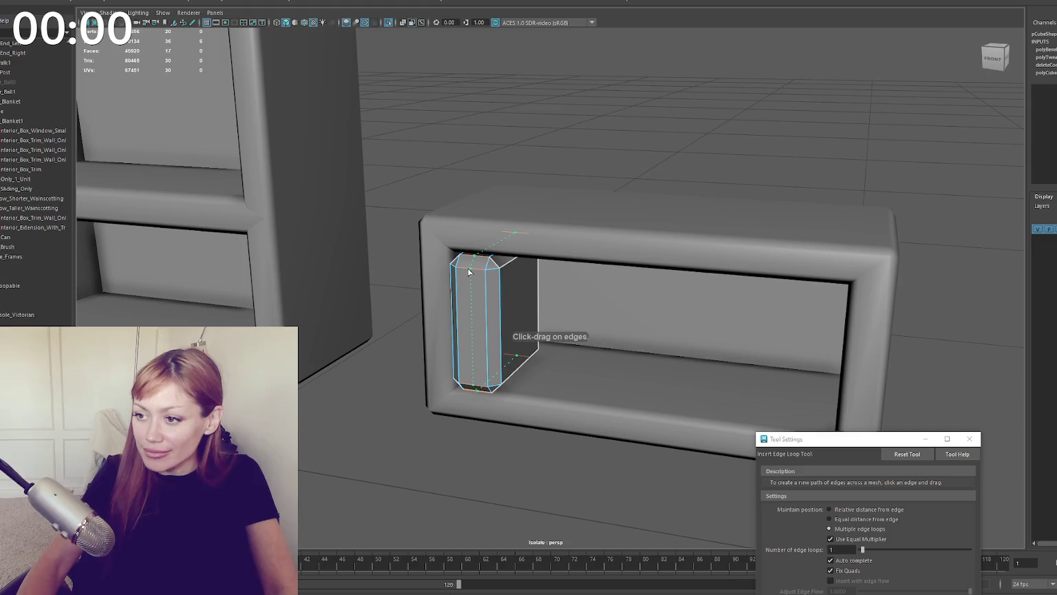
{"action": "left_click", "coordinate": [467, 272]}
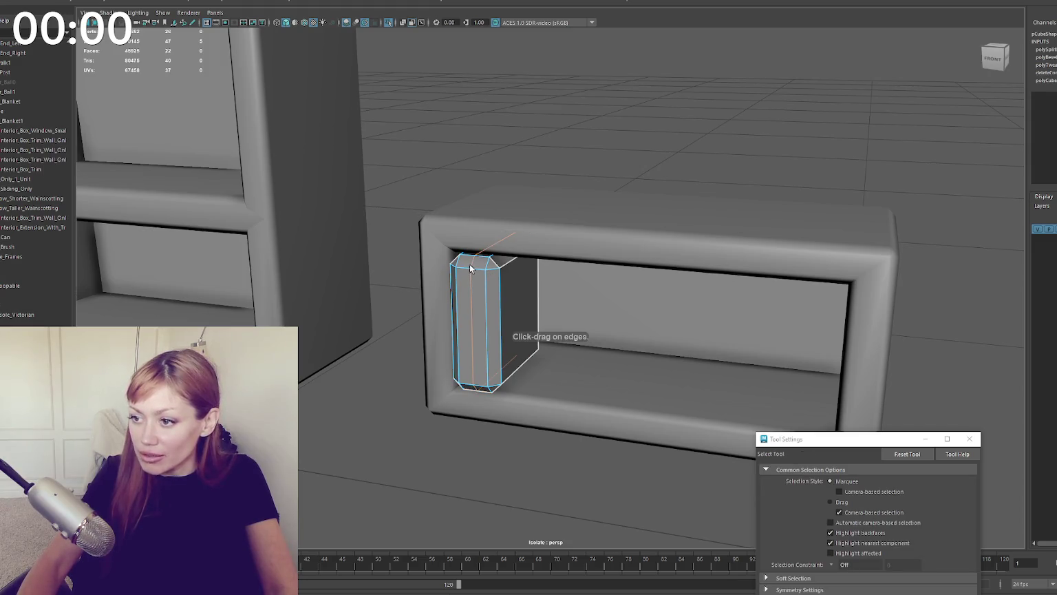
{"action": "key", "text": "r"}
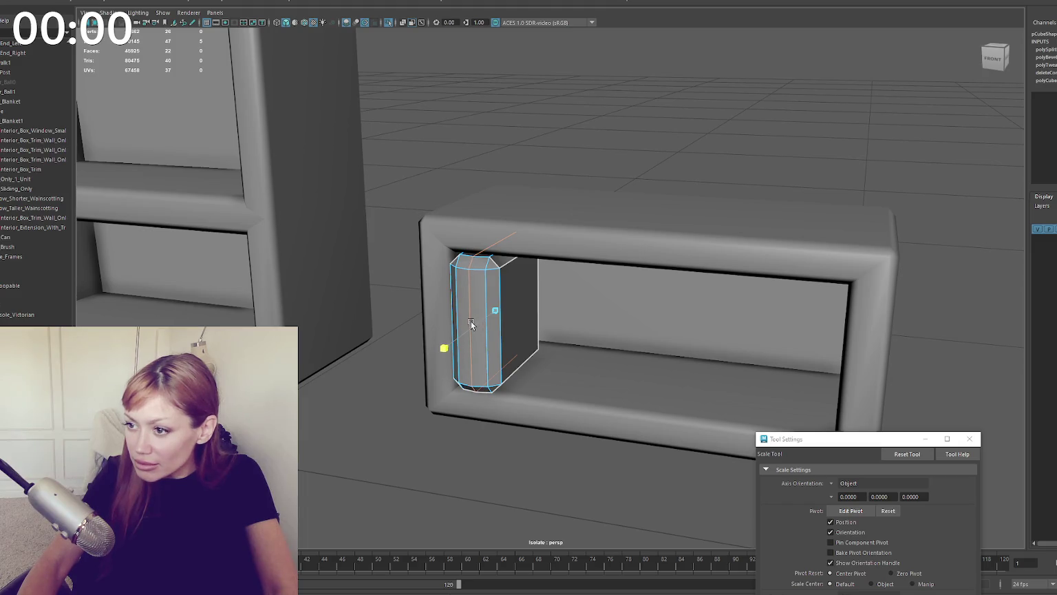
{"action": "left_click", "coordinate": [485, 290]}
{"action": "left_click", "coordinate": [457, 290], "text": "shift"}
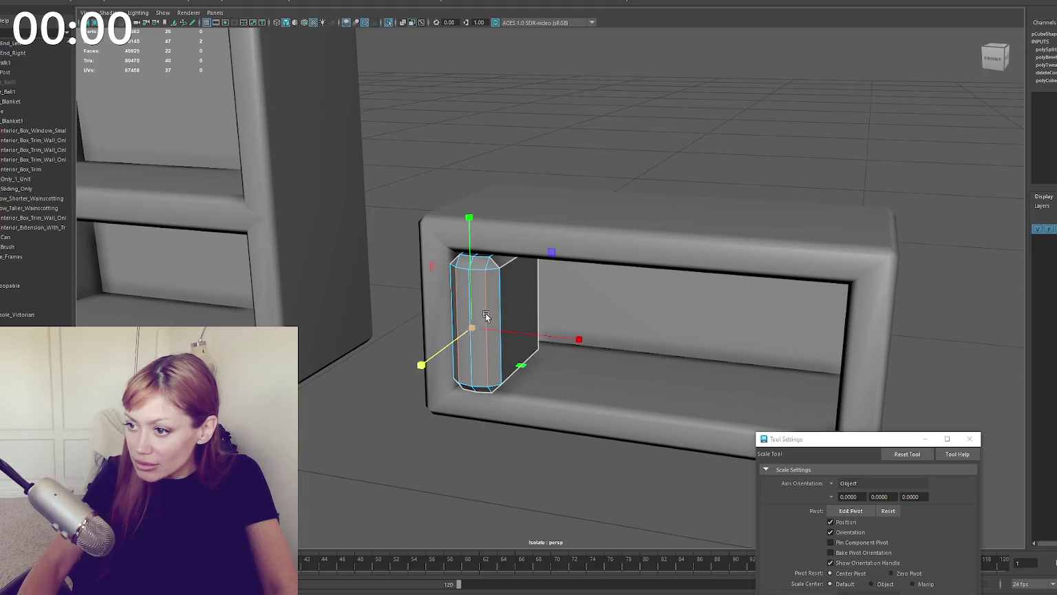
{"action": "key", "text": "F8"}
{"action": "mouse_move", "coordinate": [540, 123]}
{"action": "right_mouse_down", "text": "shift"}
{"action": "mouse_move", "coordinate": [539, 104]}
{"action": "mouse_move", "coordinate": [675, 137]}
{"action": "right_mouse_up", "text": "shift"}
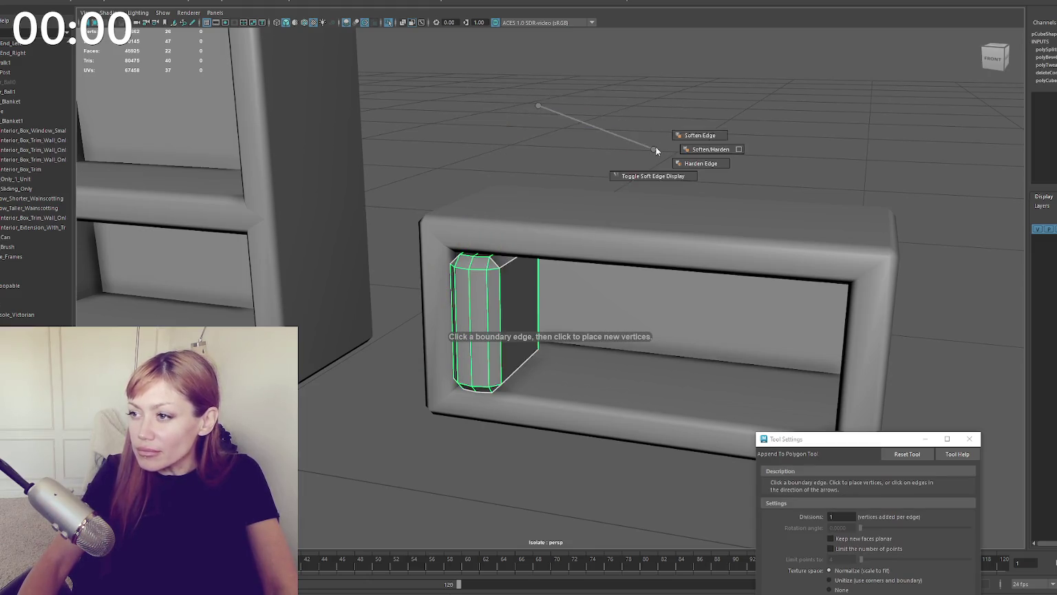
Step: Duplicate the book block and slide the upright copy right along the shelf
{"action": "scroll", "coordinate": [551, 207], "scroll_direction": "down", "scroll_amount": 5}
{"action": "key", "text": "q"}
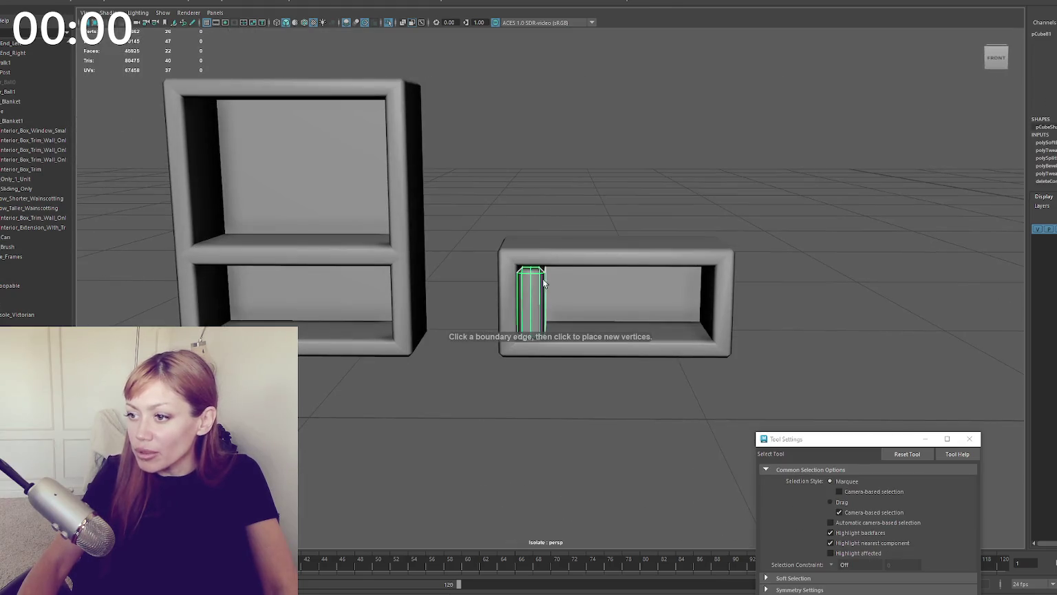
{"action": "key", "text": "ctrl+d"}
{"action": "key", "text": "w"}
{"action": "left_click_drag", "start_coordinate": [567, 300], "coordinate": [643, 299]}
Step: Make another copy, rotate it flat and lay it deep on the bottom shelf
{"action": "key", "text": "ctrl+d"}
{"action": "key", "text": "e"}
{"action": "mouse_move", "coordinate": [656, 194]}
{"action": "left_mouse_down"}
{"action": "mouse_move", "coordinate": [708, 253]}
{"action": "mouse_move", "coordinate": [692, 241]}
{"action": "left_mouse_up"}
{"action": "key", "text": "w"}
{"action": "mouse_move", "coordinate": [607, 232]}
{"action": "left_mouse_down"}
{"action": "mouse_move", "coordinate": [607, 267]}
{"action": "mouse_move", "coordinate": [515, 337]}
{"action": "mouse_move", "coordinate": [585, 313]}
{"action": "left_mouse_up"}
{"action": "left_click_drag", "start_coordinate": [539, 342], "coordinate": [733, 313]}
Step: Tilt a book at an angle and slide it right so it leans on the shelf
{"action": "key", "text": "e"}
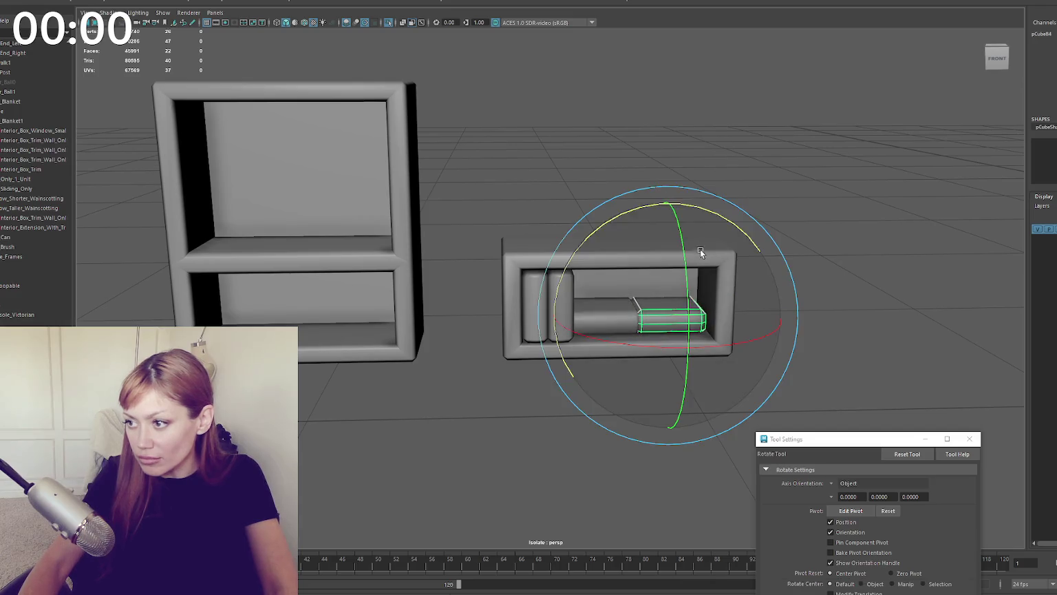
{"action": "mouse_move", "coordinate": [709, 220]}
{"action": "left_mouse_down"}
{"action": "mouse_move", "coordinate": [781, 238]}
{"action": "mouse_move", "coordinate": [730, 246]}
{"action": "left_mouse_up"}
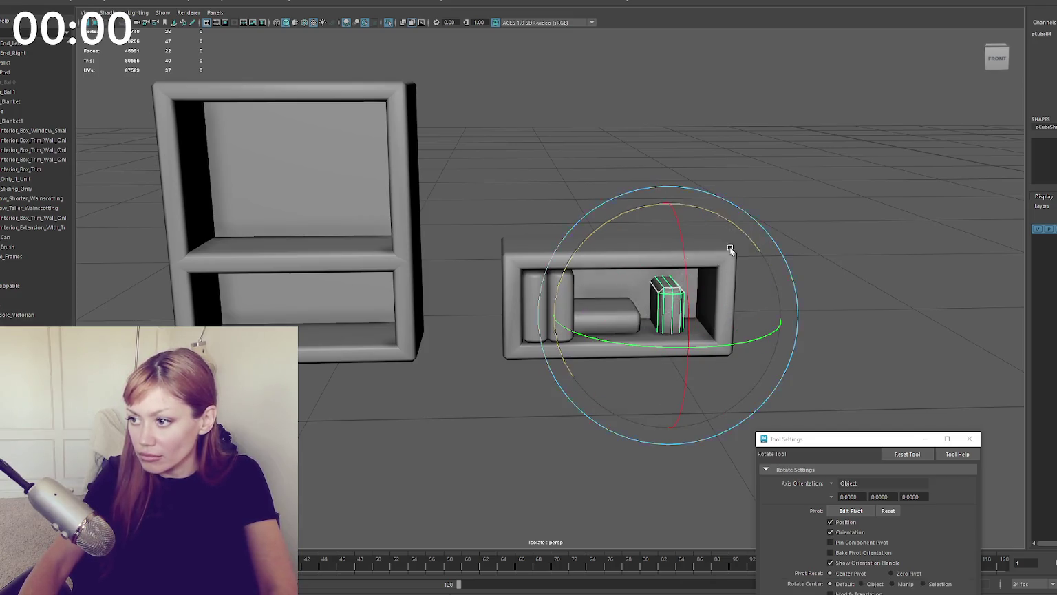
{"action": "key", "text": "w"}
{"action": "mouse_move", "coordinate": [705, 285]}
{"action": "left_mouse_down"}
{"action": "mouse_move", "coordinate": [739, 296]}
{"action": "mouse_move", "coordinate": [709, 296]}
{"action": "left_mouse_up"}
{"action": "key", "text": "e"}
{"action": "left_click_drag", "start_coordinate": [720, 200], "coordinate": [736, 206]}
{"action": "key", "text": "w"}
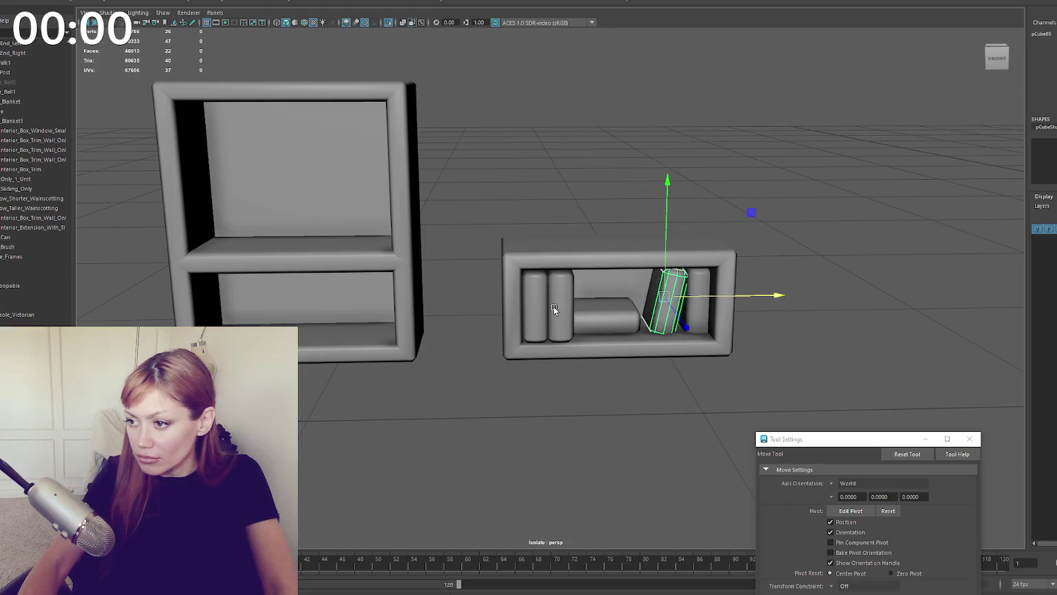
Step: Check the book placement in wireframe and shaded views, ending with the flat book selected
{"action": "mouse_move", "coordinate": [583, 303]}
{"action": "left_mouse_down", "text": "alt"}
{"action": "mouse_move", "coordinate": [643, 307]}
{"action": "mouse_move", "coordinate": [528, 354]}
{"action": "mouse_move", "coordinate": [731, 134]}
{"action": "mouse_move", "coordinate": [544, 419]}
{"action": "left_mouse_up", "text": "alt"}
{"action": "left_click", "coordinate": [596, 318], "text": "shift"}
{"action": "key", "text": "Up"}
{"action": "key", "text": "4"}
{"action": "key", "text": "5"}
{"action": "key", "text": "4"}
{"action": "left_click", "coordinate": [531, 311]}
{"action": "left_click", "coordinate": [523, 308]}
{"action": "left_click", "coordinate": [695, 171]}
{"action": "mouse_move", "coordinate": [696, 171]}
{"action": "left_mouse_down", "text": "alt"}
{"action": "mouse_move", "coordinate": [513, 227]}
{"action": "mouse_move", "coordinate": [571, 223]}
{"action": "left_mouse_up", "text": "alt"}
{"action": "key", "text": "5"}
{"action": "mouse_move", "coordinate": [508, 184]}
{"action": "left_mouse_down"}
{"action": "mouse_move", "coordinate": [708, 370]}
{"action": "mouse_move", "coordinate": [578, 302]}
{"action": "left_mouse_up"}
{"action": "left_click", "coordinate": [574, 311]}
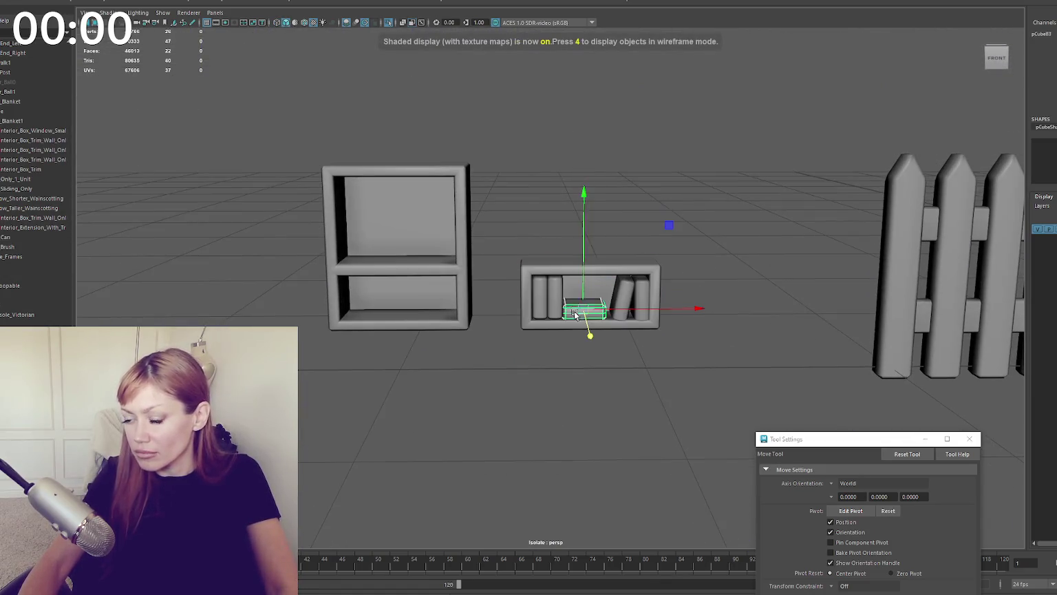
Step: Zoom out and copy a Lightshot capture of the cabinet, book shelf and fences
{"action": "scroll", "coordinate": [583, 267], "scroll_direction": "down", "scroll_amount": 5}
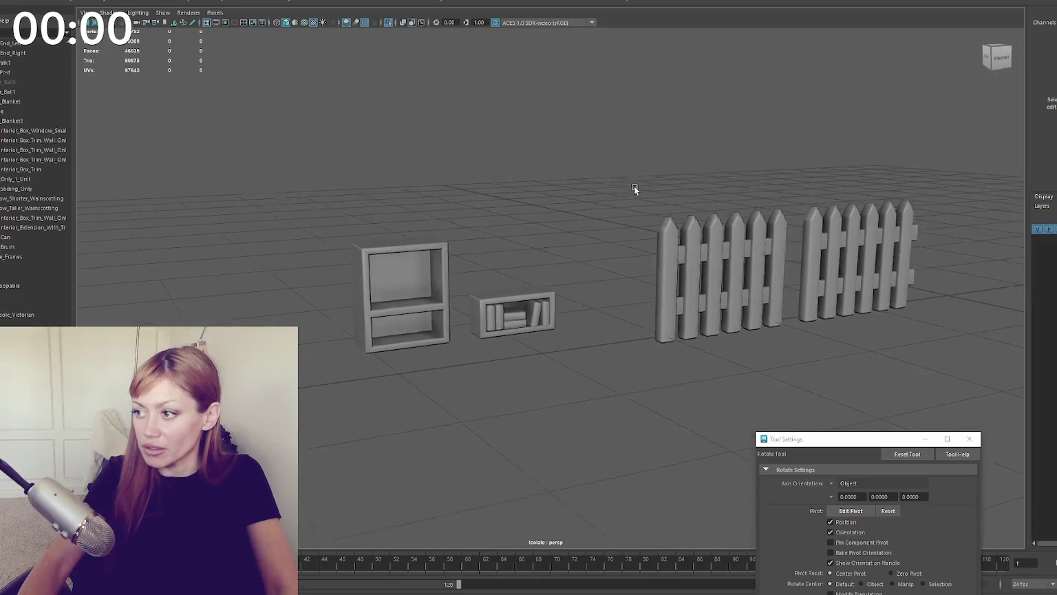
{"action": "key", "text": "Print"}
{"action": "mouse_move", "coordinate": [312, 113]}
{"action": "left_mouse_down"}
{"action": "mouse_move", "coordinate": [706, 331]}
{"action": "mouse_move", "coordinate": [935, 399]}
{"action": "left_mouse_up"}
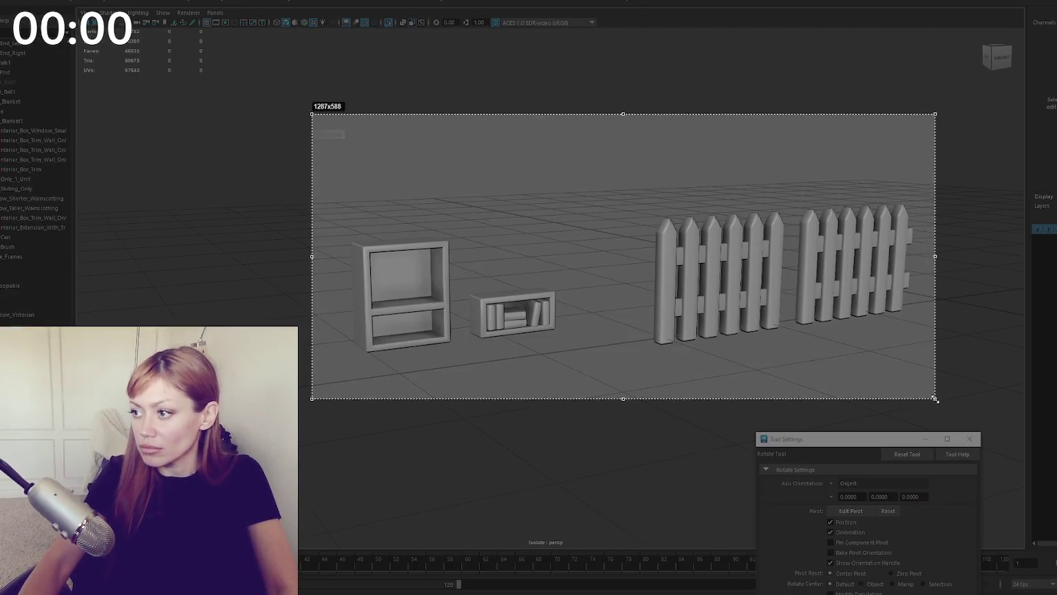
{"action": "left_click", "coordinate": [893, 409]}
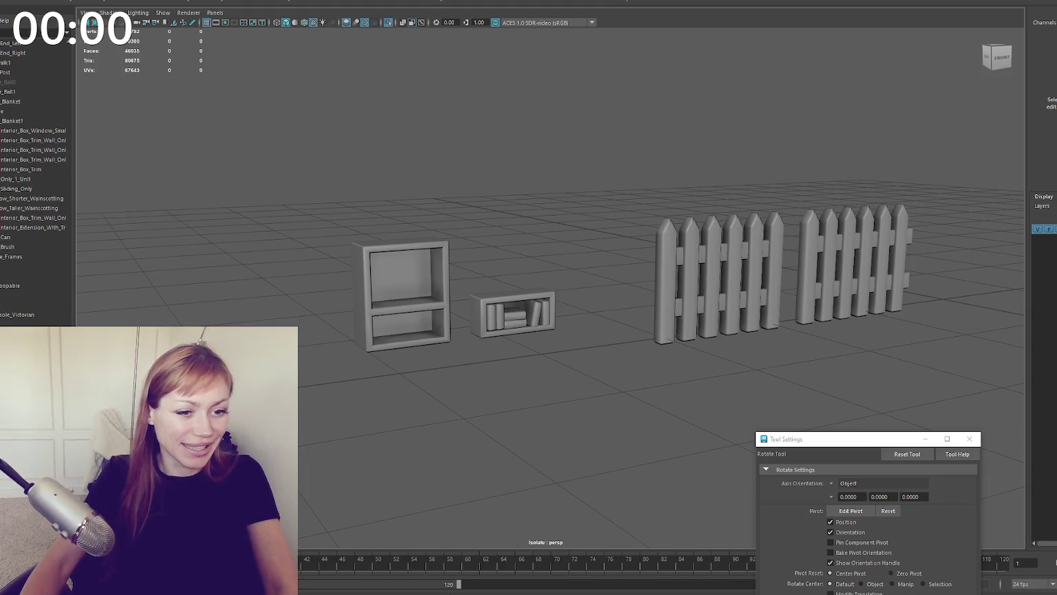
{"action": "key", "text": "alt+Tab"}
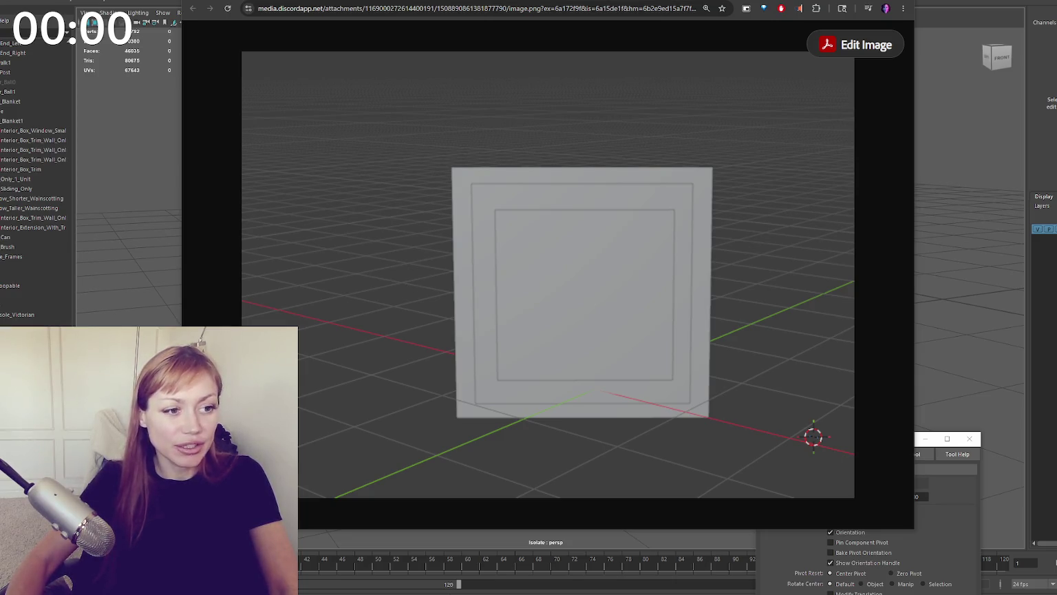
Step: Review the bookshelf reference, then close Chrome, face the Maya scene front and close Tool Settings
{"action": "left_click", "coordinate": [324, 19]}
{"action": "left_click_drag", "start_coordinate": [325, 19], "coordinate": [264, 2]}
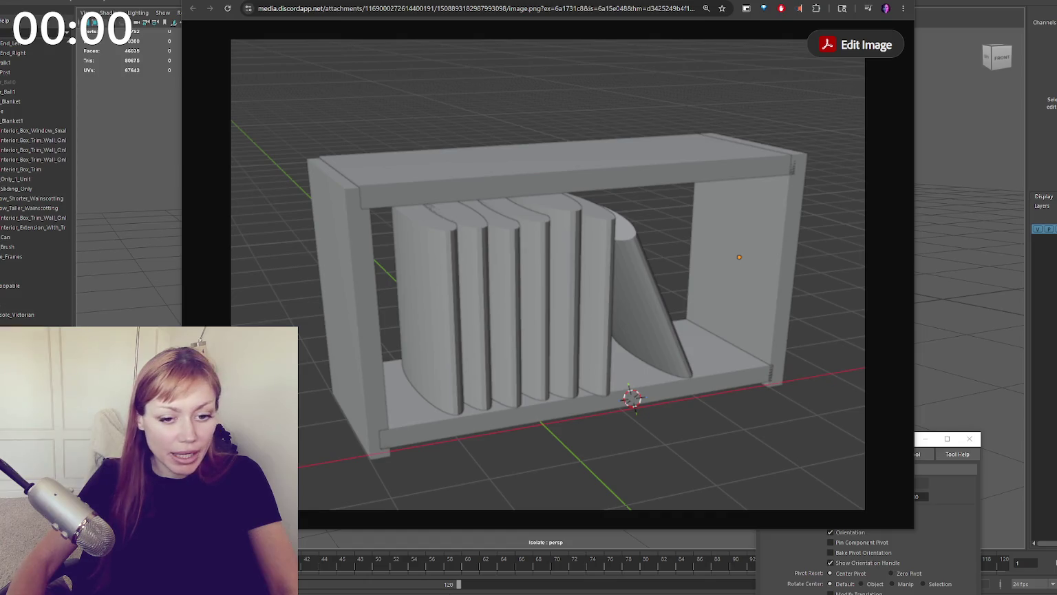
{"action": "left_click", "coordinate": [909, 20]}
{"action": "mouse_move", "coordinate": [705, 230]}
{"action": "left_mouse_down", "text": "alt"}
{"action": "mouse_move", "coordinate": [678, 210]}
{"action": "mouse_move", "coordinate": [557, 192]}
{"action": "mouse_move", "coordinate": [592, 191]}
{"action": "mouse_move", "coordinate": [499, 191]}
{"action": "left_mouse_up", "text": "alt"}
{"action": "scroll", "coordinate": [499, 196], "scroll_direction": "down", "scroll_amount": 2}
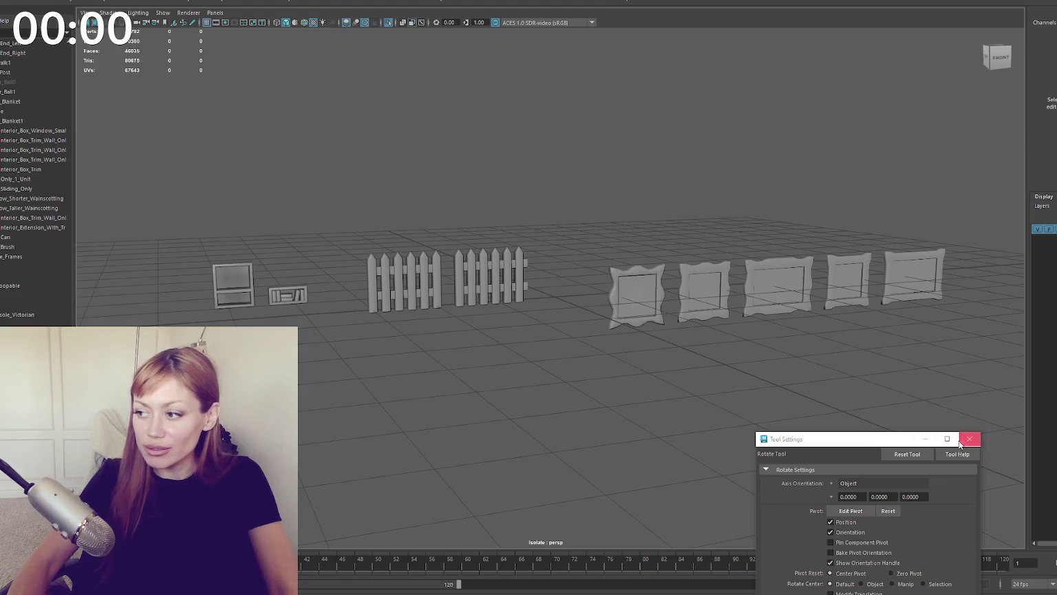
{"action": "left_click", "coordinate": [969, 438]}
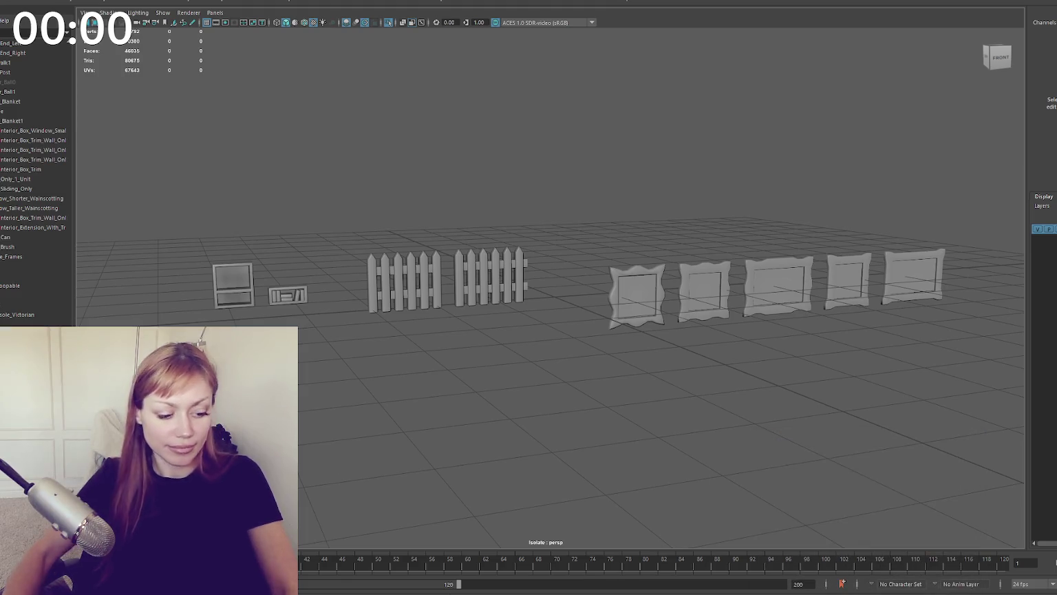
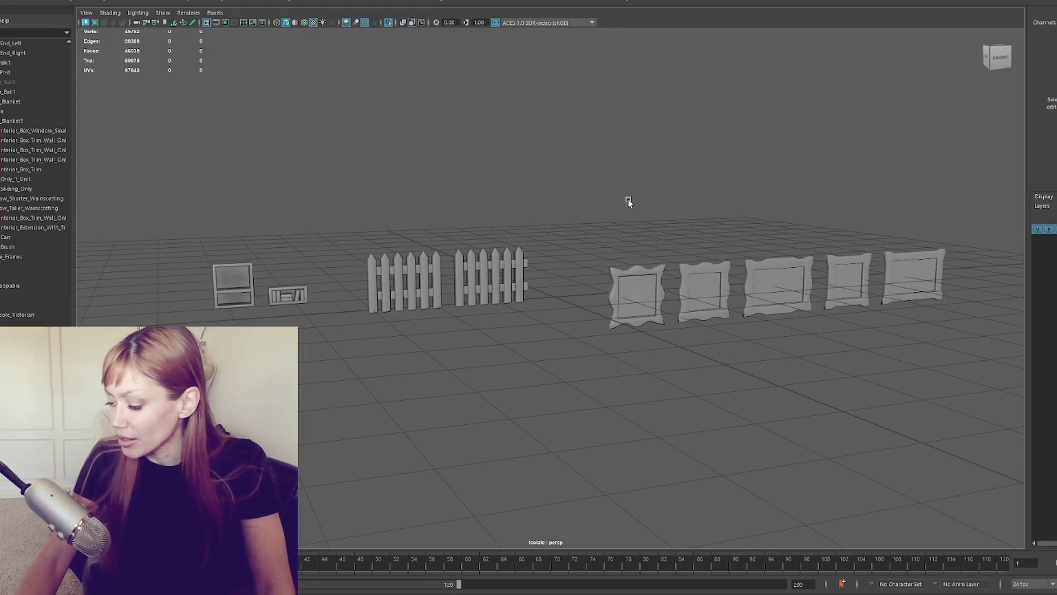
Step: Scroll up through the Maya Outliner list
{"action": "scroll", "coordinate": [34, 179], "scroll_direction": "up", "scroll_amount": 3}
{"action": "scroll", "coordinate": [34, 179], "scroll_direction": "up", "scroll_amount": 3}
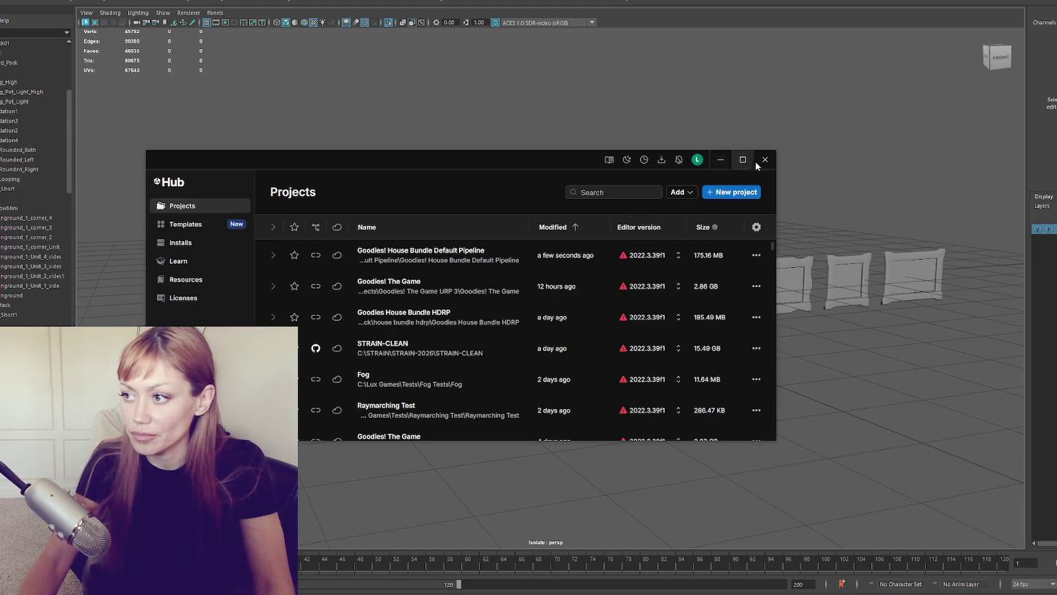
Step: Close the Unity Hub window
{"action": "left_click", "coordinate": [759, 161]}
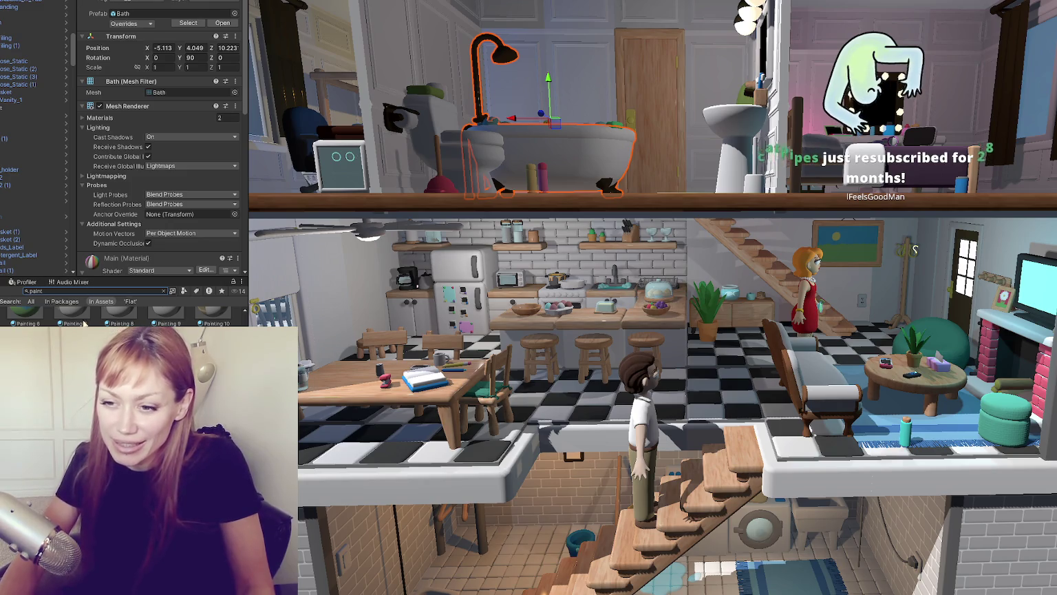
Step: Load the Cozy Yard Pack demo scene without saving the current one
{"action": "left_click", "coordinate": [164, 290]}
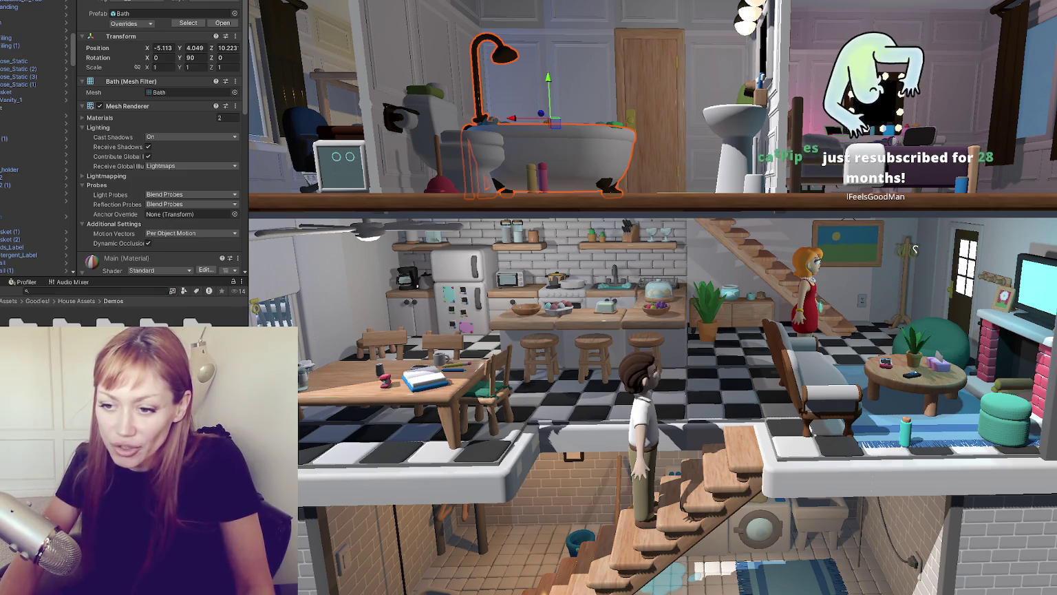
{"action": "double_click", "coordinate": [24, 338]}
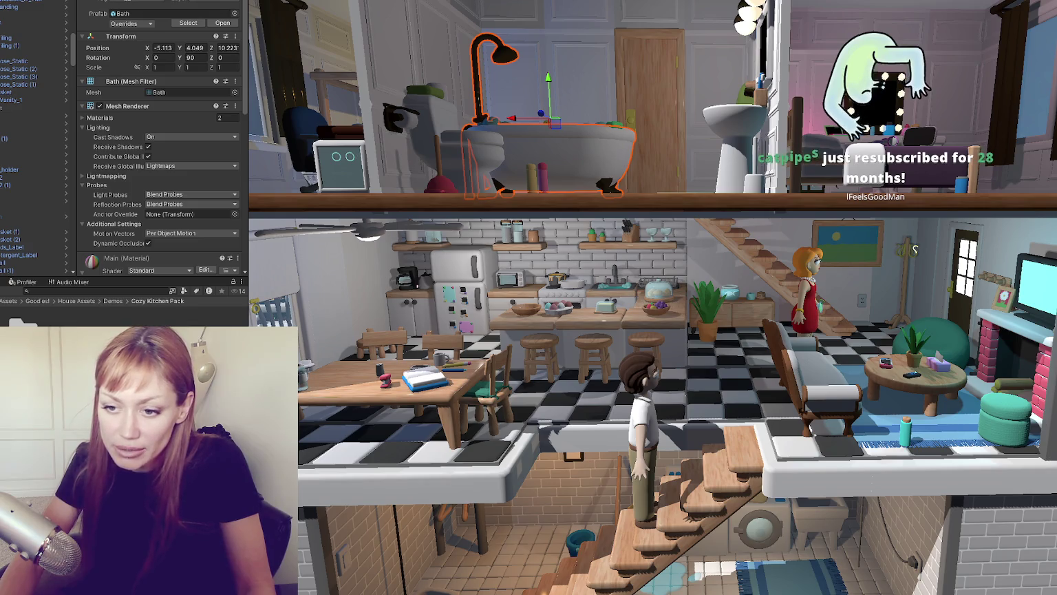
{"action": "double_click", "coordinate": [24, 337]}
{"action": "double_click", "coordinate": [24, 338]}
{"action": "double_click", "coordinate": [111, 337]}
{"action": "left_click", "coordinate": [565, 295]}
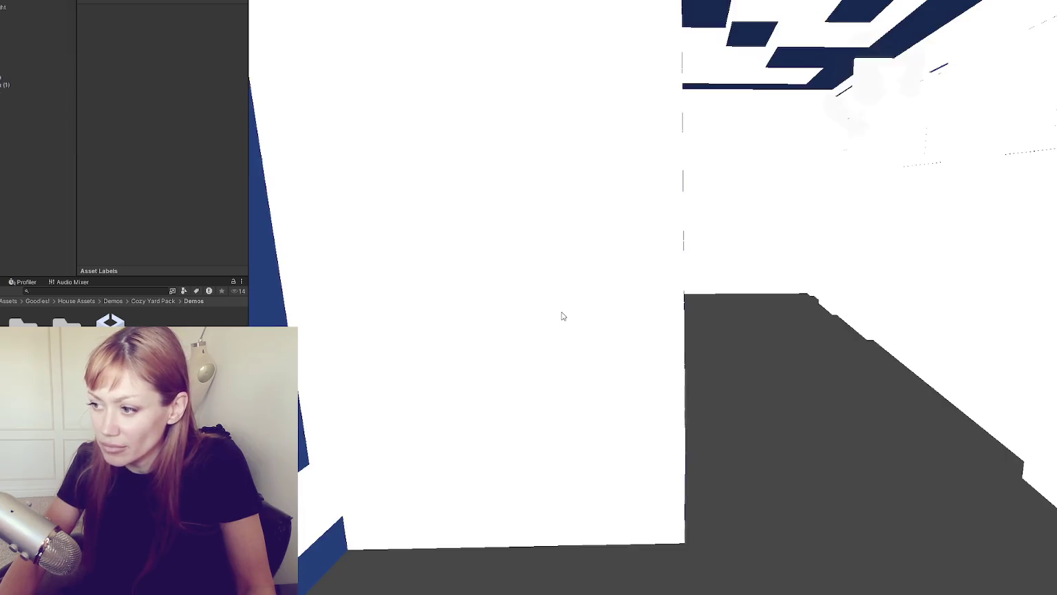
{"action": "mouse_move", "coordinate": [562, 315]}
{"action": "left_mouse_down", "text": "alt"}
{"action": "mouse_move", "coordinate": [609, 263]}
{"action": "mouse_move", "coordinate": [565, 289]}
{"action": "left_mouse_up", "text": "alt"}
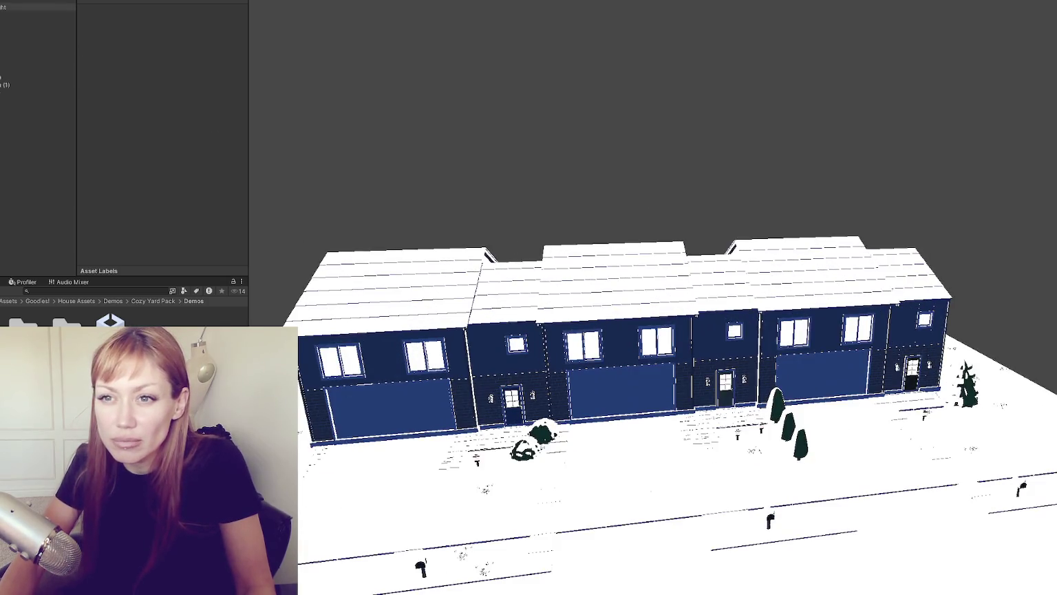
Step: Set the Directional Light's intensity to 1
{"action": "left_click", "coordinate": [35, 6]}
{"action": "left_click", "coordinate": [167, 97]}
{"action": "type", "text": "1"}
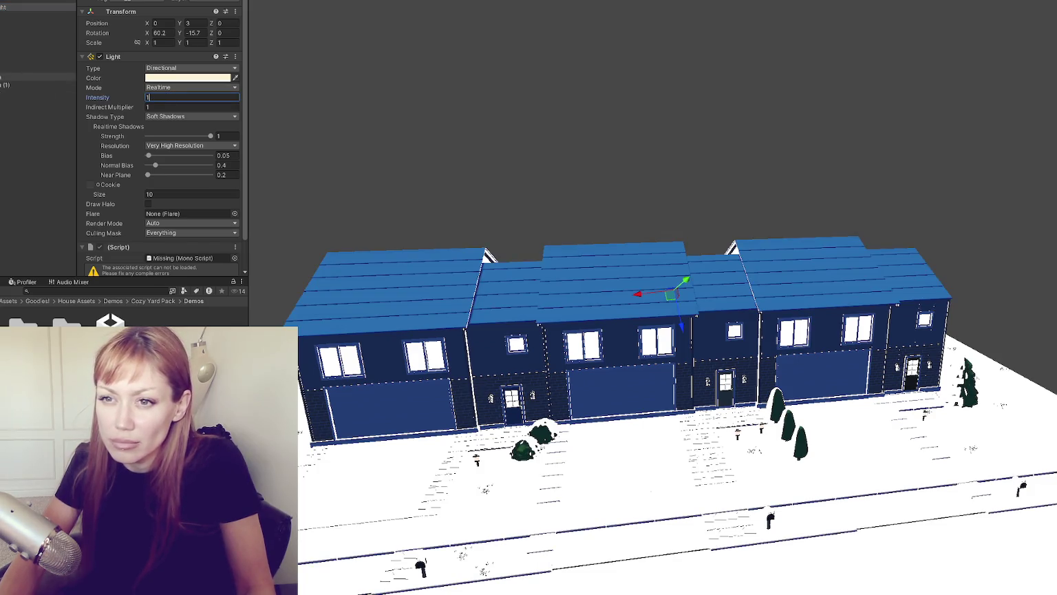
Step: Delete the unneeded Hierarchy objects and orbit round to check the house fronts
{"action": "left_click", "coordinate": [34, 77]}
{"action": "left_click", "coordinate": [47, 106], "text": "shift"}
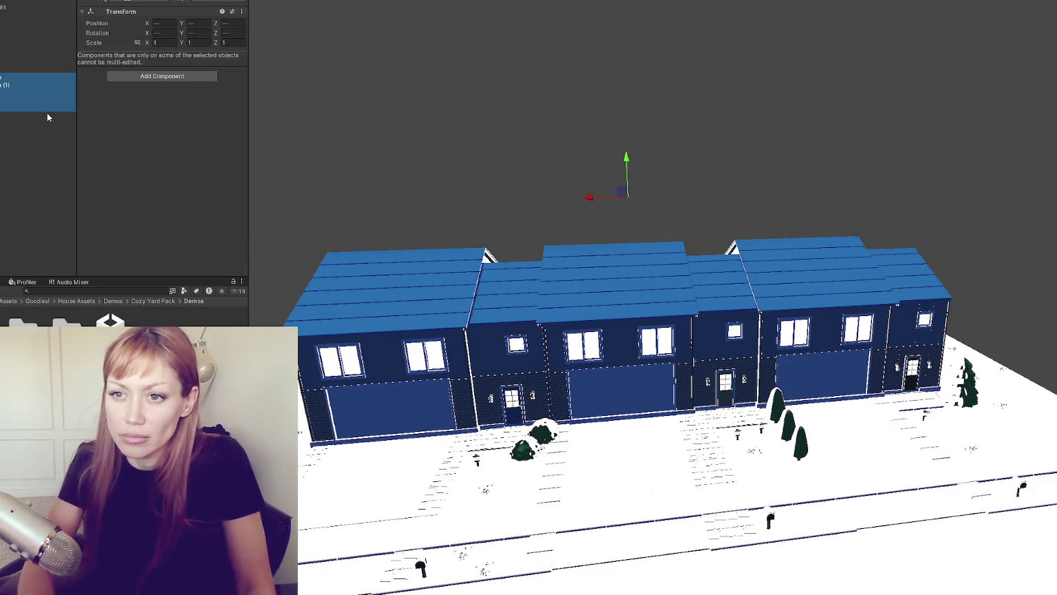
{"action": "key", "text": "Delete"}
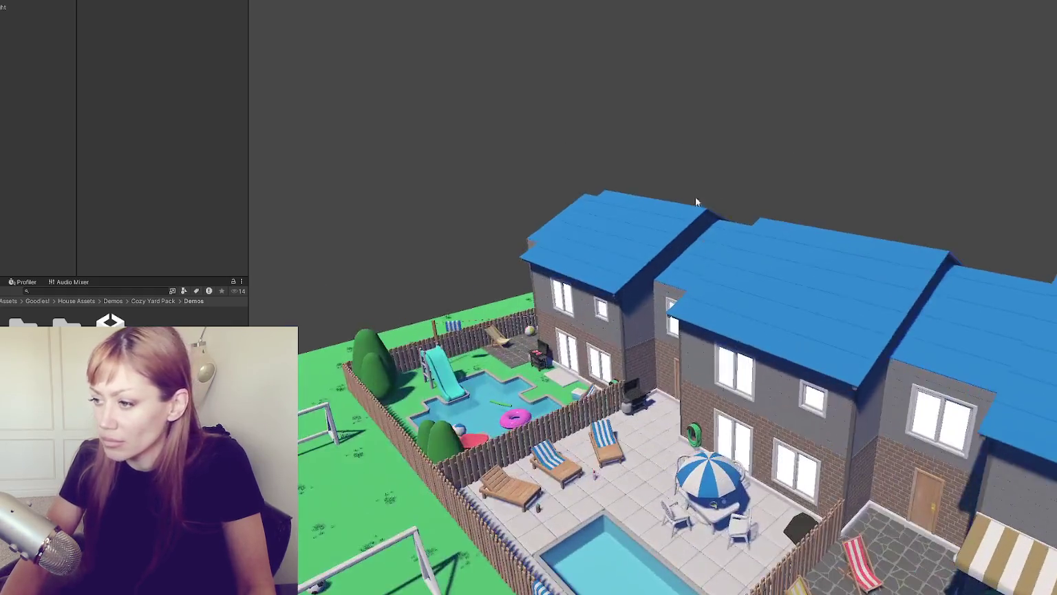
{"action": "middle_click_drag", "start_coordinate": [695, 197], "coordinate": [781, 141]}
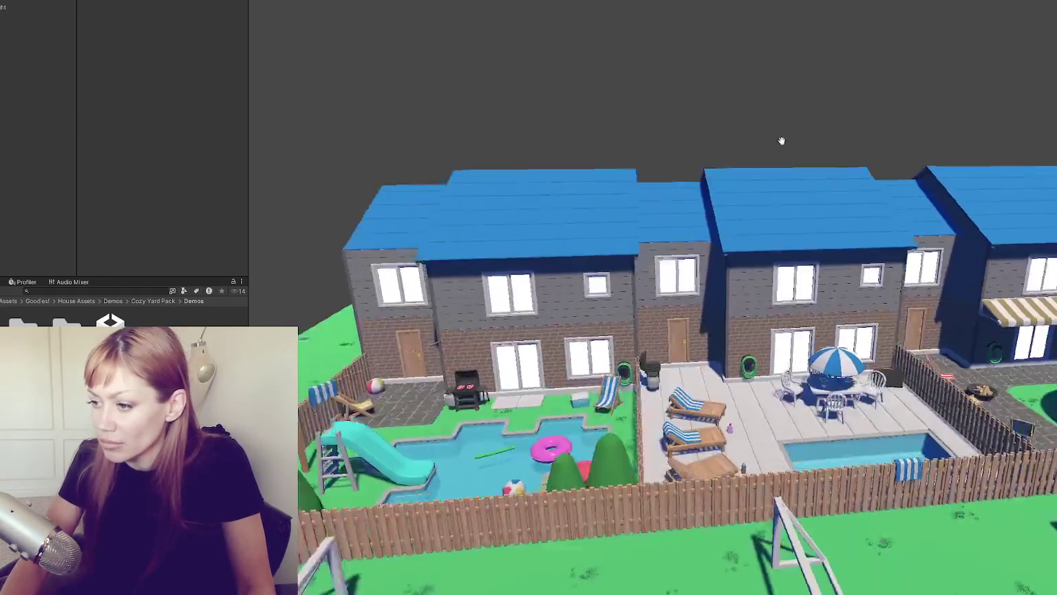
{"action": "mouse_move", "coordinate": [781, 141]}
{"action": "right_mouse_down"}
{"action": "mouse_move", "coordinate": [188, 106]}
{"action": "mouse_move", "coordinate": [341, 124]}
{"action": "right_mouse_up"}
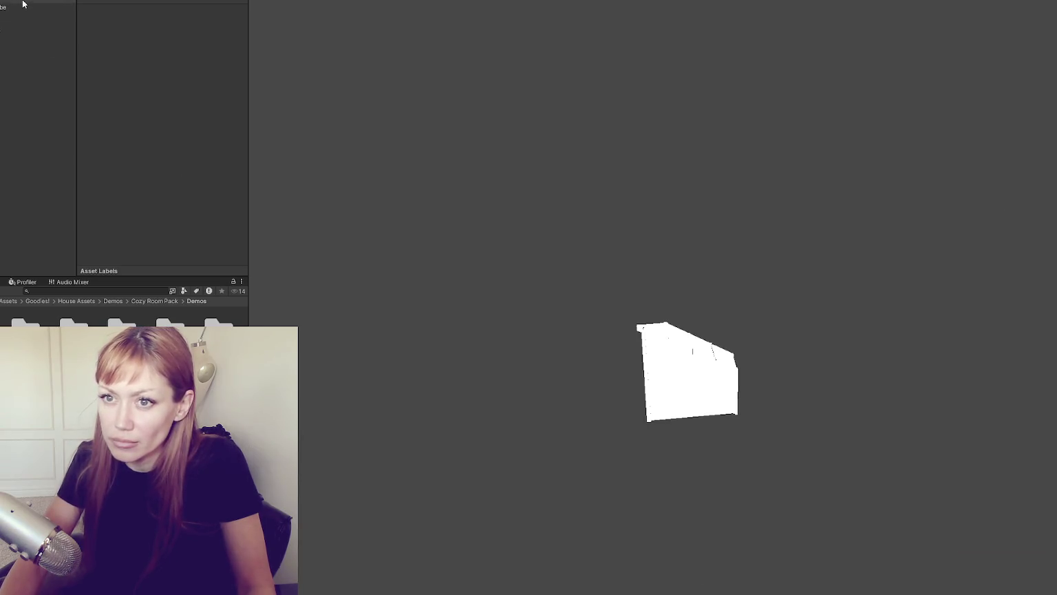
Step: View a cutaway of the room and inspect the reflection probe, directional and point lights
{"action": "left_click", "coordinate": [22, 6]}
{"action": "left_click", "coordinate": [14, 22]}
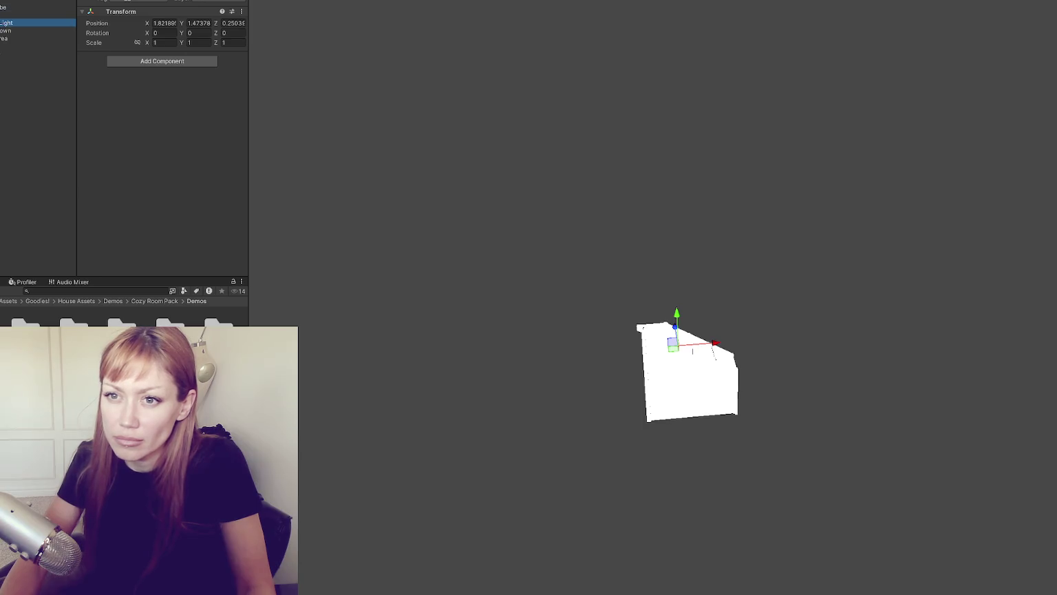
{"action": "left_click", "coordinate": [483, 238]}
{"action": "middle_click_drag", "start_coordinate": [484, 239], "coordinate": [533, 225]}
{"action": "mouse_move", "coordinate": [534, 225]}
{"action": "left_mouse_down", "text": "alt"}
{"action": "mouse_move", "coordinate": [572, 236]}
{"action": "mouse_move", "coordinate": [854, 214]}
{"action": "mouse_move", "coordinate": [761, 243]}
{"action": "left_mouse_up", "text": "alt"}
{"action": "scroll", "coordinate": [674, 170], "scroll_direction": "up", "scroll_amount": 5}
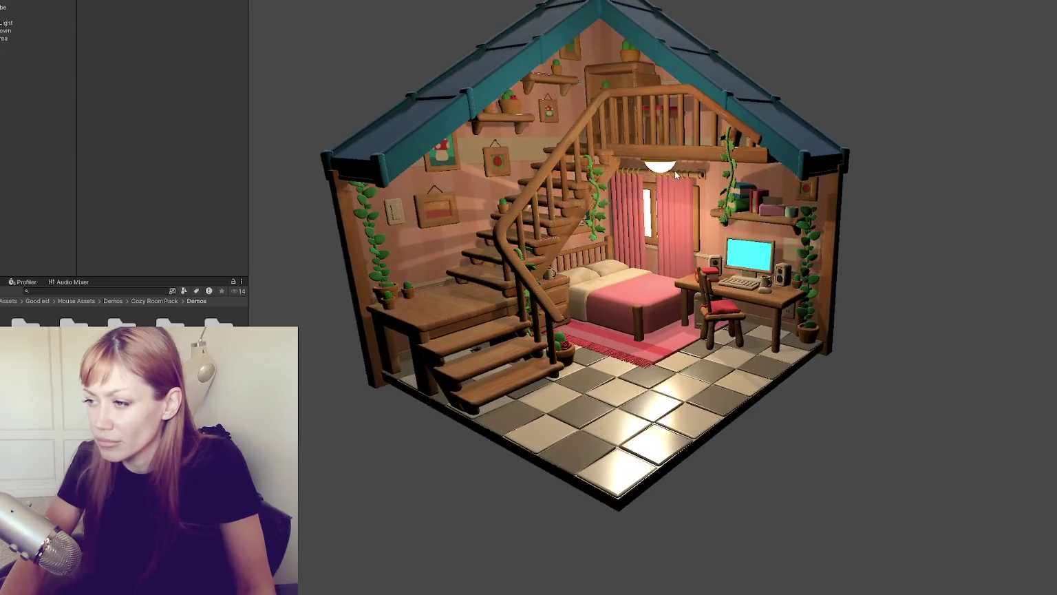
{"action": "scroll", "coordinate": [674, 170], "scroll_direction": "up", "scroll_amount": 2}
{"action": "left_click", "coordinate": [28, 7]}
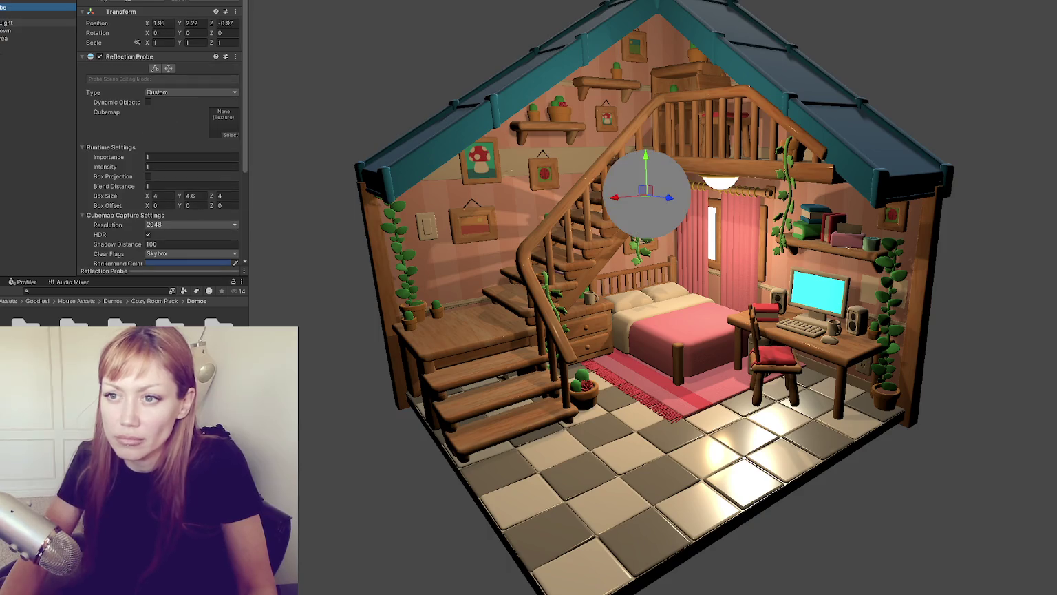
{"action": "left_click", "coordinate": [7, 23]}
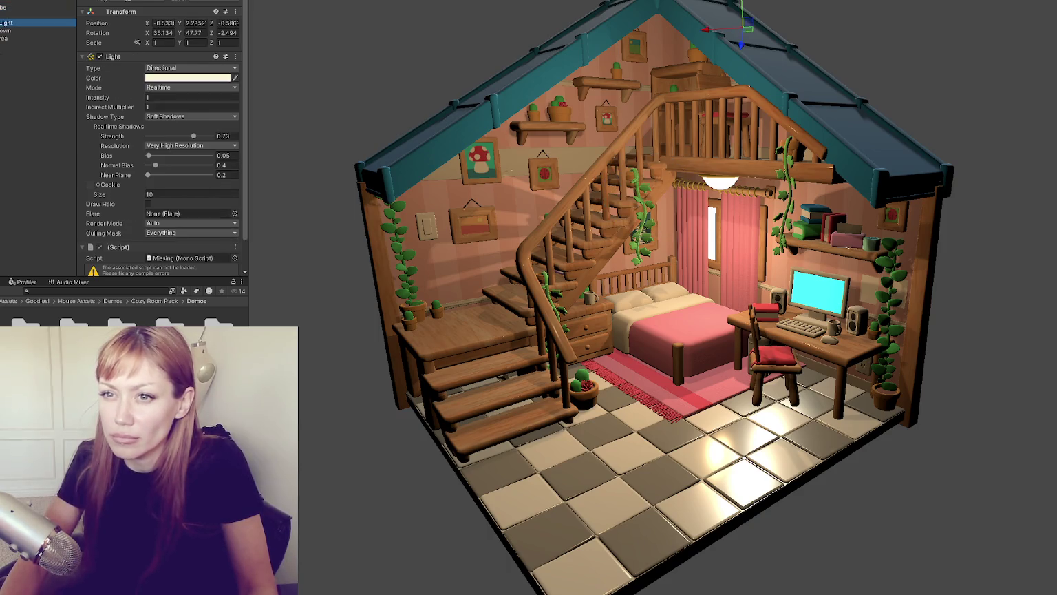
{"action": "left_click", "coordinate": [4, 30]}
{"action": "left_click", "coordinate": [3, 23]}
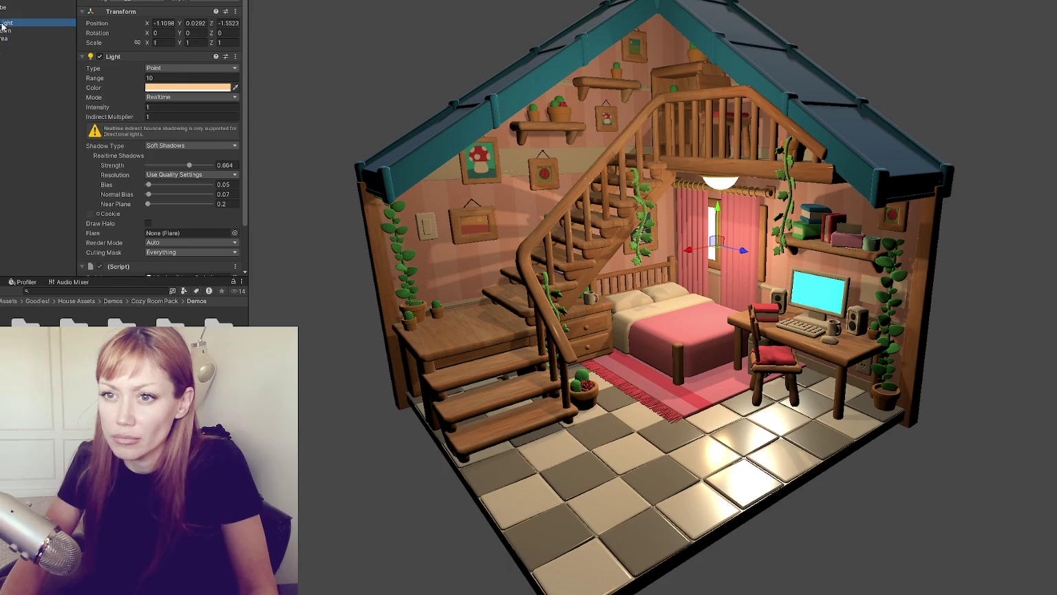
{"action": "left_click", "coordinate": [13, 6]}
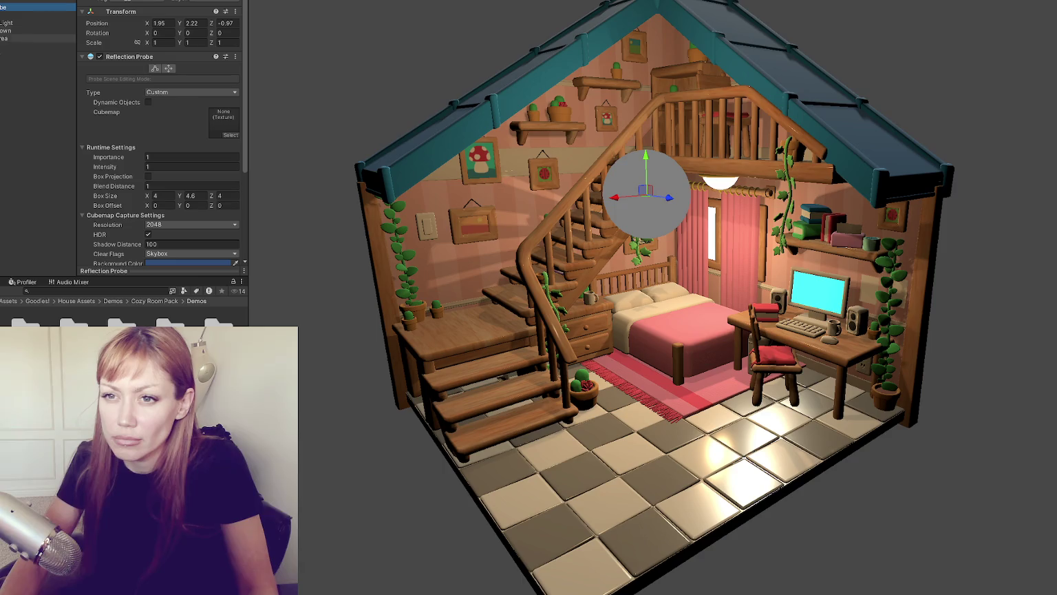
Step: Check the missing-script and helper objects, then load another Cozy Room Pack demo without saving
{"action": "left_click", "coordinate": [14, 53]}
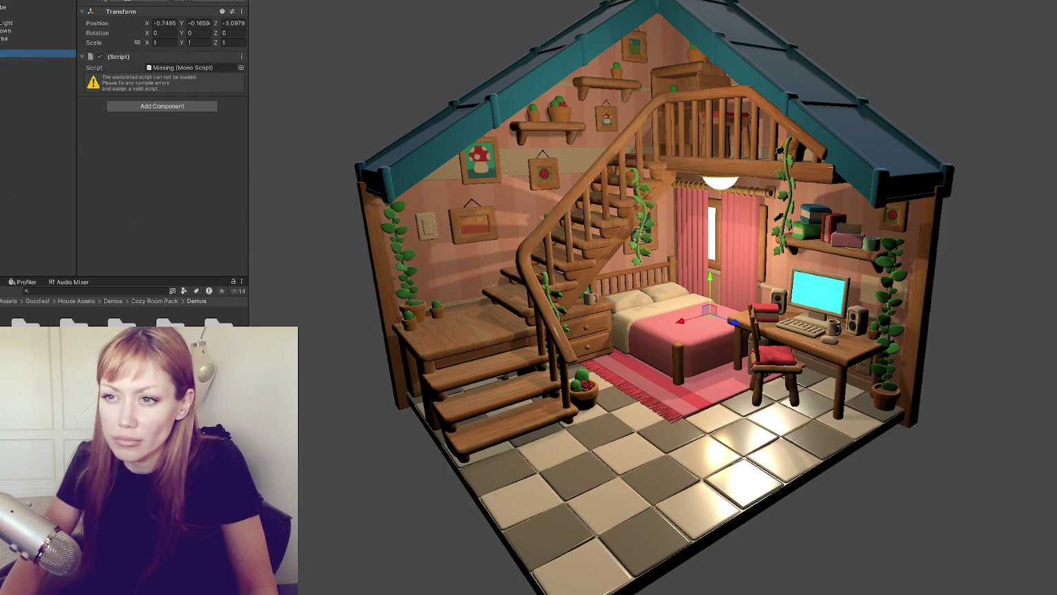
{"action": "left_click", "coordinate": [14, 22]}
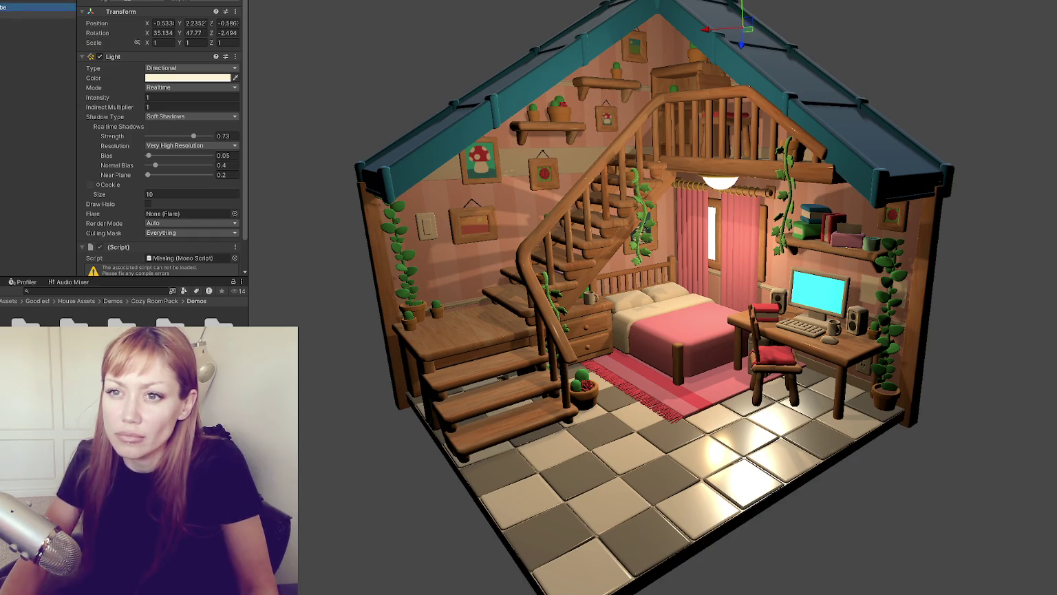
{"action": "left_click", "coordinate": [13, 6]}
{"action": "left_click", "coordinate": [6, 20]}
{"action": "double_click", "coordinate": [138, 358]}
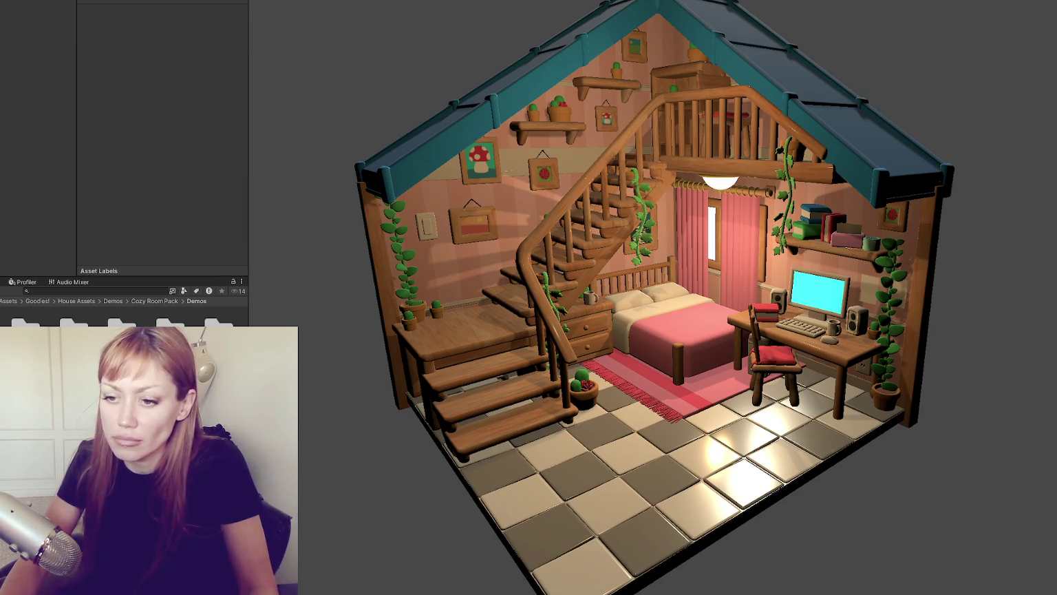
{"action": "left_click", "coordinate": [517, 287]}
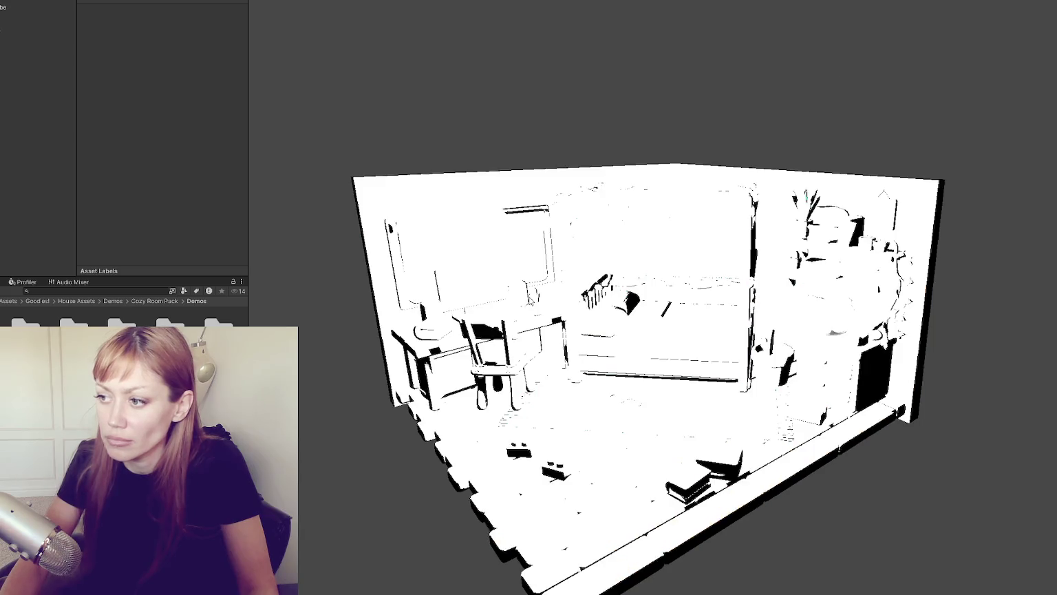
Step: Select all the Cozy Room Pack demo assets and delete them
{"action": "left_click", "coordinate": [34, 15]}
{"action": "key", "text": "Delete"}
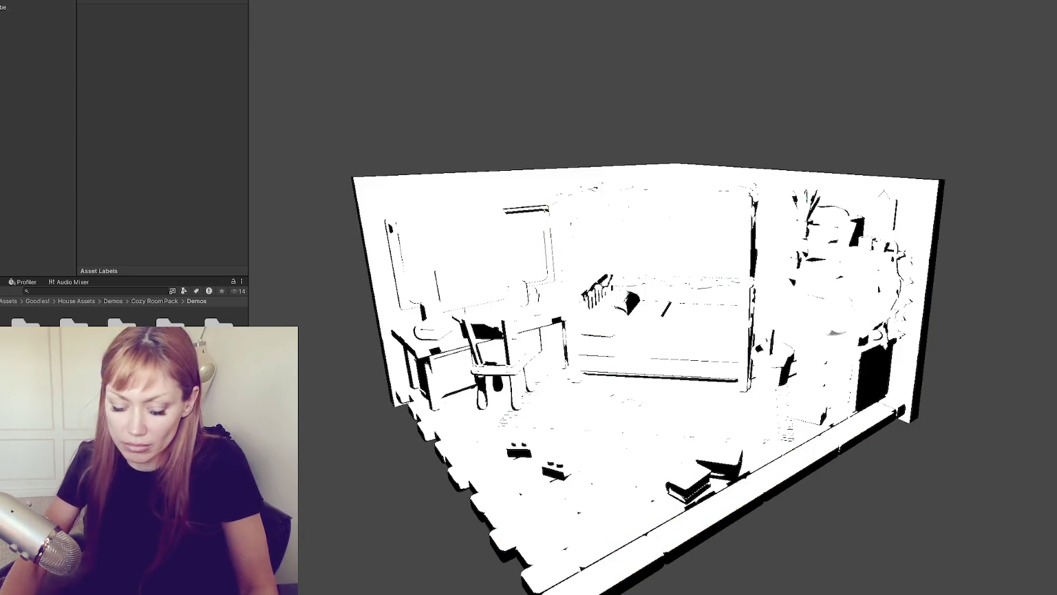
{"action": "key", "text": "ctrl+a"}
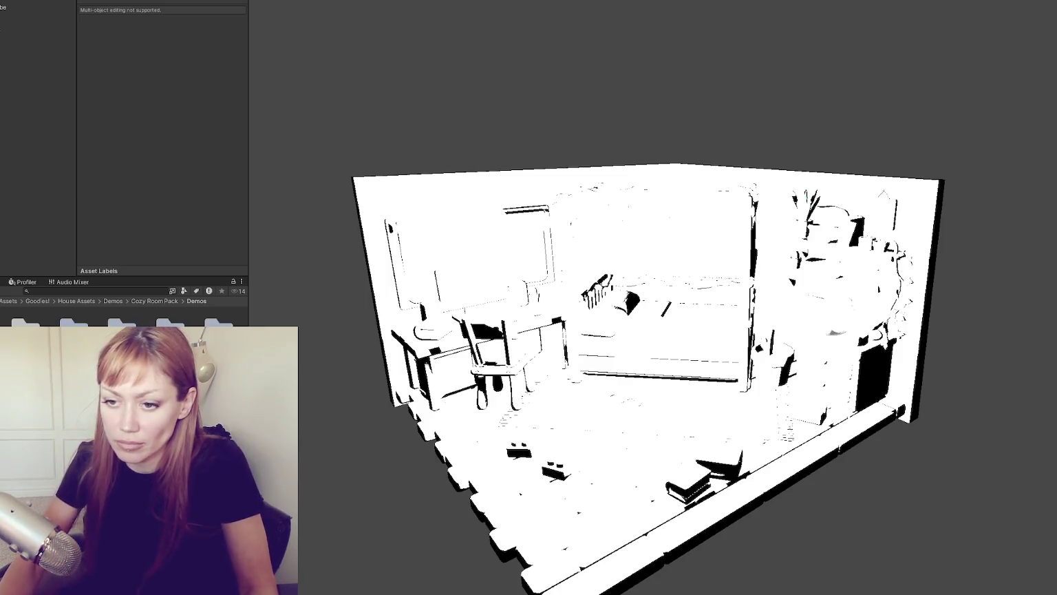
{"action": "key", "text": "Delete"}
{"action": "key", "text": "Return"}
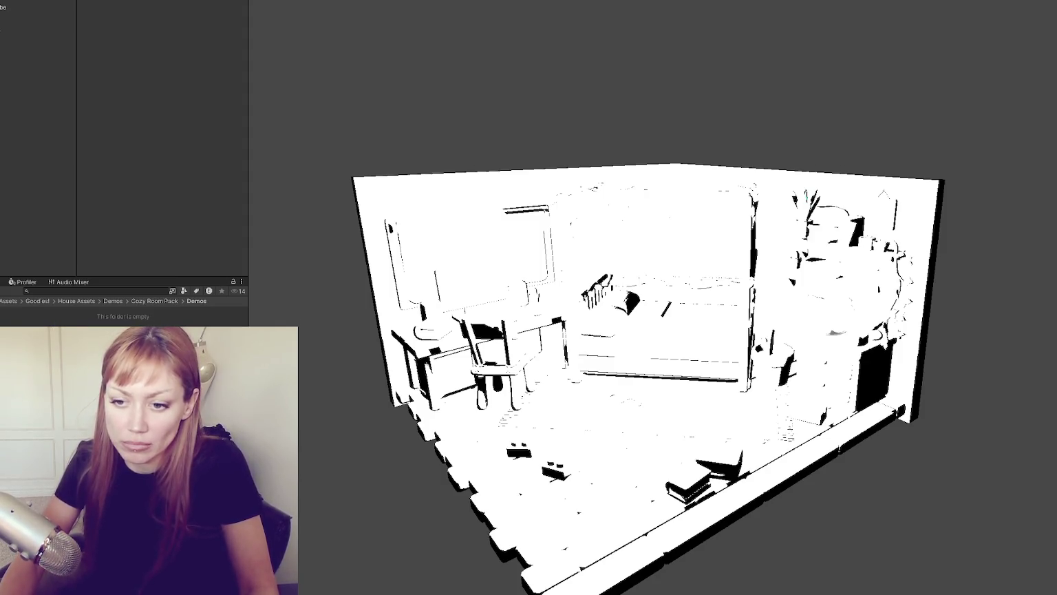
Step: Navigate the Project window to the Cozy Kitchen Pack Demos folder
{"action": "double_click", "coordinate": [23, 322]}
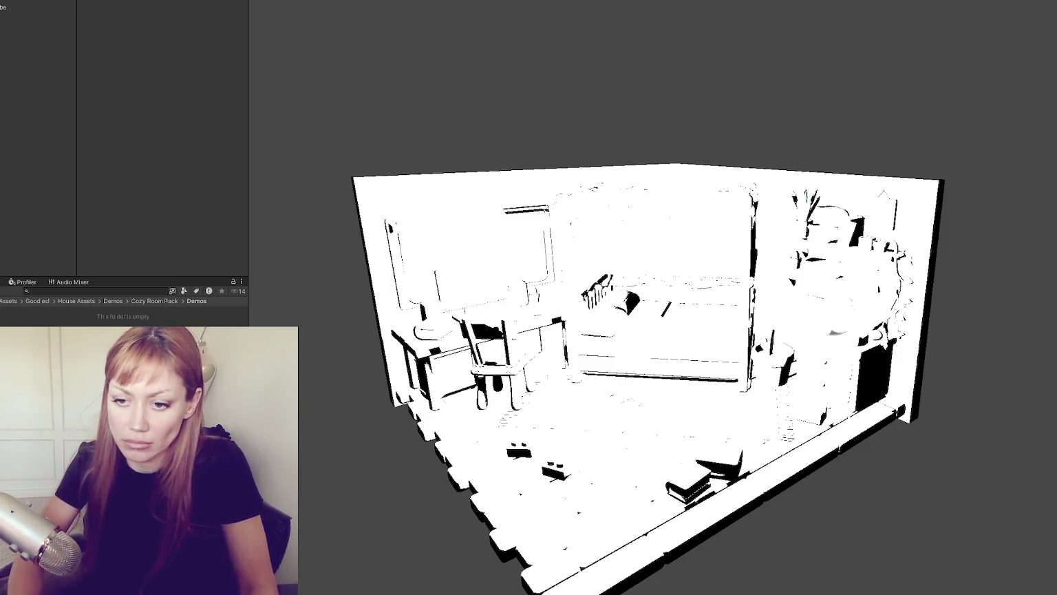
{"action": "double_click", "coordinate": [23, 322]}
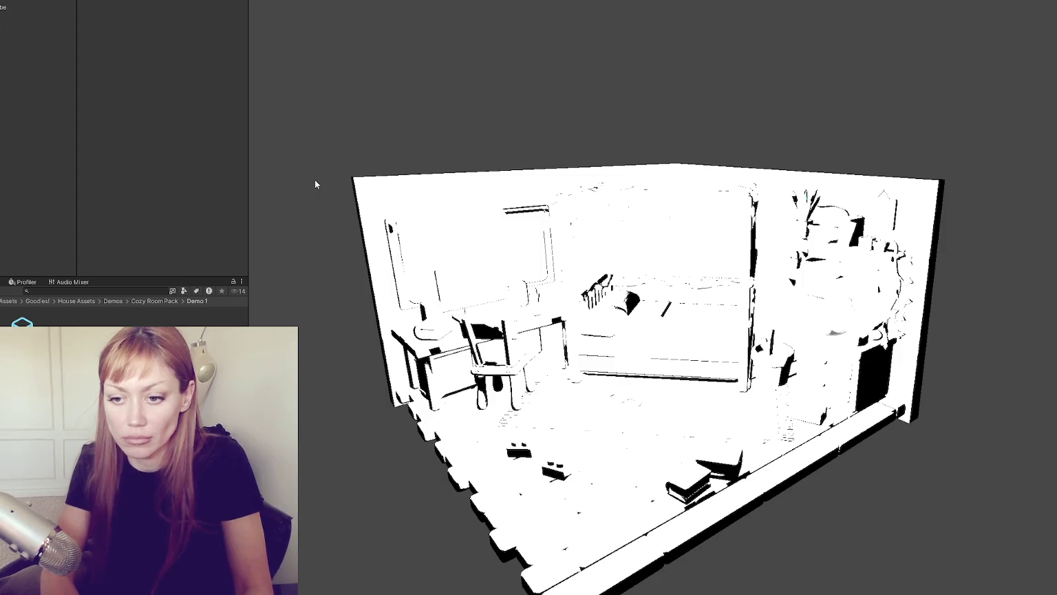
{"action": "left_click", "coordinate": [42, 358]}
{"action": "double_click", "coordinate": [21, 341]}
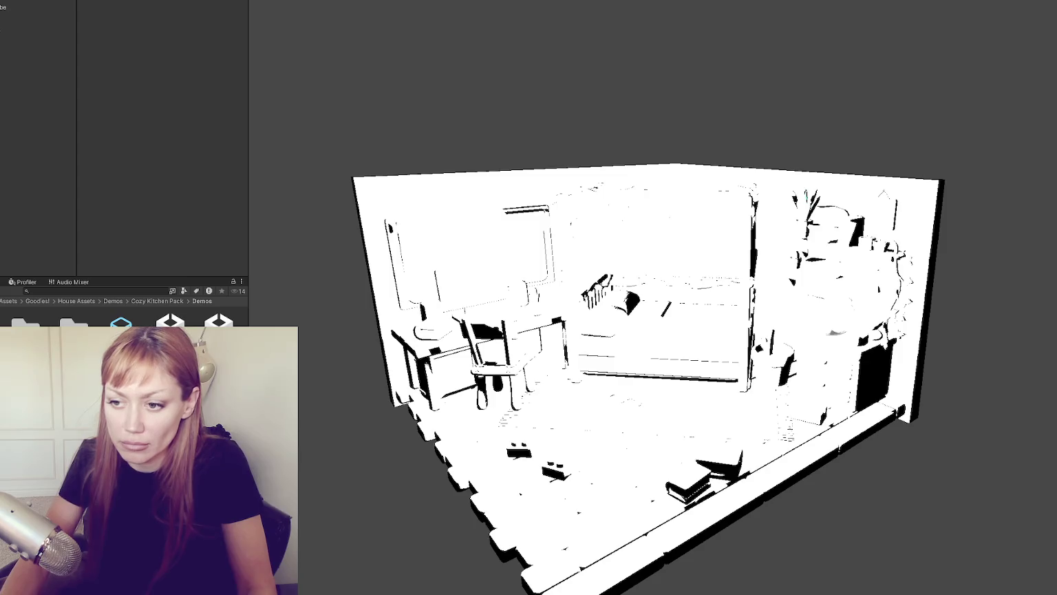
Step: Load the kitchen demo scene without saving and delete its overly bright point light
{"action": "left_click", "coordinate": [536, 296]}
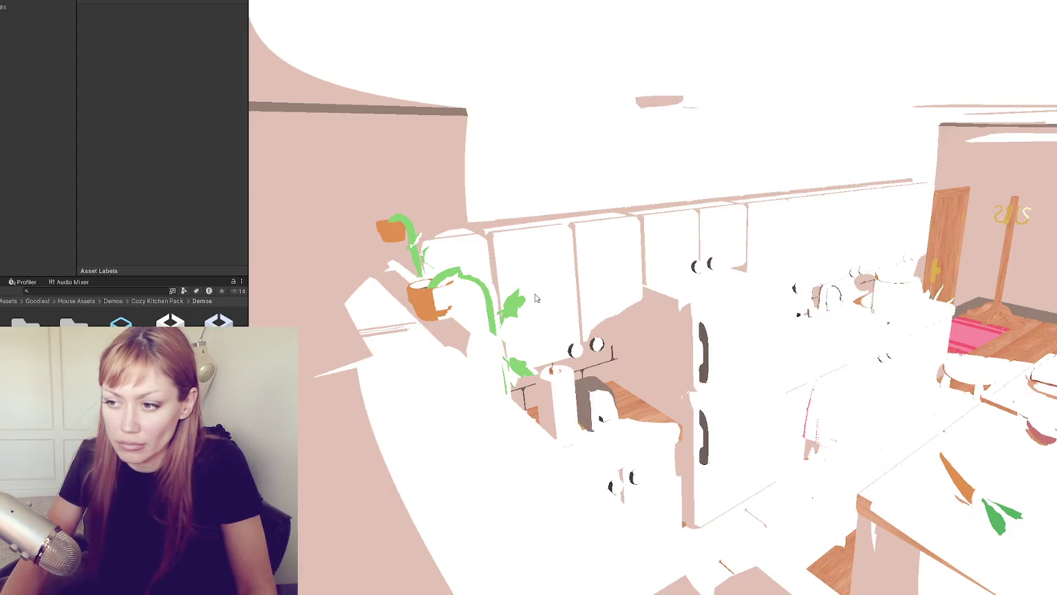
{"action": "left_click", "coordinate": [27, 21]}
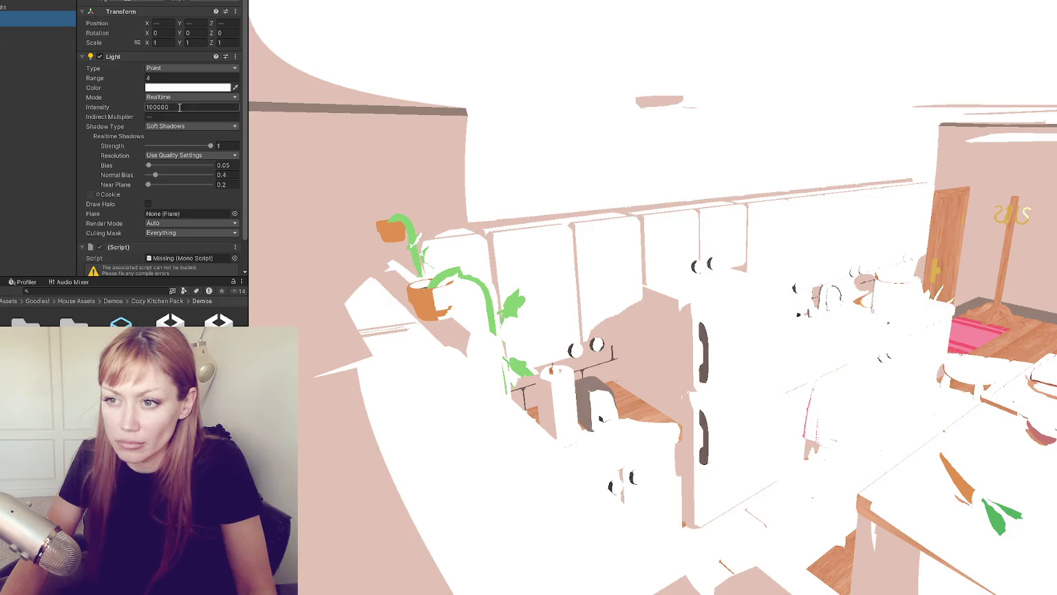
{"action": "key", "text": "Delete"}
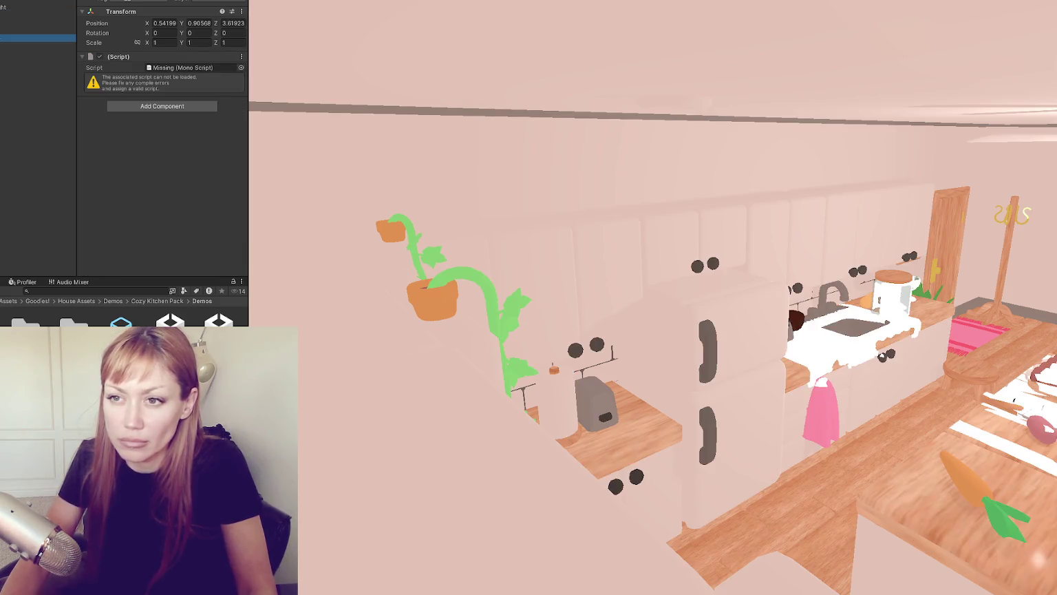
Step: Create a new empty GameObject and parent all the lights under it
{"action": "left_click", "coordinate": [28, 6]}
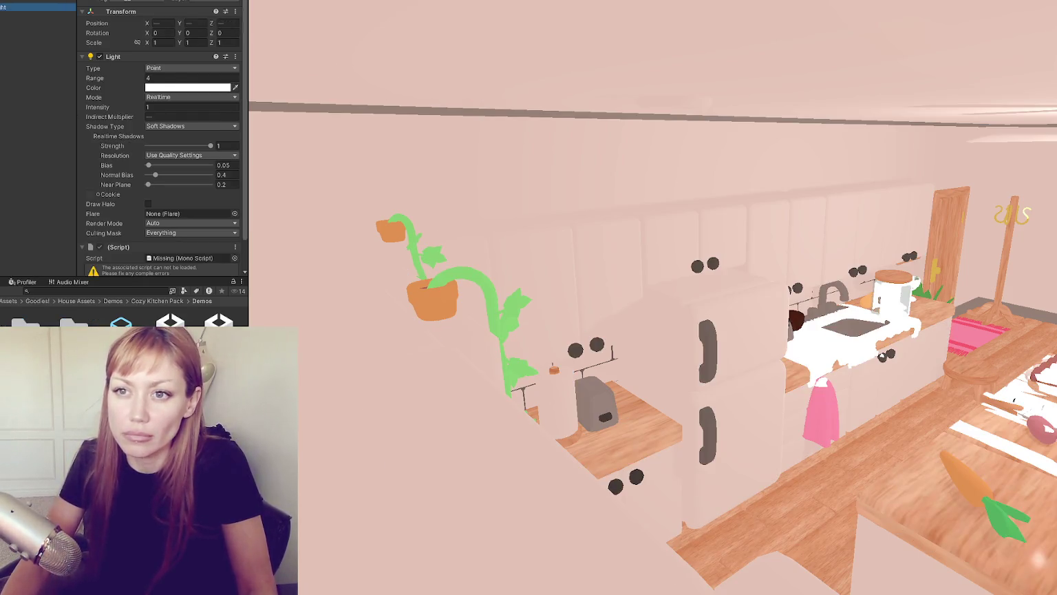
{"action": "right_click", "coordinate": [28, 6]}
{"action": "left_click", "coordinate": [44, 153]}
{"action": "right_click", "coordinate": [20, 89]}
{"action": "left_click", "coordinate": [27, 216]}
{"action": "left_click", "coordinate": [196, 23]}
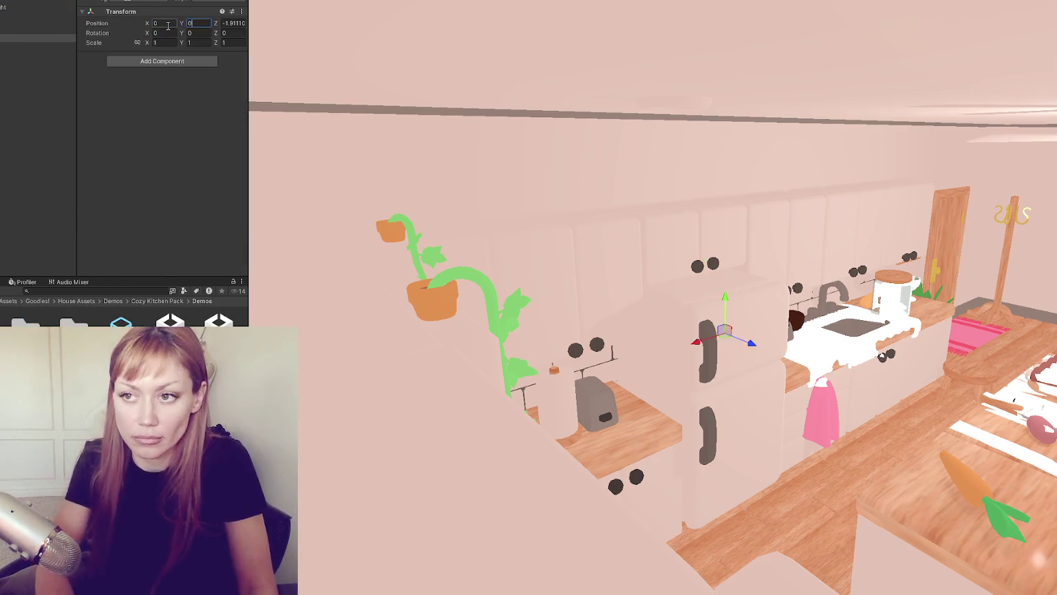
{"action": "left_click", "coordinate": [28, 15], "text": "shift"}
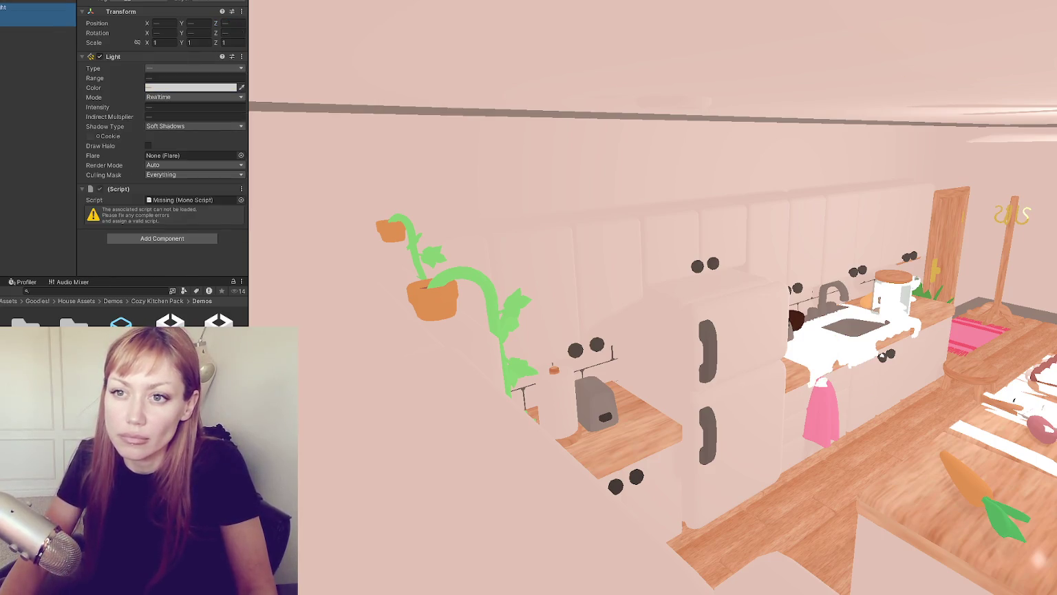
{"action": "left_click_drag", "start_coordinate": [27, 23], "coordinate": [27, 15]}
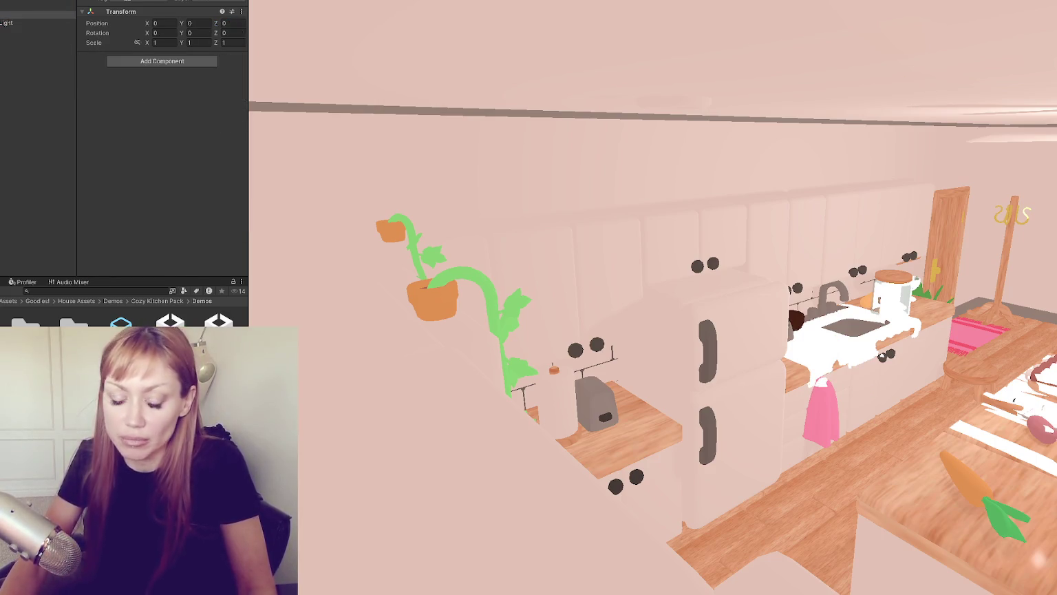
{"action": "left_click", "coordinate": [28, 6]}
Step: Lower the Directional Light's intensity to 1
{"action": "left_click", "coordinate": [9, 15]}
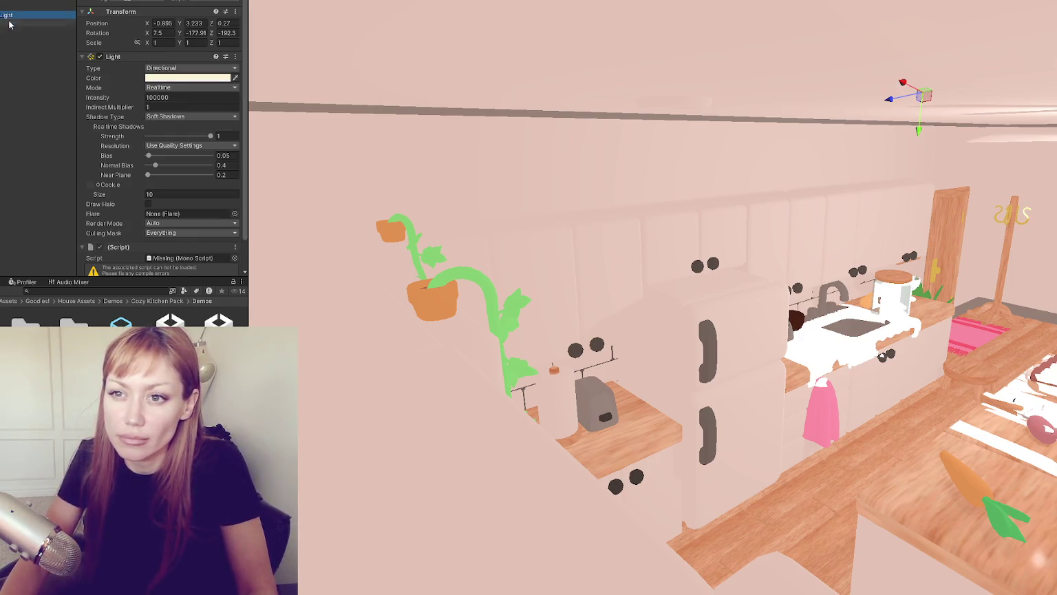
{"action": "left_click", "coordinate": [203, 97]}
{"action": "type", "text": "1"}
{"action": "key", "text": "Return"}
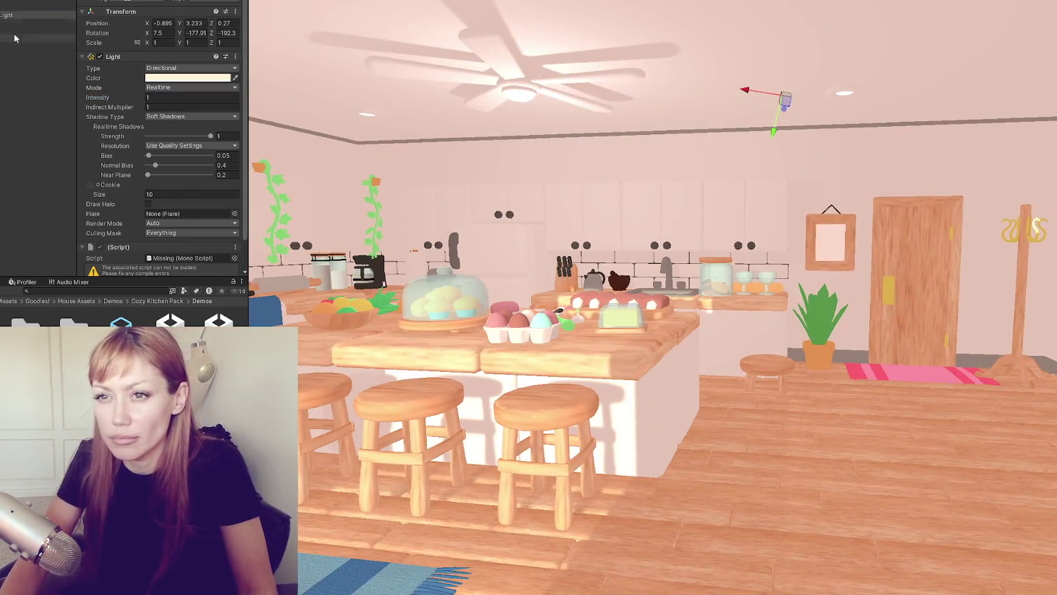
Step: Review the point lights, then bring up the Lighting settings and its generation options
{"action": "left_click", "coordinate": [15, 38]}
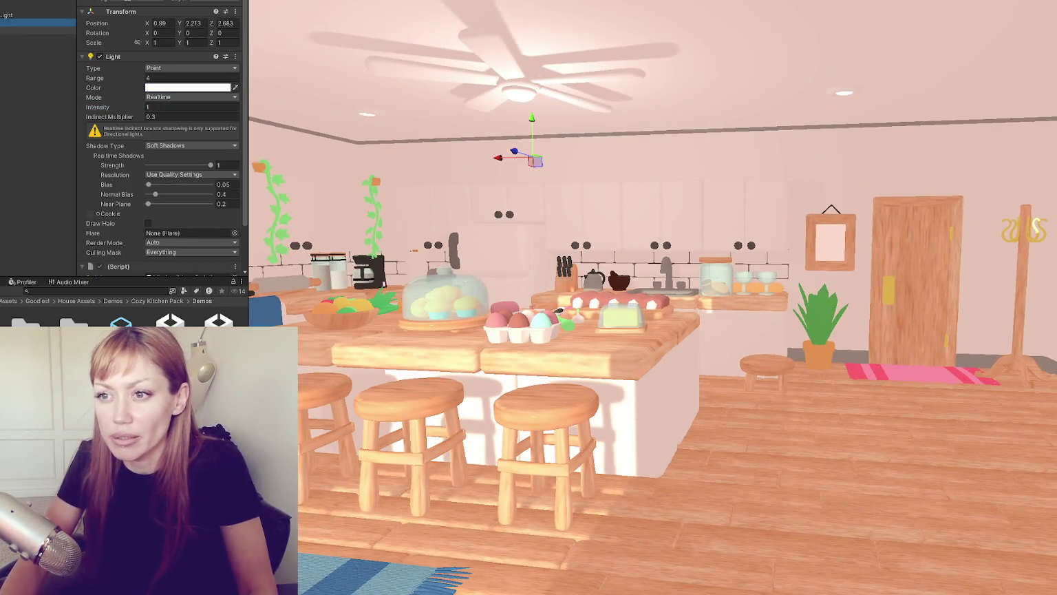
{"action": "left_click", "coordinate": [14, 37]}
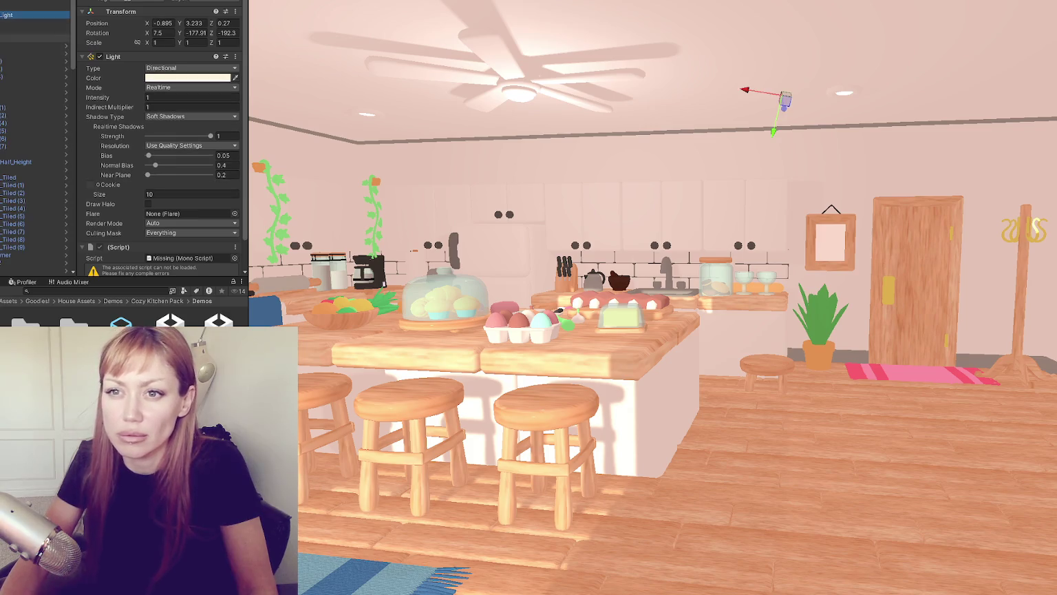
{"action": "left_click", "coordinate": [10, 24]}
{"action": "left_click", "coordinate": [9, 33]}
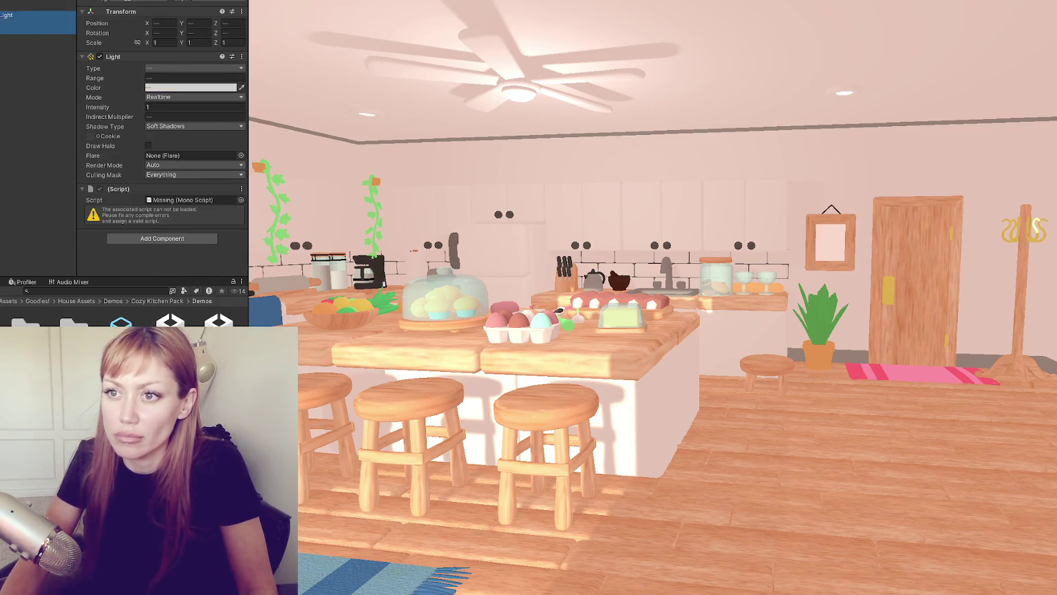
{"action": "left_click", "coordinate": [245, 230]}
{"action": "left_click", "coordinate": [202, 264]}
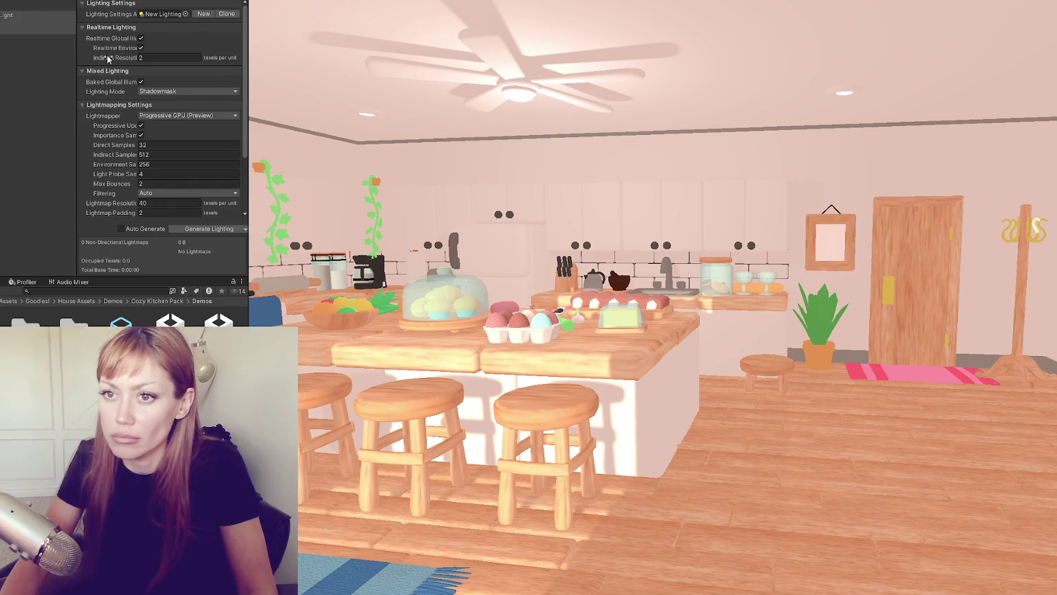
Step: Set the Lighting Mode to Baked Indirect, starting and then cancelling a bake
{"action": "key", "text": "f"}
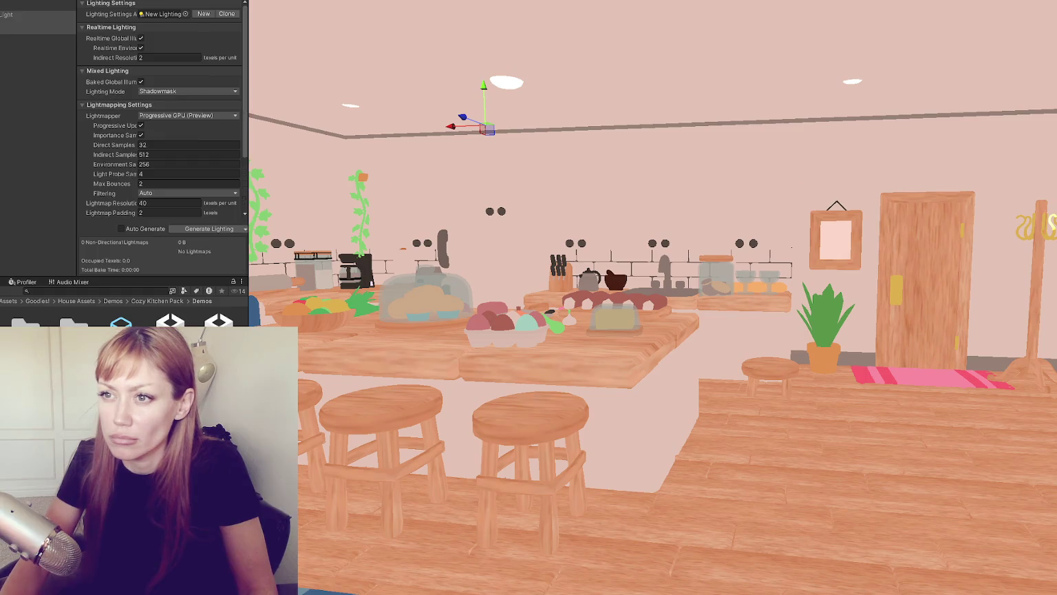
{"action": "left_click", "coordinate": [192, 93]}
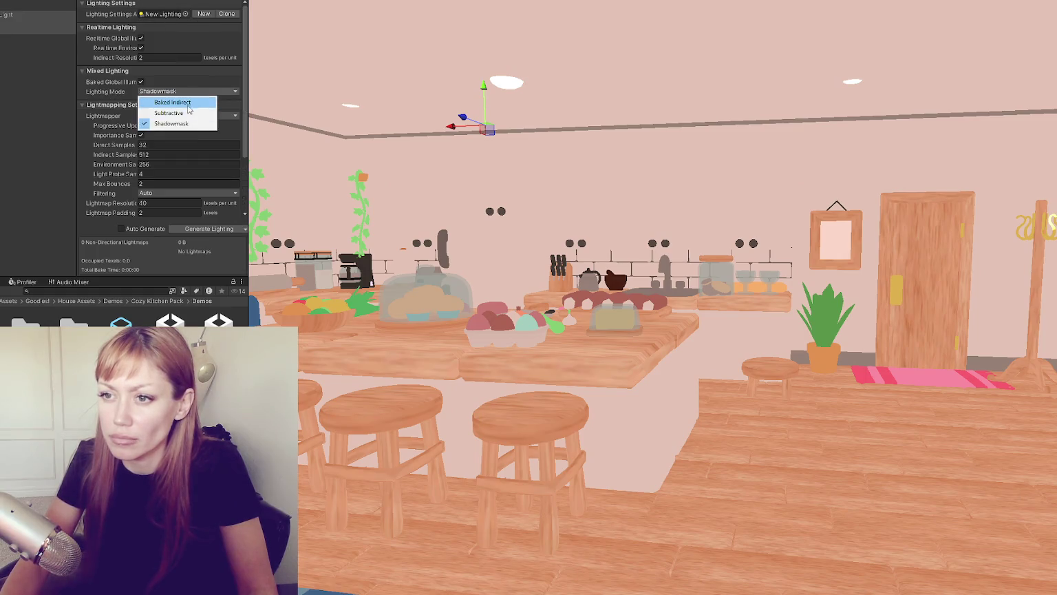
{"action": "left_click", "coordinate": [188, 103]}
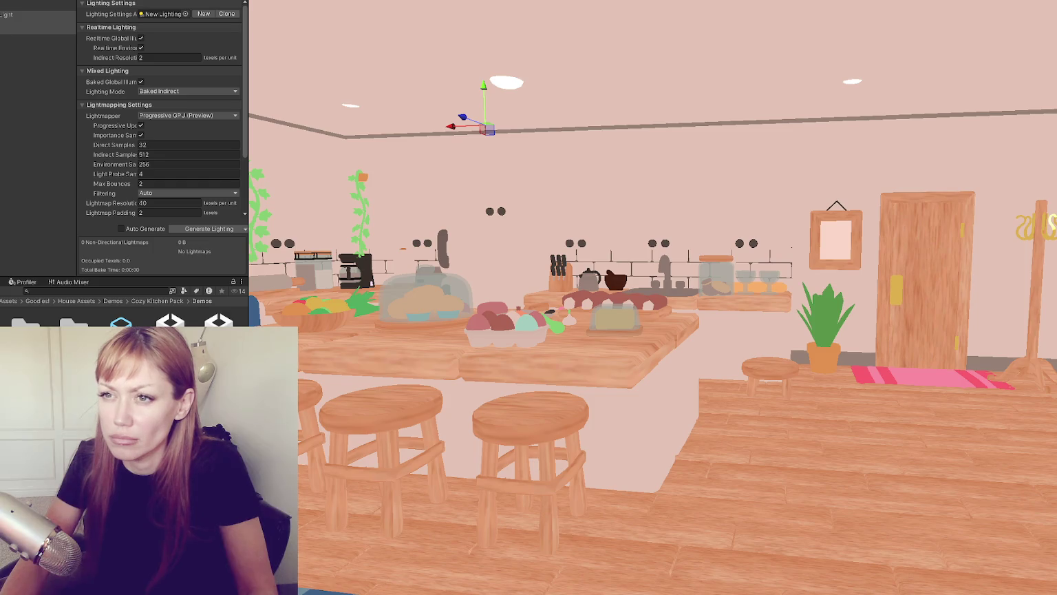
{"action": "left_click", "coordinate": [241, 228]}
{"action": "left_click", "coordinate": [239, 181]}
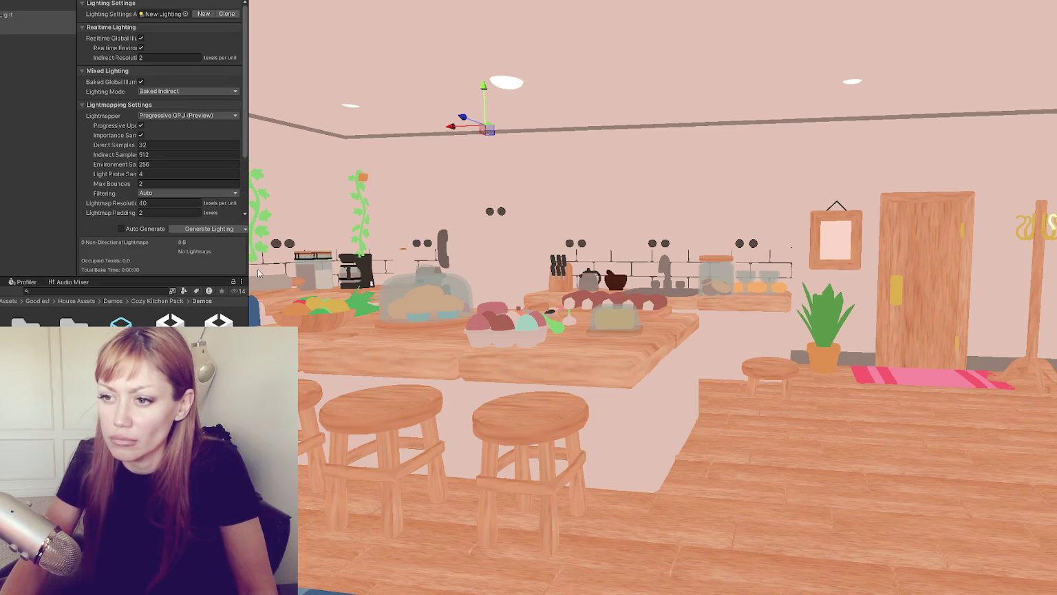
{"action": "left_click", "coordinate": [245, 229]}
{"action": "left_click", "coordinate": [213, 251]}
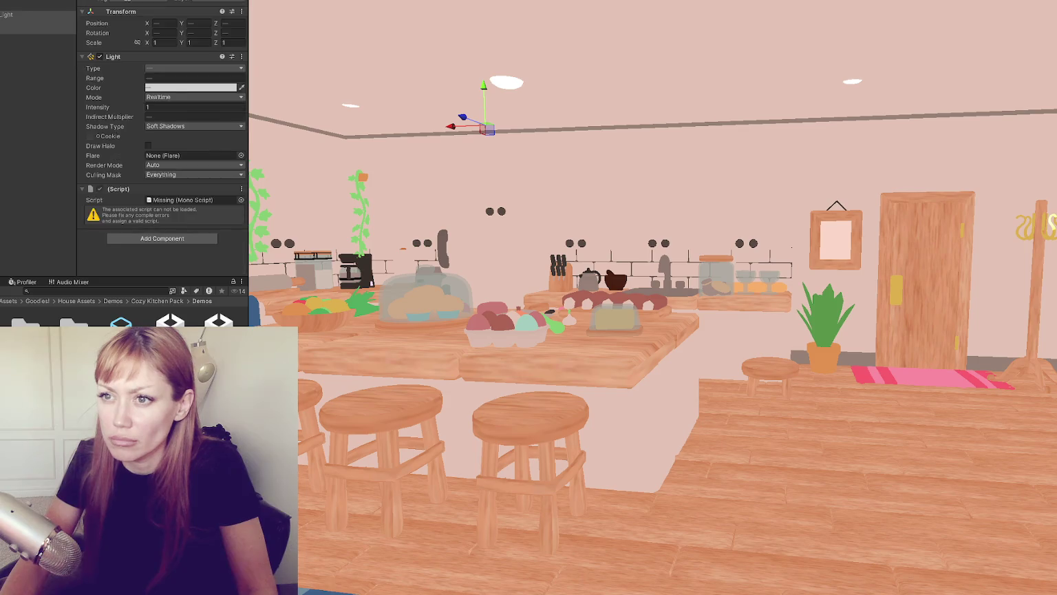
Step: Change the Environment ambient colour to light pink
{"action": "left_click", "coordinate": [187, 37]}
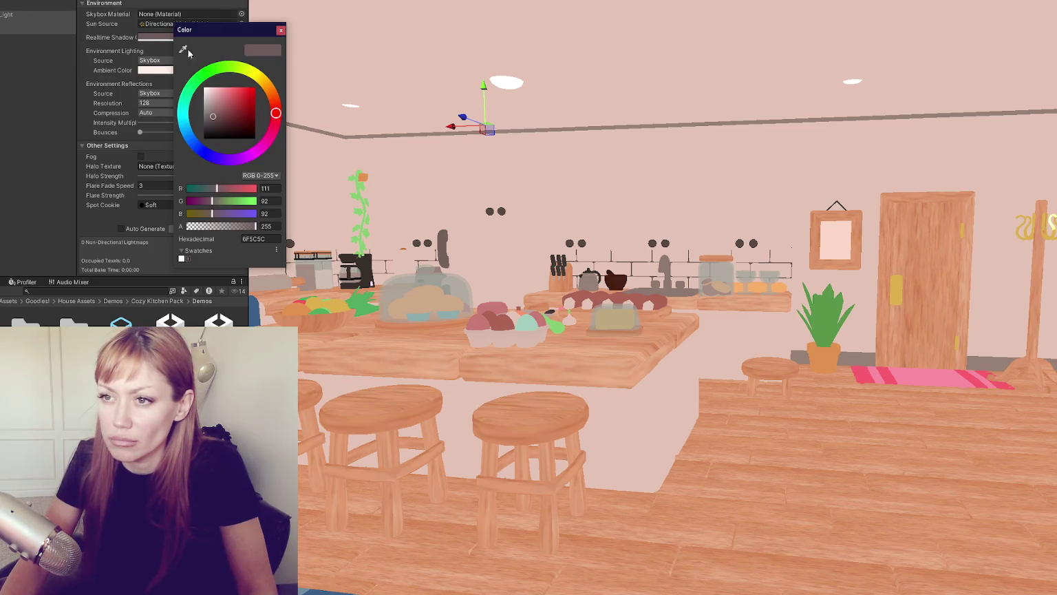
{"action": "left_click", "coordinate": [280, 32]}
{"action": "left_click", "coordinate": [155, 69]}
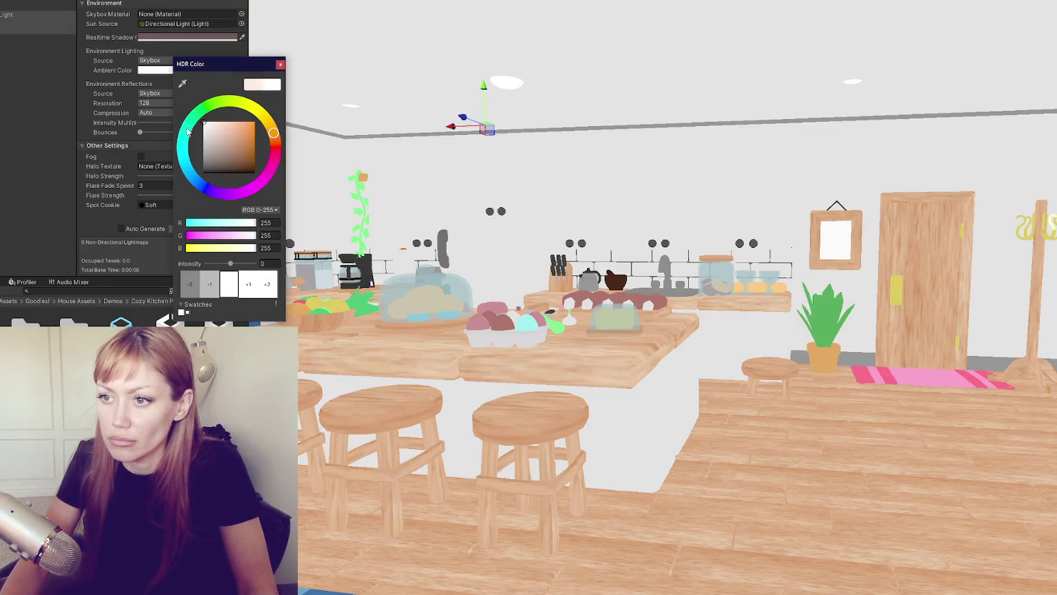
{"action": "left_click", "coordinate": [211, 122]}
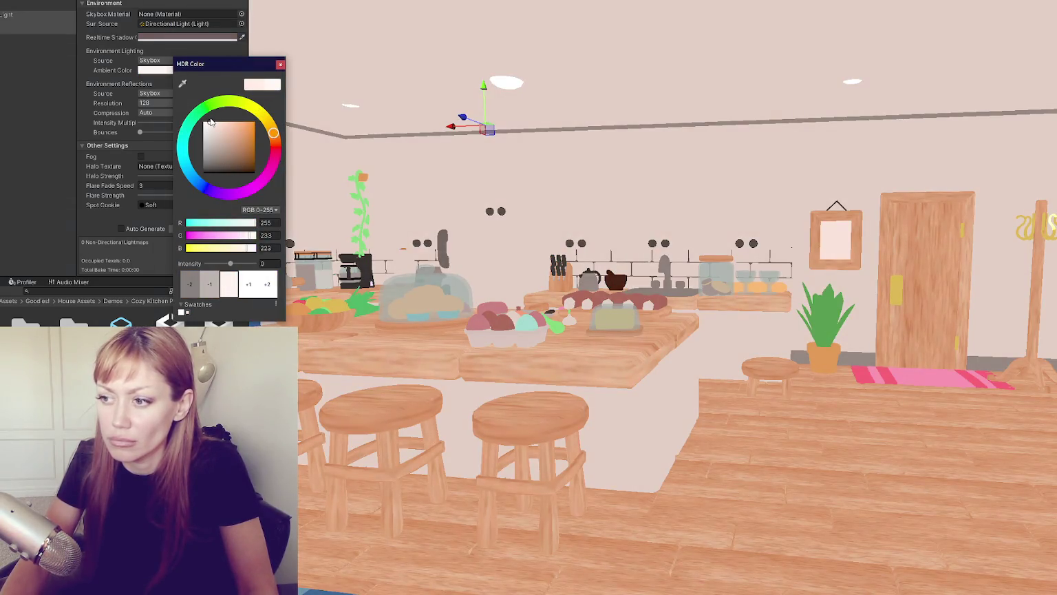
{"action": "left_click", "coordinate": [280, 64]}
Step: Select the lights group and a single point light, scrolling through its settings
{"action": "left_click", "coordinate": [29, 31]}
{"action": "left_click", "coordinate": [29, 23]}
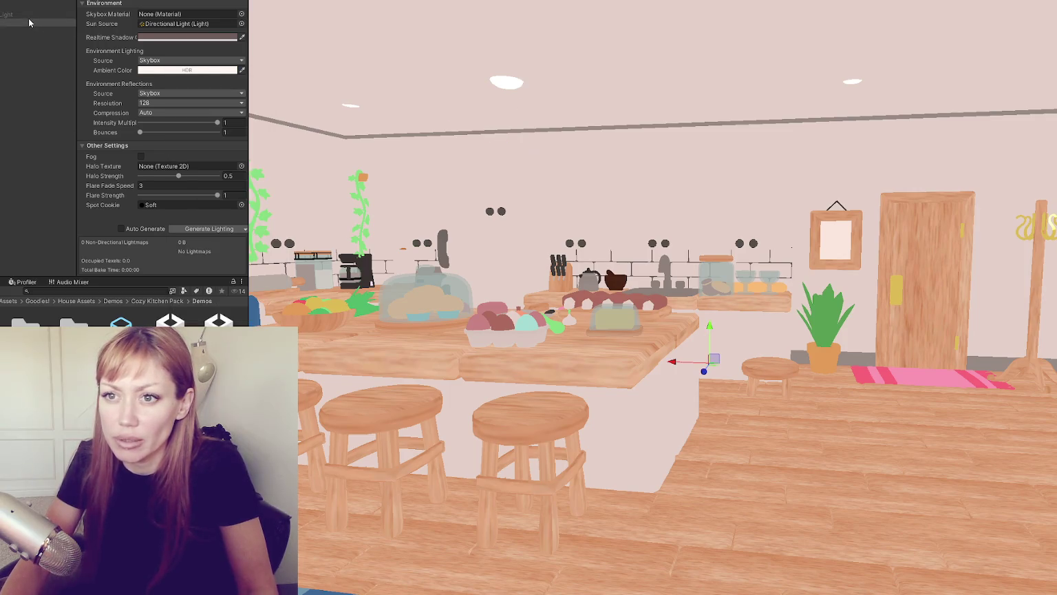
{"action": "left_click", "coordinate": [29, 14]}
{"action": "left_click", "coordinate": [104, 2]}
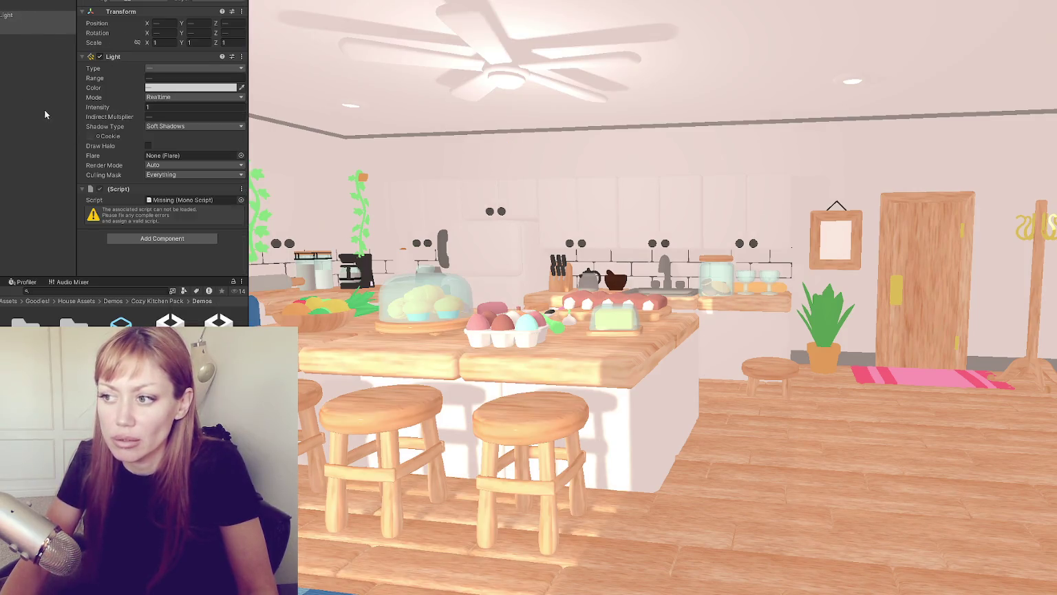
{"action": "left_click", "coordinate": [490, 148]}
{"action": "scroll", "coordinate": [502, 163], "scroll_direction": "down", "scroll_amount": 3}
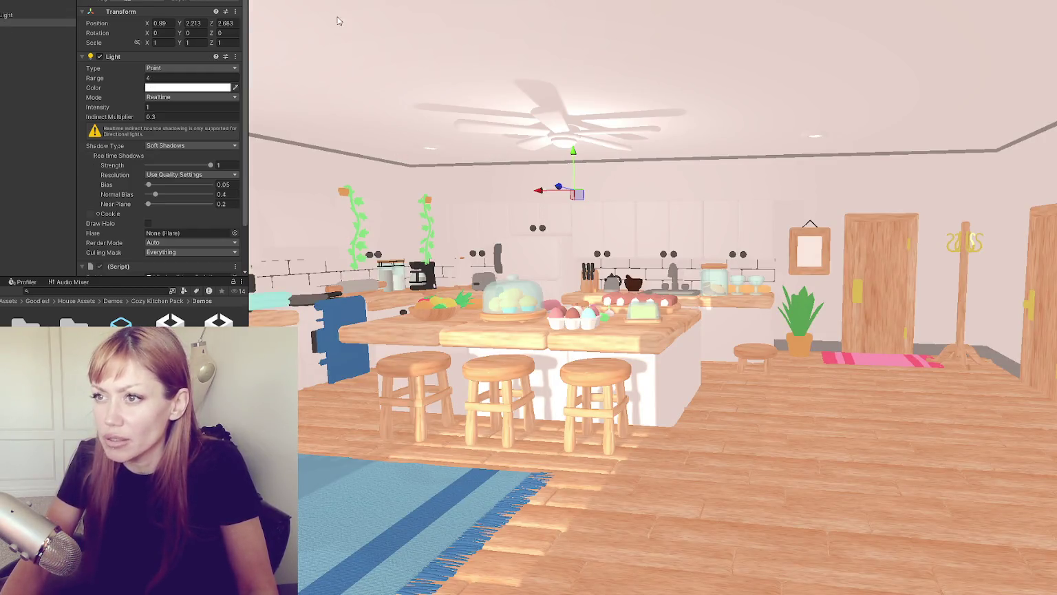
{"action": "scroll", "coordinate": [456, 157], "scroll_direction": "down", "scroll_amount": 3}
{"action": "scroll", "coordinate": [456, 156], "scroll_direction": "up", "scroll_amount": 3}
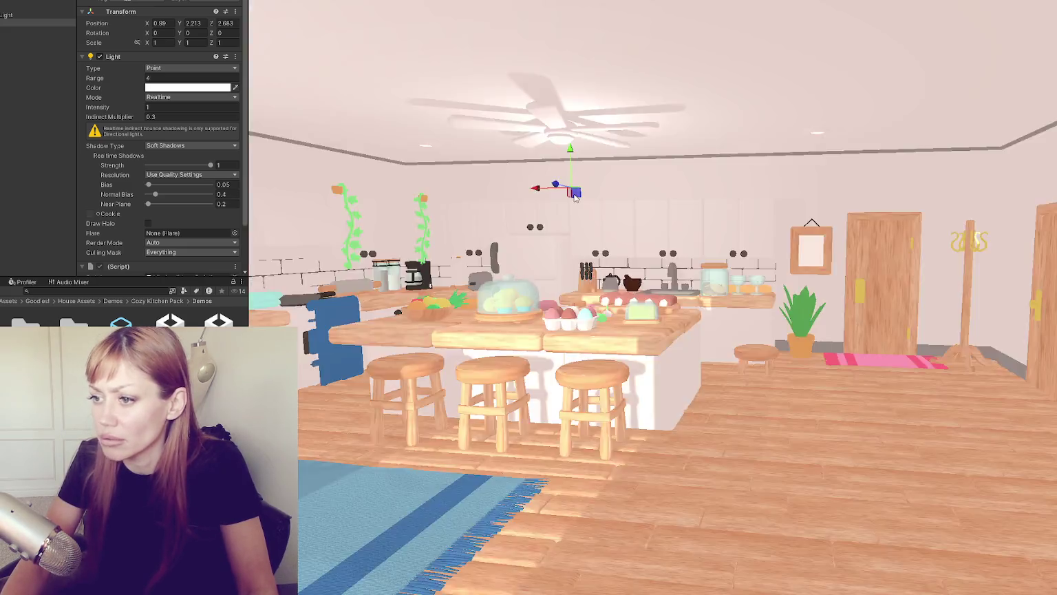
{"action": "scroll", "coordinate": [587, 181], "scroll_direction": "down", "scroll_amount": 5}
{"action": "key", "text": "q"}
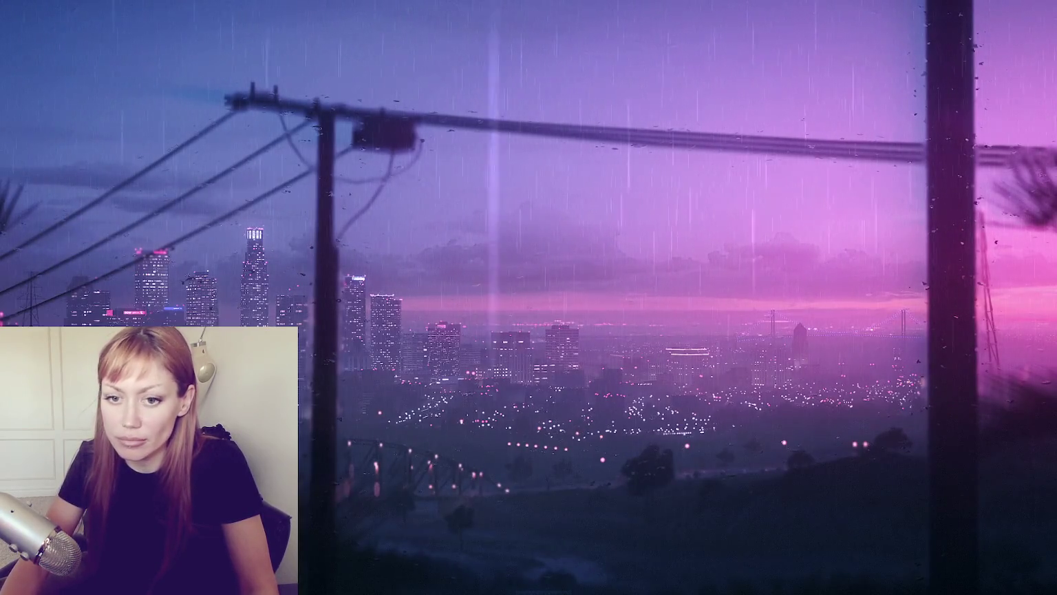
Step: Launch the Goodies! House Bundle Default Pipeline project in the Unity editor
{"action": "left_click", "coordinate": [455, 252]}
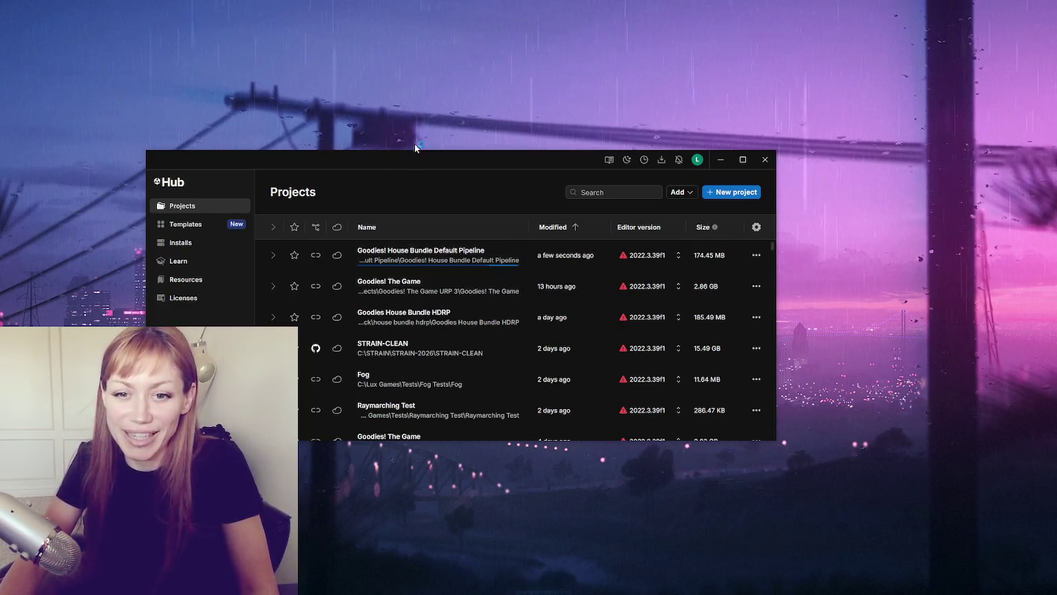
{"action": "left_click", "coordinate": [764, 159]}
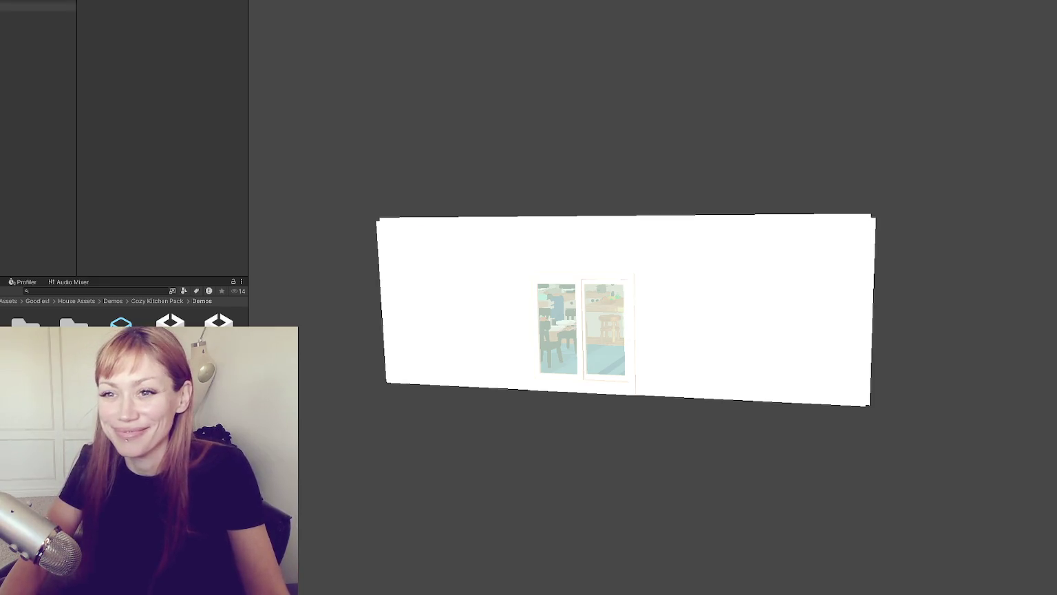
Step: Orbit to the wall's pink side and frame each point light in the view
{"action": "scroll", "coordinate": [623, 246], "scroll_direction": "up", "scroll_amount": 3}
{"action": "mouse_move", "coordinate": [623, 246]}
{"action": "left_mouse_down", "text": "alt"}
{"action": "mouse_move", "coordinate": [660, 238]}
{"action": "mouse_move", "coordinate": [463, 243]}
{"action": "left_mouse_up", "text": "alt"}
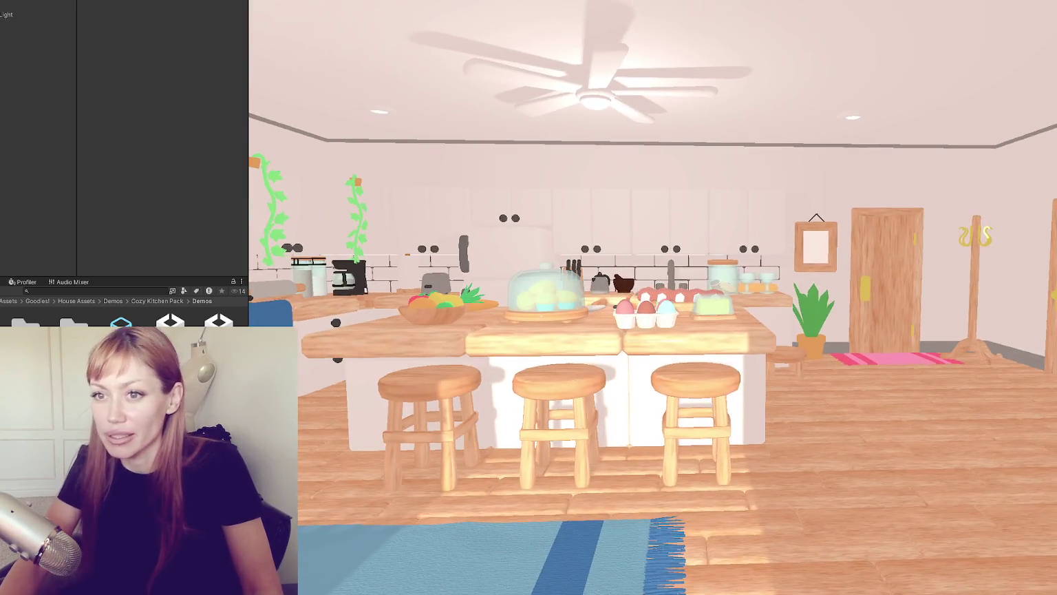
{"action": "left_click", "coordinate": [7, 24]}
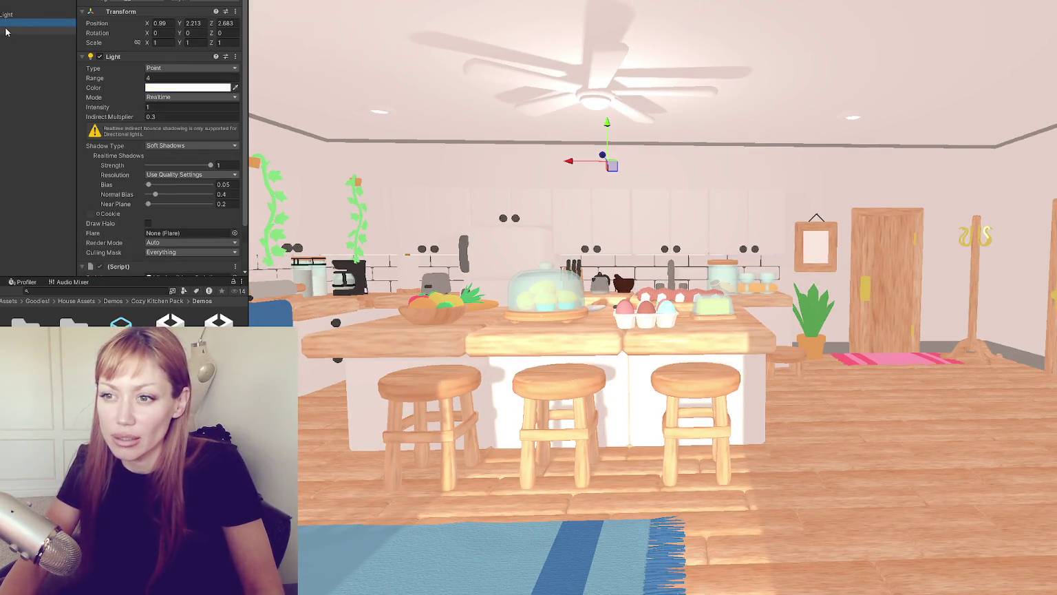
{"action": "left_click", "coordinate": [5, 30]}
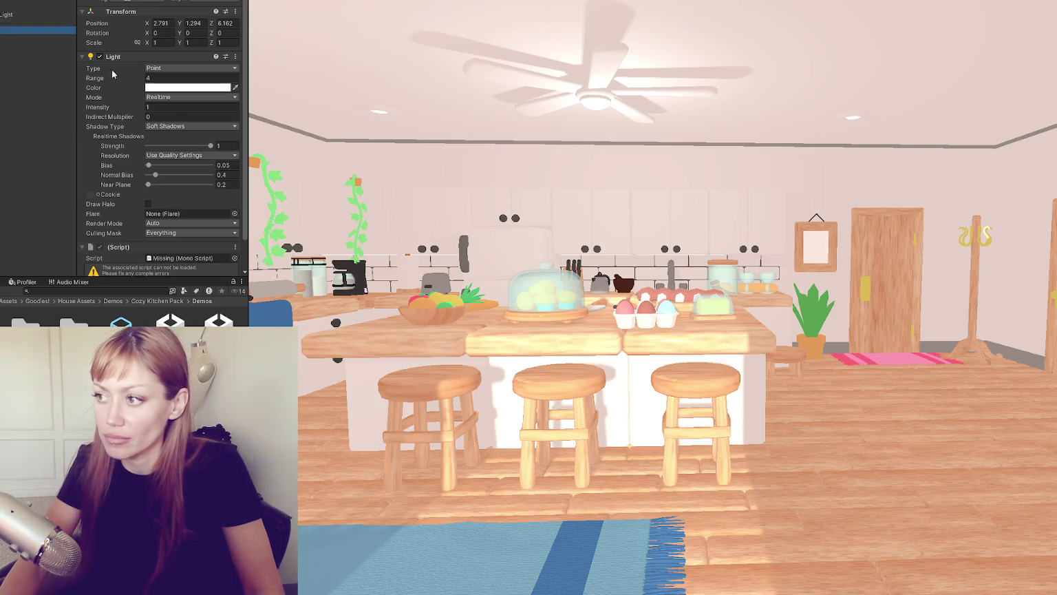
{"action": "key", "text": "f"}
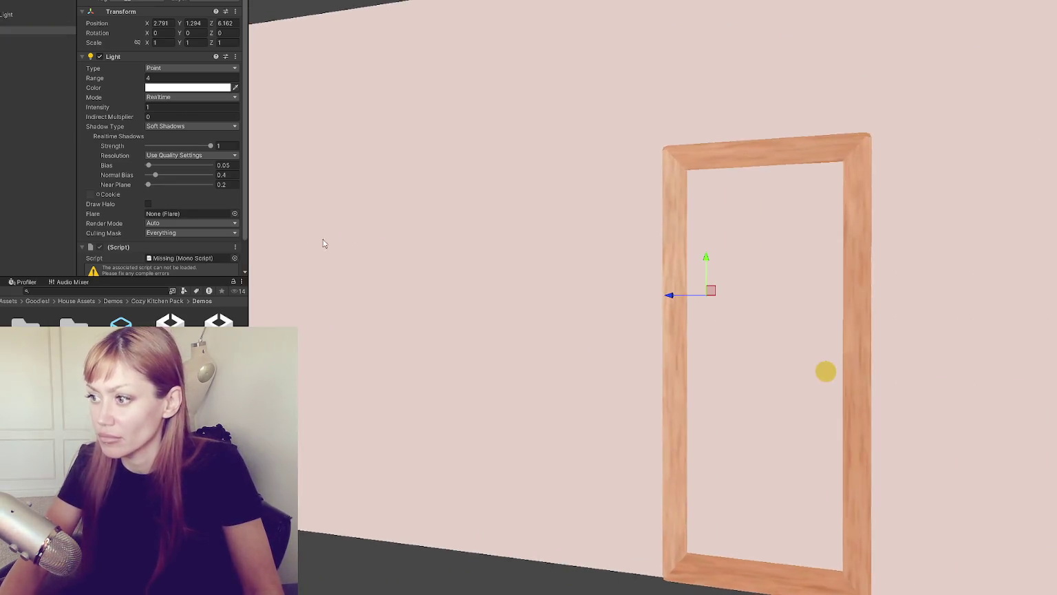
{"action": "scroll", "coordinate": [324, 243], "scroll_direction": "down", "scroll_amount": 5}
{"action": "double_click", "coordinate": [23, 35]}
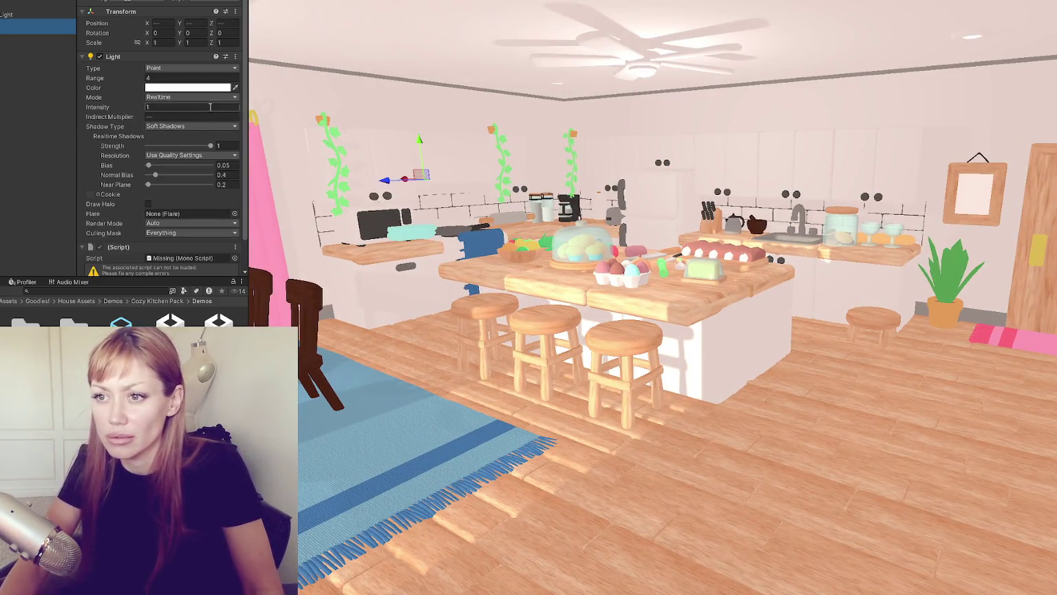
Step: Select the point lights together and set their light mode to Baked
{"action": "left_click", "coordinate": [191, 97]}
{"action": "left_click", "coordinate": [12, 30]}
{"action": "left_click", "coordinate": [35, 45], "text": "ctrl"}
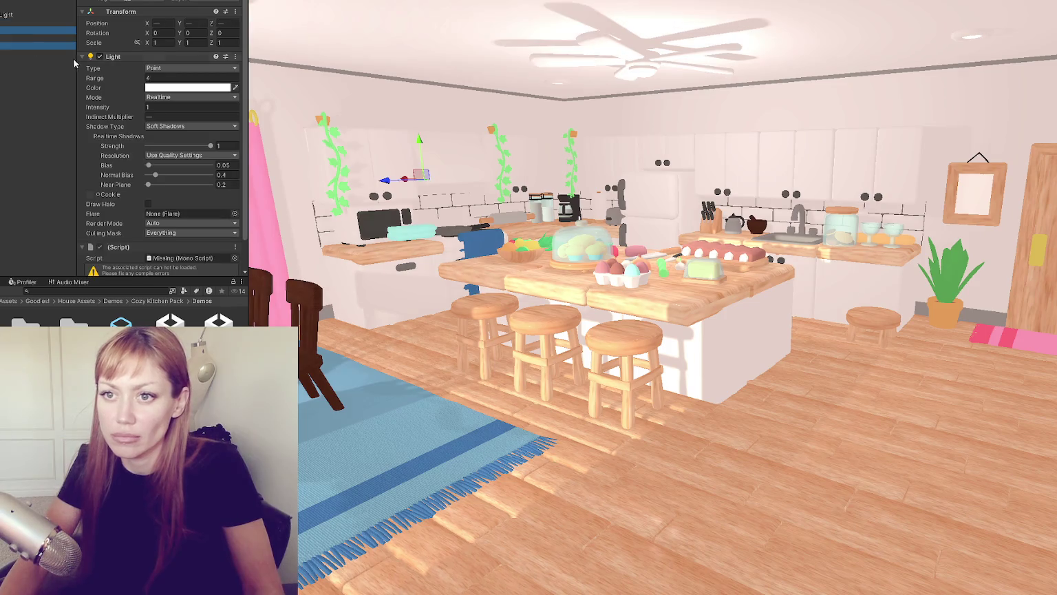
{"action": "left_click_drag", "start_coordinate": [23, 43], "coordinate": [23, 48]}
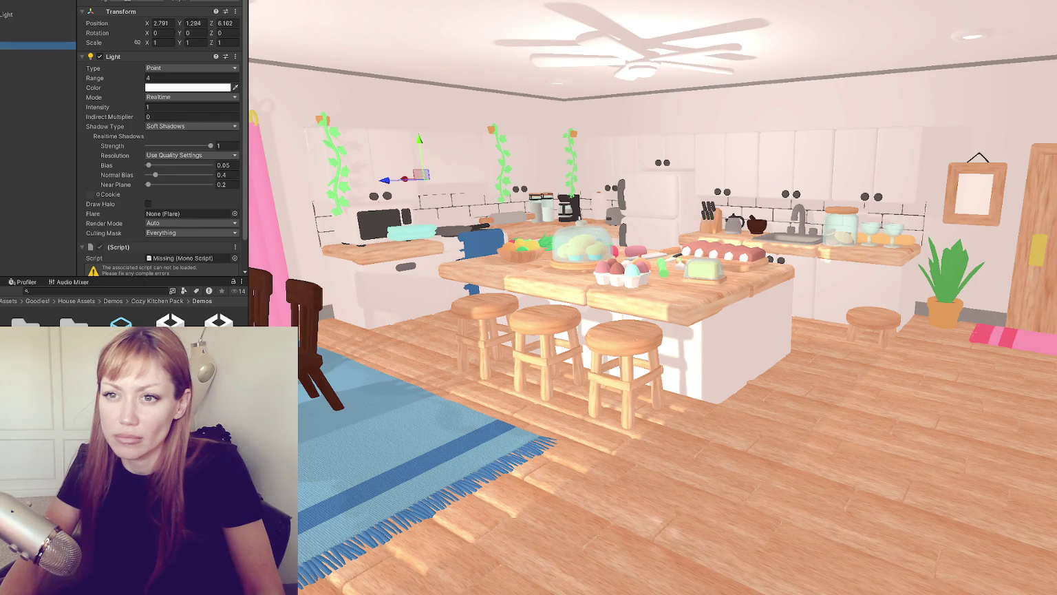
{"action": "left_click", "coordinate": [193, 72]}
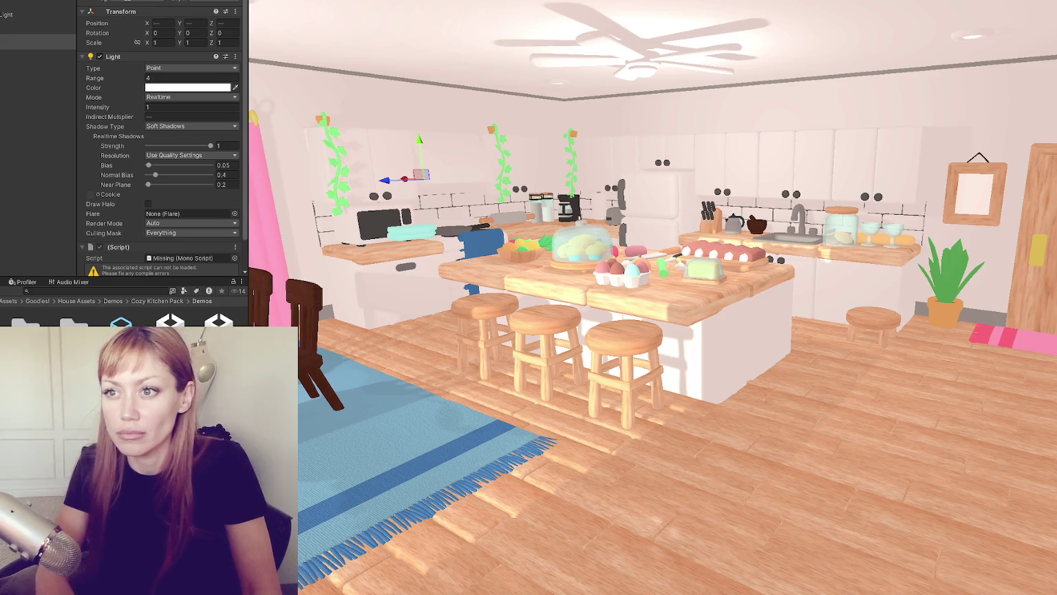
{"action": "left_click", "coordinate": [190, 97]}
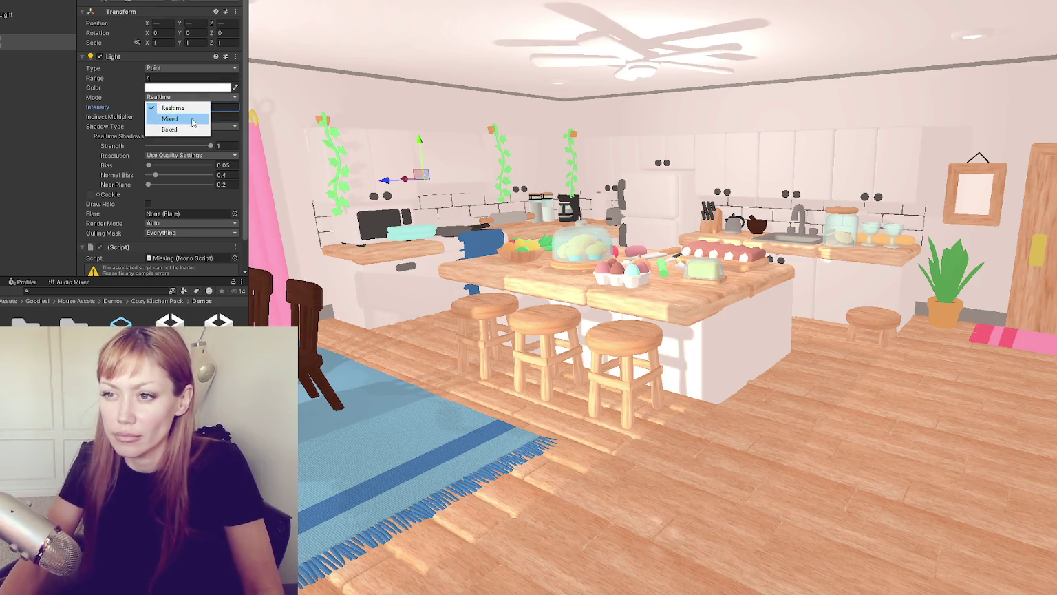
{"action": "left_click", "coordinate": [190, 129]}
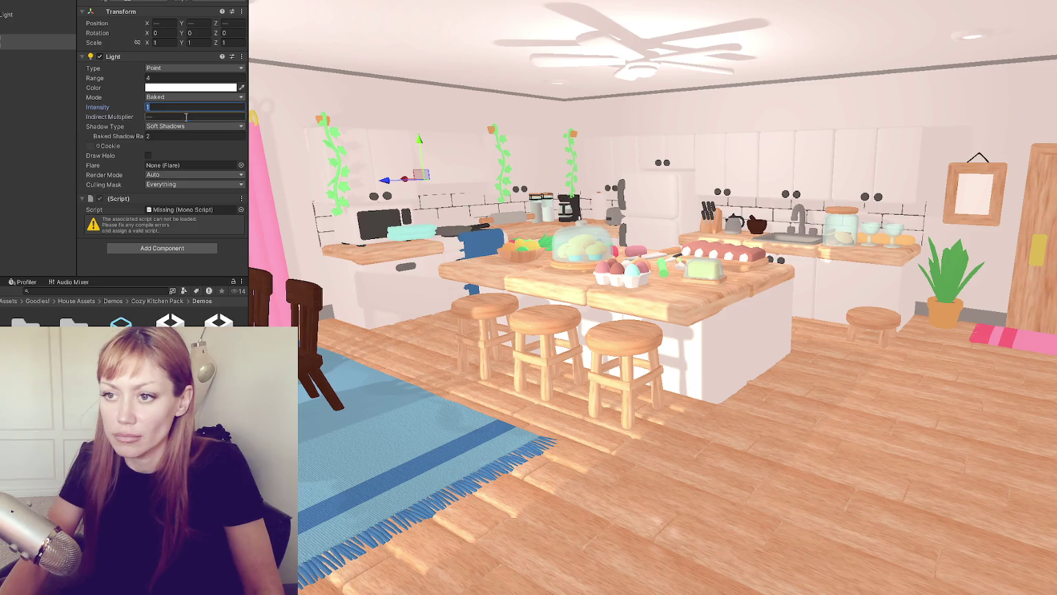
Step: Remove the missing script component and start Generate Lighting from the Lighting settings
{"action": "right_click", "coordinate": [193, 199]}
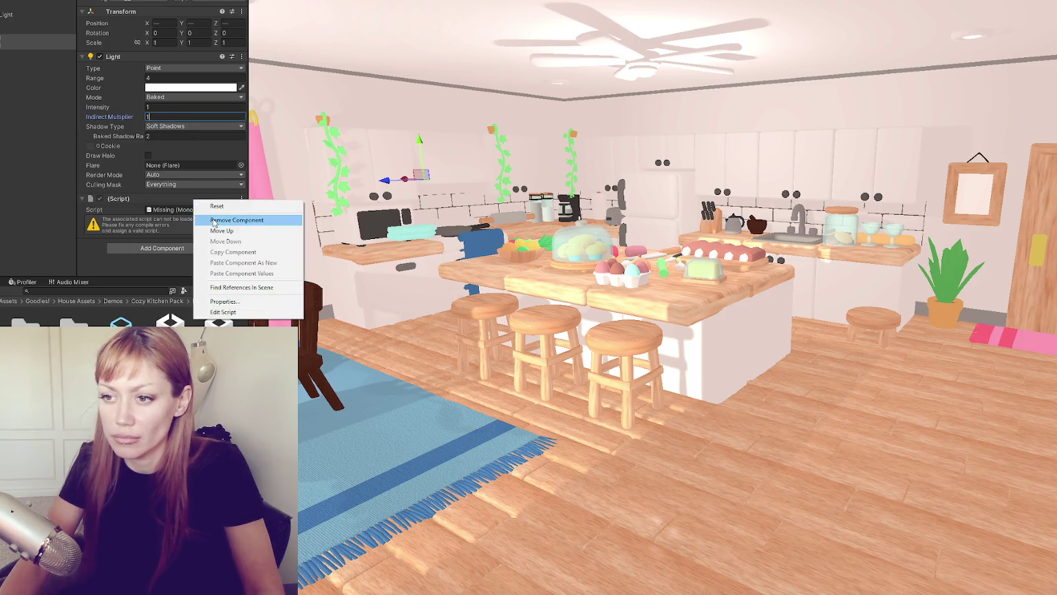
{"action": "left_click", "coordinate": [210, 216]}
{"action": "left_click", "coordinate": [184, 3]}
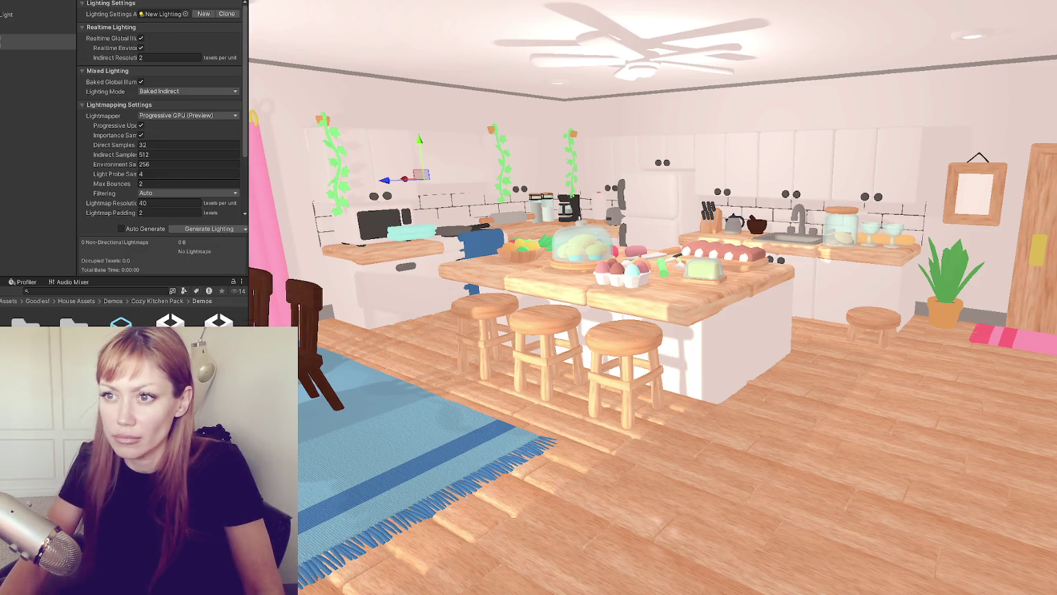
{"action": "left_click", "coordinate": [223, 230]}
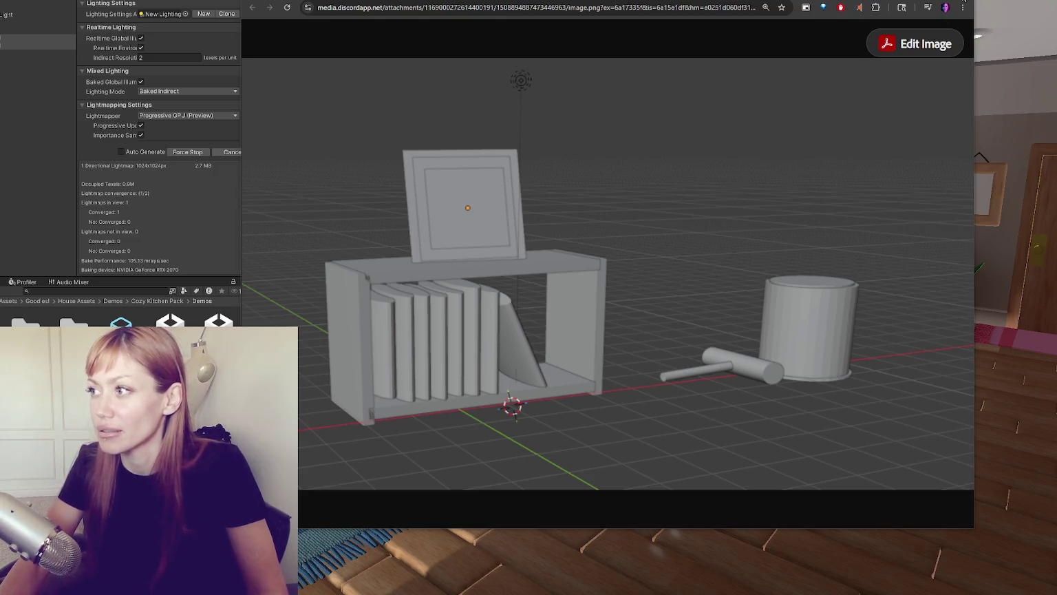
Step: Return to the baking kitchen scene, widen the Lighting panel, then switch to the SideFX site
{"action": "left_click", "coordinate": [157, 281]}
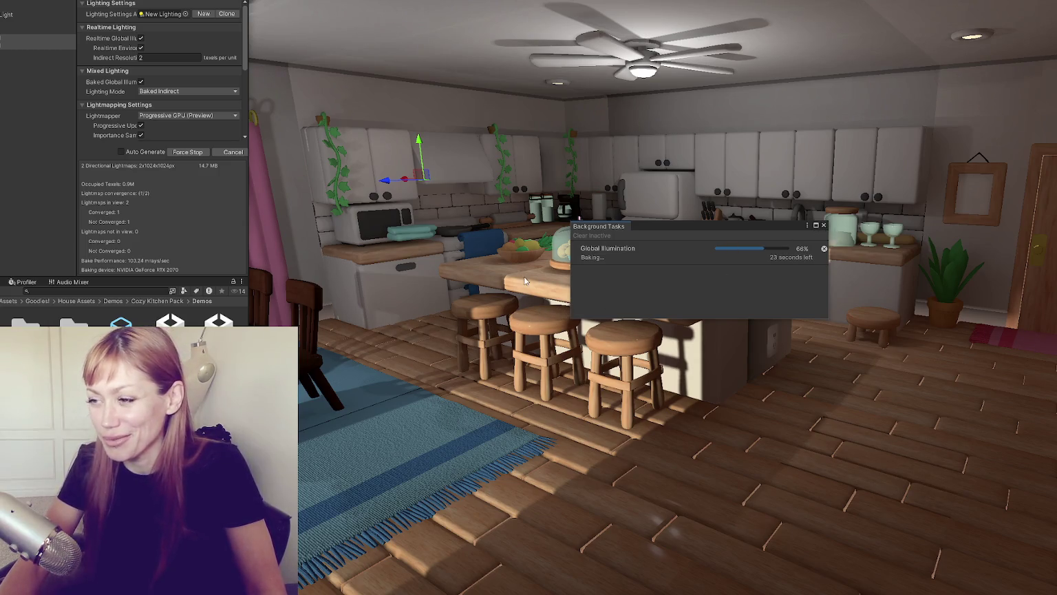
{"action": "left_click_drag", "start_coordinate": [177, 275], "coordinate": [176, 282]}
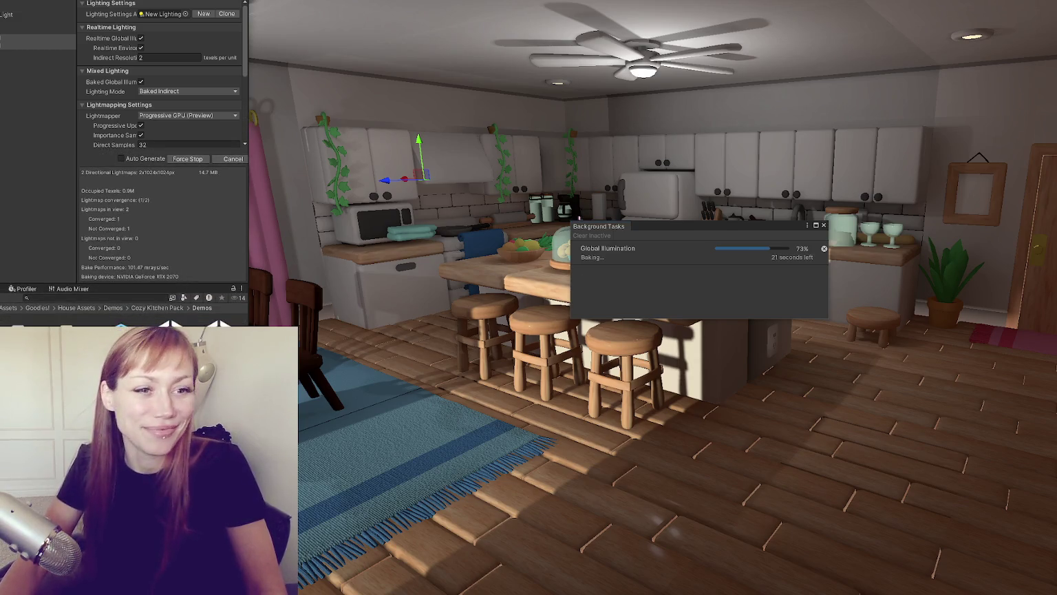
{"action": "key", "text": "alt+Tab"}
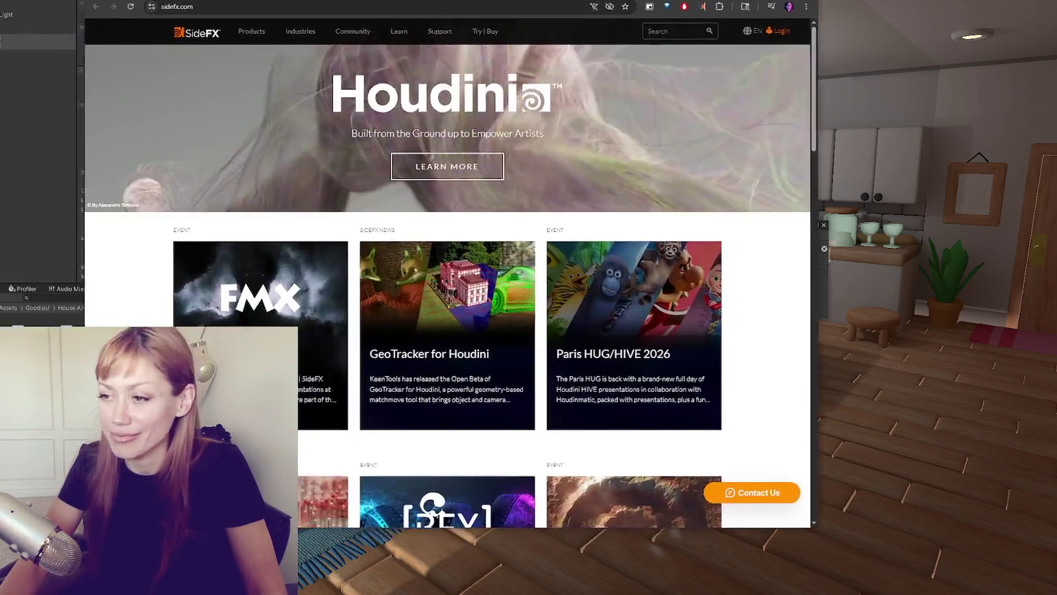
Step: Browse the SideFX site and open the Houdini product page via Learn More
{"action": "scroll", "coordinate": [423, 180], "scroll_direction": "down", "scroll_amount": 2}
{"action": "scroll", "coordinate": [422, 179], "scroll_direction": "down", "scroll_amount": 3}
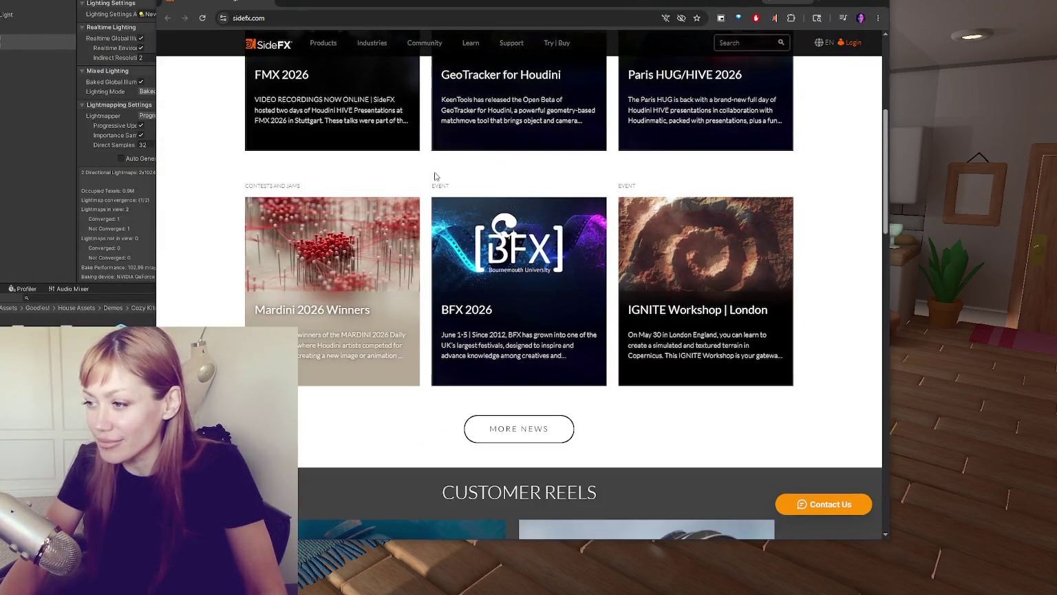
{"action": "left_click", "coordinate": [856, 4]}
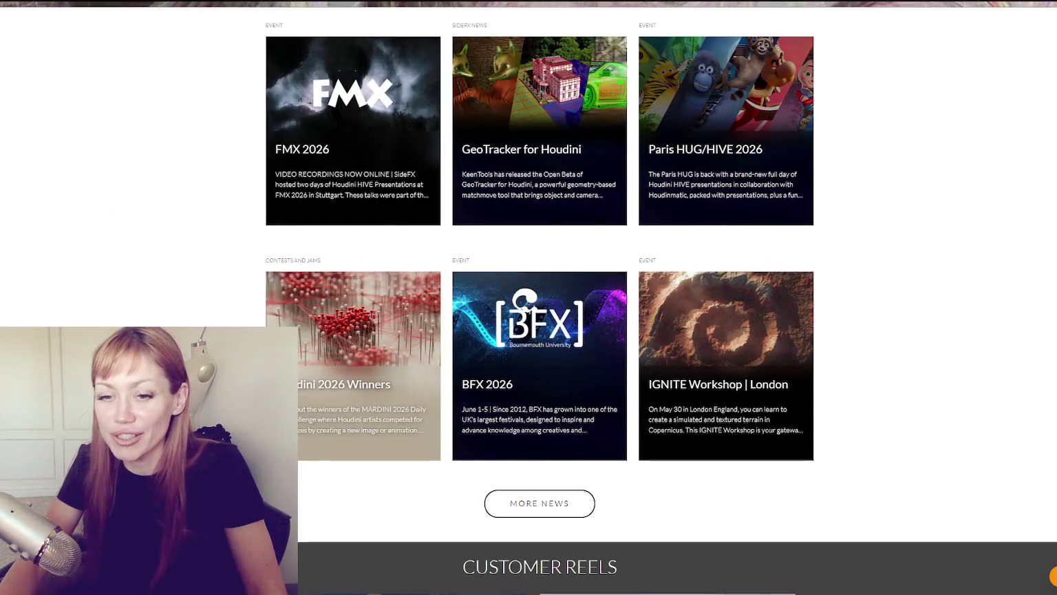
{"action": "scroll", "coordinate": [365, 250], "scroll_direction": "up", "scroll_amount": 4}
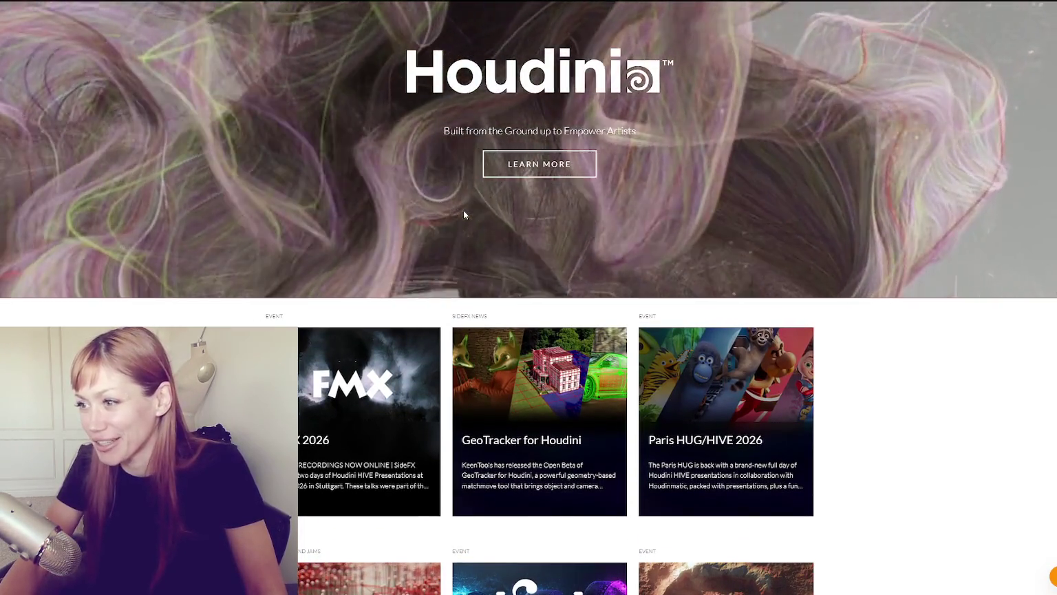
{"action": "scroll", "coordinate": [807, 236], "scroll_direction": "down", "scroll_amount": 4}
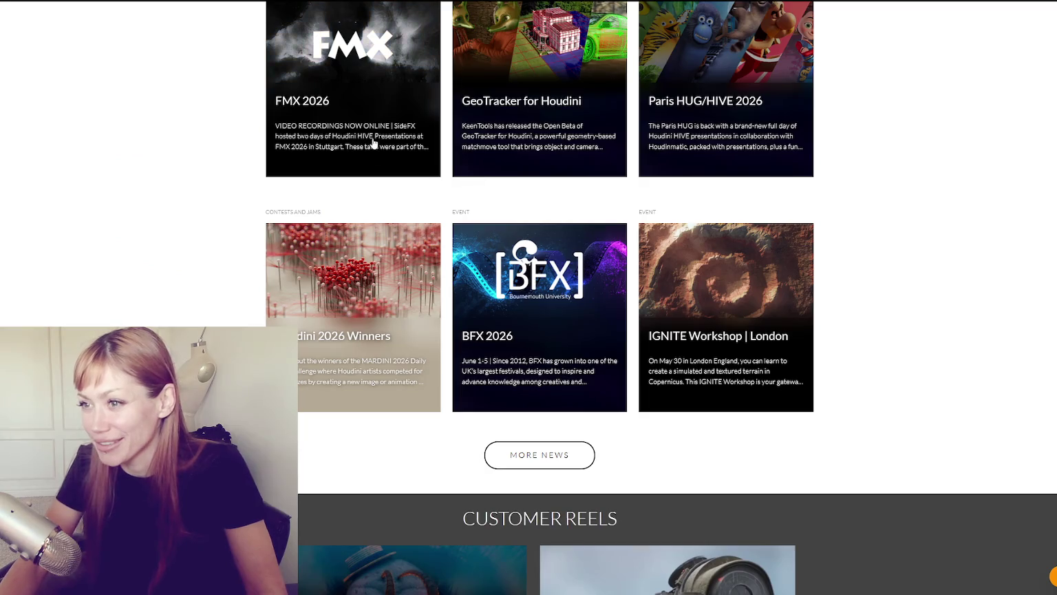
{"action": "scroll", "coordinate": [872, 250], "scroll_direction": "down", "scroll_amount": 3}
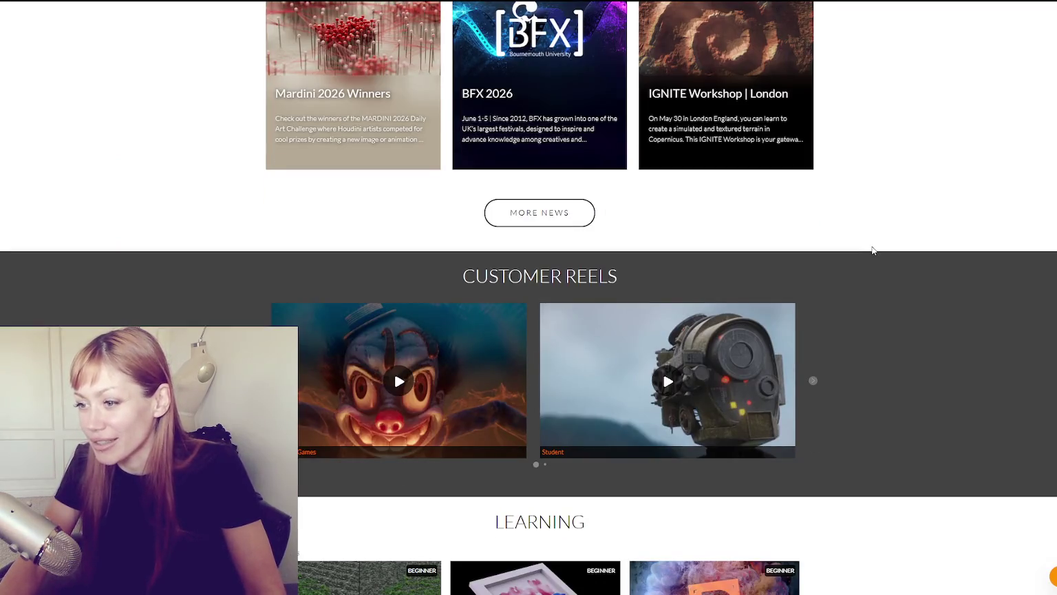
{"action": "scroll", "coordinate": [872, 251], "scroll_direction": "down", "scroll_amount": 4}
{"action": "scroll", "coordinate": [879, 247], "scroll_direction": "up", "scroll_amount": 4}
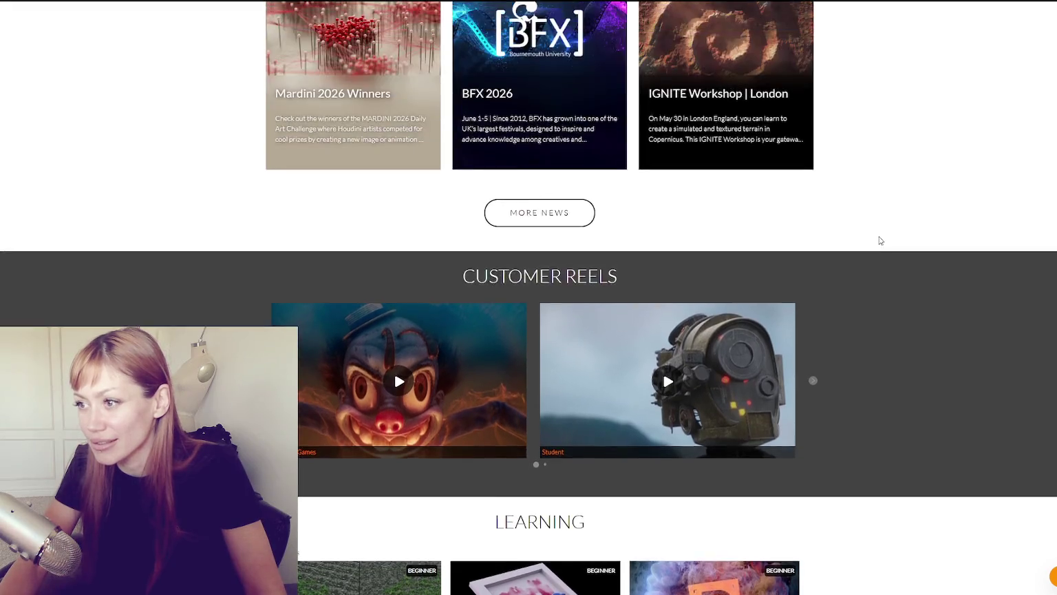
{"action": "scroll", "coordinate": [877, 238], "scroll_direction": "up", "scroll_amount": 7}
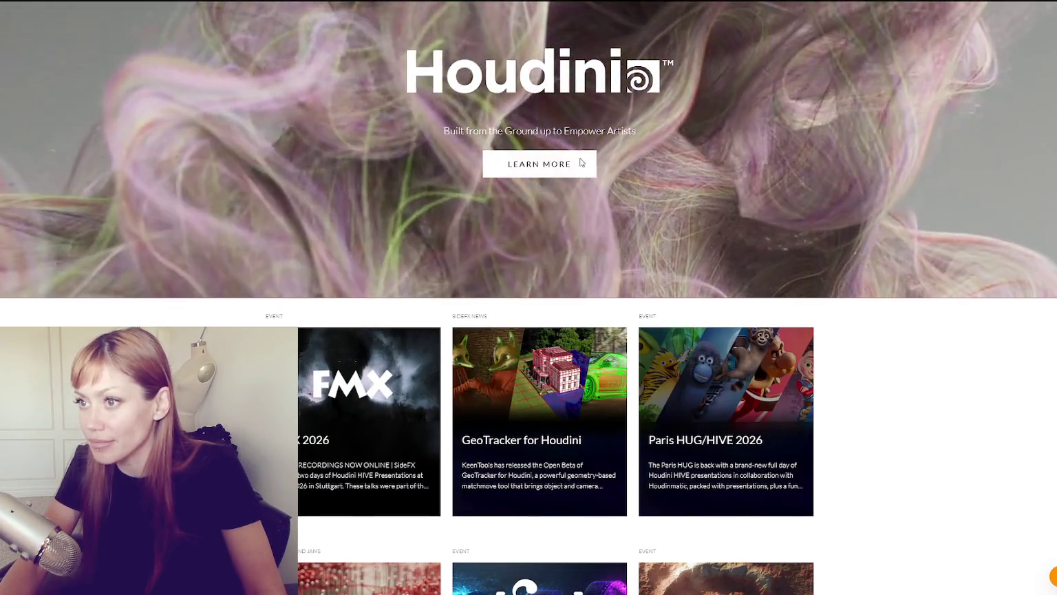
{"action": "left_click", "coordinate": [550, 164]}
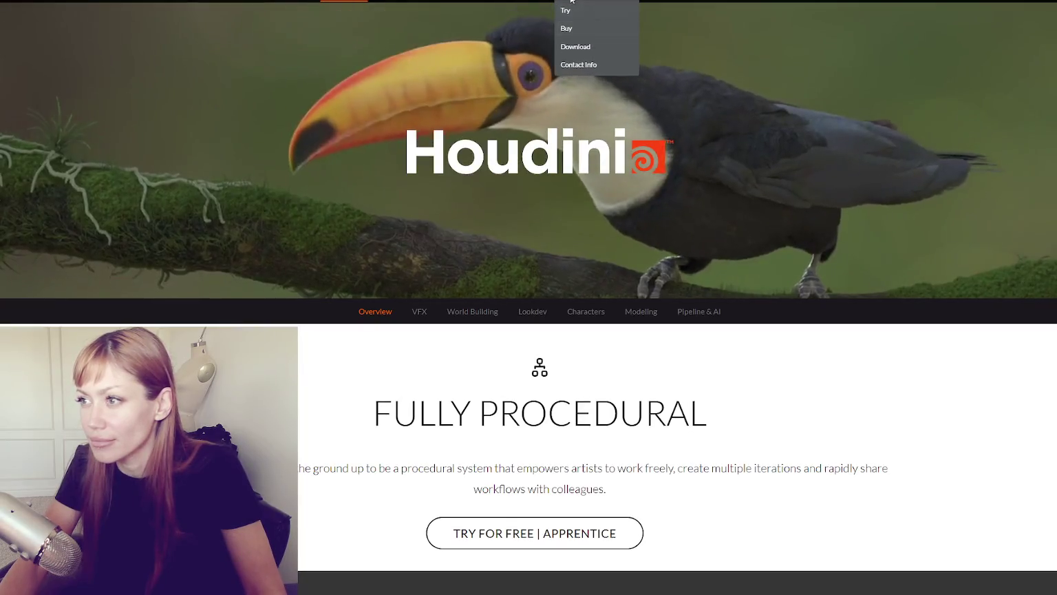
Step: Go to the Try Houdini page and highlight its introductory paragraph
{"action": "left_click", "coordinate": [568, 14]}
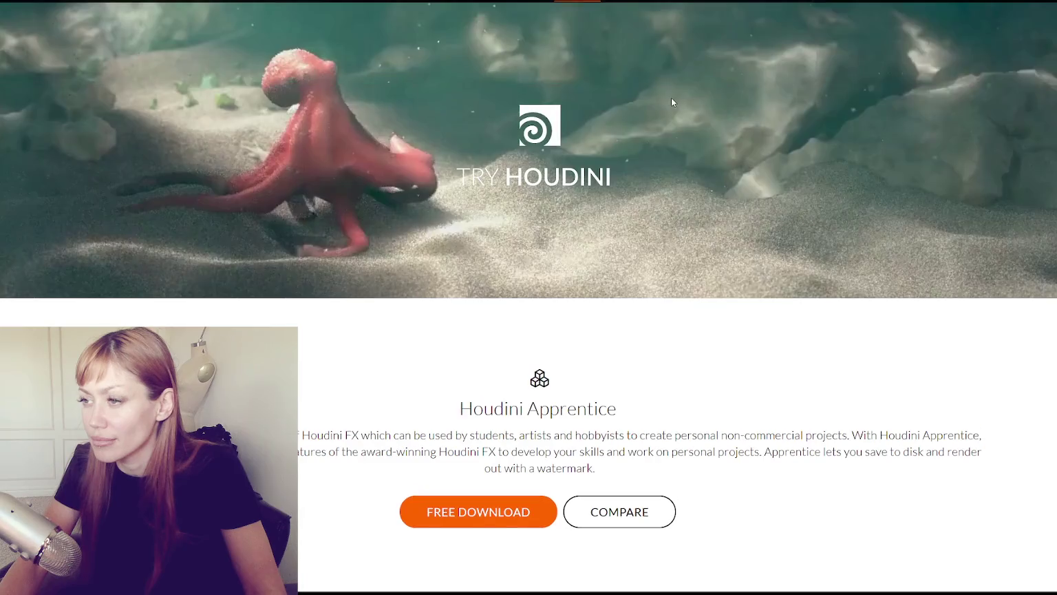
{"action": "scroll", "coordinate": [684, 106], "scroll_direction": "down", "scroll_amount": 5}
{"action": "scroll", "coordinate": [684, 106], "scroll_direction": "up", "scroll_amount": 1}
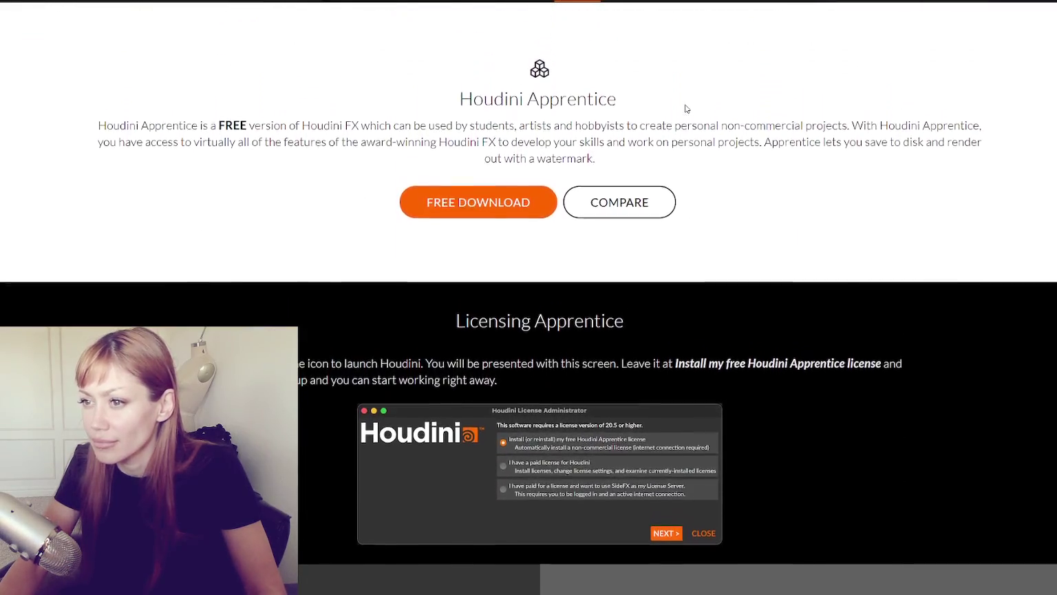
{"action": "mouse_move", "coordinate": [139, 126]}
{"action": "left_mouse_down"}
{"action": "mouse_move", "coordinate": [826, 126]}
{"action": "mouse_move", "coordinate": [296, 145]}
{"action": "mouse_move", "coordinate": [509, 145]}
{"action": "mouse_move", "coordinate": [665, 160]}
{"action": "mouse_move", "coordinate": [451, 144]}
{"action": "mouse_move", "coordinate": [976, 146]}
{"action": "mouse_move", "coordinate": [982, 158]}
{"action": "left_mouse_up"}
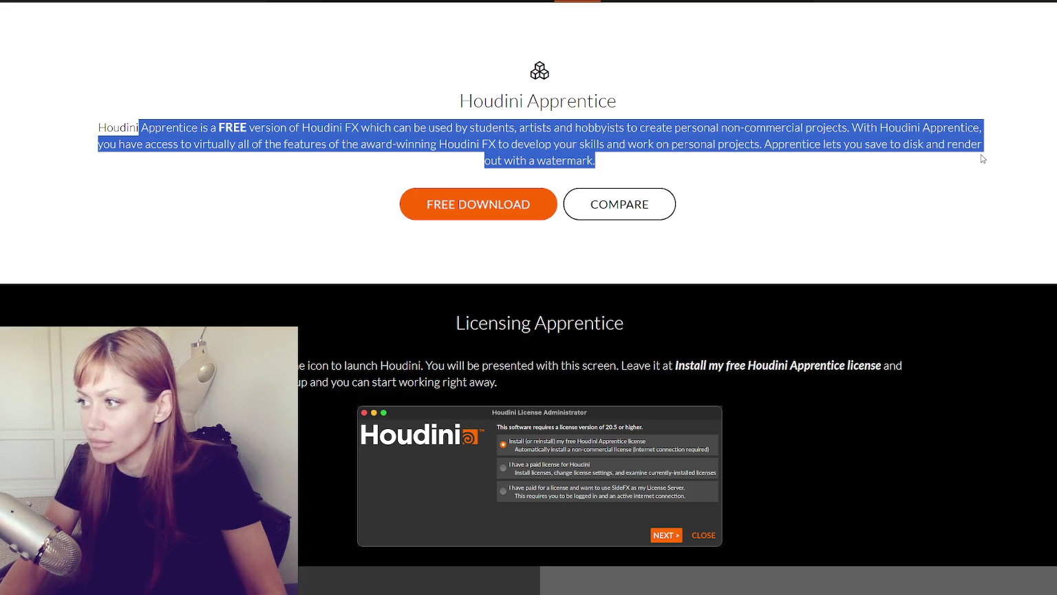
{"action": "left_click", "coordinate": [753, 192]}
Step: Read the Apprentice and Licensing sections on activating the free non-commercial license
{"action": "scroll", "coordinate": [751, 191], "scroll_direction": "down", "scroll_amount": 3}
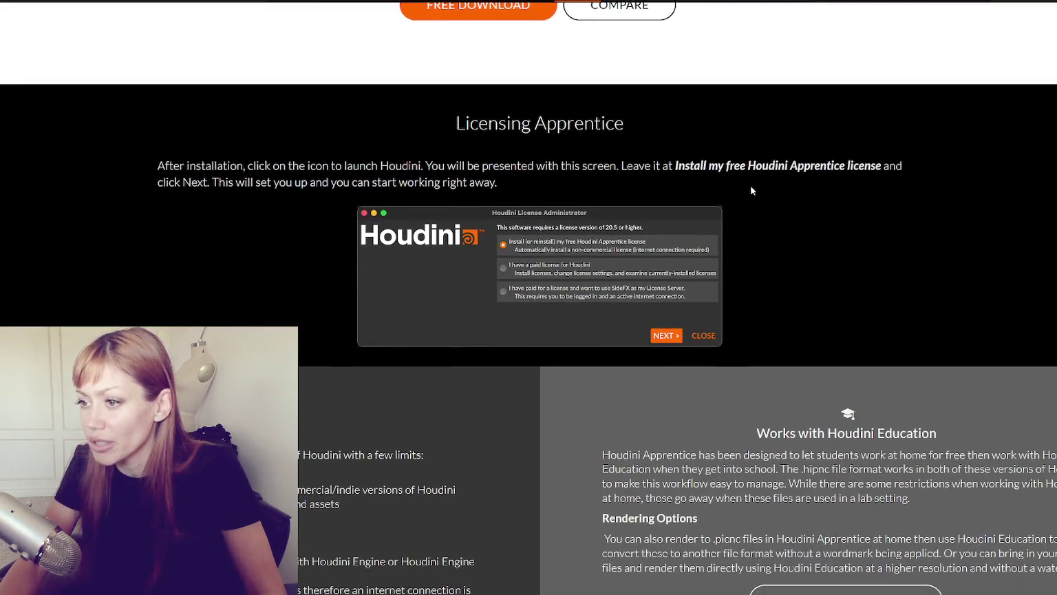
{"action": "scroll", "coordinate": [410, 157], "scroll_direction": "down", "scroll_amount": 1}
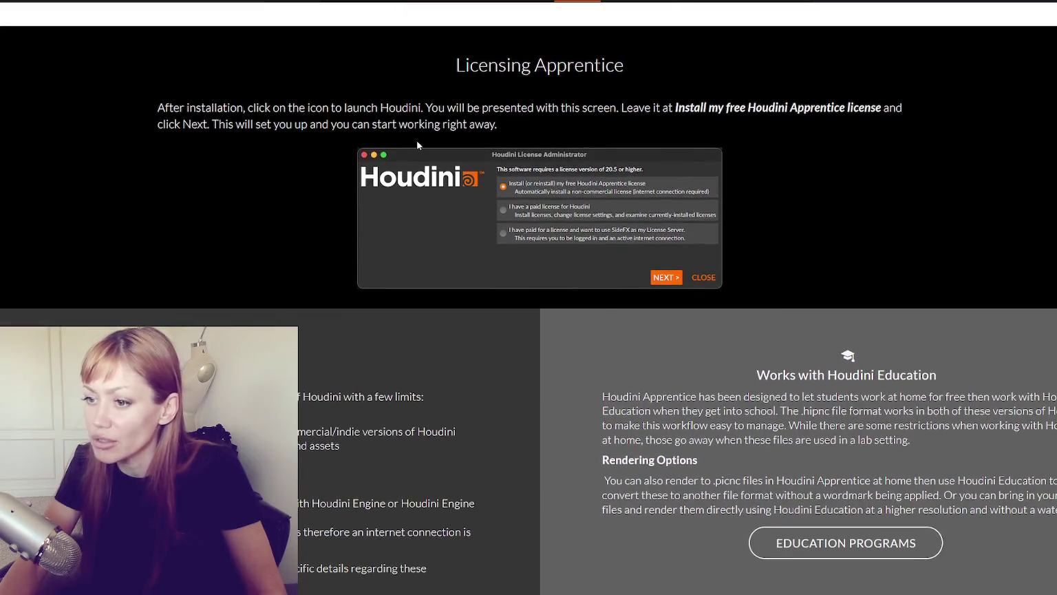
{"action": "scroll", "coordinate": [417, 144], "scroll_direction": "down", "scroll_amount": 2}
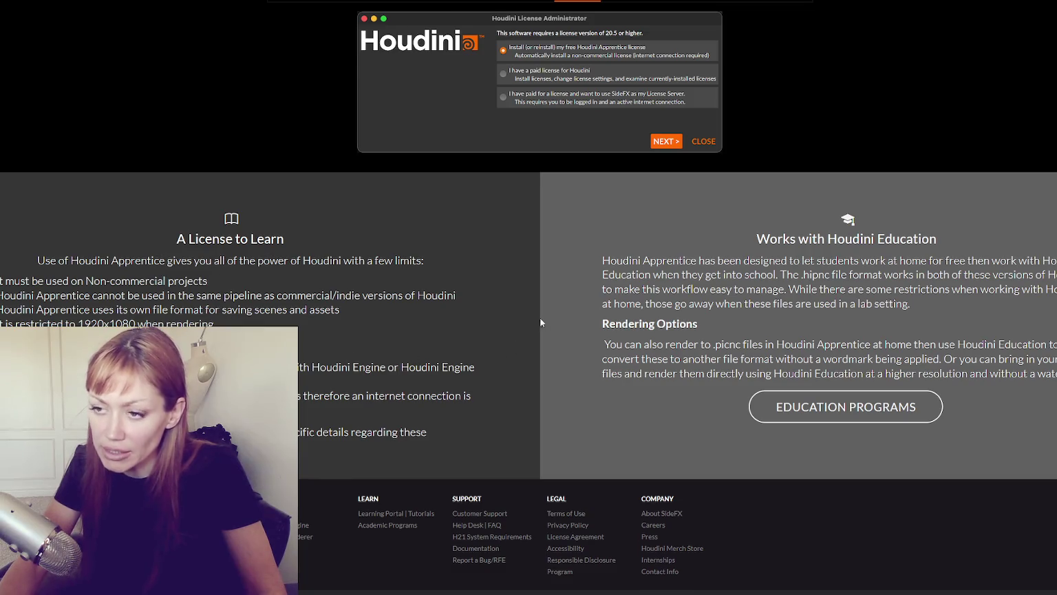
{"action": "scroll", "coordinate": [540, 321], "scroll_direction": "up", "scroll_amount": 15}
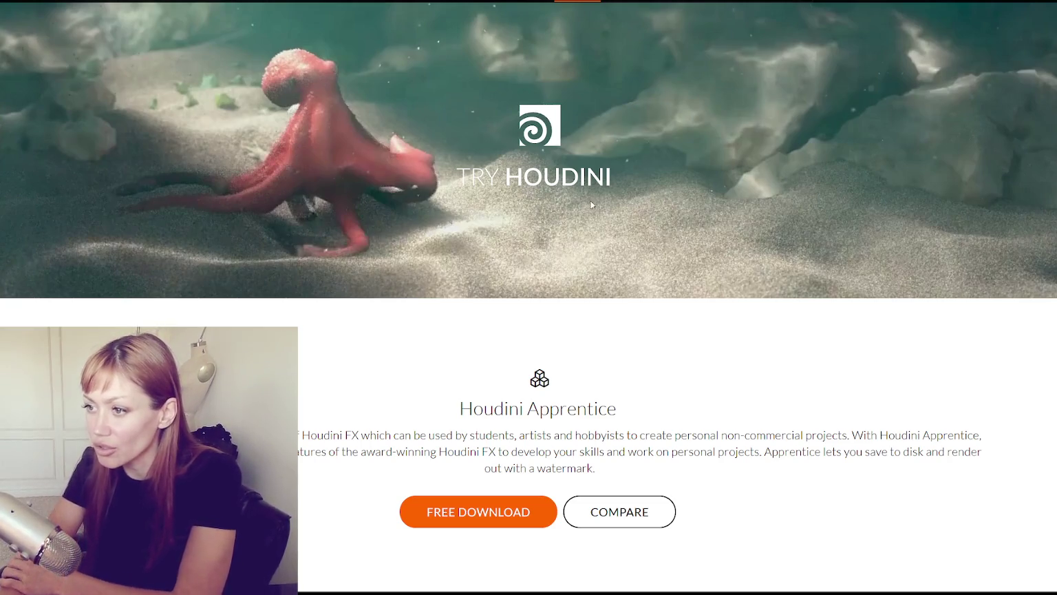
{"action": "scroll", "coordinate": [550, 156], "scroll_direction": "down", "scroll_amount": 2}
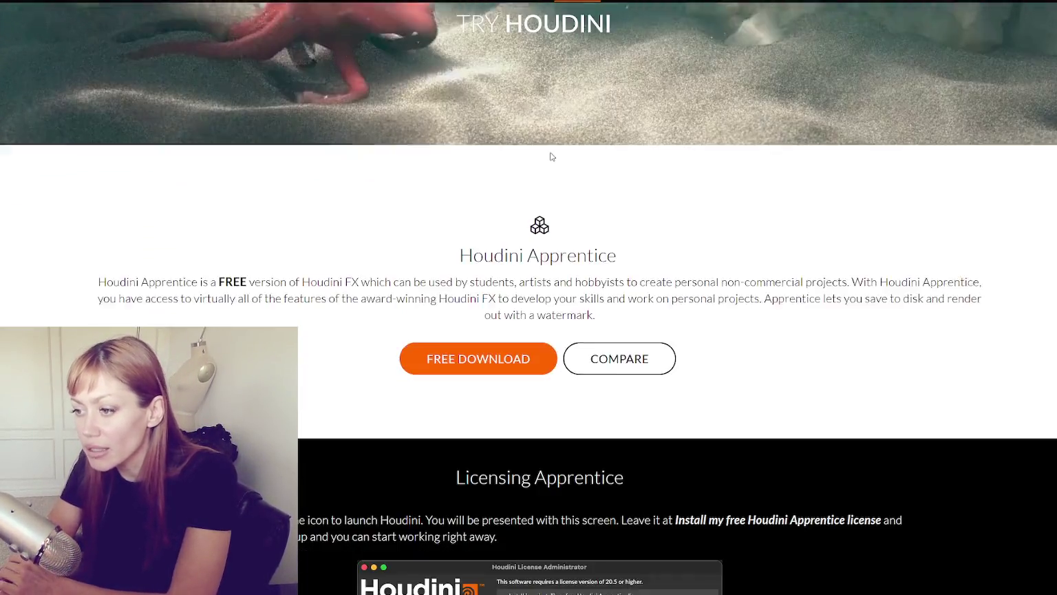
{"action": "scroll", "coordinate": [551, 148], "scroll_direction": "down", "scroll_amount": 4}
{"action": "scroll", "coordinate": [552, 139], "scroll_direction": "down", "scroll_amount": 3}
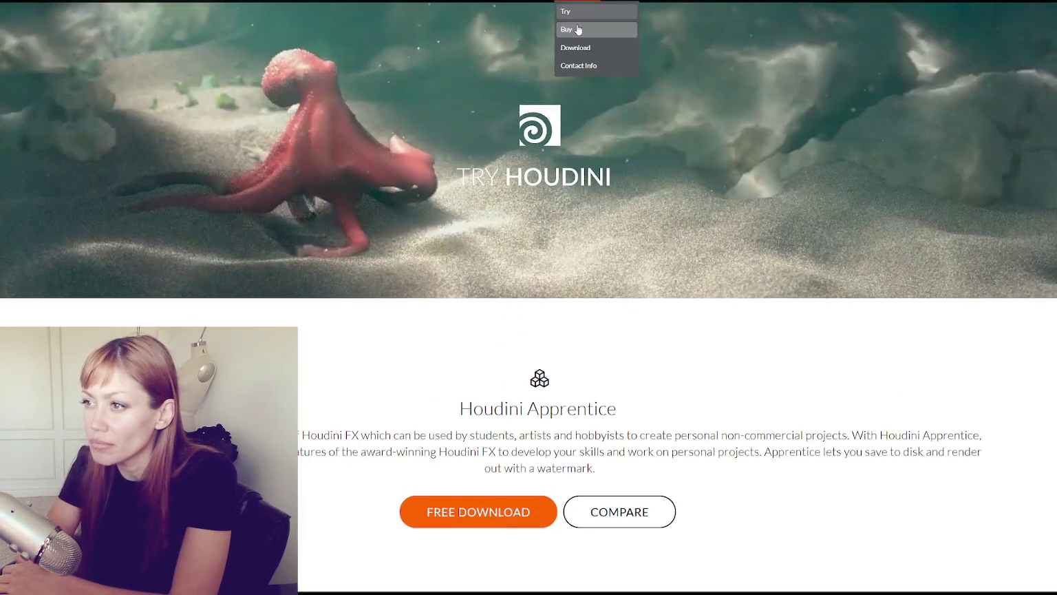
Step: Open the Buy Houdini pricing page and scroll through its offerings
{"action": "left_click", "coordinate": [578, 29]}
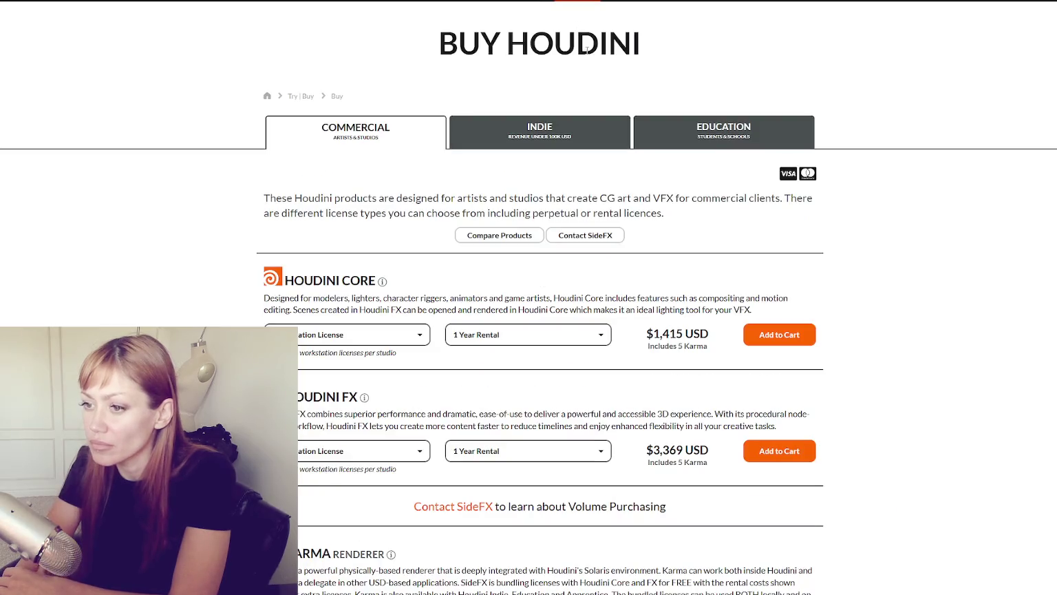
{"action": "scroll", "coordinate": [661, 87], "scroll_direction": "down", "scroll_amount": 2}
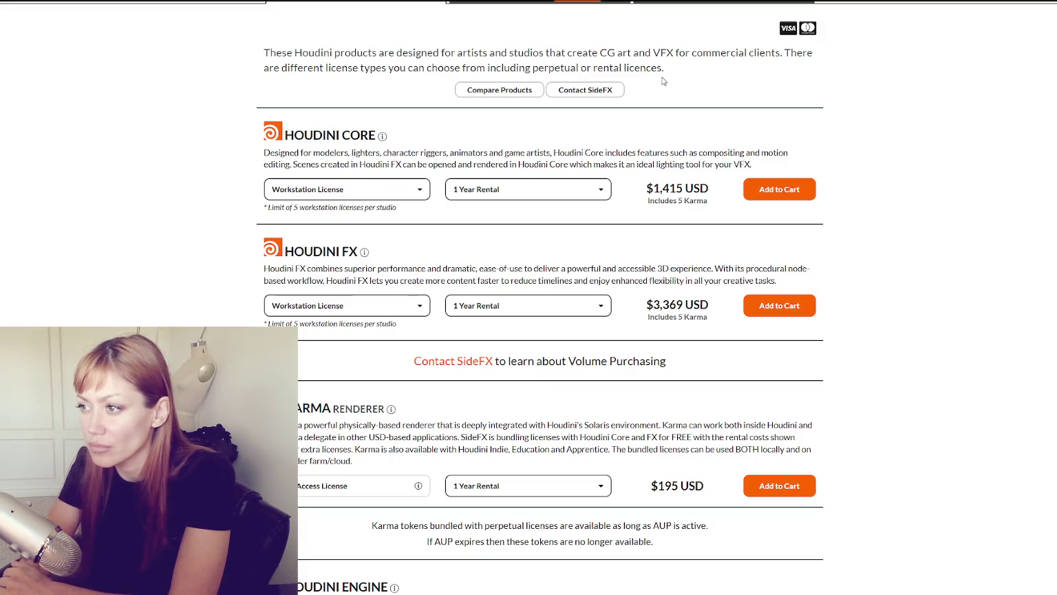
{"action": "scroll", "coordinate": [663, 80], "scroll_direction": "down", "scroll_amount": 2}
{"action": "scroll", "coordinate": [663, 81], "scroll_direction": "down", "scroll_amount": 1}
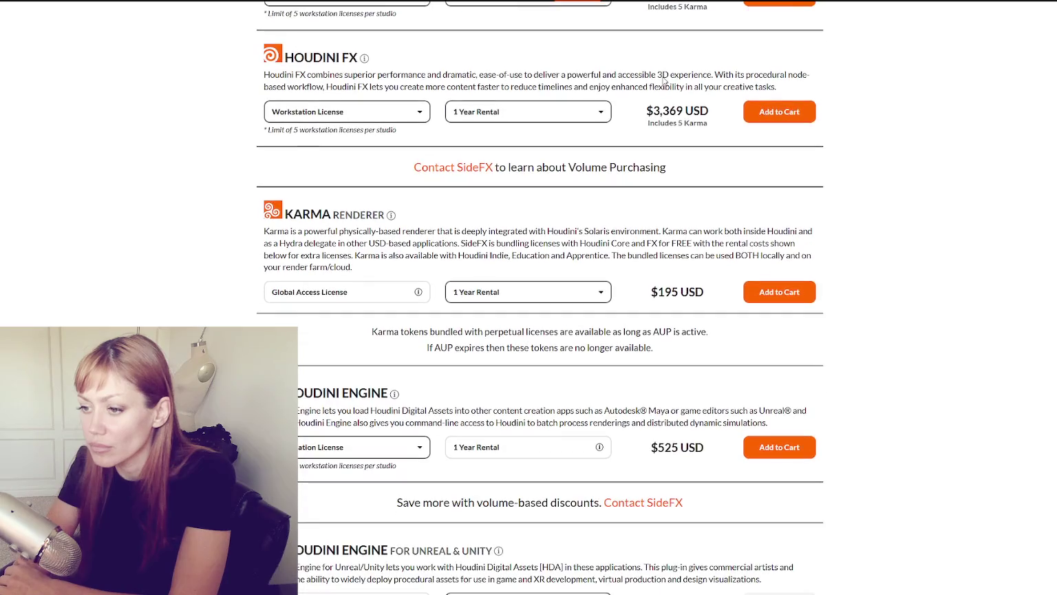
{"action": "scroll", "coordinate": [664, 80], "scroll_direction": "down", "scroll_amount": 2}
{"action": "scroll", "coordinate": [663, 76], "scroll_direction": "down", "scroll_amount": 1}
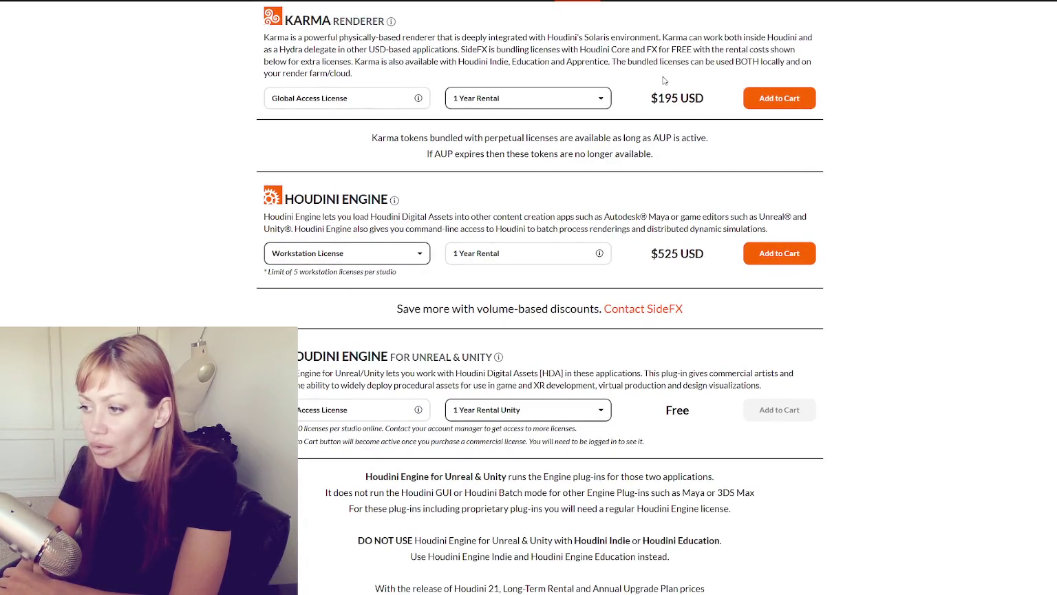
{"action": "scroll", "coordinate": [664, 80], "scroll_direction": "up", "scroll_amount": 3}
{"action": "scroll", "coordinate": [664, 78], "scroll_direction": "up", "scroll_amount": 3}
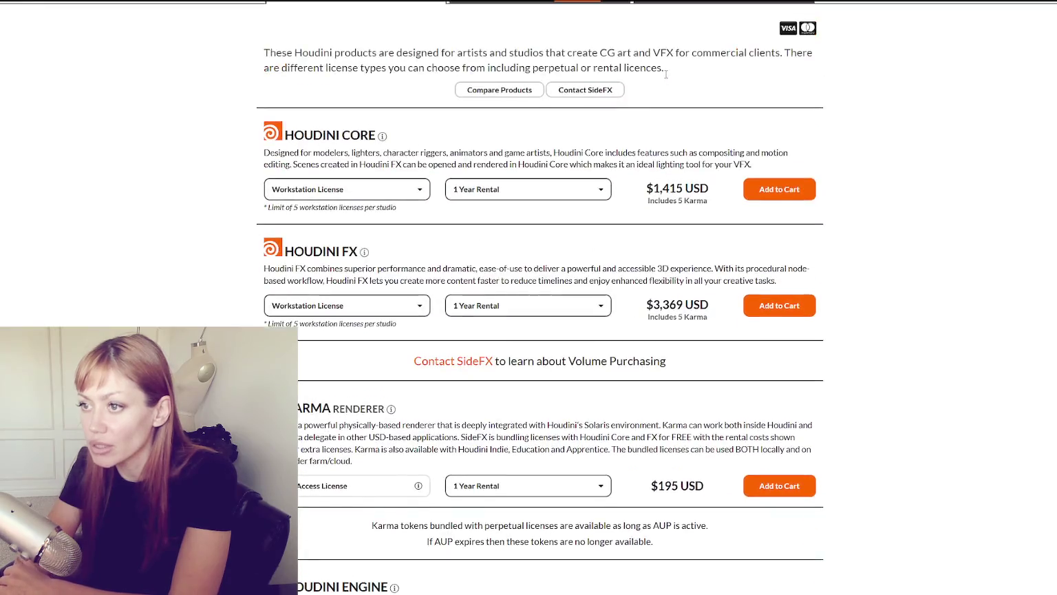
{"action": "scroll", "coordinate": [664, 76], "scroll_direction": "up", "scroll_amount": 2}
Step: Review Indie pricing, highlighting the Houdini and Engine Indie descriptions and the $299 USD price
{"action": "left_click", "coordinate": [620, 78]}
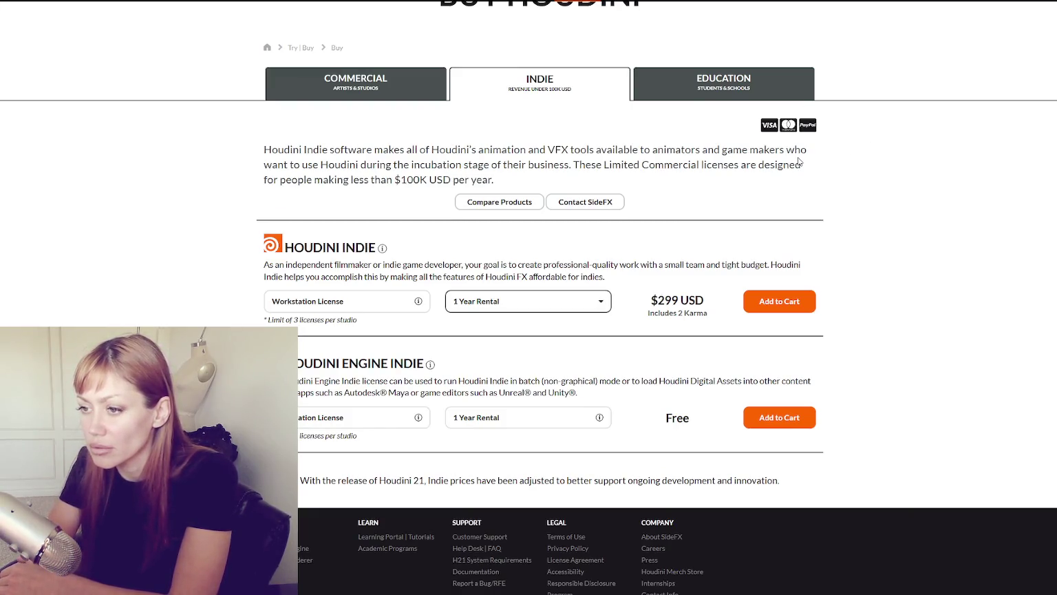
{"action": "left_click_drag", "start_coordinate": [411, 265], "coordinate": [637, 279]}
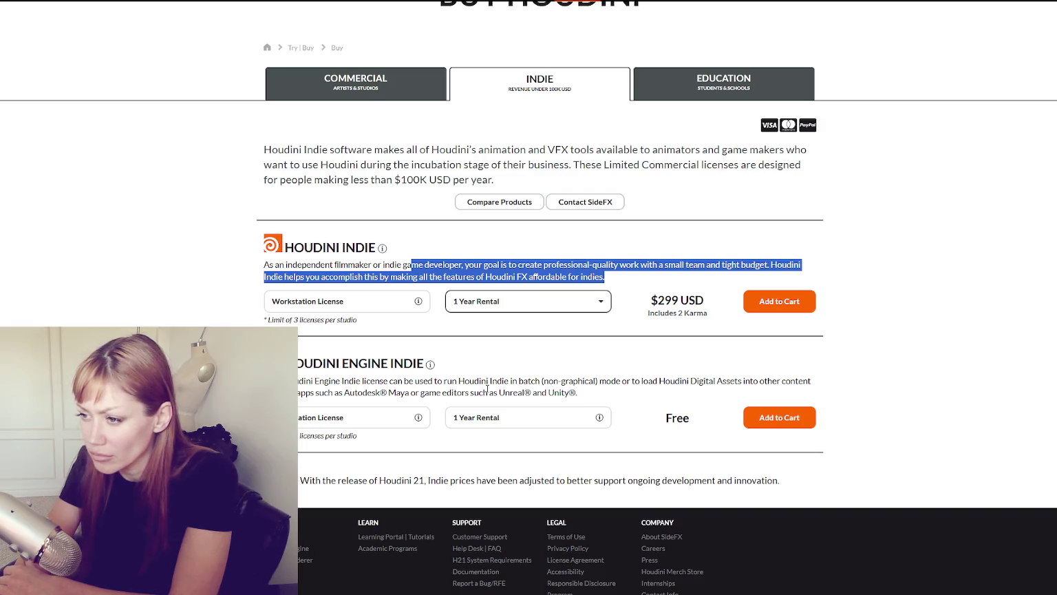
{"action": "left_click_drag", "start_coordinate": [349, 380], "coordinate": [474, 381]}
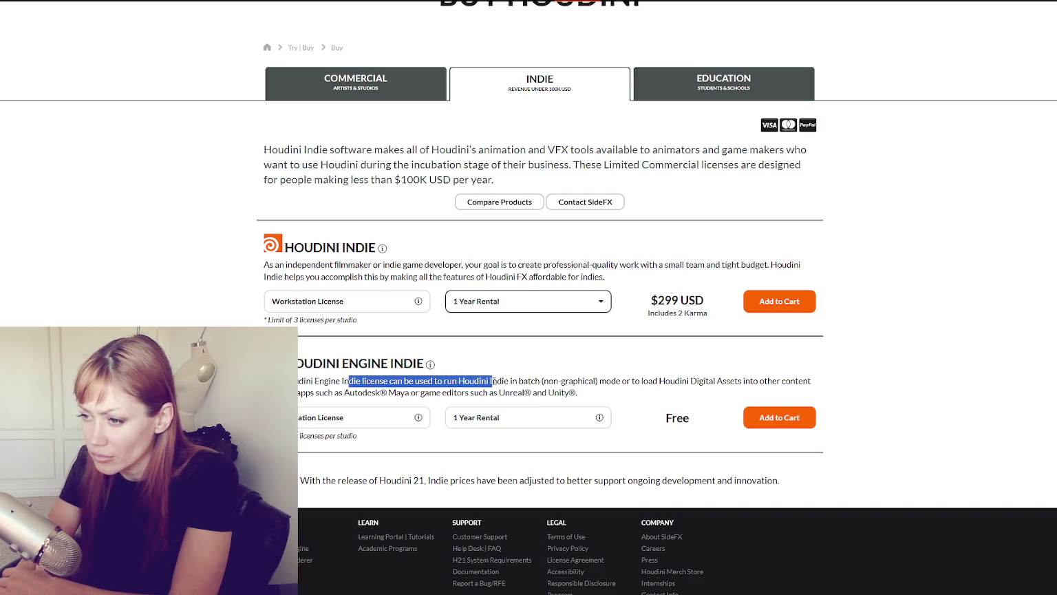
{"action": "left_click_drag", "start_coordinate": [623, 386], "coordinate": [639, 394]}
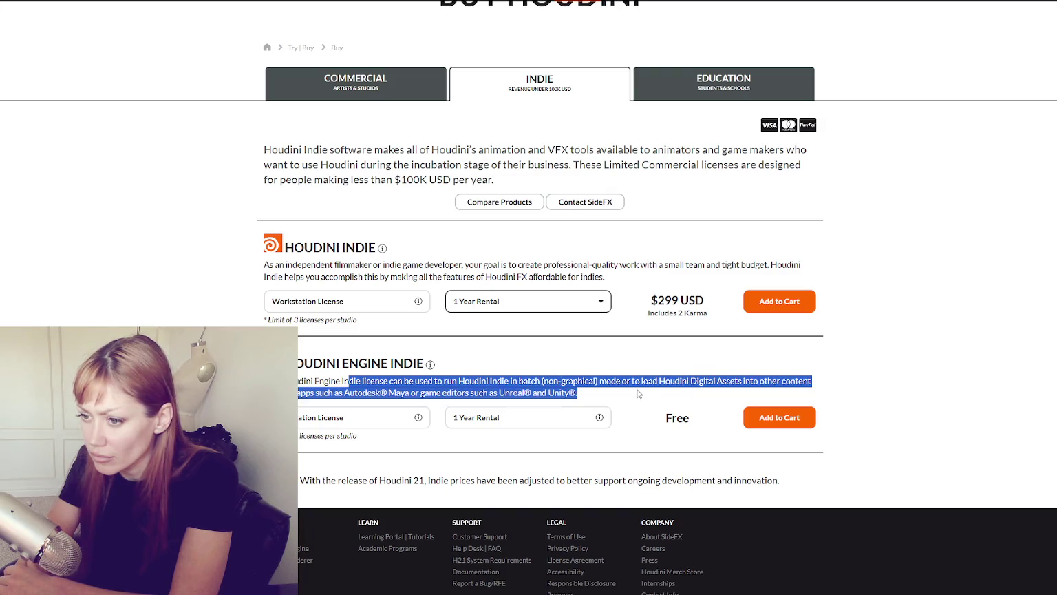
{"action": "left_click", "coordinate": [638, 393]}
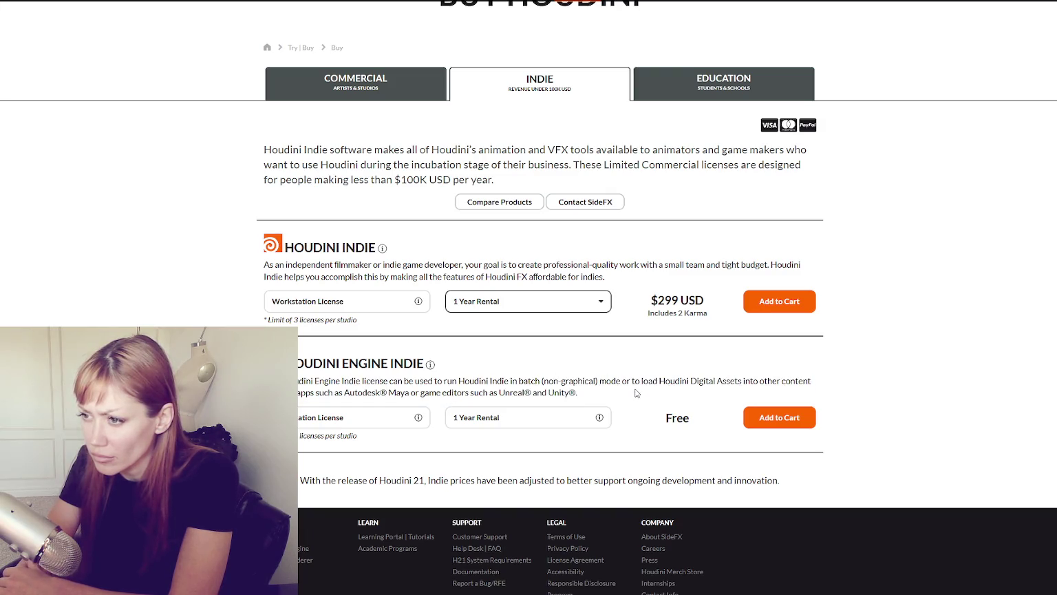
{"action": "left_click_drag", "start_coordinate": [278, 265], "coordinate": [611, 281]}
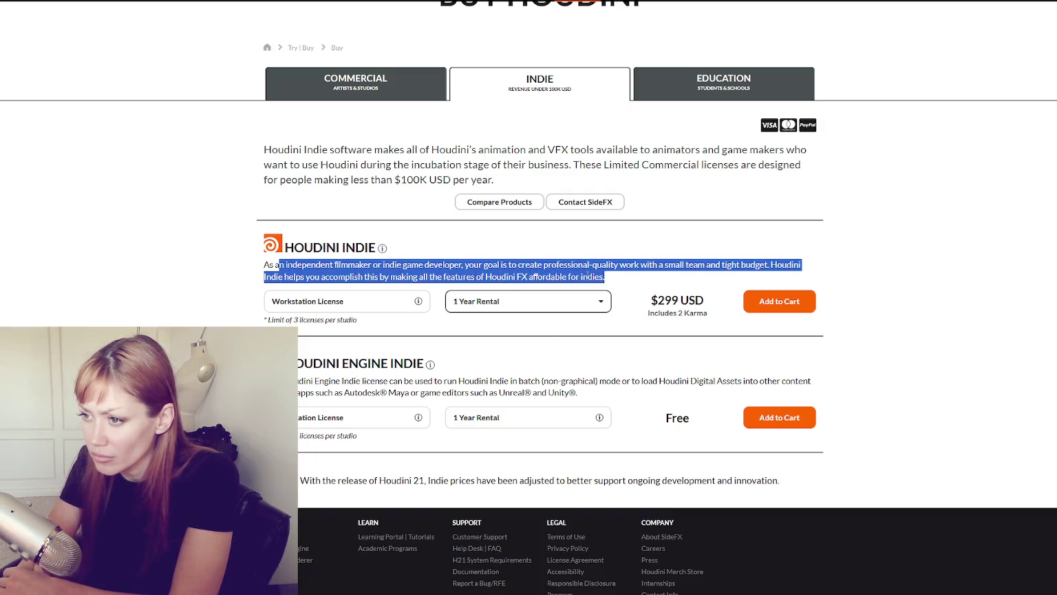
{"action": "double_click", "coordinate": [548, 276]}
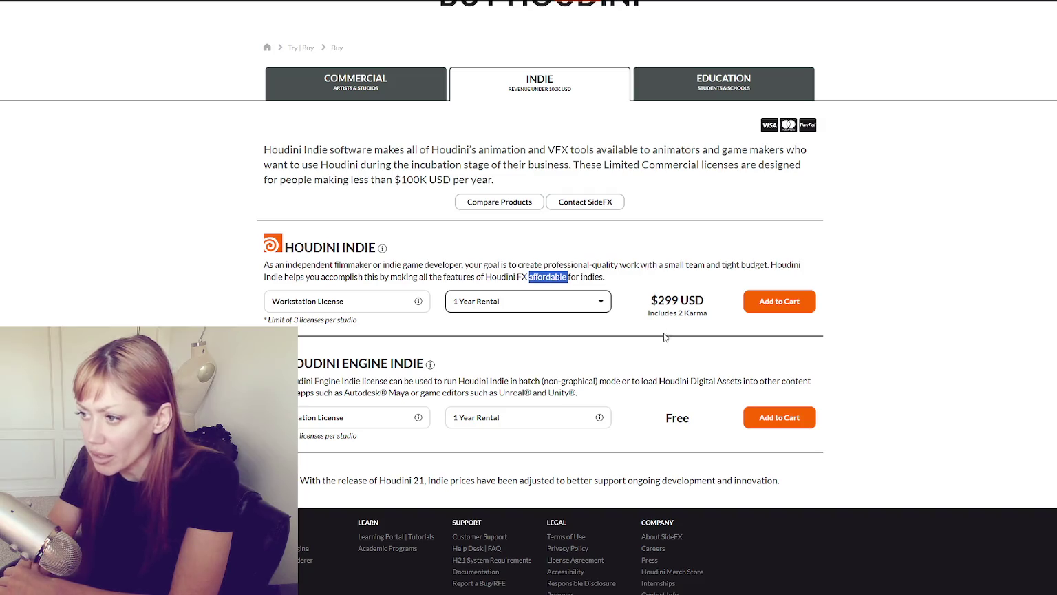
{"action": "left_click", "coordinate": [672, 373]}
{"action": "left_click_drag", "start_coordinate": [674, 300], "coordinate": [703, 301]}
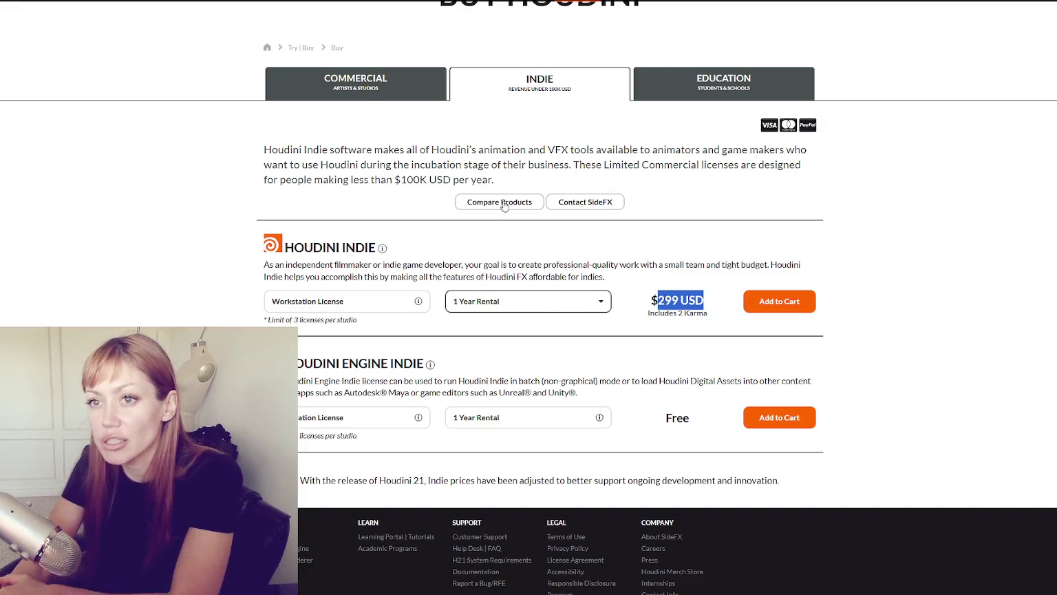
Step: Check Commercial and Education pricing, then return to the Houdini homepage
{"action": "left_click", "coordinate": [356, 82]}
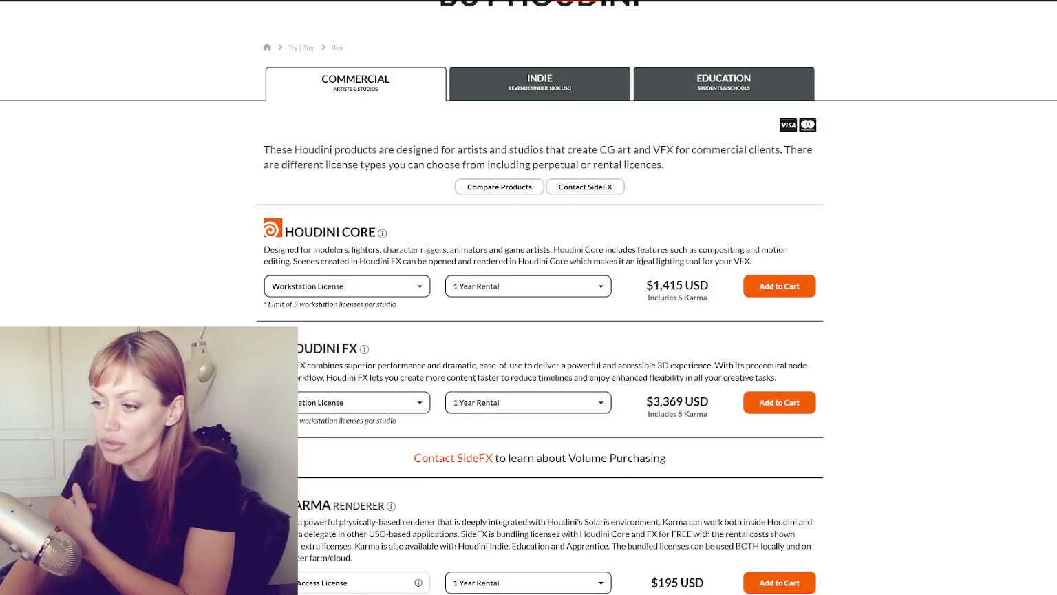
{"action": "scroll", "coordinate": [647, 253], "scroll_direction": "up", "scroll_amount": 1}
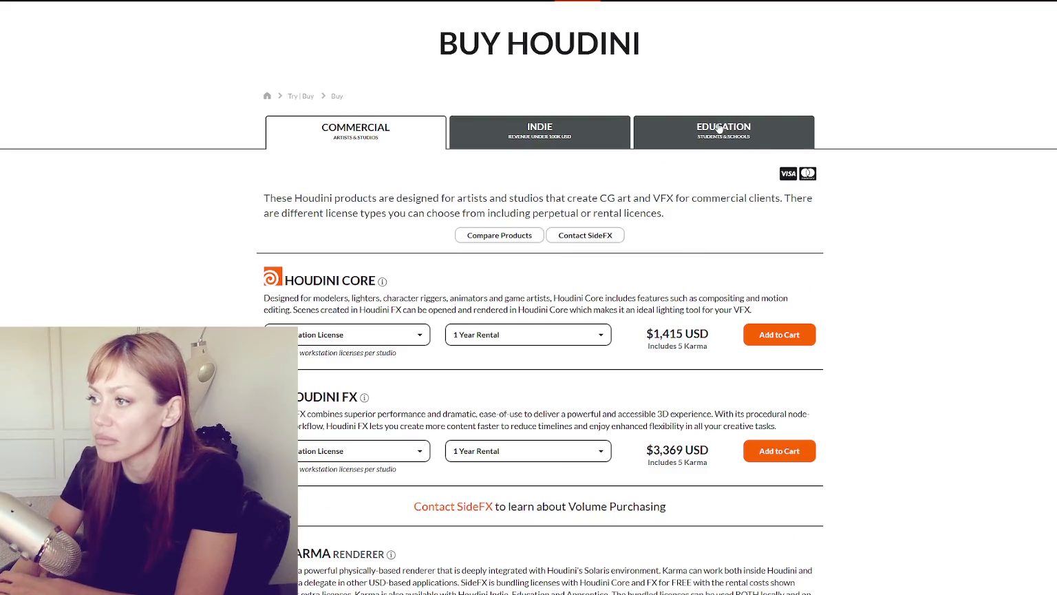
{"action": "left_click", "coordinate": [717, 130]}
{"action": "key", "text": "alt+Left"}
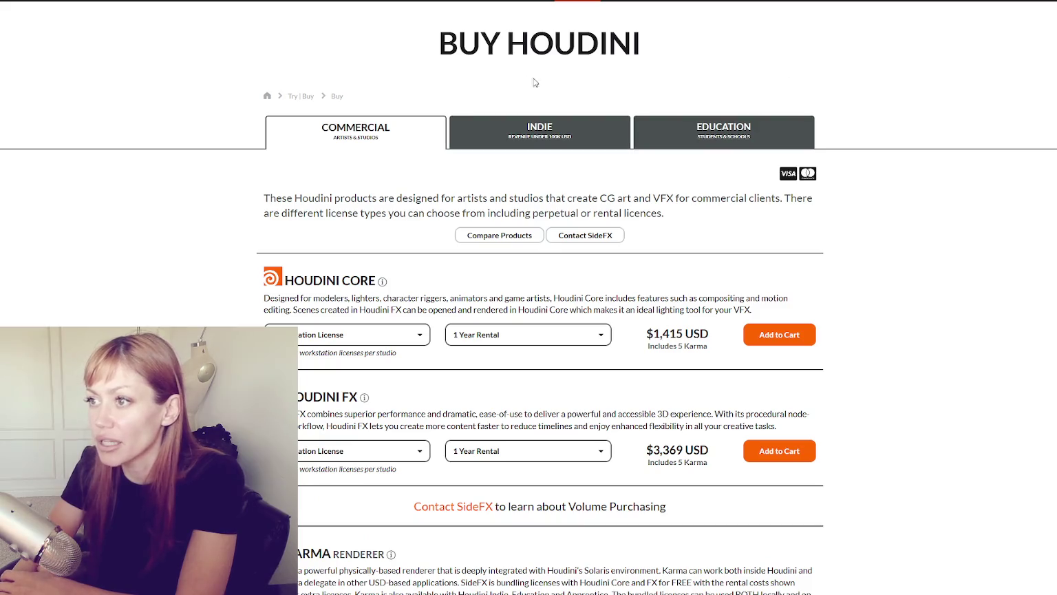
{"action": "key", "text": "alt+Left"}
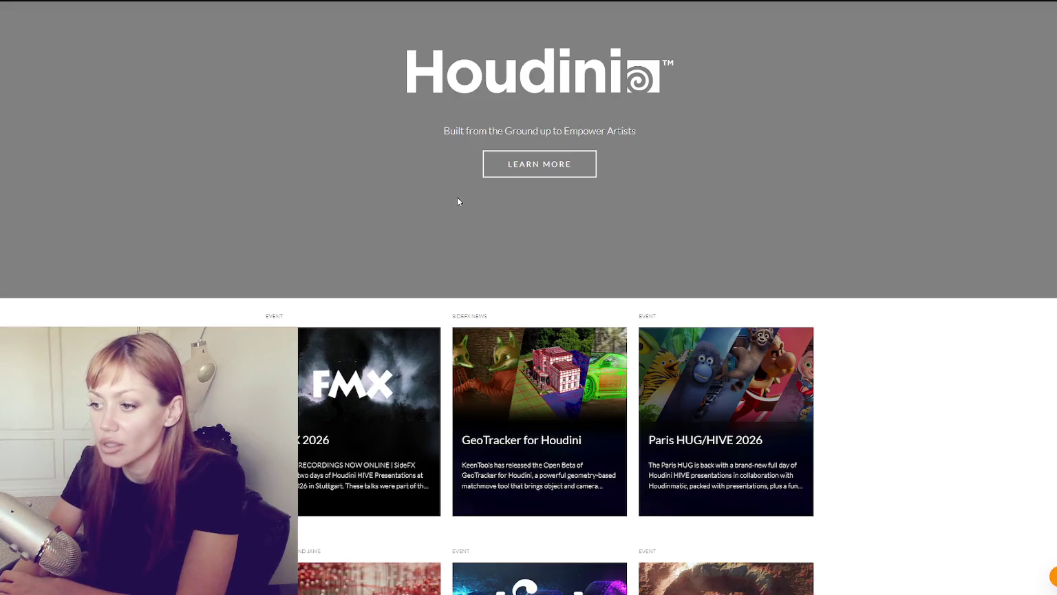
{"action": "scroll", "coordinate": [460, 200], "scroll_direction": "down", "scroll_amount": 3}
{"action": "scroll", "coordinate": [482, 192], "scroll_direction": "down", "scroll_amount": 3}
{"action": "scroll", "coordinate": [509, 182], "scroll_direction": "down", "scroll_amount": 3}
{"action": "scroll", "coordinate": [524, 176], "scroll_direction": "down", "scroll_amount": 3}
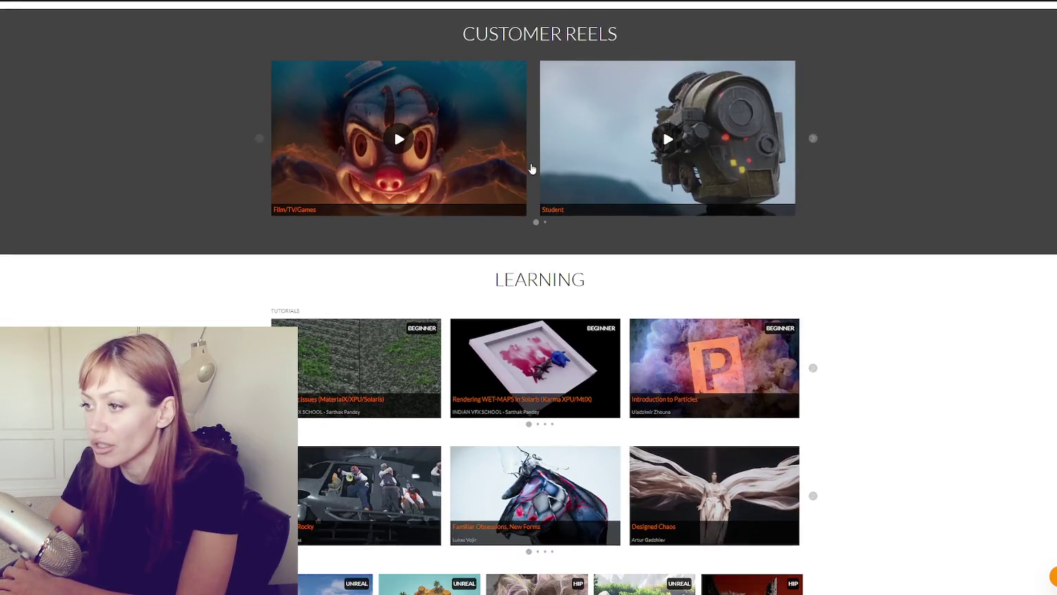
{"action": "scroll", "coordinate": [526, 172], "scroll_direction": "down", "scroll_amount": 3}
{"action": "scroll", "coordinate": [532, 169], "scroll_direction": "down", "scroll_amount": 2}
{"action": "scroll", "coordinate": [536, 166], "scroll_direction": "down", "scroll_amount": 1}
{"action": "scroll", "coordinate": [536, 166], "scroll_direction": "down", "scroll_amount": 2}
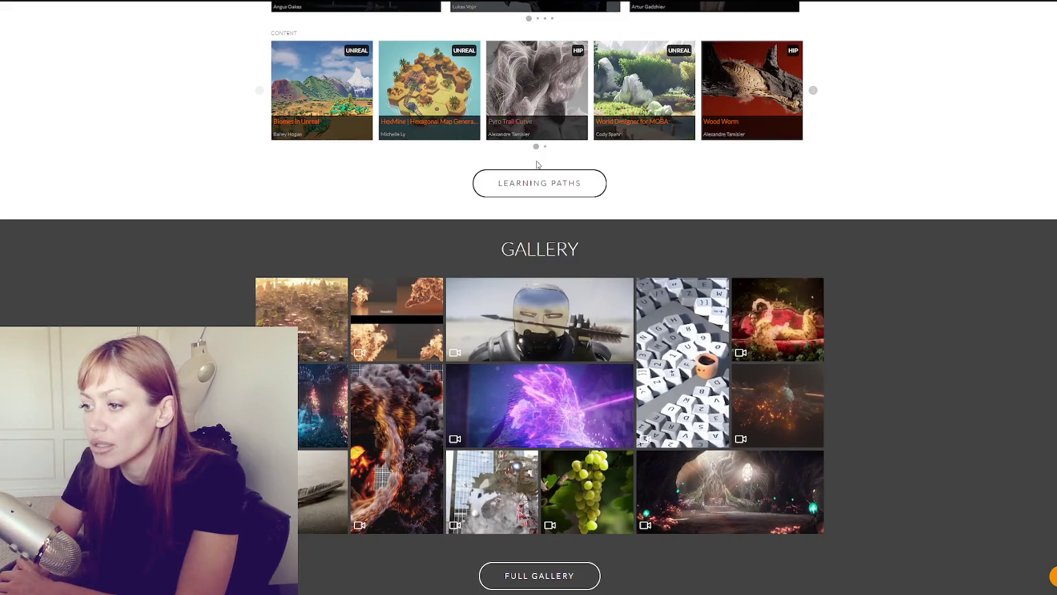
{"action": "scroll", "coordinate": [541, 167], "scroll_direction": "down", "scroll_amount": 2}
{"action": "scroll", "coordinate": [564, 169], "scroll_direction": "up", "scroll_amount": 10}
{"action": "scroll", "coordinate": [564, 168], "scroll_direction": "up", "scroll_amount": 8}
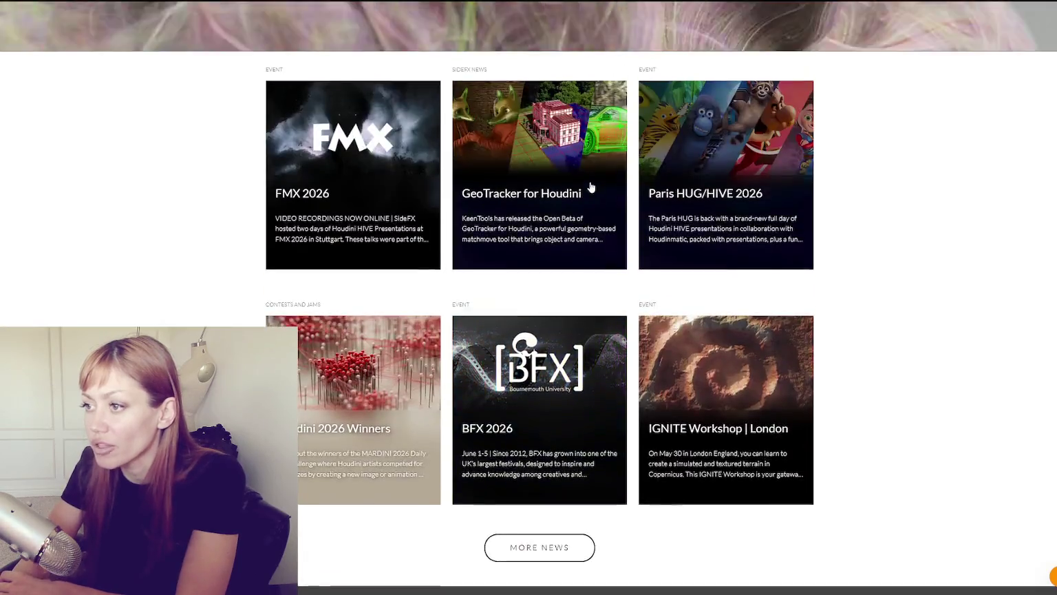
{"action": "scroll", "coordinate": [588, 188], "scroll_direction": "up", "scroll_amount": 3}
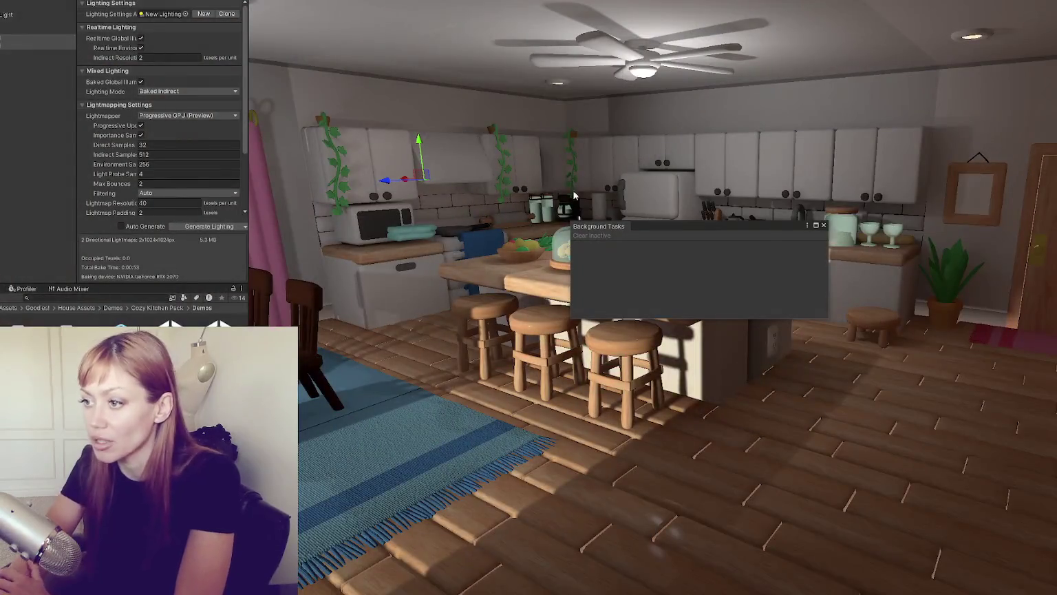
Step: Remove the Directional Light's missing script and tilt it to about X 7.5
{"action": "key", "text": "f"}
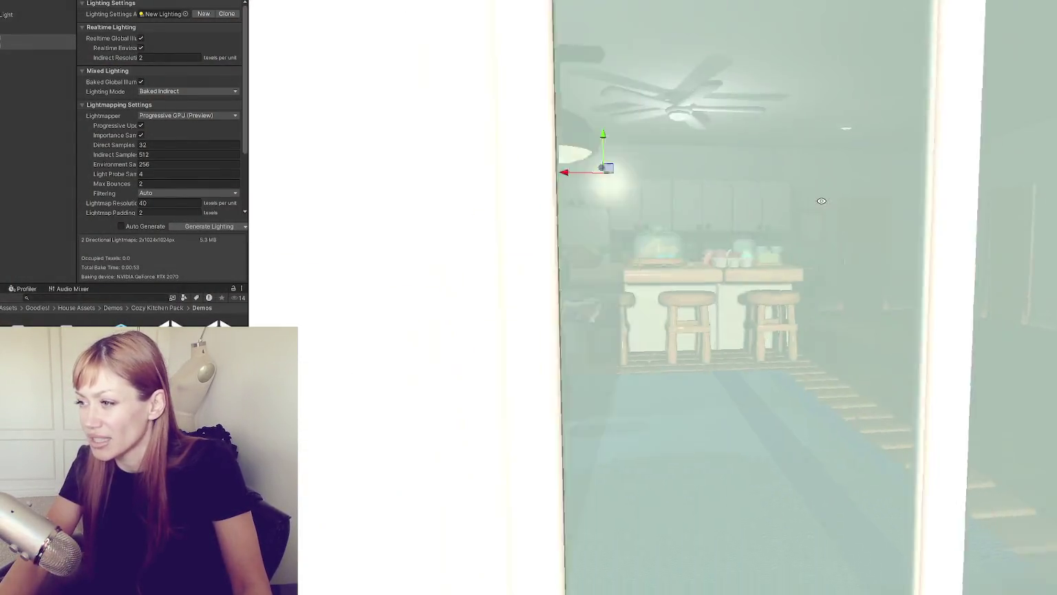
{"action": "scroll", "coordinate": [418, 90], "scroll_direction": "up", "scroll_amount": 5}
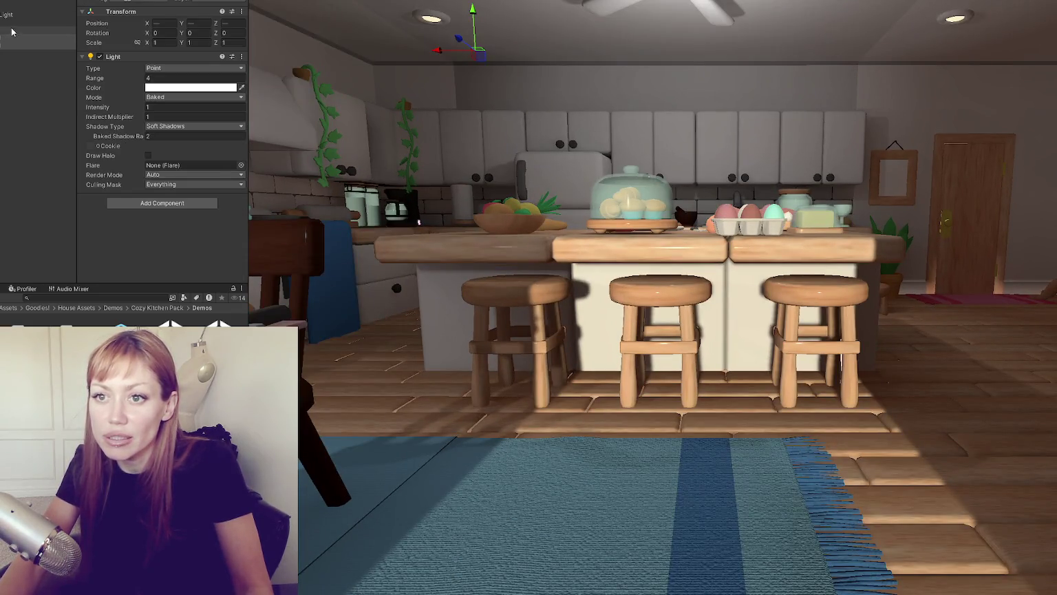
{"action": "left_click", "coordinate": [26, 15]}
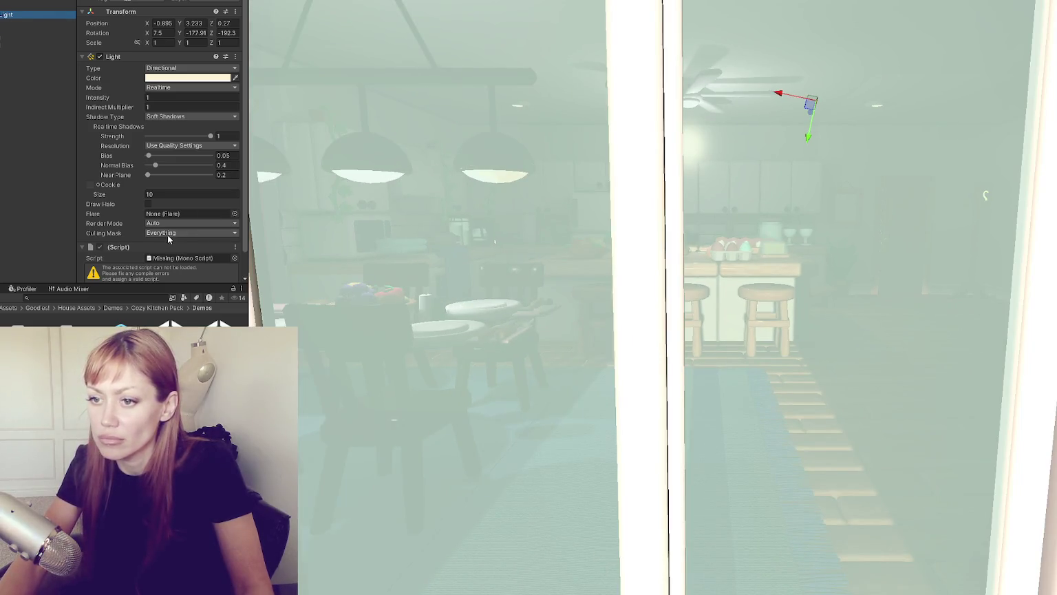
{"action": "right_click", "coordinate": [172, 246]}
{"action": "left_click", "coordinate": [207, 264]}
{"action": "scroll", "coordinate": [609, 214], "scroll_direction": "down", "scroll_amount": 5}
{"action": "key", "text": "e"}
{"action": "scroll", "coordinate": [825, 191], "scroll_direction": "up", "scroll_amount": 3}
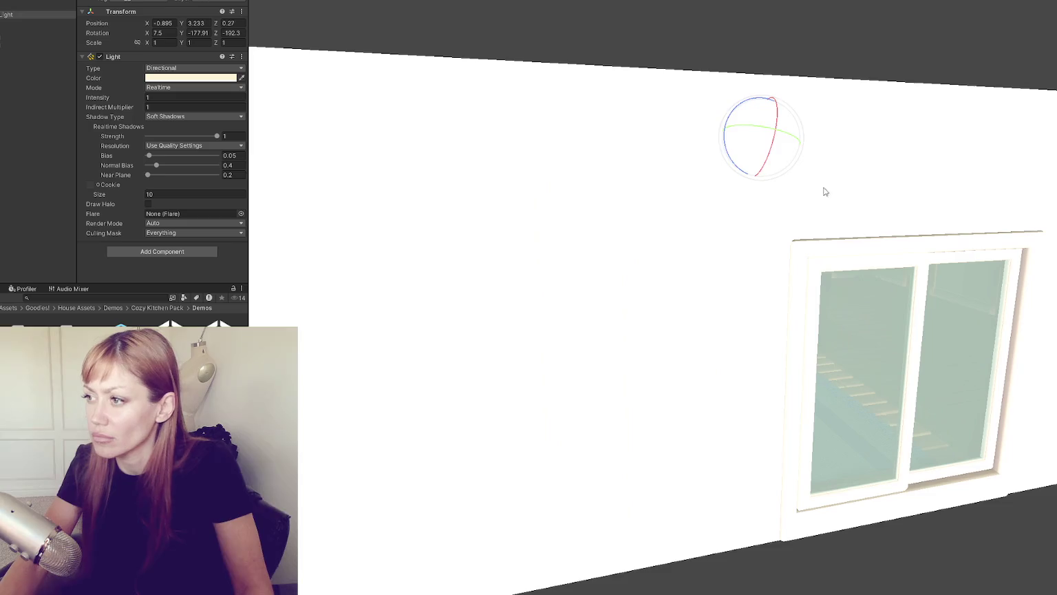
{"action": "left_click_drag", "start_coordinate": [760, 162], "coordinate": [584, 140]}
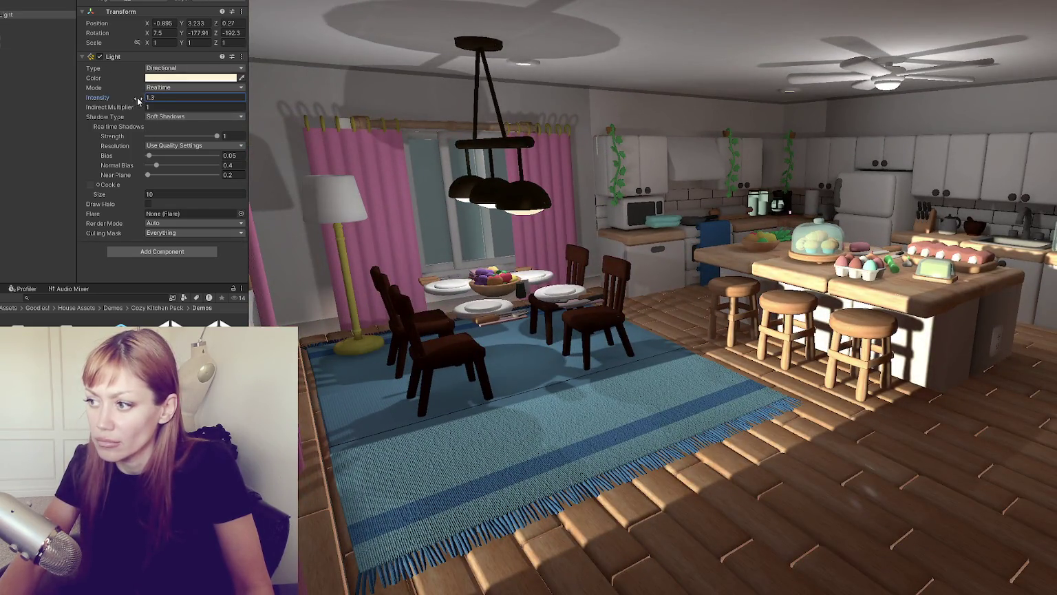
Step: Raise the kitchen point light's intensity to 1.82 and remove its missing script
{"action": "left_click", "coordinate": [6, 28]}
{"action": "left_click_drag", "start_coordinate": [95, 108], "coordinate": [108, 108]}
{"action": "scroll", "coordinate": [158, 172], "scroll_direction": "down", "scroll_amount": 1}
{"action": "right_click", "coordinate": [184, 221]}
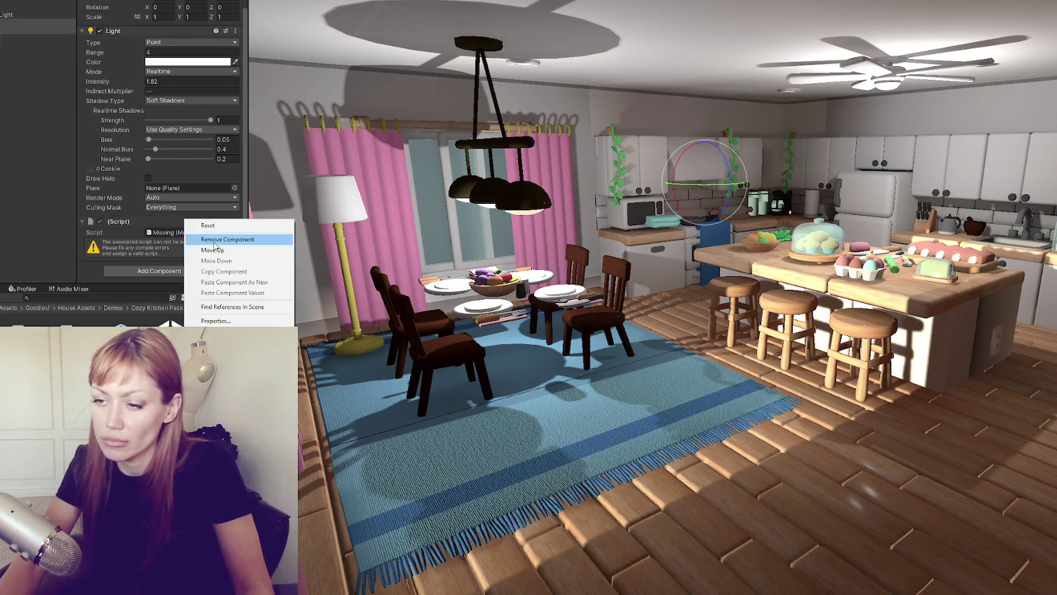
{"action": "left_click", "coordinate": [214, 239]}
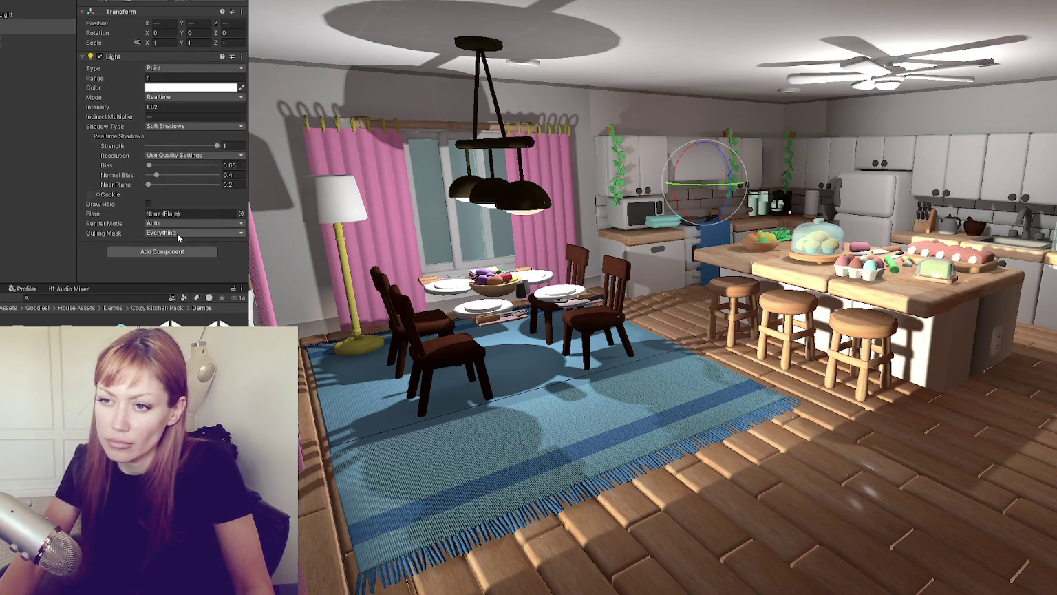
{"action": "left_click", "coordinate": [50, 64]}
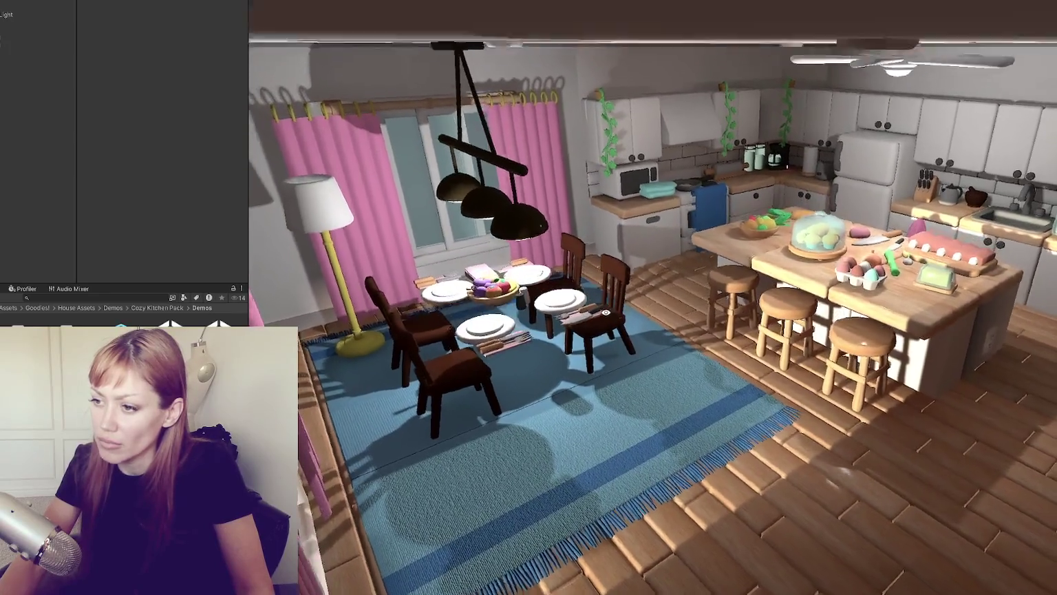
Step: Search the project for 'table' and drag the Table asset into the dining area
{"action": "left_click", "coordinate": [138, 297]}
{"action": "type", "text": "tan"}
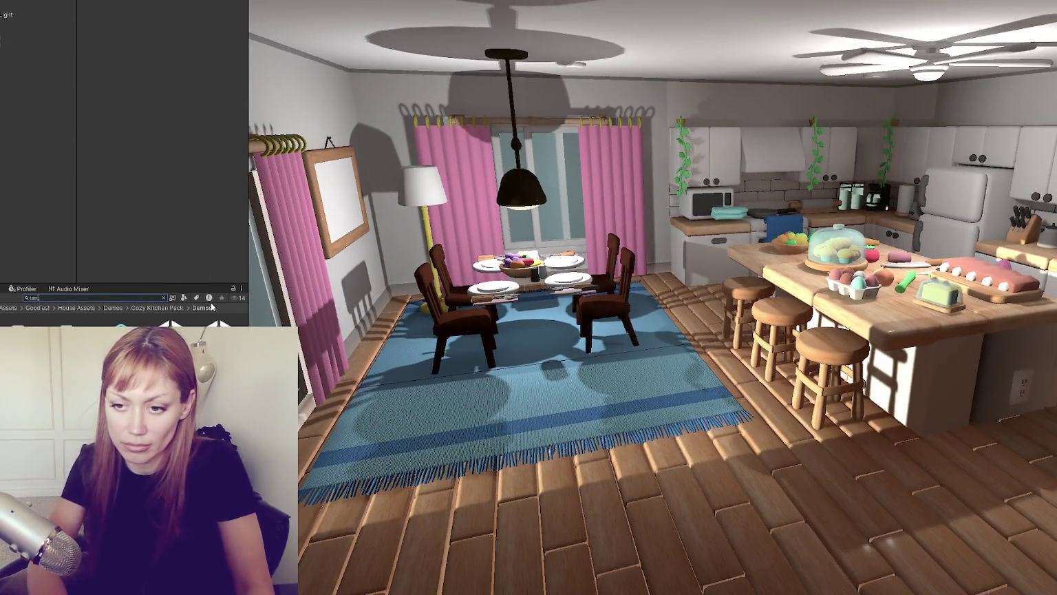
{"action": "key", "text": "BackSpace"}
{"action": "type", "text": "ble"}
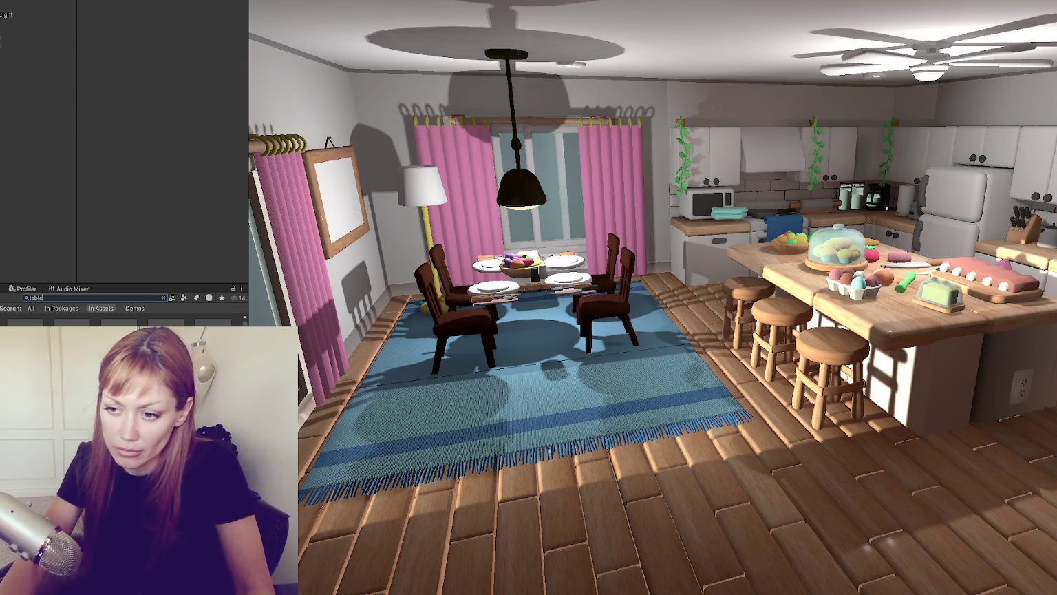
{"action": "scroll", "coordinate": [124, 320], "scroll_direction": "down", "scroll_amount": 1}
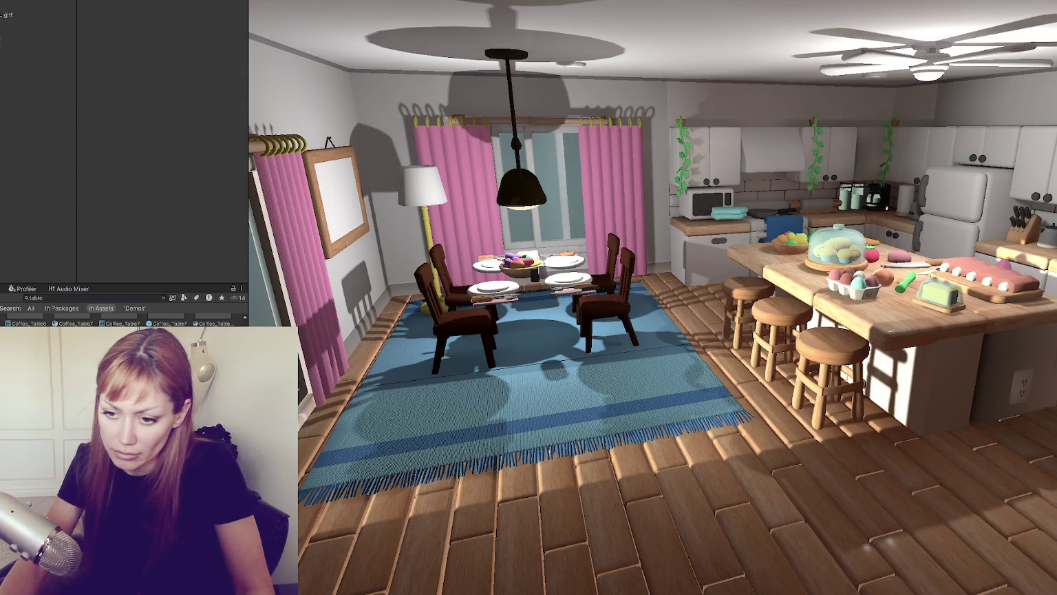
{"action": "left_click", "coordinate": [167, 323]}
{"action": "left_click_drag", "start_coordinate": [72, 323], "coordinate": [541, 350]}
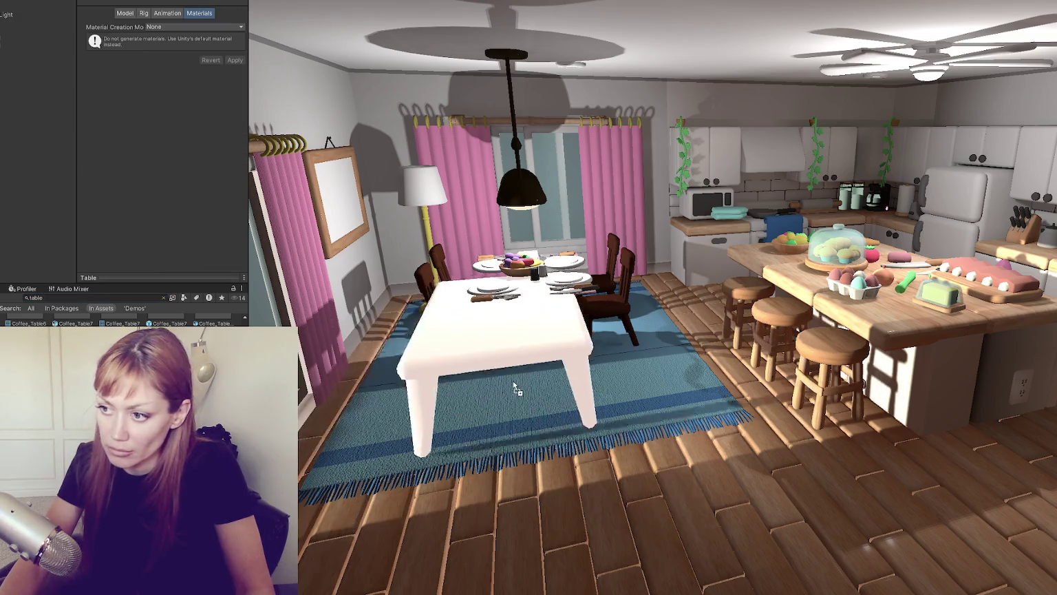
Step: Shift and lower the table to X 2.714, Y 0.034 so the pink placemats show
{"action": "left_click", "coordinate": [439, 320]}
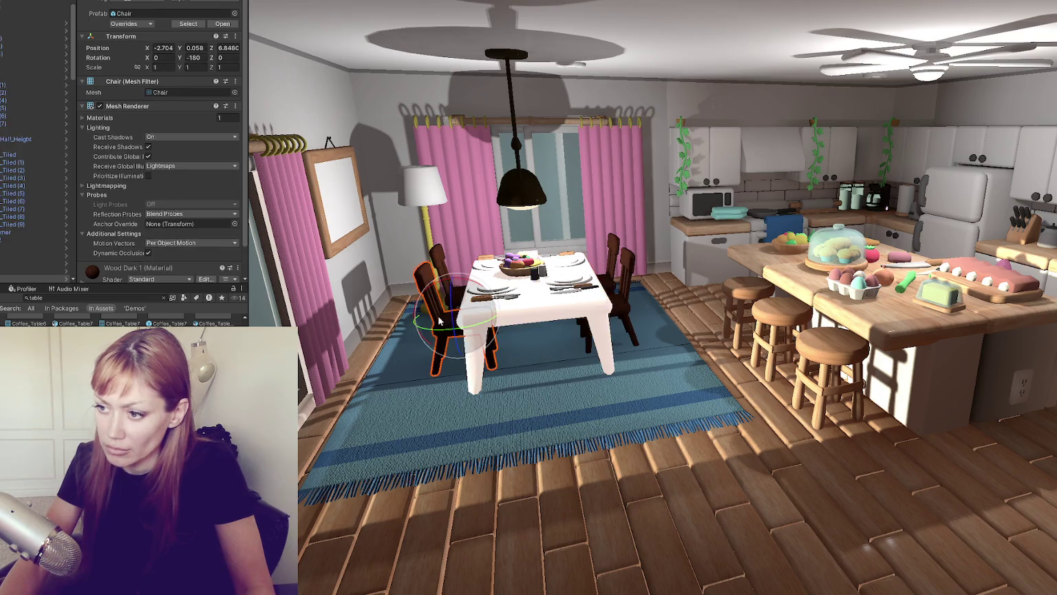
{"action": "key", "text": "f"}
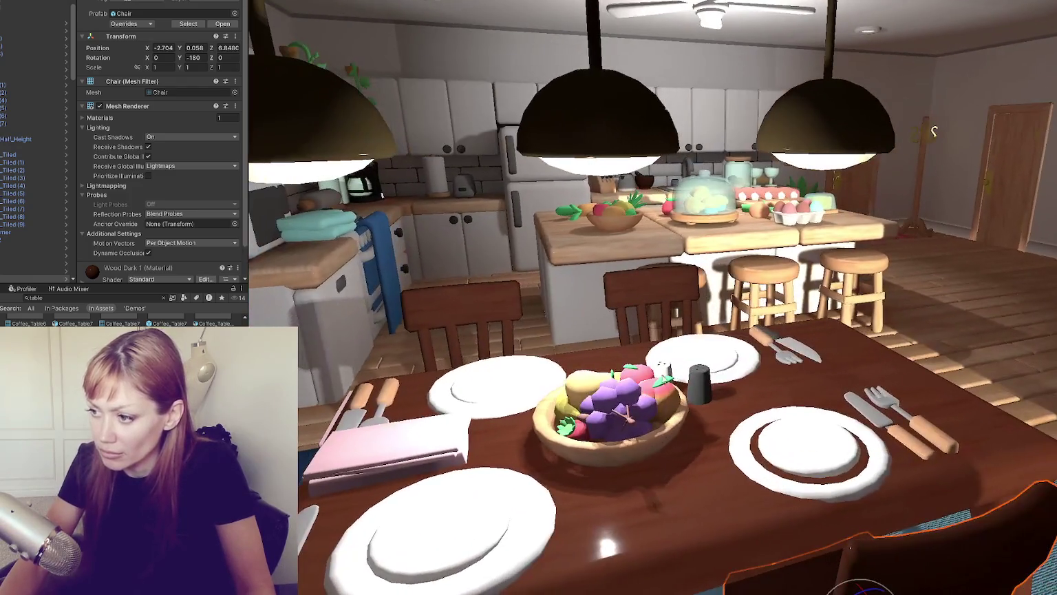
{"action": "left_click", "coordinate": [793, 383]}
{"action": "key", "text": "f"}
{"action": "left_click_drag", "start_coordinate": [763, 398], "coordinate": [732, 404]}
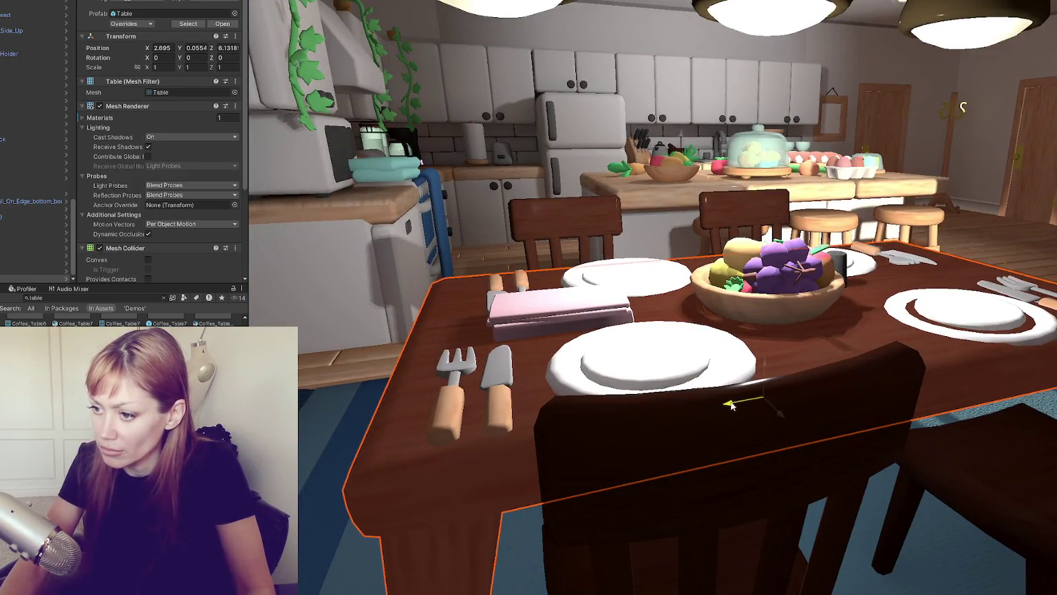
{"action": "left_click_drag", "start_coordinate": [762, 364], "coordinate": [761, 371]}
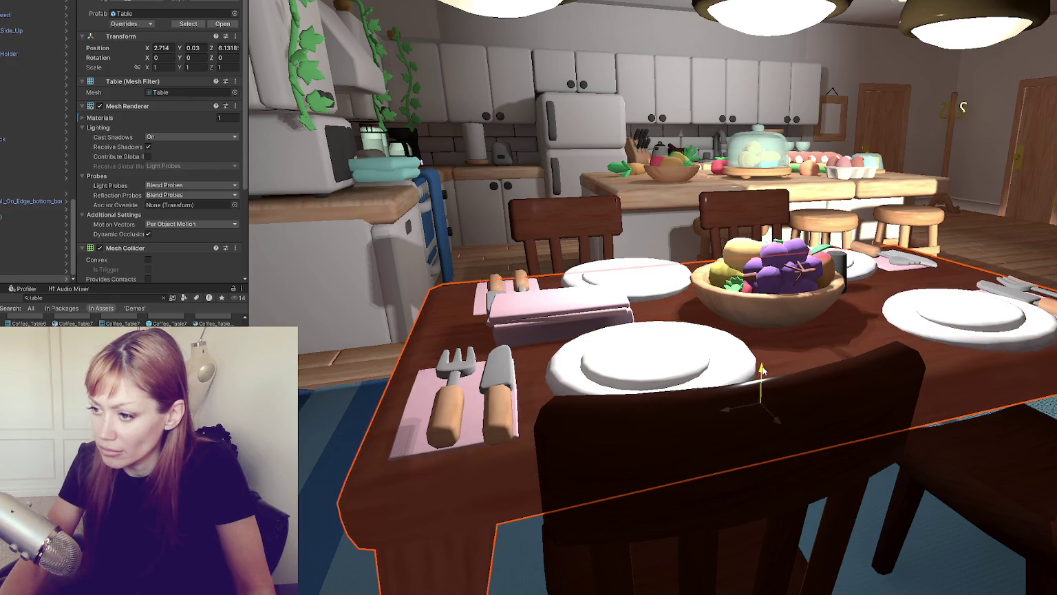
{"action": "scroll", "coordinate": [763, 372], "scroll_direction": "down", "scroll_amount": 10}
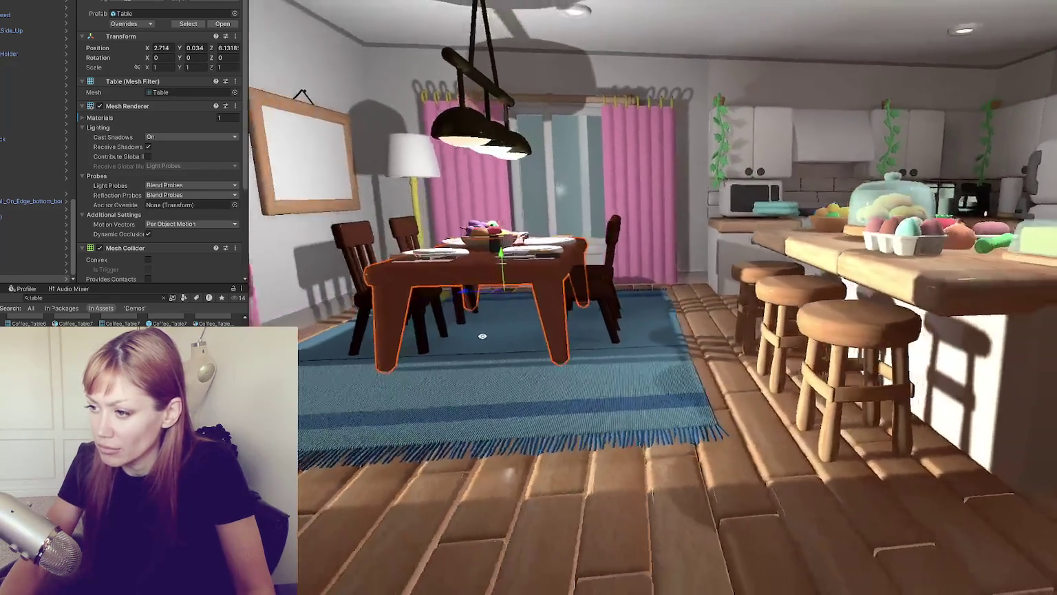
{"action": "mouse_move", "coordinate": [482, 344]}
{"action": "left_mouse_down", "text": "alt"}
{"action": "mouse_move", "coordinate": [435, 356]}
{"action": "mouse_move", "coordinate": [599, 378]}
{"action": "left_mouse_up", "text": "alt"}
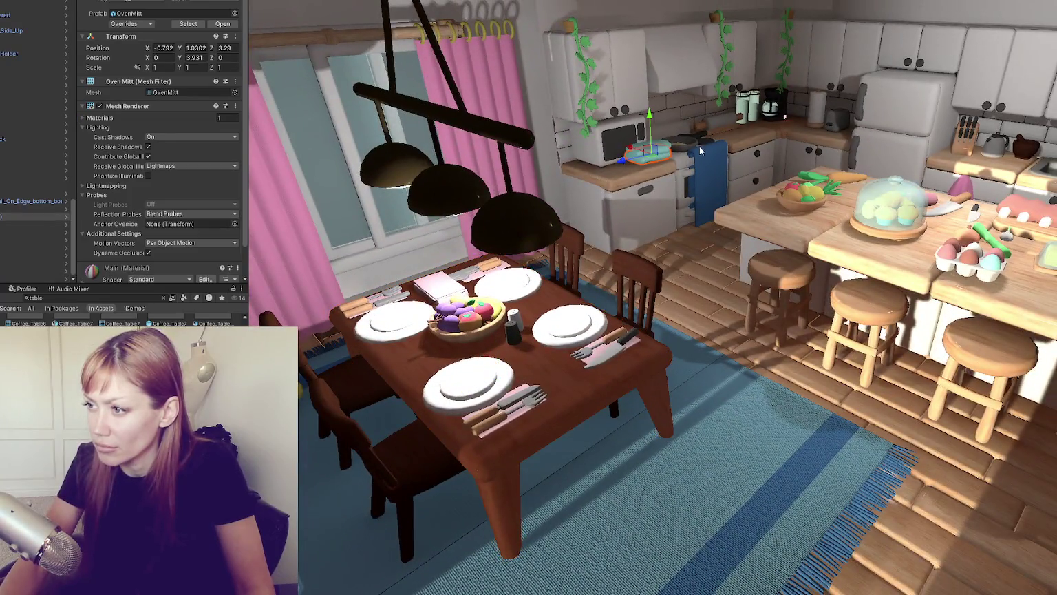
{"action": "left_click_drag", "start_coordinate": [700, 150], "coordinate": [503, 185], "text": "alt"}
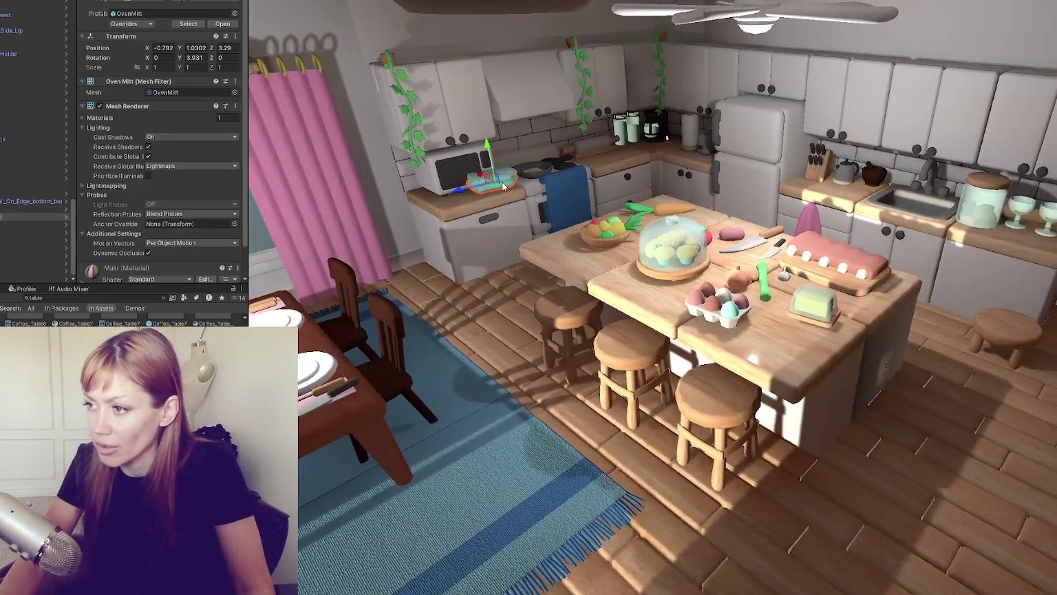